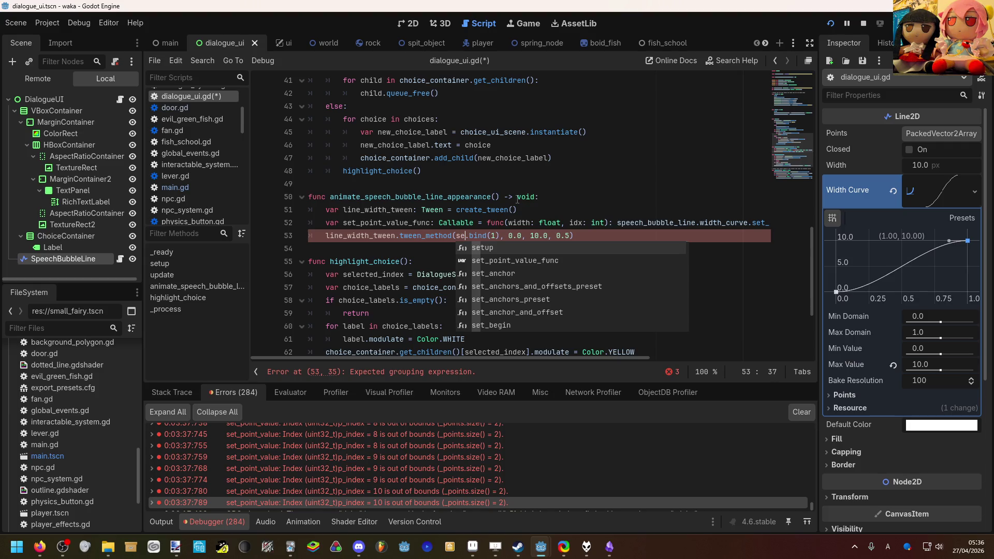
Complete the set_point_value_func name on line 53 and save the script.
{"action": "key", "text": "Return"}
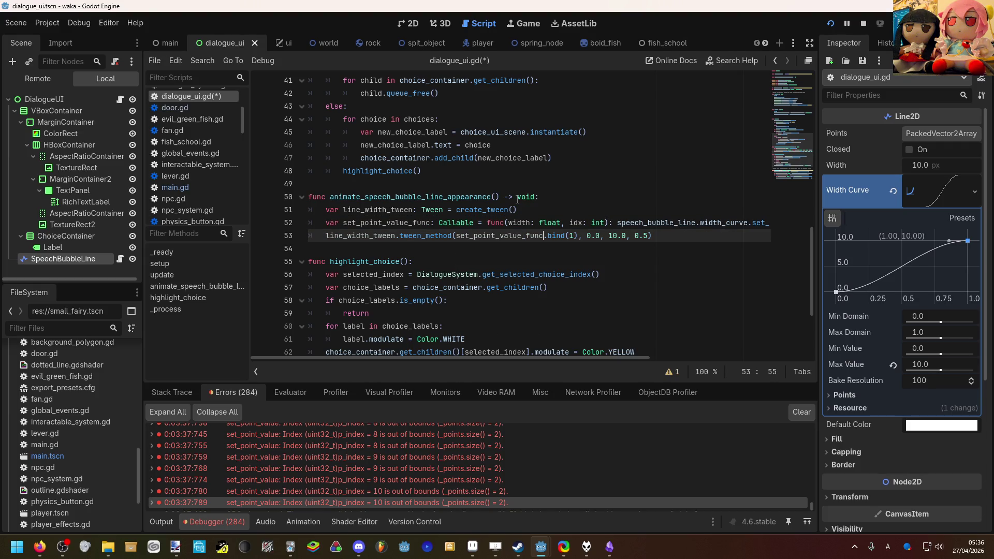
{"action": "left_click", "coordinate": [518, 199]}
{"action": "key", "text": "ctrl+s"}
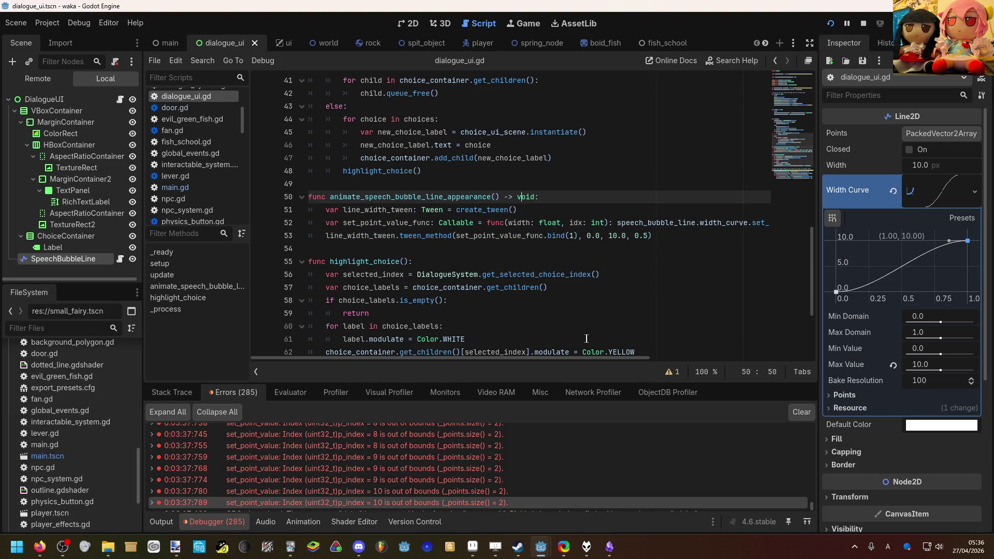
Start a new line 54 reading line_width_tween.parallel().tween_method( using autocomplete.
{"action": "left_click", "coordinate": [671, 236]}
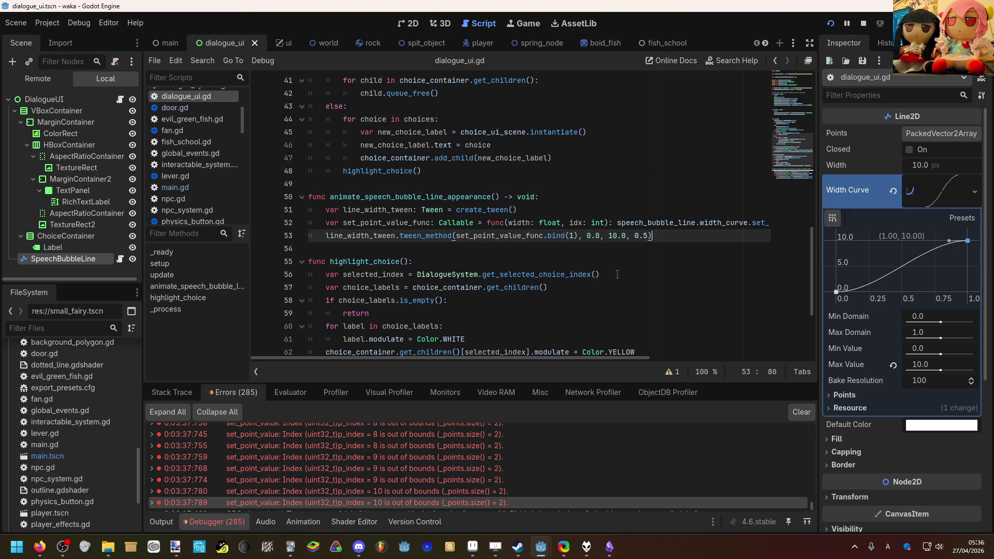
{"action": "key", "text": "Return"}
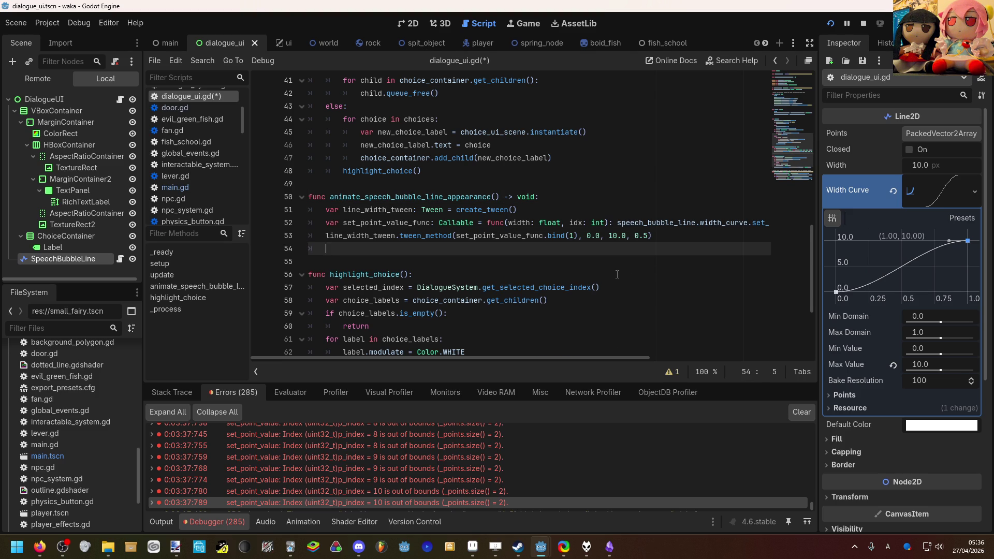
{"action": "type", "text": "line_width_tween.tw"}
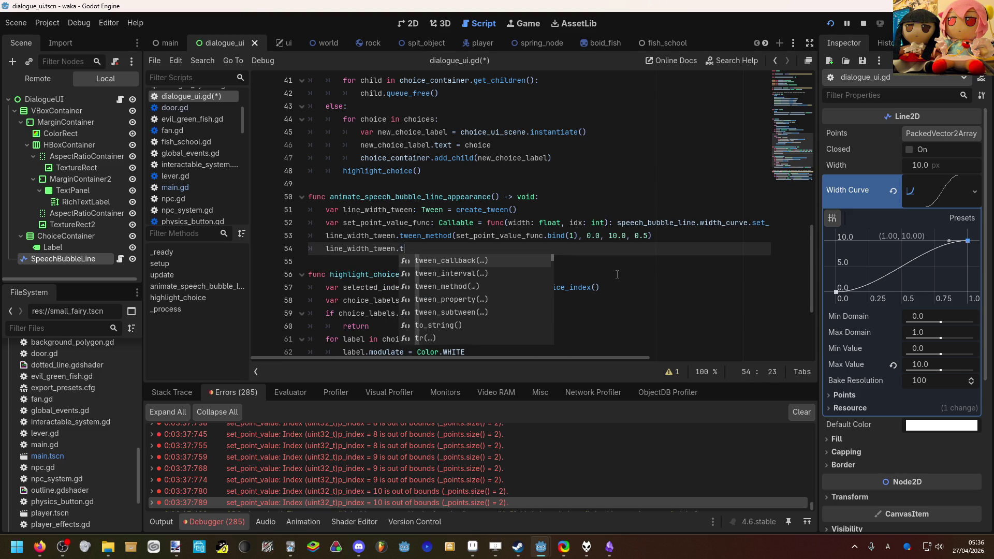
{"action": "key", "text": "BackSpace"}
{"action": "key", "text": "BackSpace"}
{"action": "type", "text": "par"}
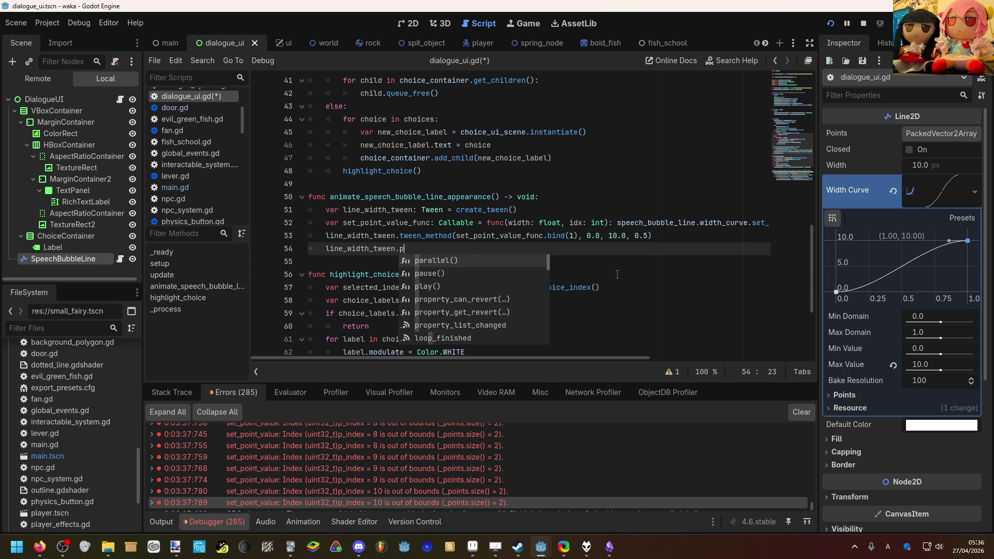
{"action": "key", "text": "Return"}
{"action": "type", "text": "."}
{"action": "type", "text": "twe"}
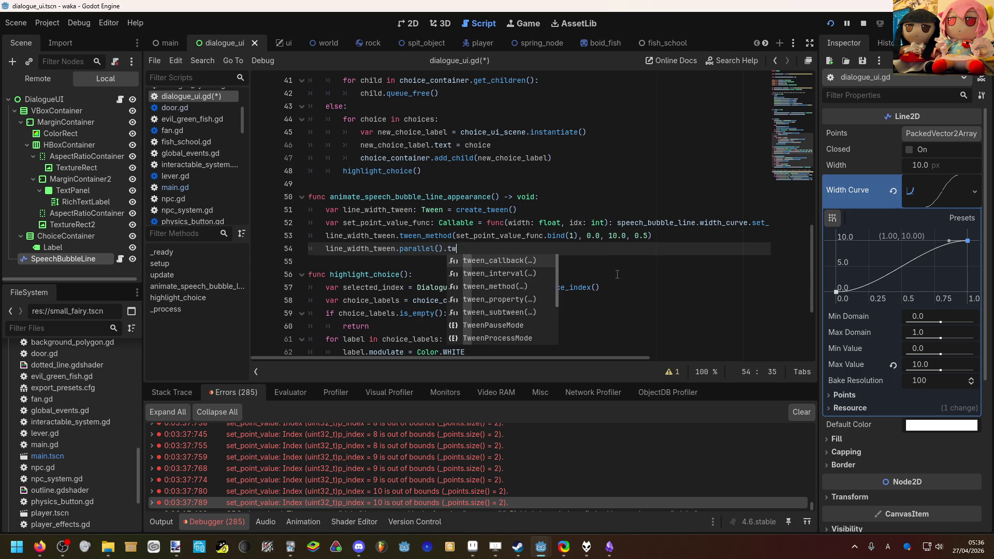
{"action": "key", "text": "Down"}
{"action": "key", "text": "Down"}
{"action": "key", "text": "Up"}
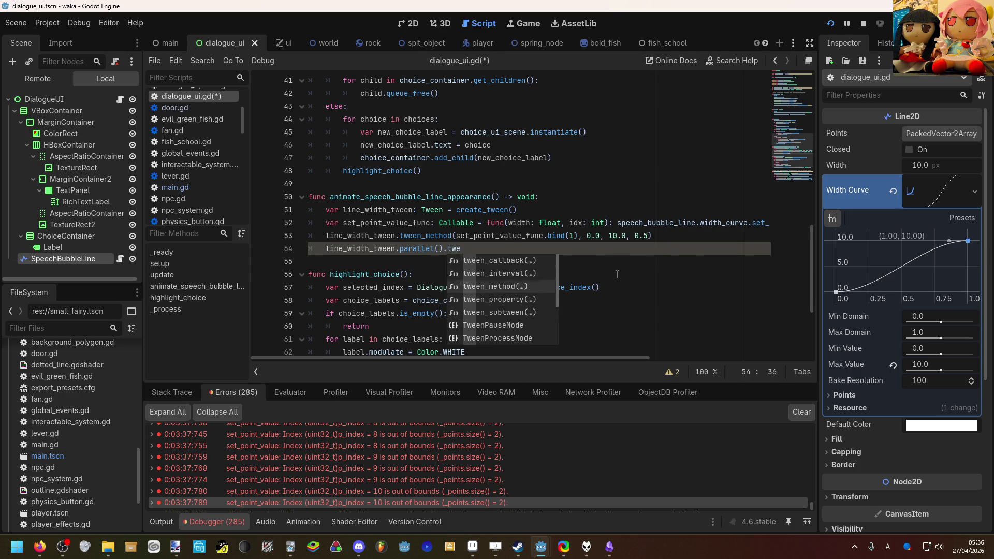
{"action": "key", "text": "Return"}
Pass set_point_value_func.bind(0) and 0.0 as arguments, then select line 54's code.
{"action": "type", "text": "set"}
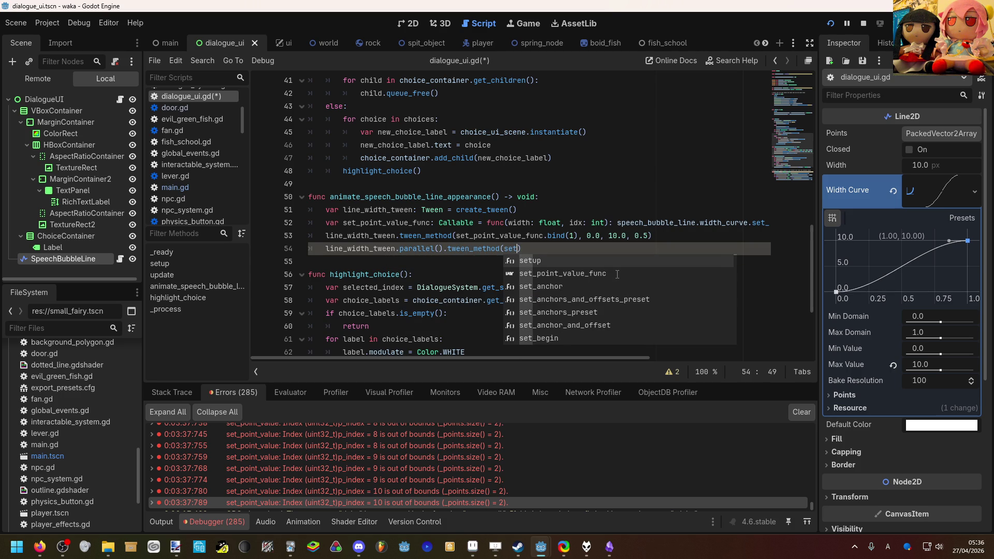
{"action": "type", "text": "_p"}
{"action": "key", "text": "Return"}
{"action": "type", "text": "("}
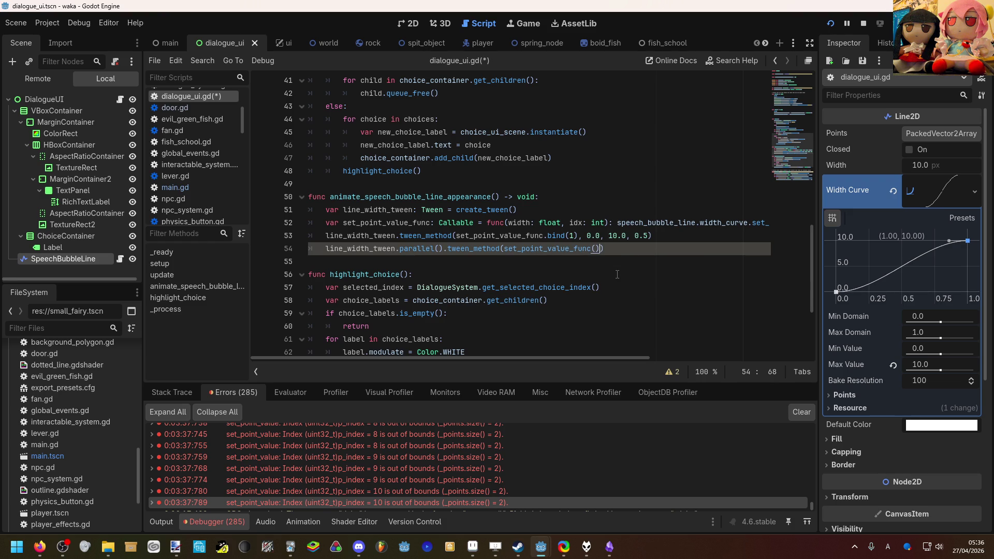
{"action": "type", "text": "0"}
{"action": "key", "text": "BackSpace"}
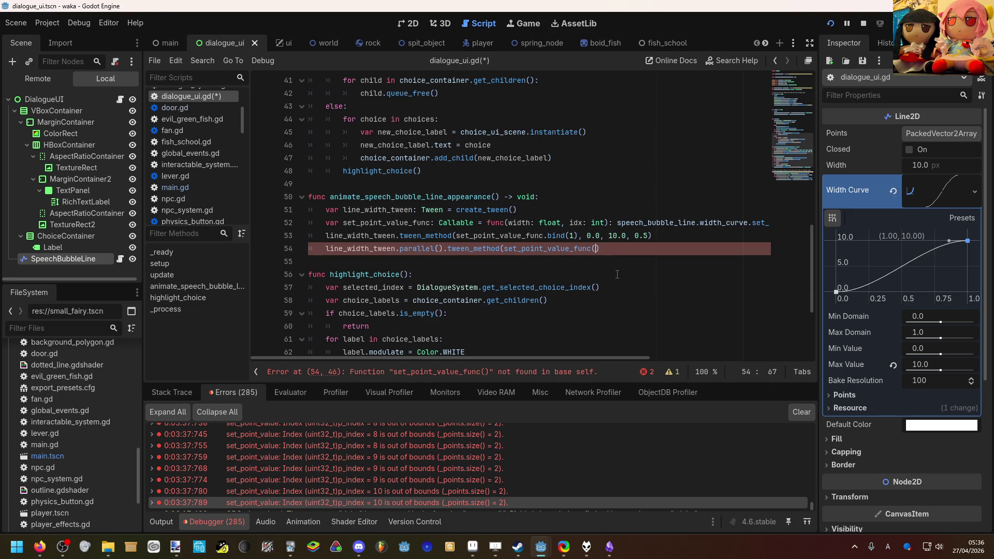
{"action": "key", "text": "BackSpace"}
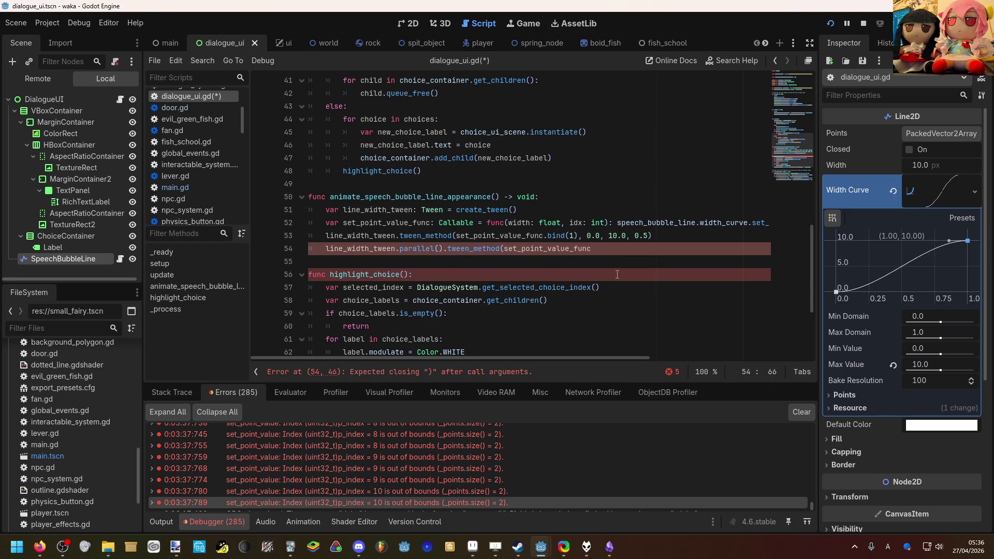
{"action": "type", "text": ".bind()"}
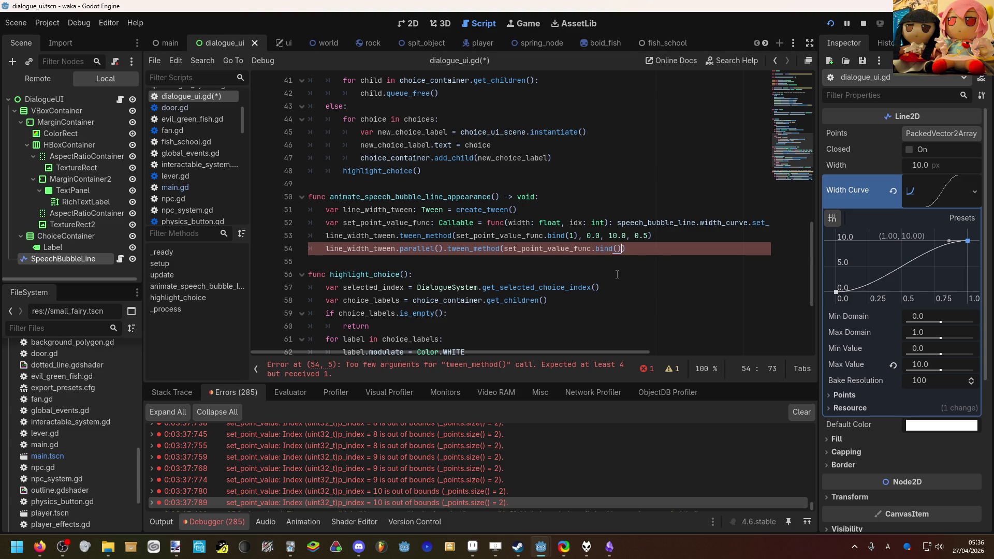
{"action": "type", "text": "0), "}
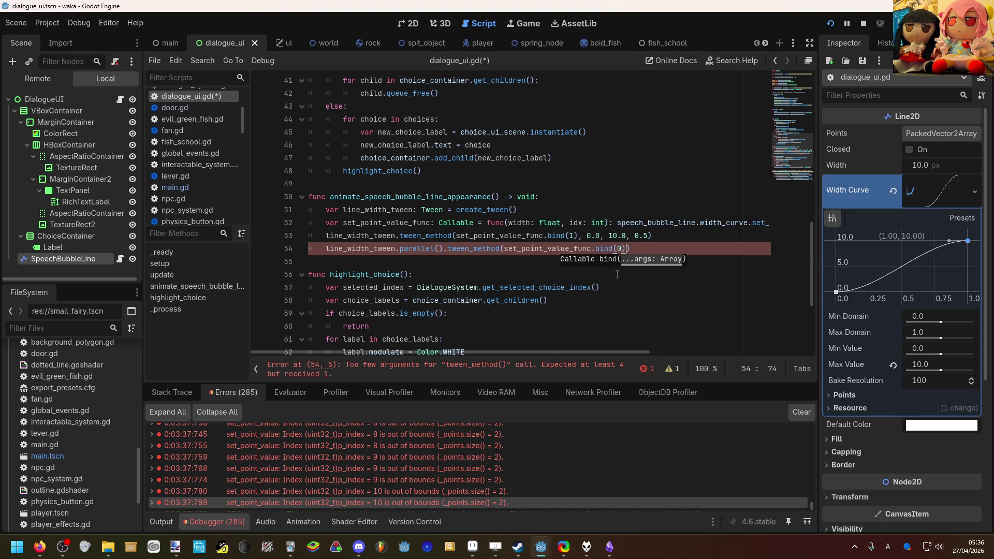
{"action": "type", "text": "0.0, "}
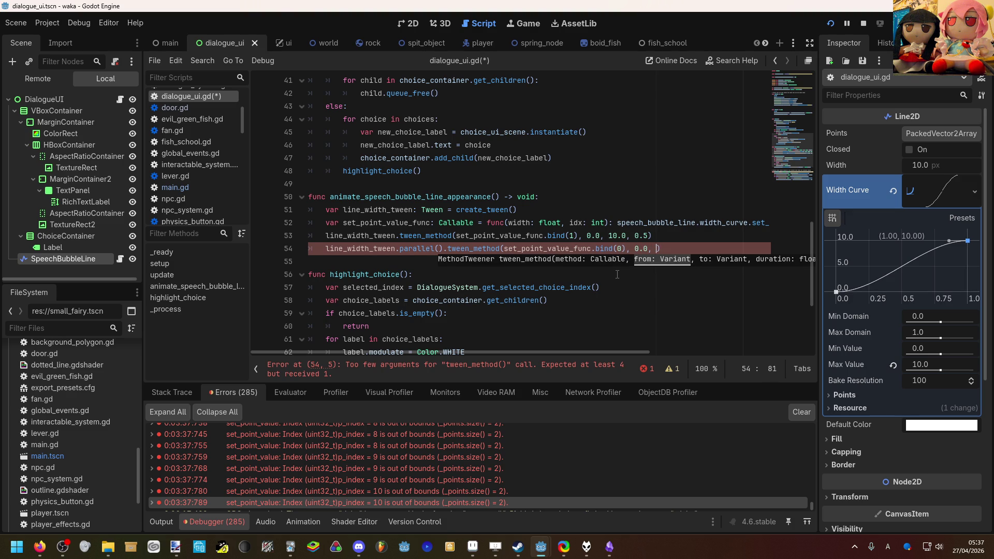
{"action": "type", "text": "0,"}
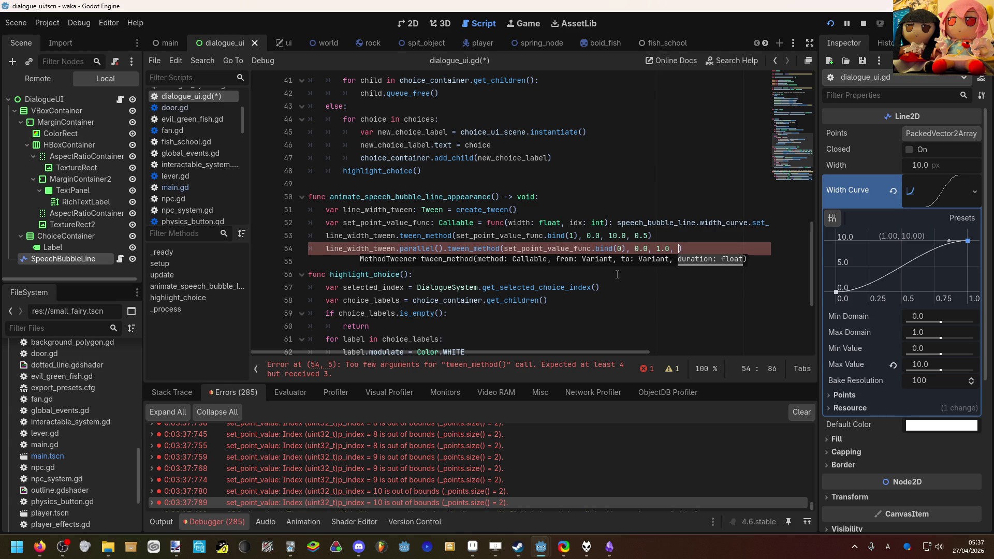
{"action": "key", "text": "BackSpace"}
{"action": "key", "text": "BackSpace"}
{"action": "key", "text": "BackSpace"}
{"action": "key", "text": "BackSpace"}
{"action": "key", "text": "BackSpace"}
{"action": "key", "text": "BackSpace"}
{"action": "left_click_drag", "start_coordinate": [656, 248], "coordinate": [325, 250]}
{"action": "key", "text": "BackSpace"}
{"action": "key", "text": "BackSpace"}
{"action": "key", "text": "BackSpace"}
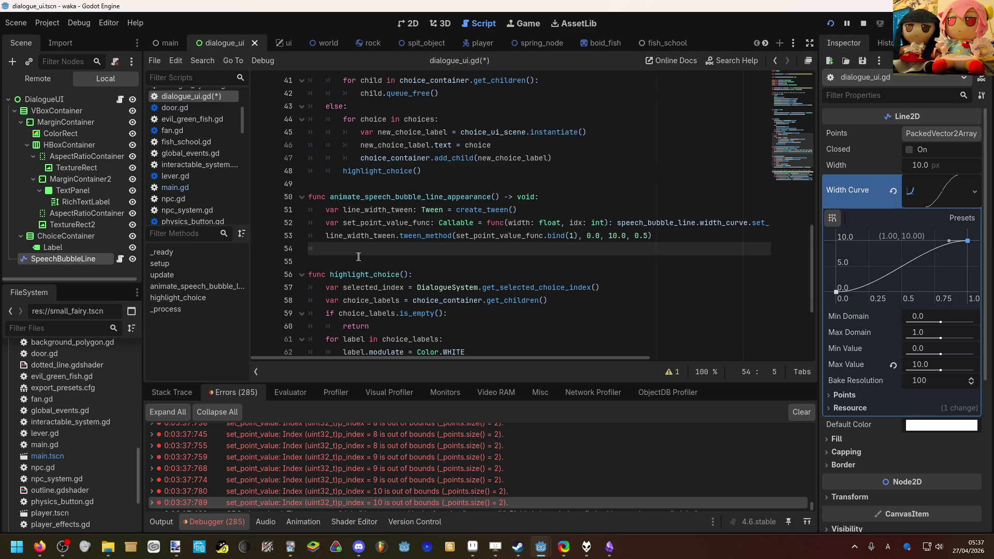
Save without the parallel line, check the speech bubble in the running game, then add blank line 54.
{"action": "key", "text": "ctrl+s"}
{"action": "mouse_move", "coordinate": [559, 548]}
{"action": "left_click", "coordinate": [546, 412]}
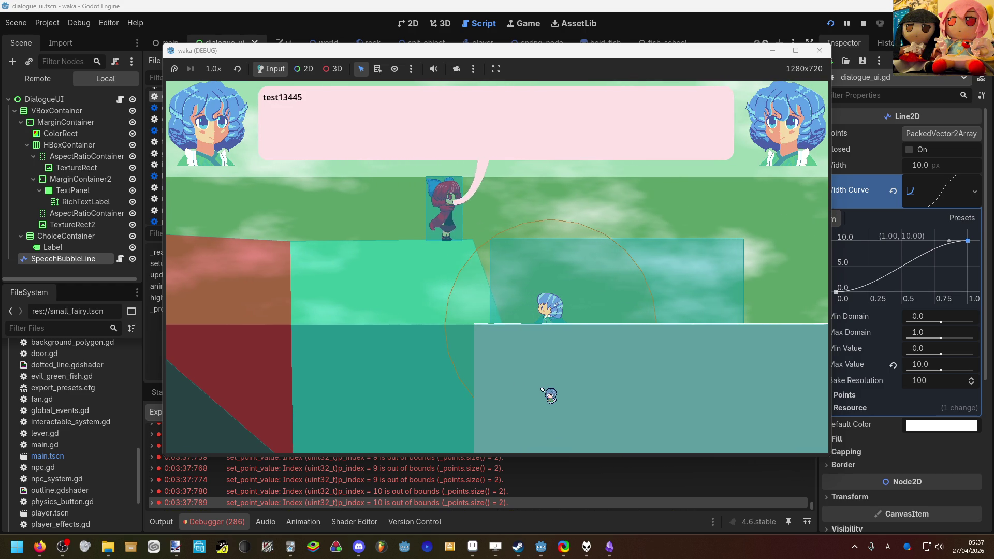
{"action": "key", "text": "alt+Tab"}
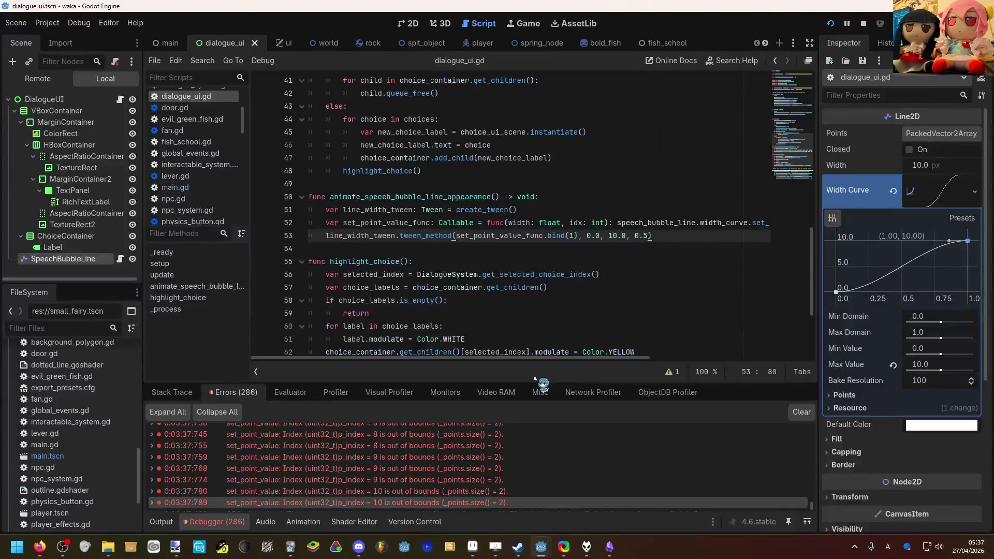
{"action": "key", "text": "alt+Tab"}
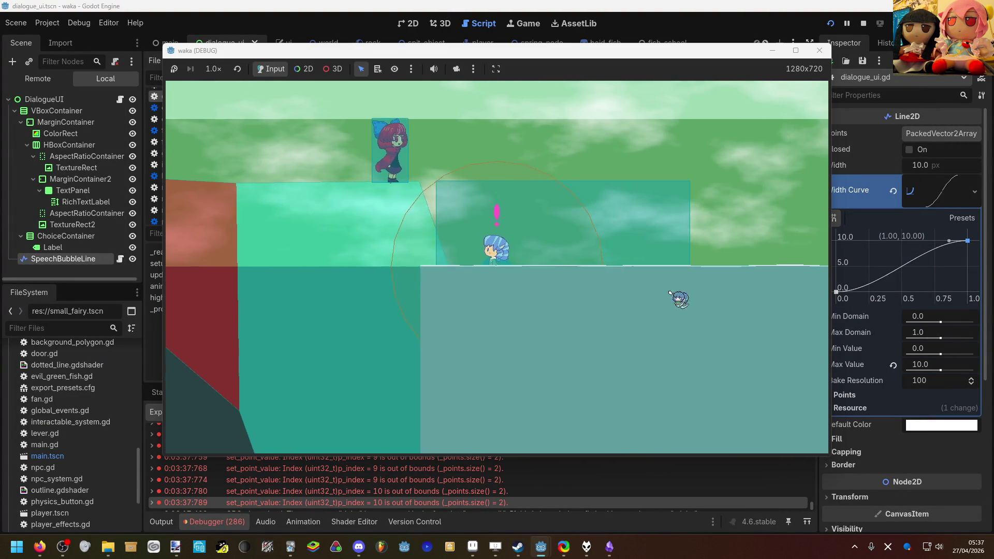
{"action": "key", "text": "alt+Tab"}
{"action": "key", "text": "Return"}
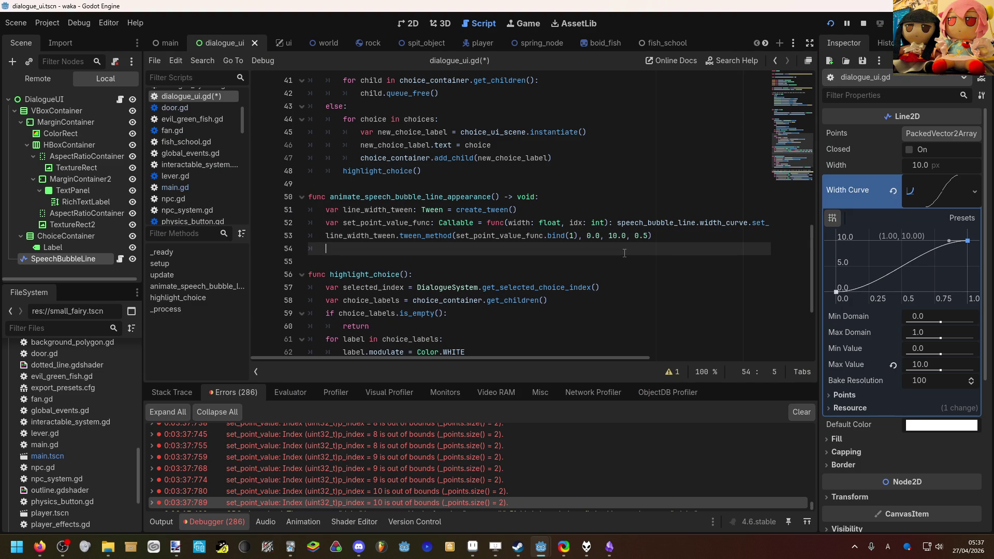
Write set_point_value_func.call(0, 0) on line 54, save, and run the project with F5.
{"action": "type", "text": "et"}
{"action": "key", "text": "Down"}
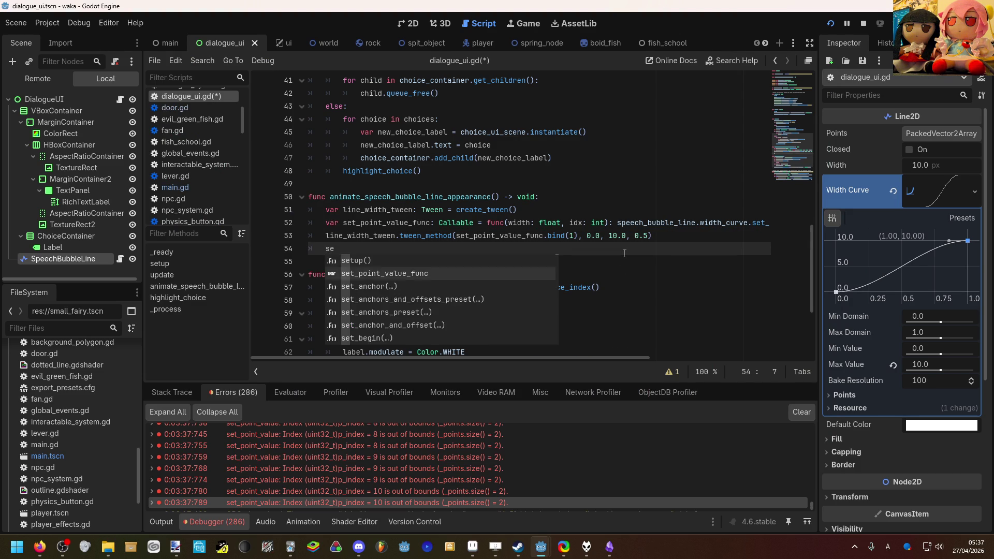
{"action": "key", "text": "Return"}
{"action": "key", "text": "Left"}
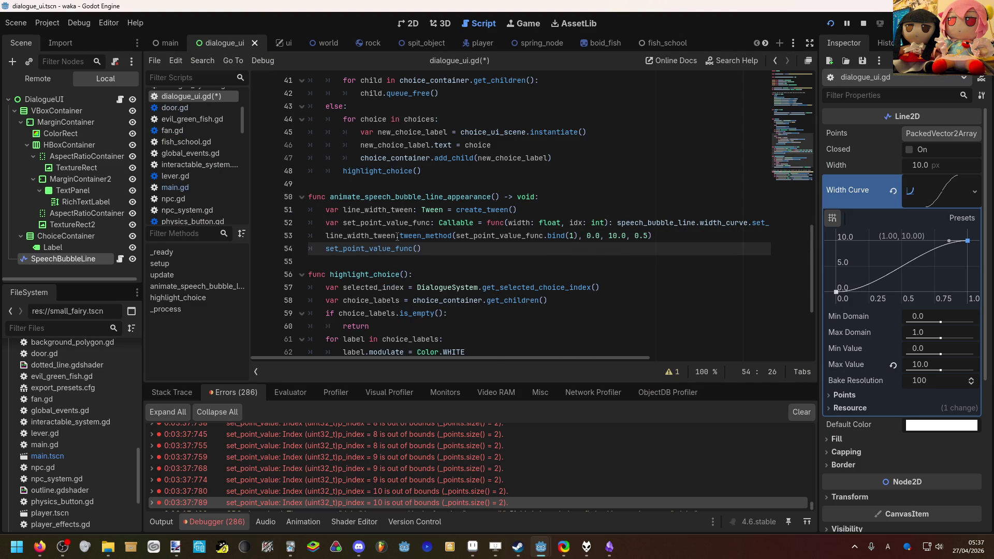
{"action": "mouse_move", "coordinate": [398, 248]}
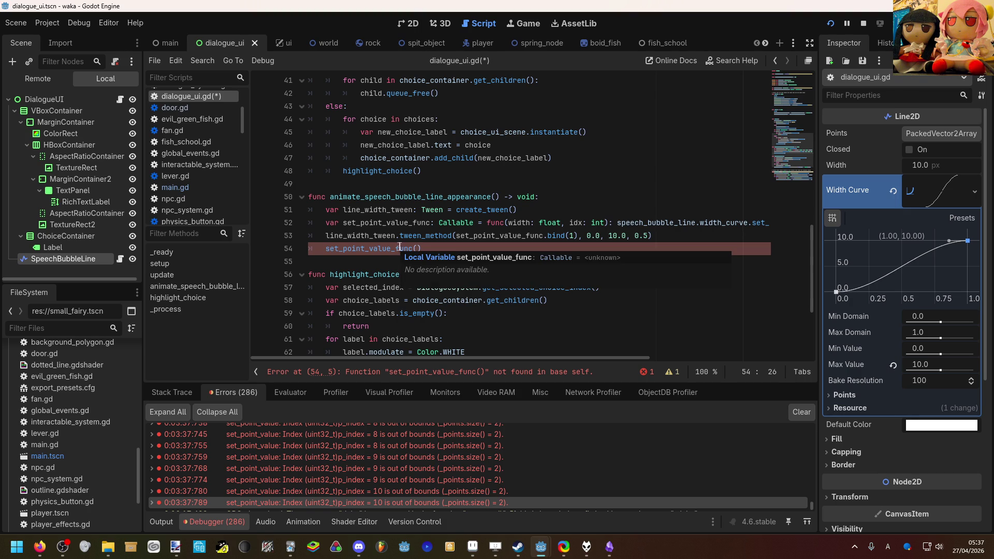
{"action": "left_click_drag", "start_coordinate": [422, 249], "coordinate": [324, 247]}
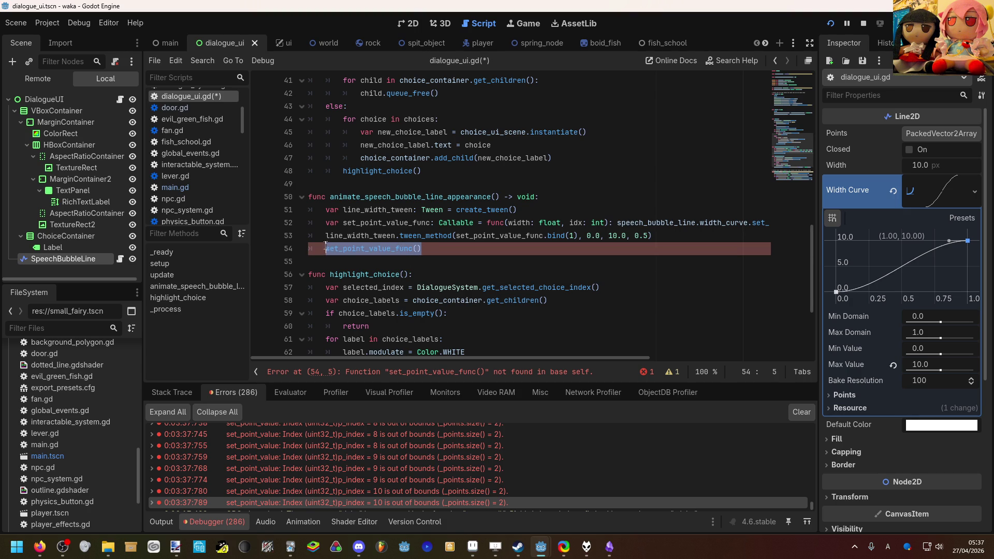
{"action": "key", "text": "Right"}
{"action": "key", "text": "BackSpace"}
{"action": "key", "text": "BackSpace"}
{"action": "type", "text": ".call"}
{"action": "key", "text": "Return"}
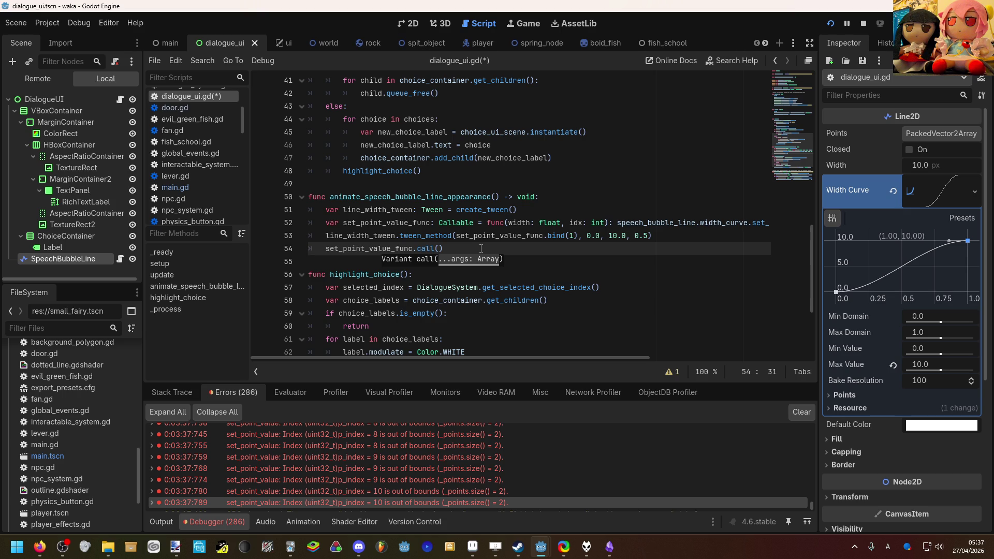
{"action": "type", "text": "0, 0"}
{"action": "key", "text": "ctrl+s"}
{"action": "key", "text": "F5"}
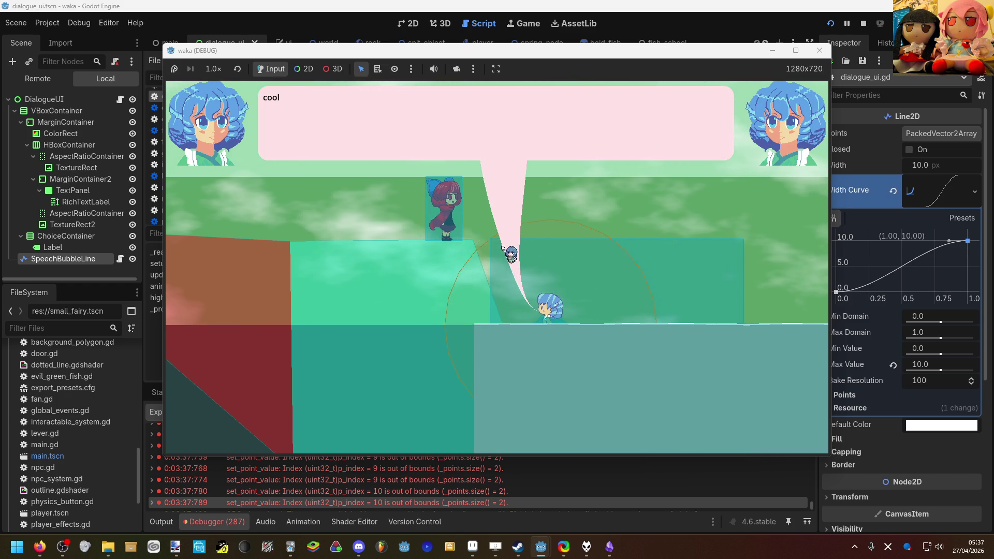
{"action": "key", "text": "F8"}
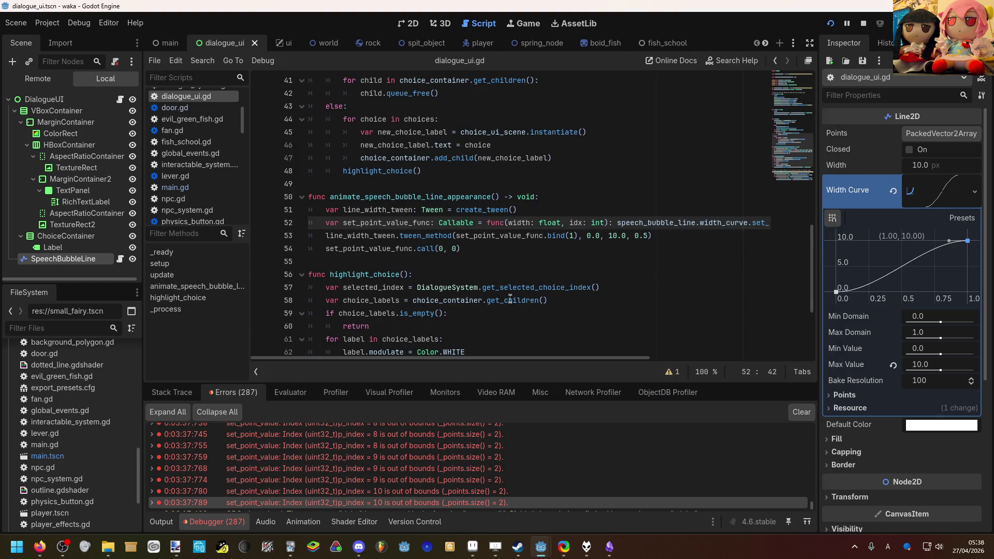
{"action": "left_click", "coordinate": [502, 275]}
{"action": "scroll", "coordinate": [502, 275], "scroll_direction": "up", "scroll_amount": 5}
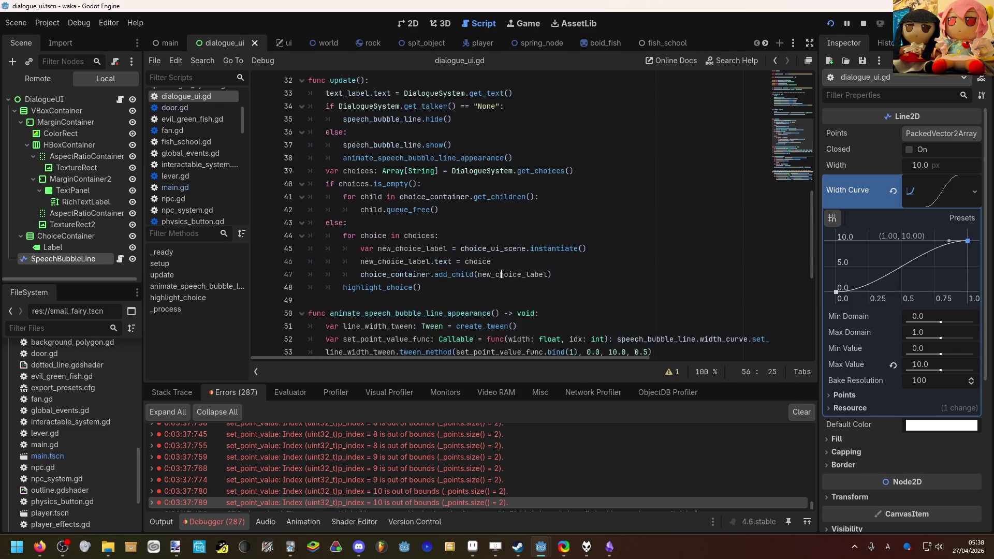
{"action": "scroll", "coordinate": [499, 273], "scroll_direction": "down", "scroll_amount": 5}
{"action": "scroll", "coordinate": [496, 267], "scroll_direction": "down", "scroll_amount": 4}
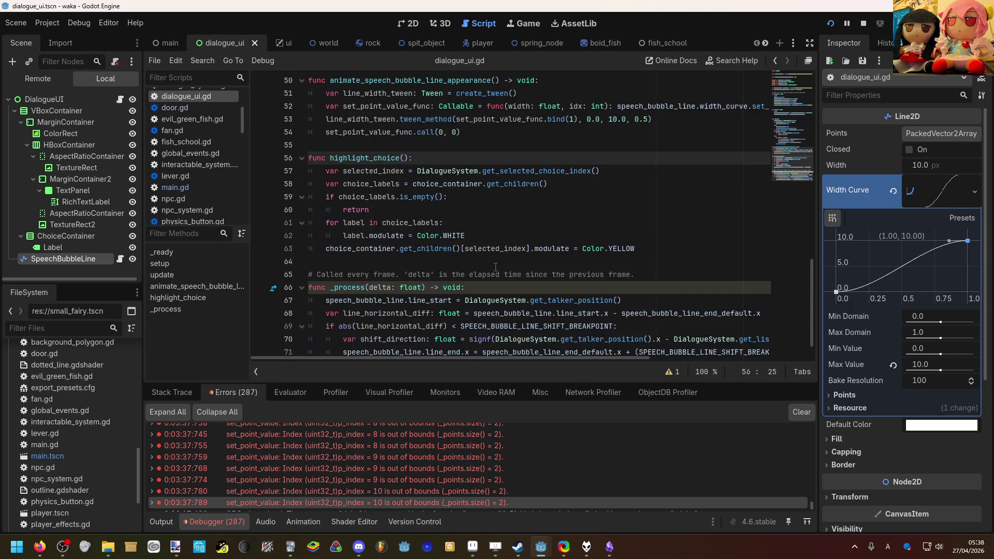
{"action": "scroll", "coordinate": [495, 267], "scroll_direction": "up", "scroll_amount": 5}
{"action": "left_click_drag", "start_coordinate": [460, 288], "coordinate": [324, 288]}
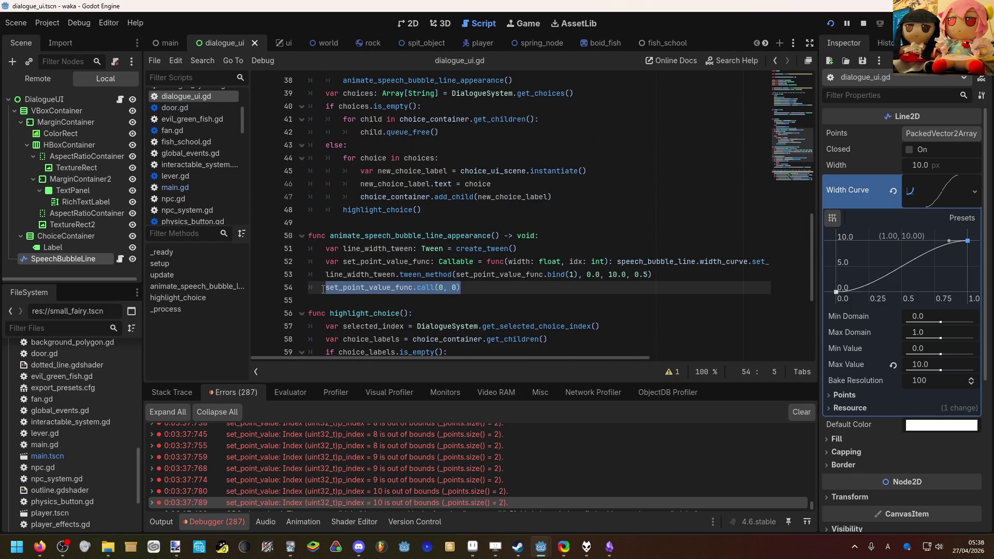
{"action": "scroll", "coordinate": [391, 239], "scroll_direction": "up", "scroll_amount": 5}
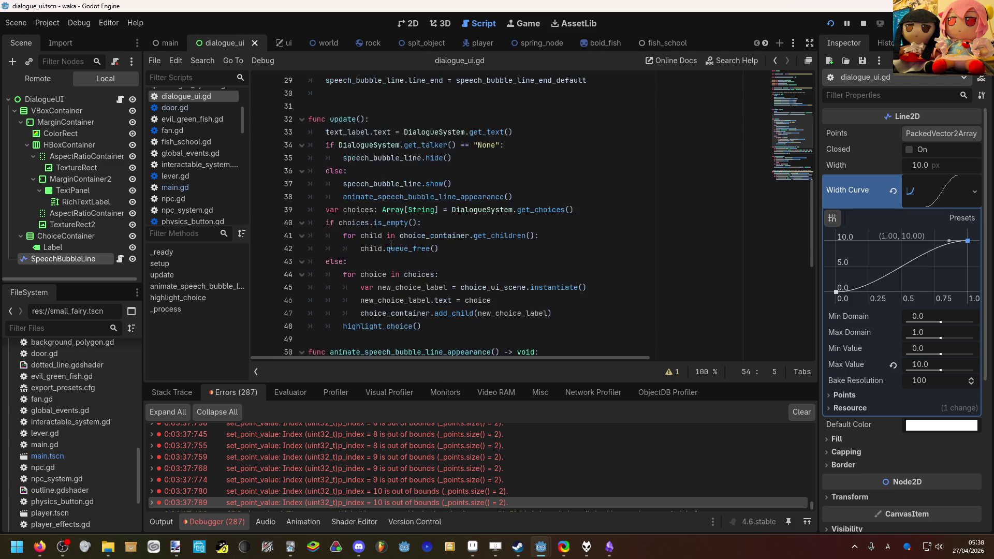
{"action": "scroll", "coordinate": [391, 239], "scroll_direction": "down", "scroll_amount": 3}
{"action": "scroll", "coordinate": [391, 239], "scroll_direction": "down", "scroll_amount": 3}
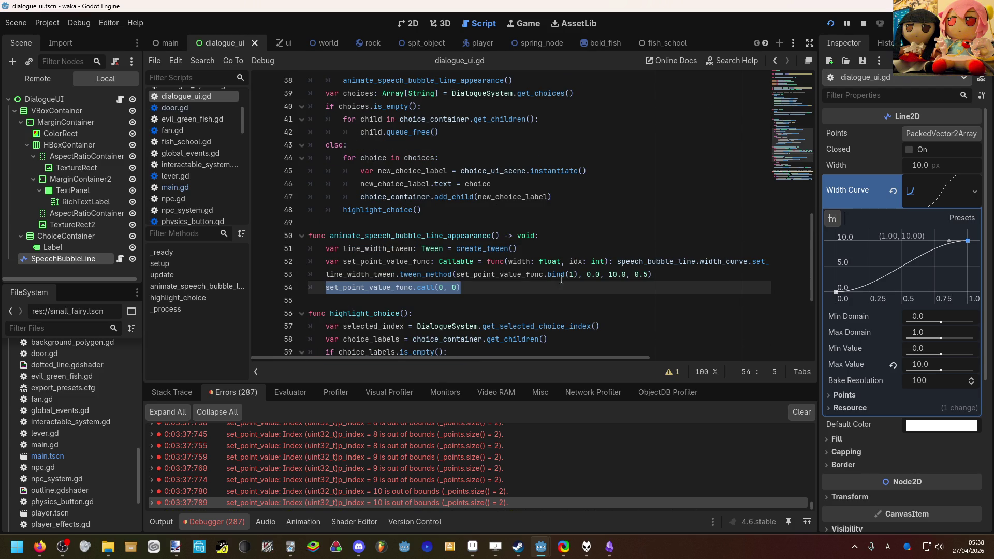
{"action": "key", "text": "F5"}
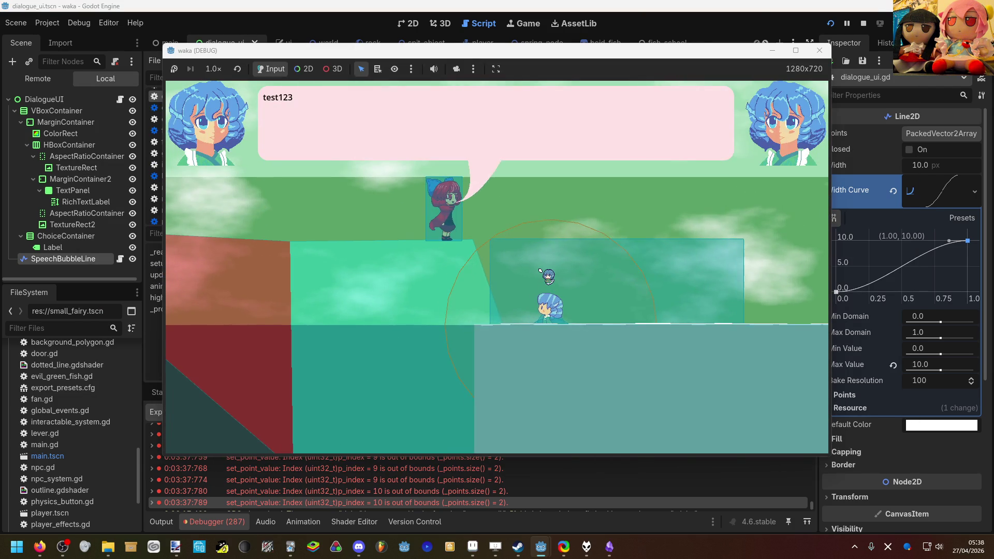
{"action": "key", "text": "F8"}
{"action": "left_click", "coordinate": [520, 290]}
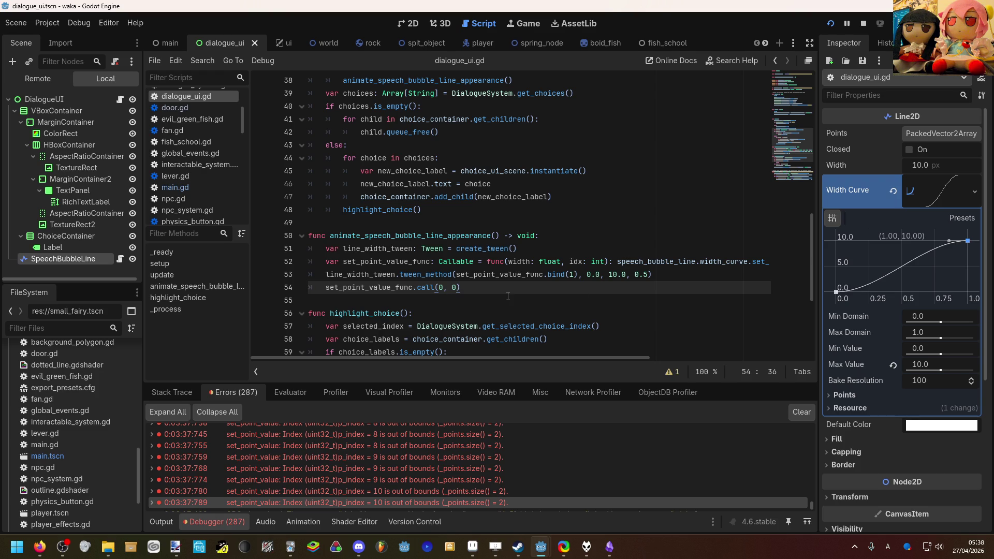
{"action": "left_click_drag", "start_coordinate": [501, 288], "coordinate": [329, 288]}
{"action": "left_click", "coordinate": [329, 288]}
{"action": "key", "text": "F5"}
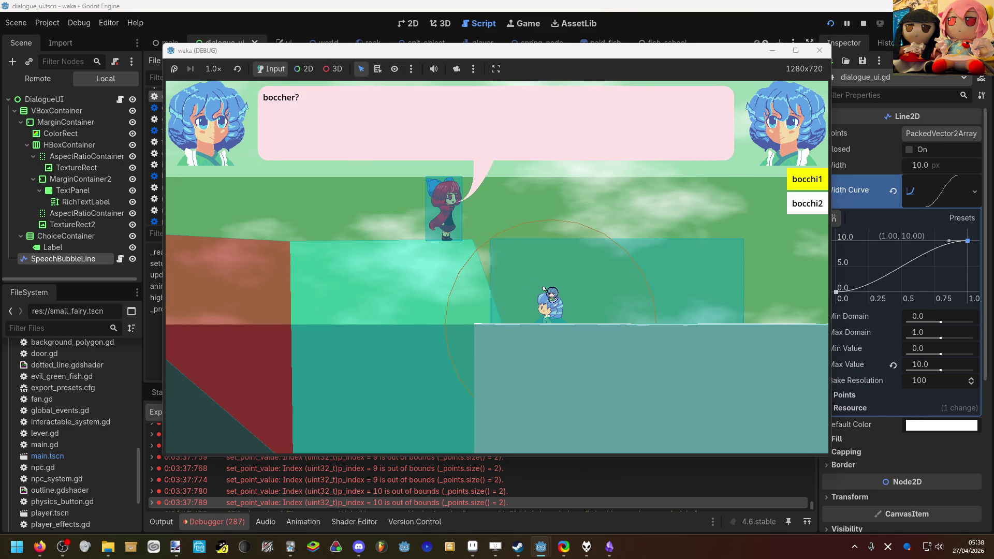
{"action": "key", "text": "alt+Tab"}
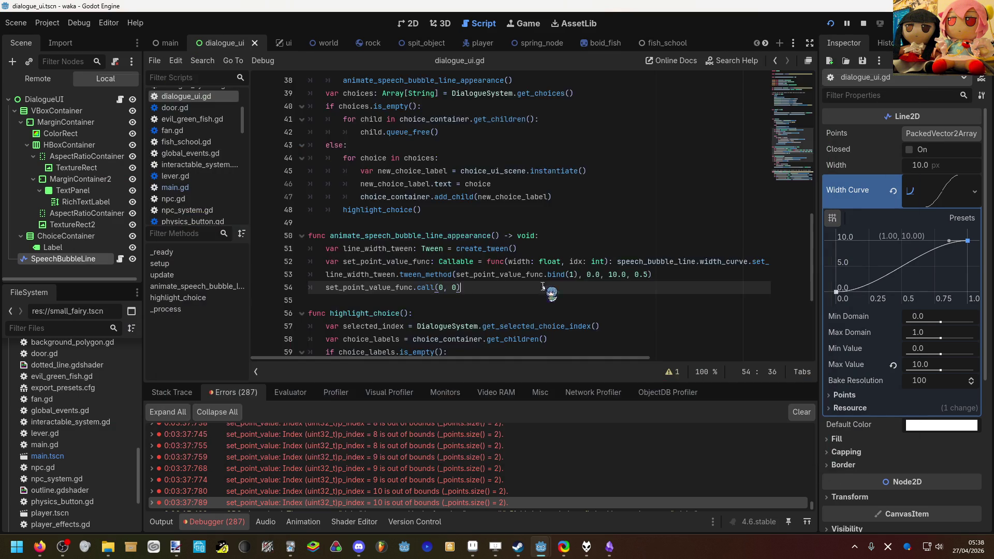
{"action": "scroll", "coordinate": [530, 272], "scroll_direction": "down", "scroll_amount": 2}
{"action": "scroll", "coordinate": [531, 273], "scroll_direction": "down", "scroll_amount": 2}
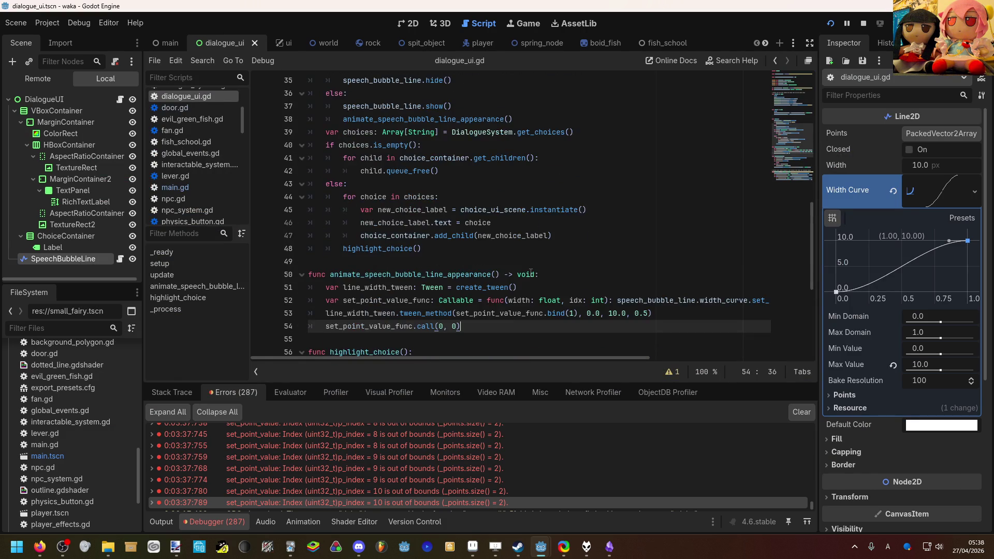
{"action": "scroll", "coordinate": [525, 268], "scroll_direction": "up", "scroll_amount": 5}
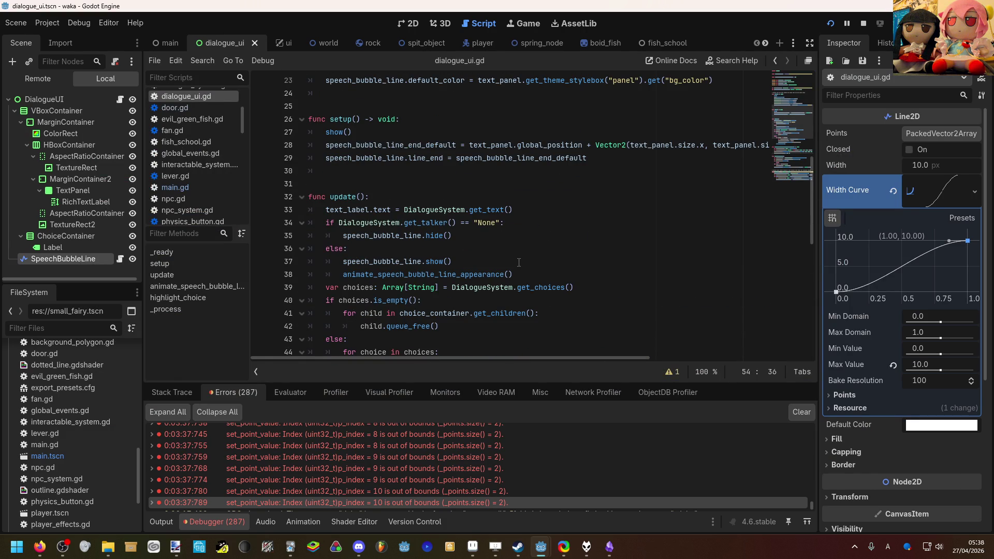
{"action": "scroll", "coordinate": [512, 262], "scroll_direction": "down", "scroll_amount": 1}
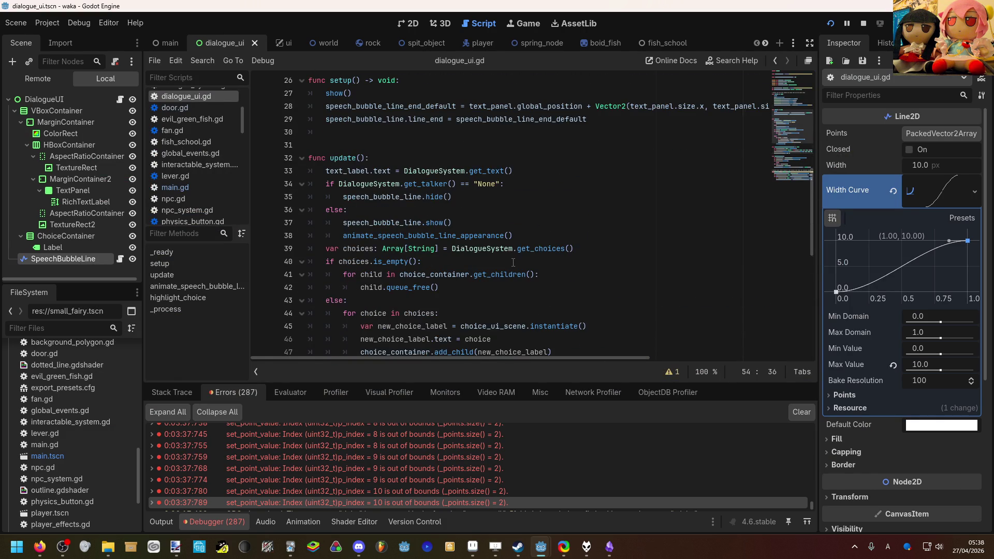
{"action": "scroll", "coordinate": [513, 262], "scroll_direction": "down", "scroll_amount": 1}
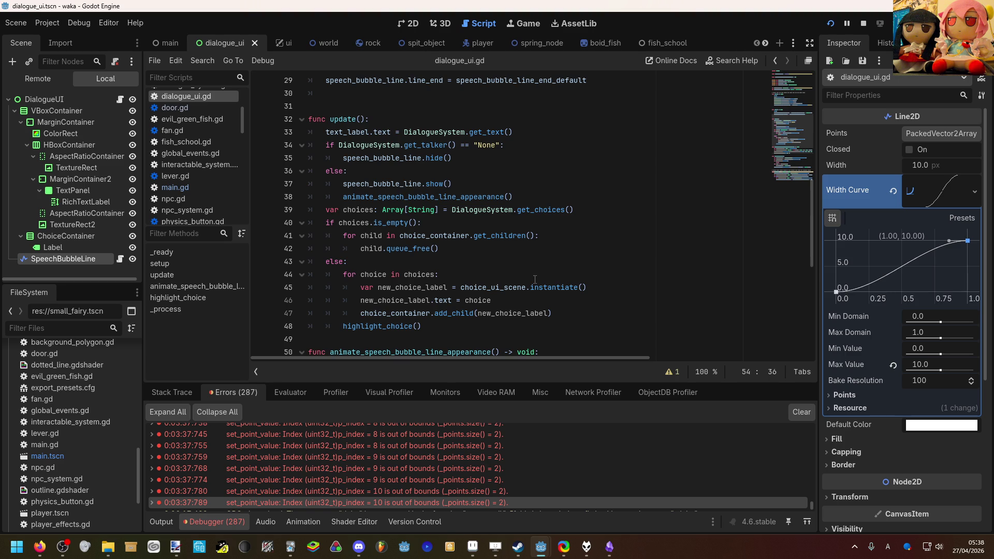
{"action": "scroll", "coordinate": [535, 279], "scroll_direction": "up", "scroll_amount": 2}
{"action": "scroll", "coordinate": [537, 284], "scroll_direction": "up", "scroll_amount": 2}
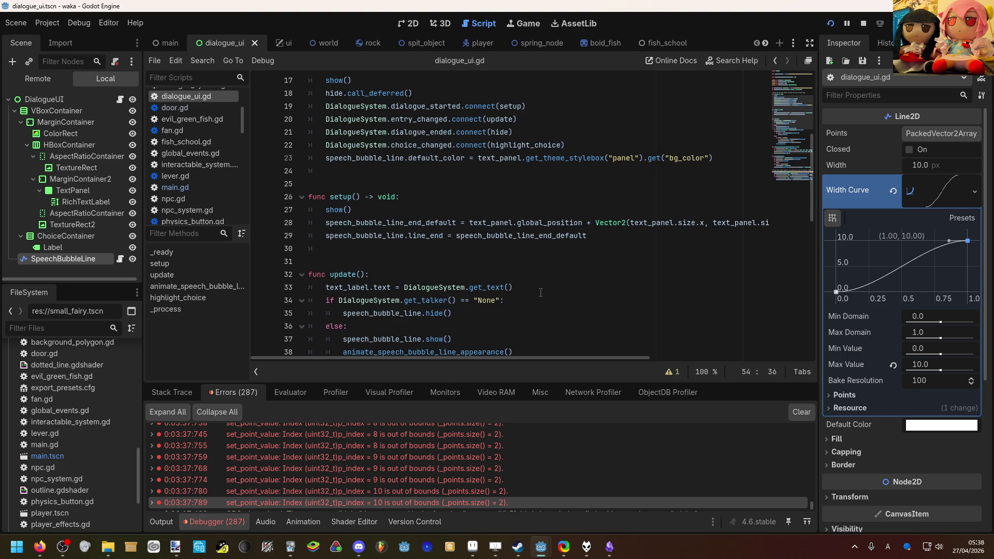
{"action": "scroll", "coordinate": [540, 293], "scroll_direction": "down", "scroll_amount": 1}
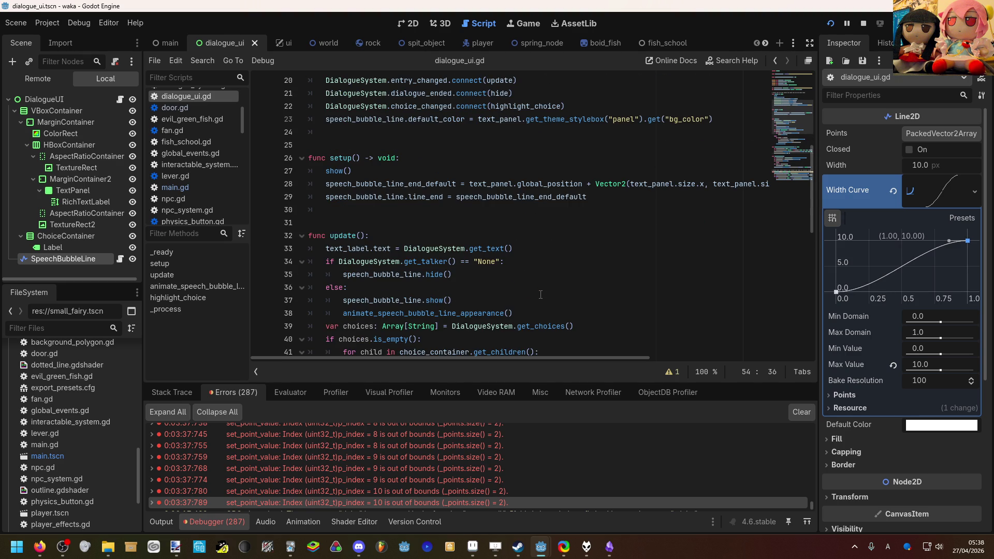
{"action": "scroll", "coordinate": [540, 294], "scroll_direction": "down", "scroll_amount": 1}
{"action": "scroll", "coordinate": [540, 294], "scroll_direction": "down", "scroll_amount": 1}
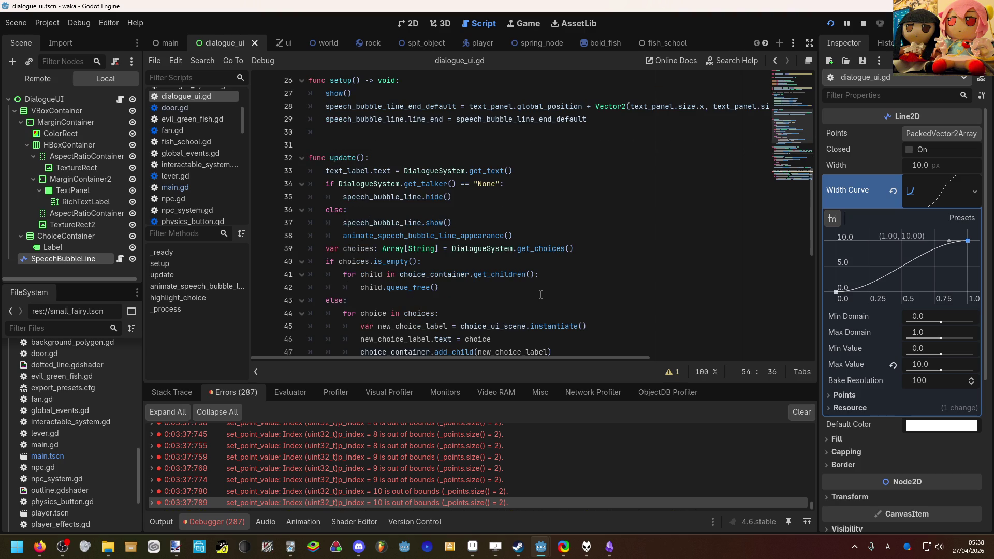
{"action": "scroll", "coordinate": [540, 294], "scroll_direction": "down", "scroll_amount": 1}
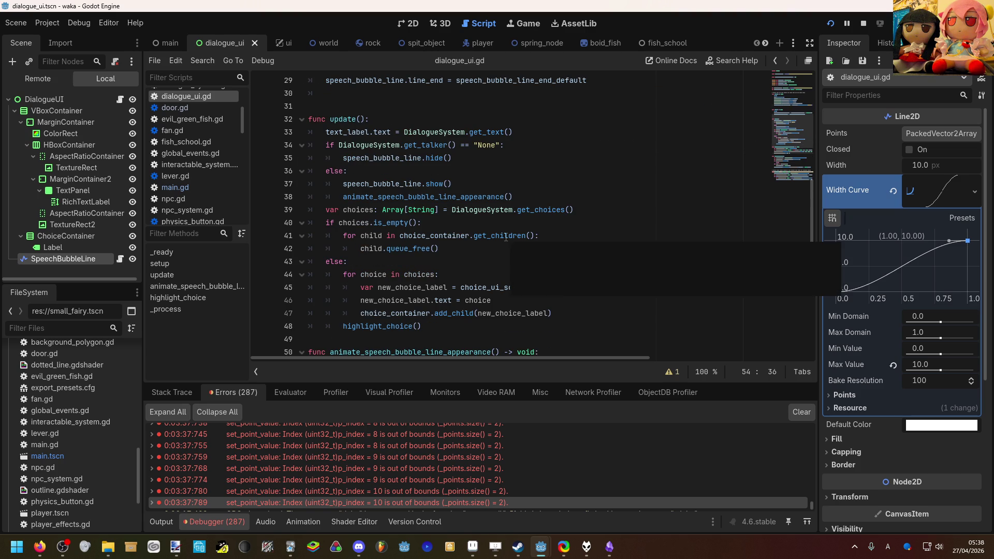
{"action": "scroll", "coordinate": [558, 173], "scroll_direction": "down", "scroll_amount": 1}
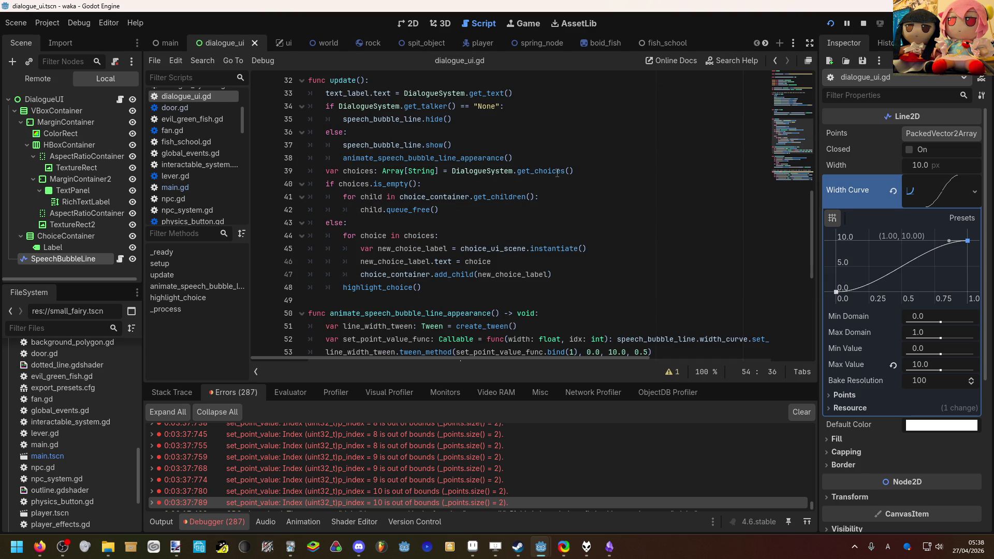
{"action": "scroll", "coordinate": [558, 172], "scroll_direction": "up", "scroll_amount": 3}
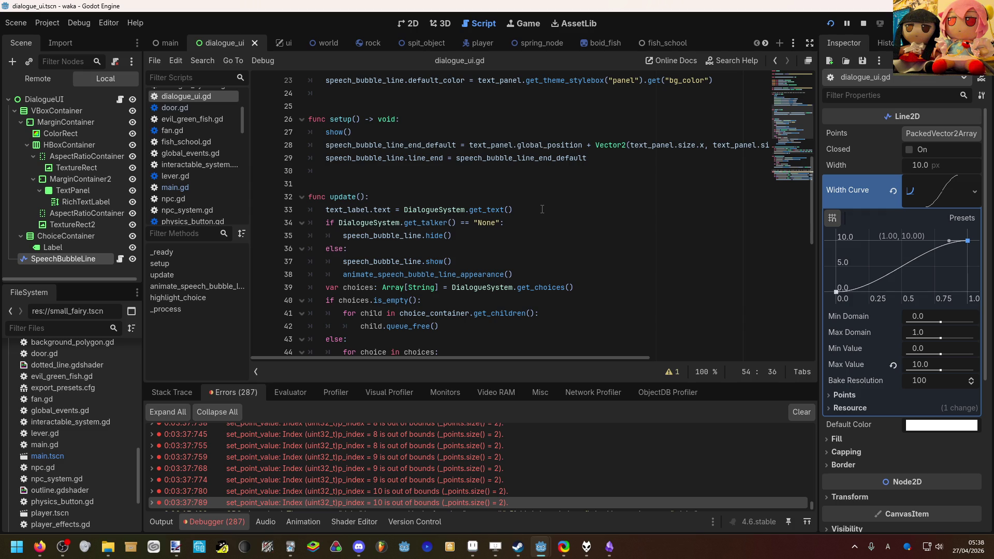
{"action": "scroll", "coordinate": [542, 209], "scroll_direction": "up", "scroll_amount": 1}
{"action": "left_click", "coordinate": [492, 233]}
{"action": "scroll", "coordinate": [490, 234], "scroll_direction": "up", "scroll_amount": 2}
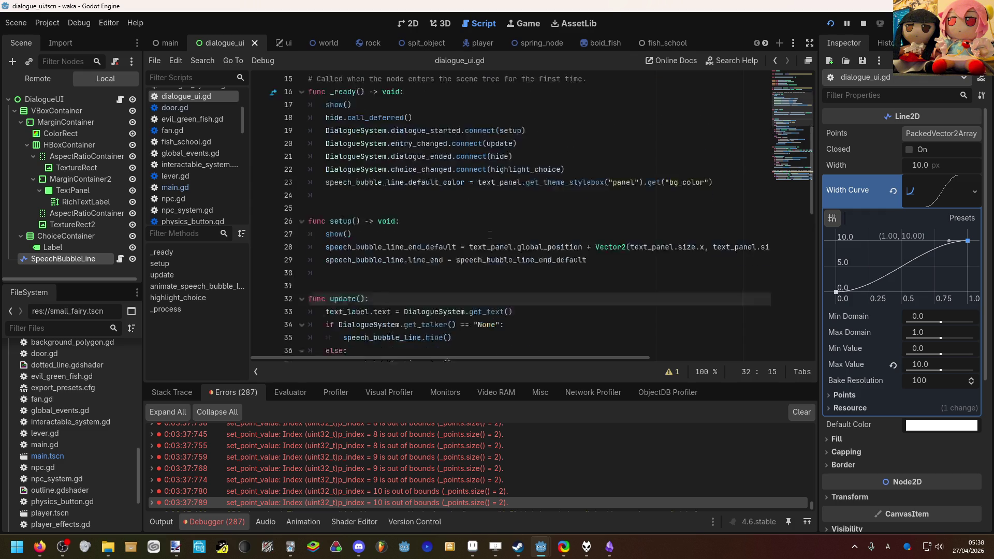
{"action": "scroll", "coordinate": [490, 235], "scroll_direction": "down", "scroll_amount": 4}
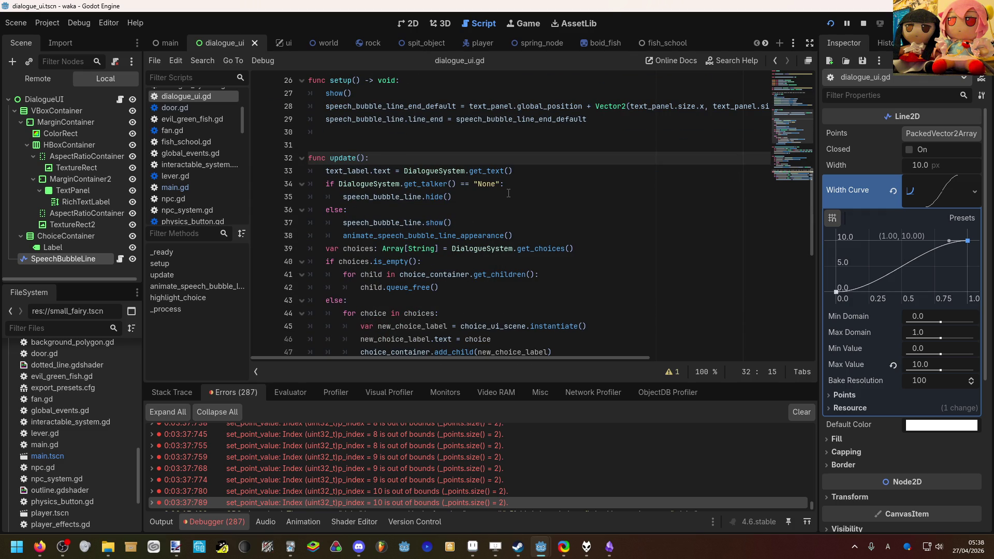
{"action": "key", "text": "Return"}
Type a var previous_speaker: String declaration in update(), then remove it from there.
{"action": "type", "text": "va"}
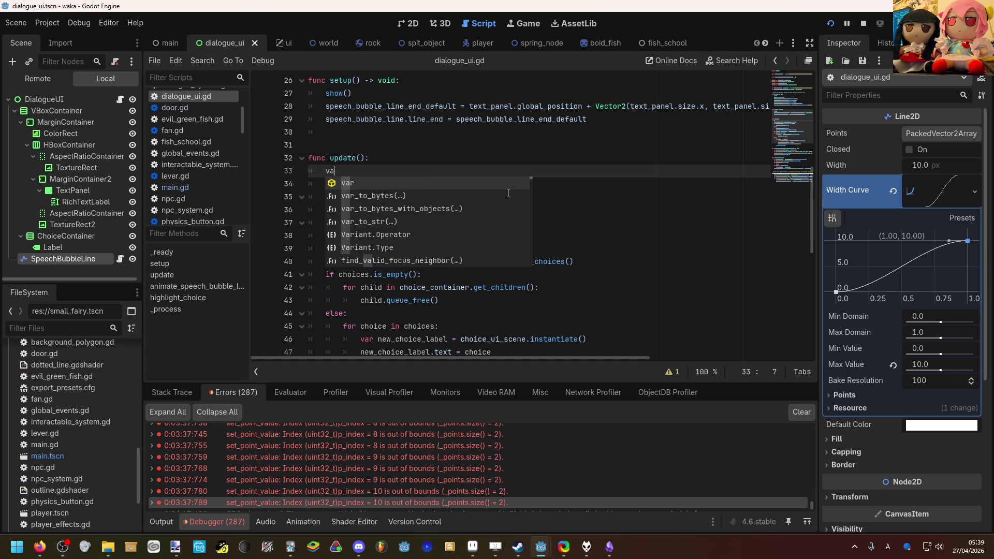
{"action": "type", "text": "r p"}
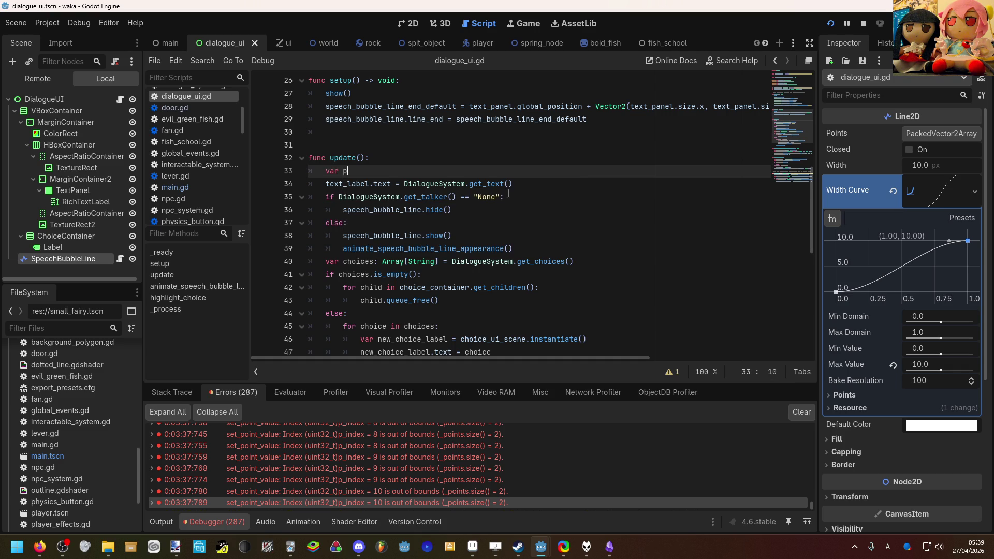
{"action": "key", "text": "BackSpace"}
{"action": "type", "text": "previ"}
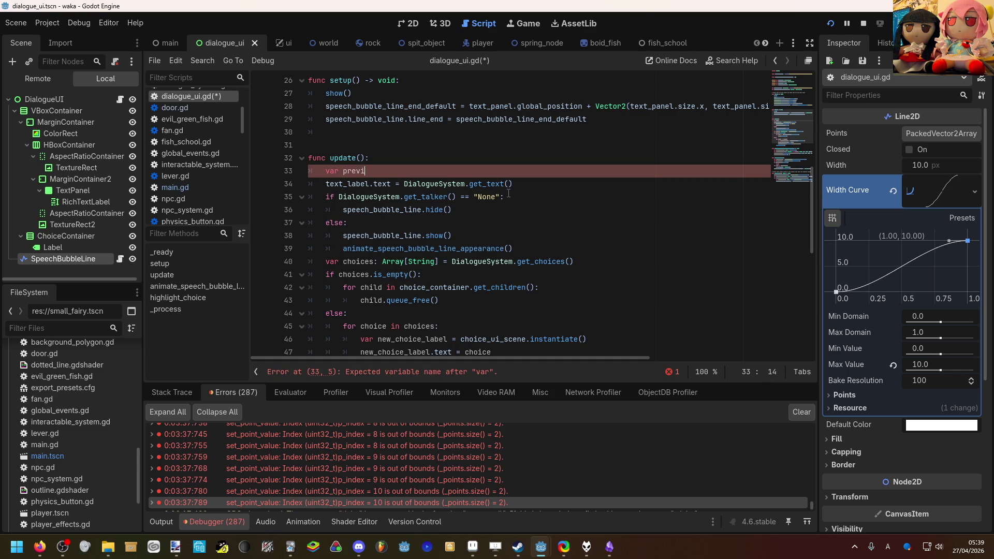
{"action": "type", "text": "ous_speaker:String"}
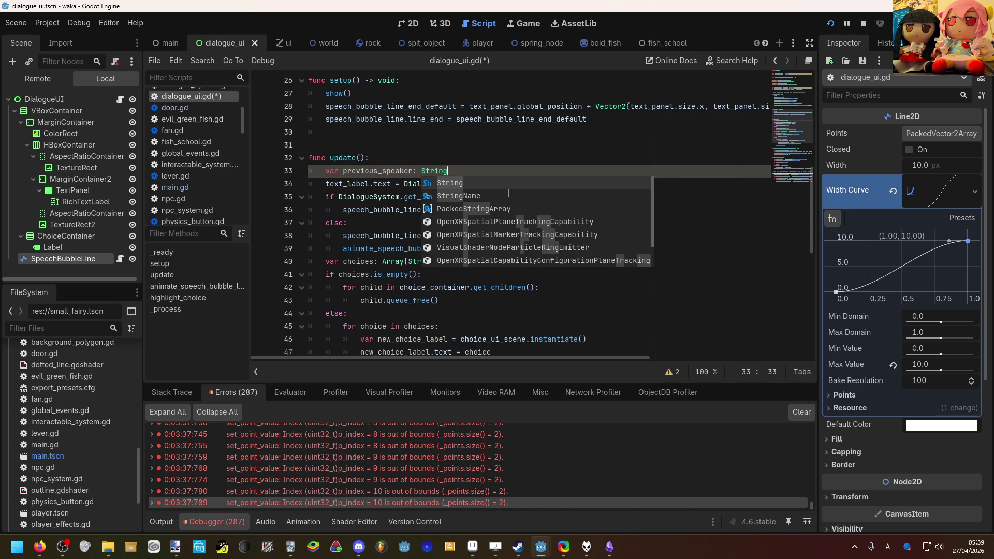
{"action": "type", "text": "N"}
{"action": "scroll", "coordinate": [443, 176], "scroll_direction": "up", "scroll_amount": 6}
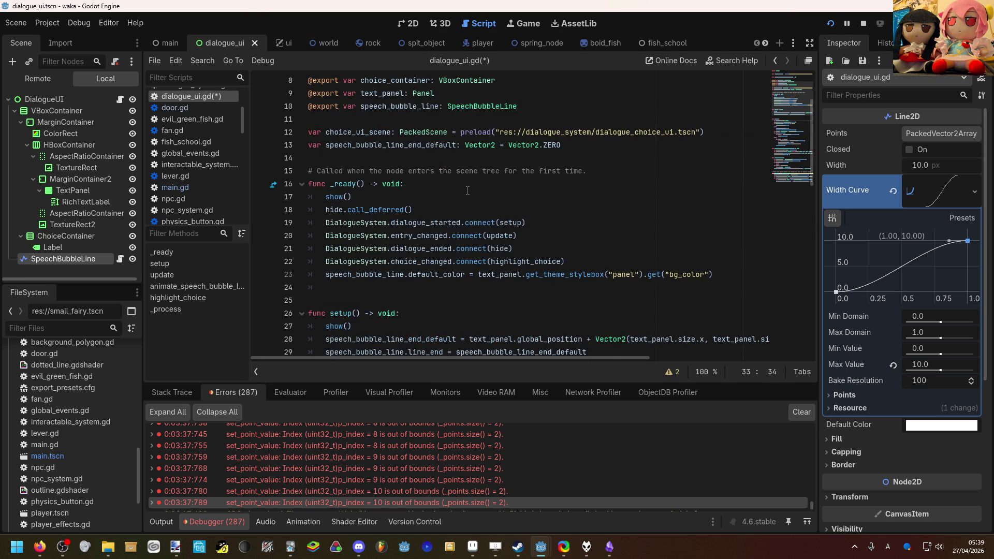
{"action": "scroll", "coordinate": [467, 190], "scroll_direction": "down", "scroll_amount": 5}
{"action": "left_click_drag", "start_coordinate": [468, 209], "coordinate": [327, 207]}
{"action": "key", "text": "ctrl+c"}
{"action": "key", "text": "BackSpace"}
{"action": "key", "text": "BackSpace"}
{"action": "key", "text": "BackSpace"}
Paste the previous_speaker declaration below speech_bubble_line_end_default and initialise it to "None".
{"action": "scroll", "coordinate": [552, 202], "scroll_direction": "up", "scroll_amount": 6}
{"action": "left_click", "coordinate": [553, 201]}
{"action": "key", "text": "Return"}
{"action": "key", "text": "Return"}
{"action": "key", "text": "Up"}
{"action": "key", "text": "ctrl+v"}
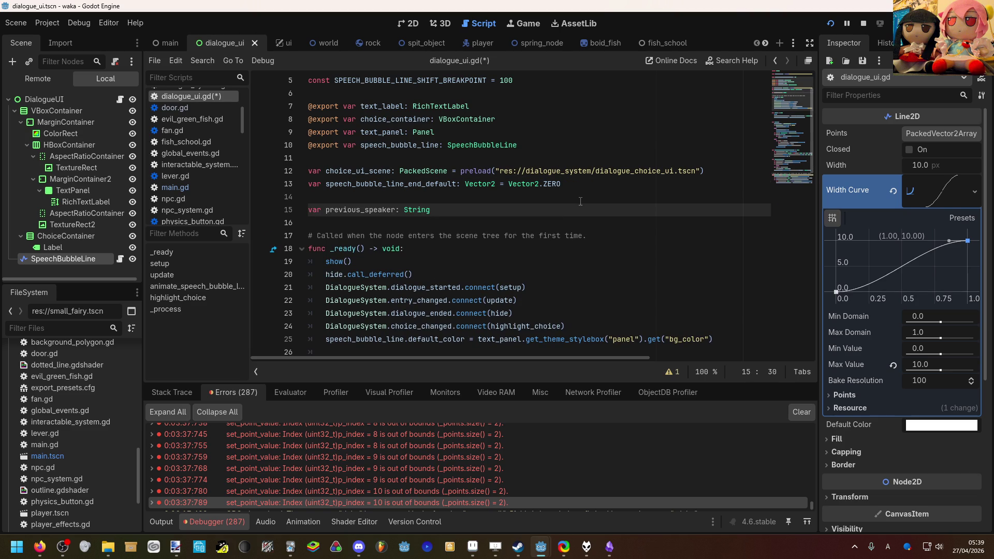
{"action": "scroll", "coordinate": [574, 203], "scroll_direction": "down", "scroll_amount": 1}
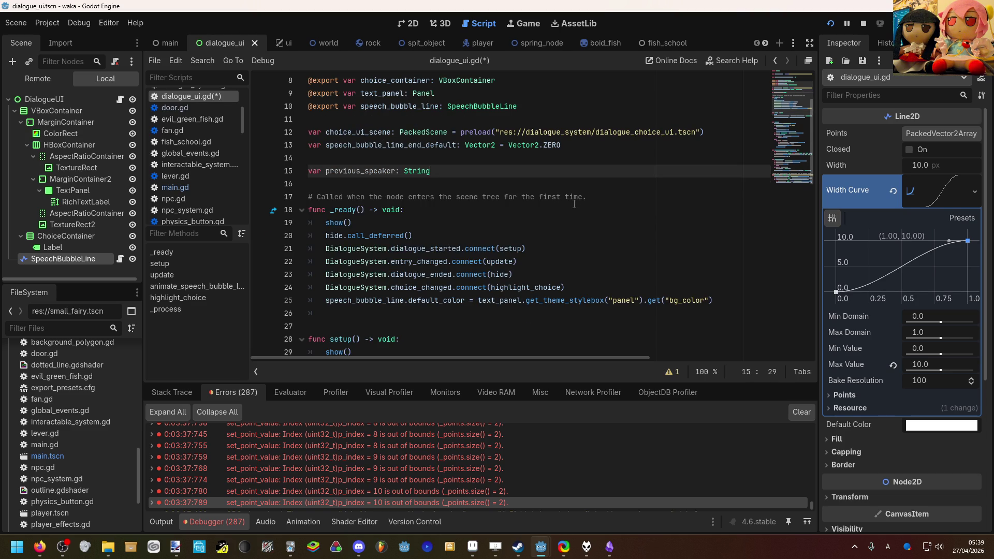
{"action": "type", "text": "= \"None"}
{"action": "scroll", "coordinate": [575, 182], "scroll_direction": "down", "scroll_amount": 6}
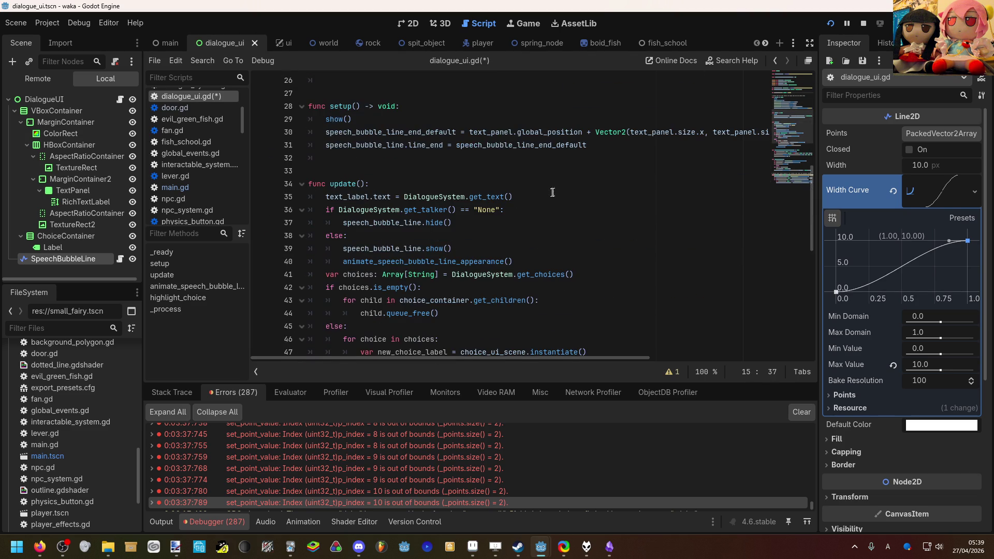
{"action": "left_click", "coordinate": [522, 201]}
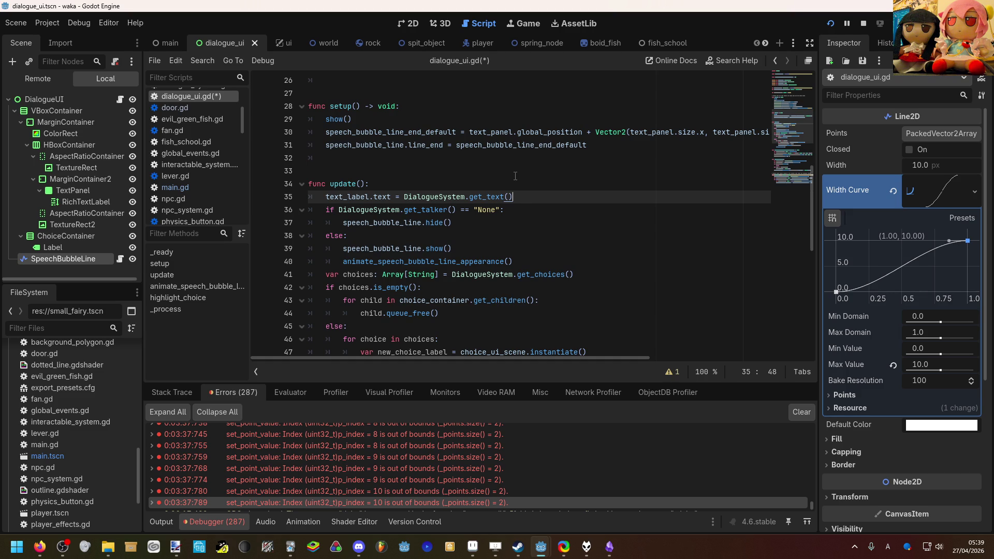
{"action": "left_click", "coordinate": [512, 188]}
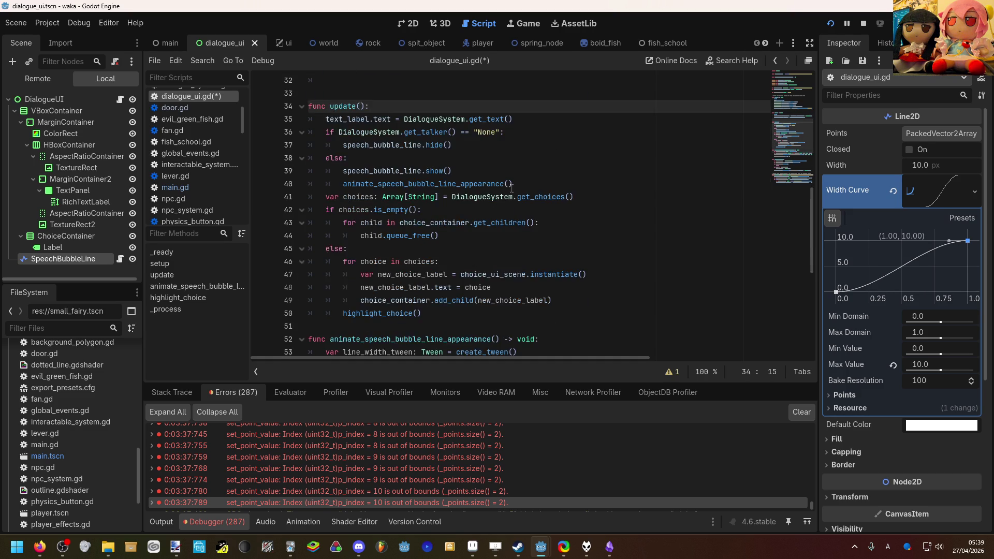
Start a new final line in update() assigning previous_speaker =.
{"action": "scroll", "coordinate": [484, 280], "scroll_direction": "down", "scroll_amount": 3}
{"action": "left_click", "coordinate": [483, 280]}
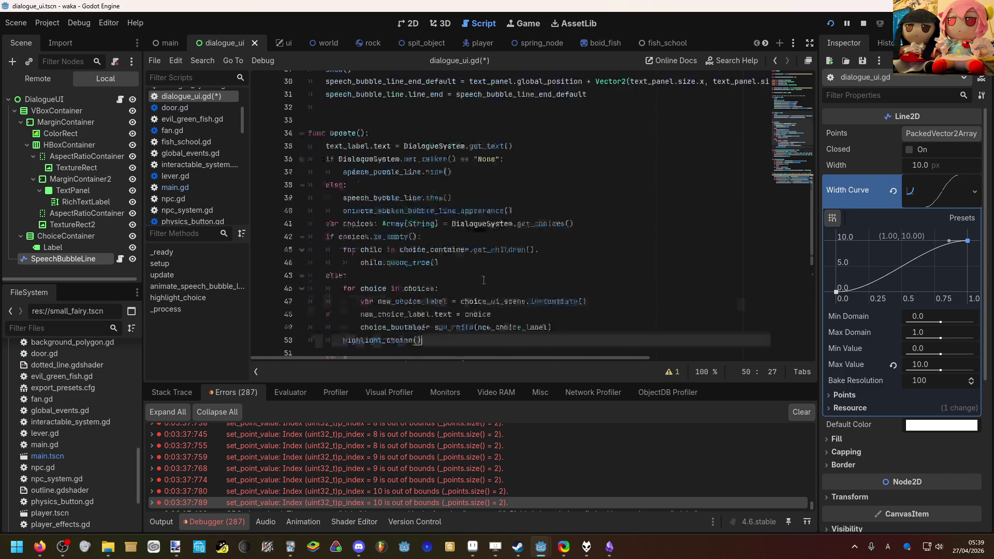
{"action": "key", "text": "Return"}
{"action": "key", "text": "BackSpace"}
{"action": "type", "text": "pr"}
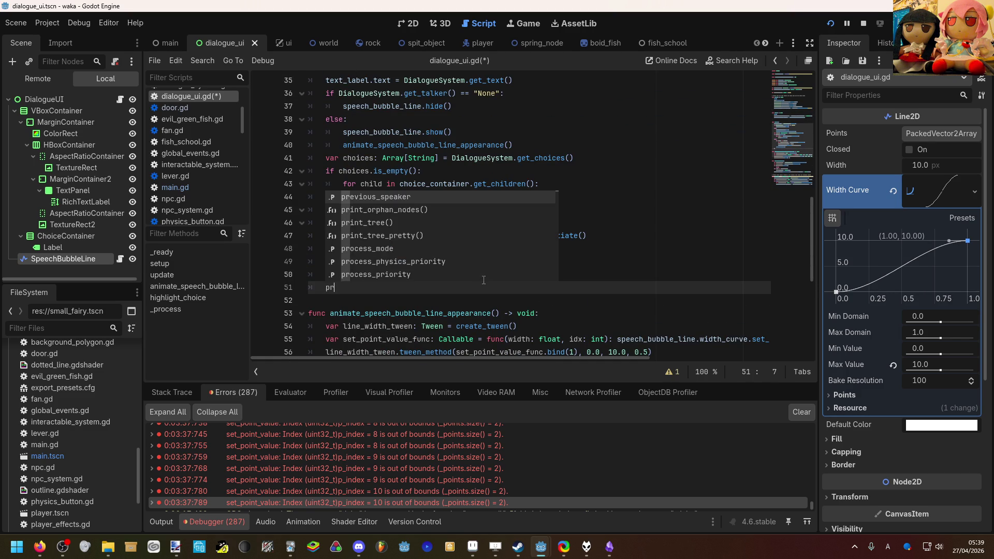
{"action": "key", "text": "Return"}
{"action": "type", "text": "= "}
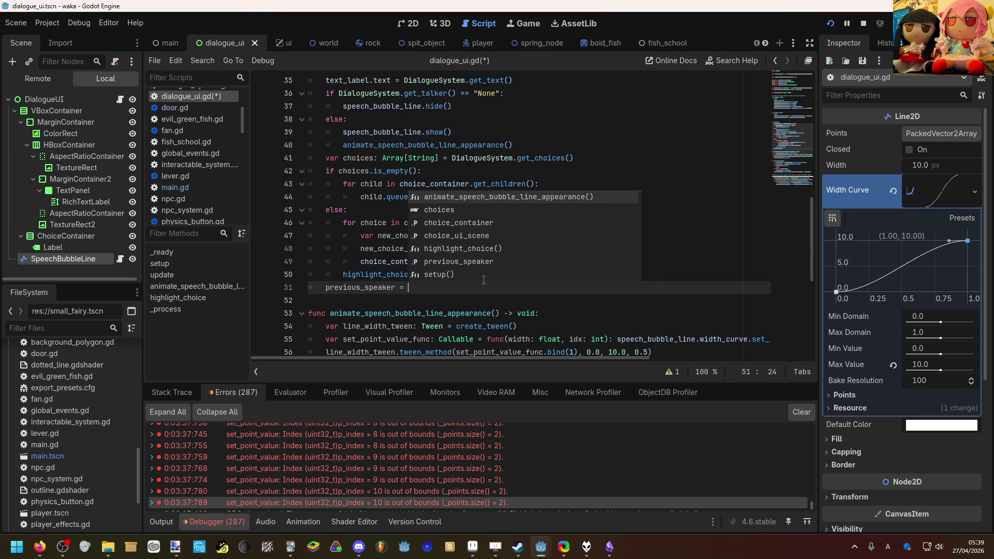
{"action": "type", "text": "\""}
{"action": "key", "text": "Left"}
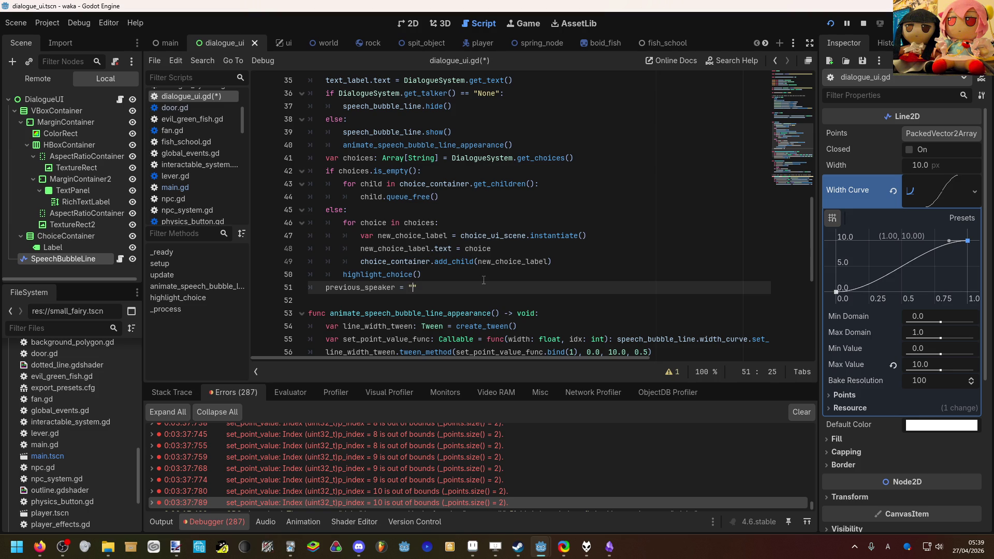
{"action": "key", "text": "BackSpace"}
{"action": "key", "text": "BackSpace"}
Complete the assignment with DialogueSystem.get_talker() via autocomplete.
{"action": "type", "text": "Dial"}
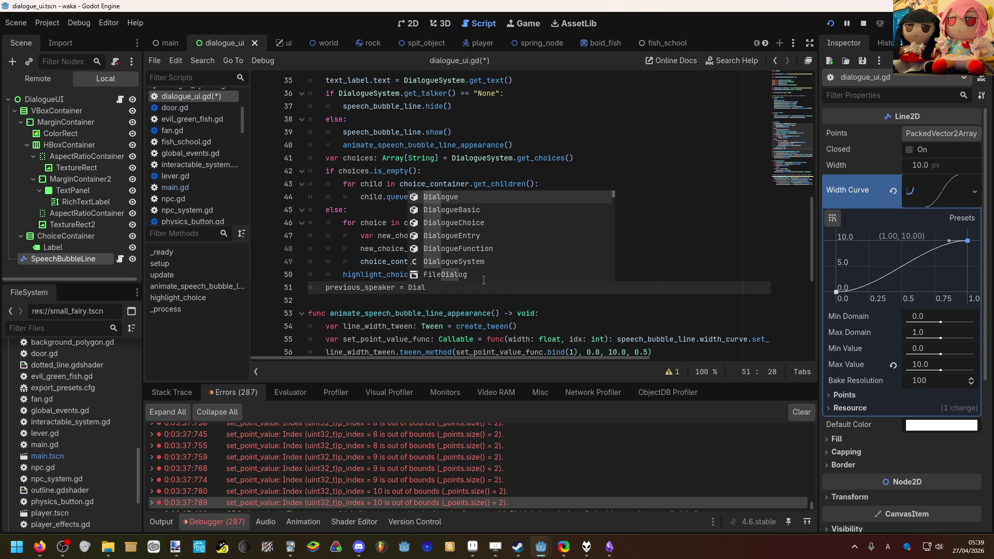
{"action": "key", "text": "Down"}
{"action": "key", "text": "Down"}
{"action": "key", "text": "Down"}
{"action": "key", "text": "Return"}
{"action": "type", "text": ".get"}
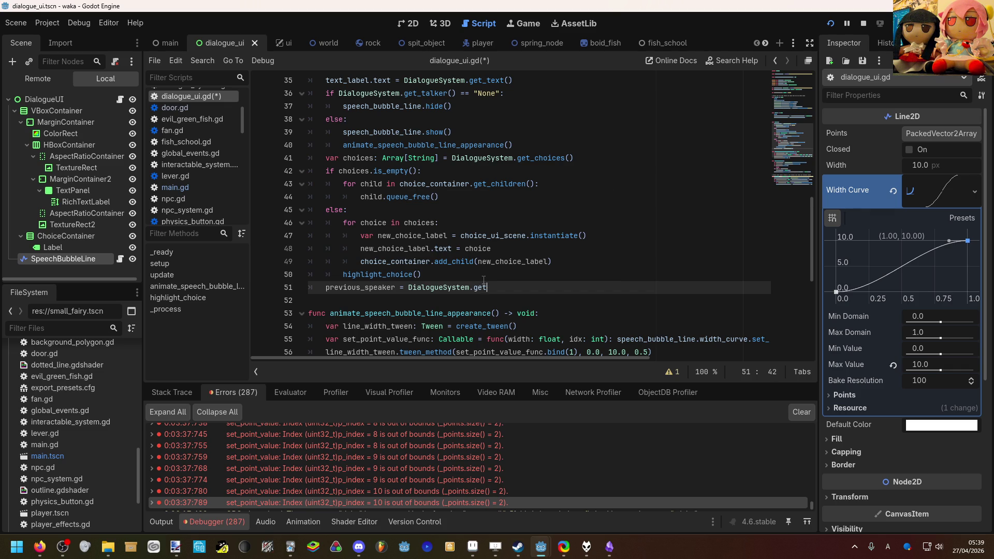
{"action": "key", "text": "Down"}
{"action": "key", "text": "Down"}
{"action": "key", "text": "Return"}
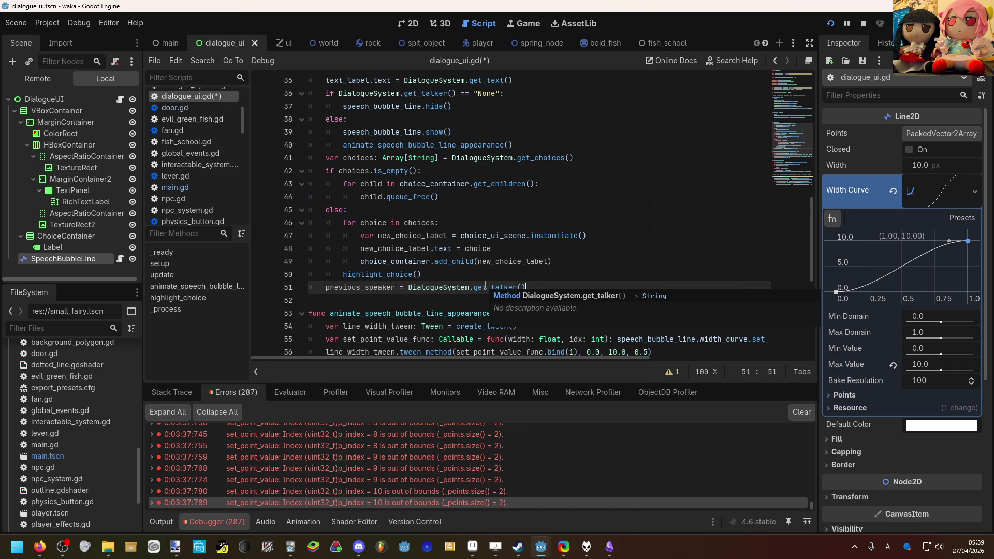
{"action": "scroll", "coordinate": [483, 233], "scroll_direction": "up", "scroll_amount": 2}
{"action": "scroll", "coordinate": [483, 231], "scroll_direction": "down", "scroll_amount": 1}
{"action": "scroll", "coordinate": [482, 231], "scroll_direction": "up", "scroll_amount": 1}
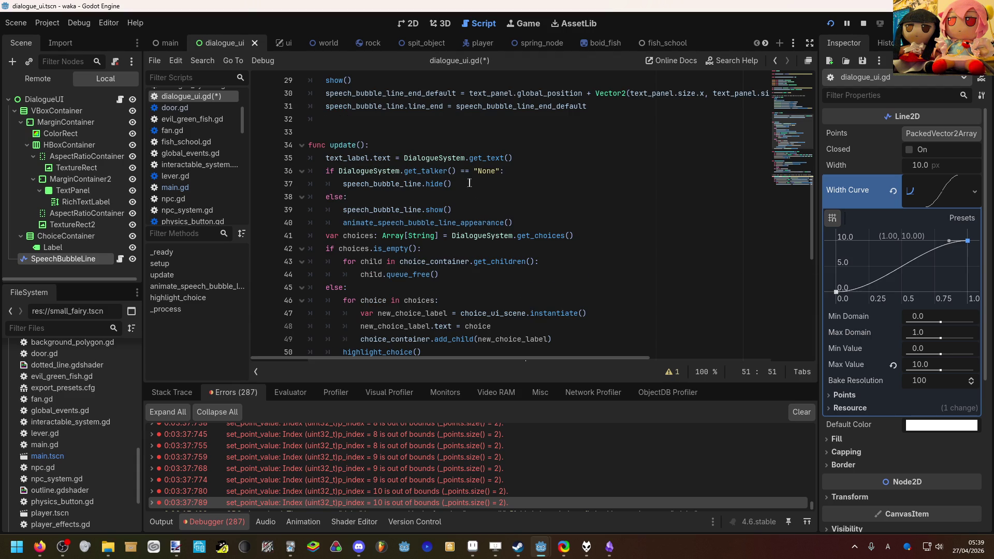
{"action": "scroll", "coordinate": [468, 183], "scroll_direction": "up", "scroll_amount": 1}
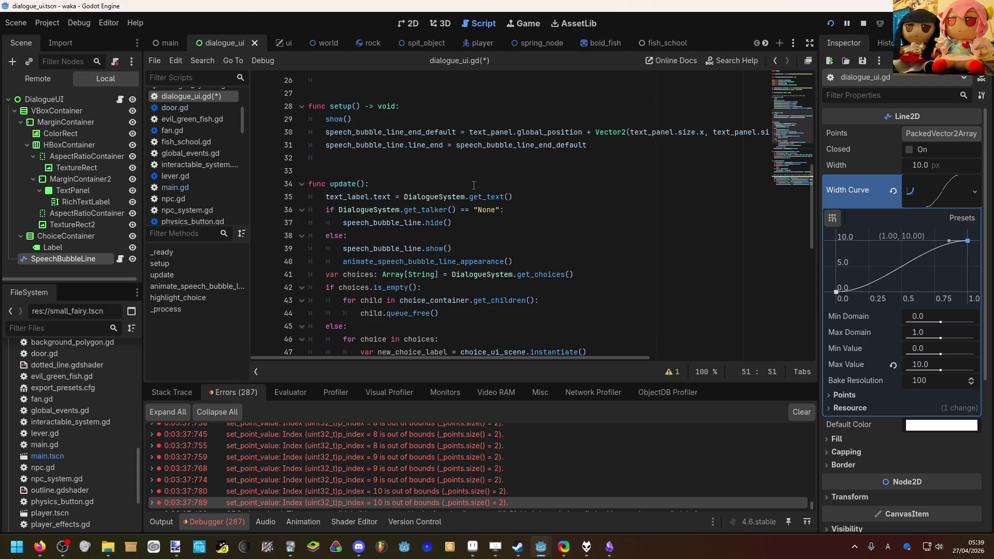
{"action": "left_click", "coordinate": [514, 197]}
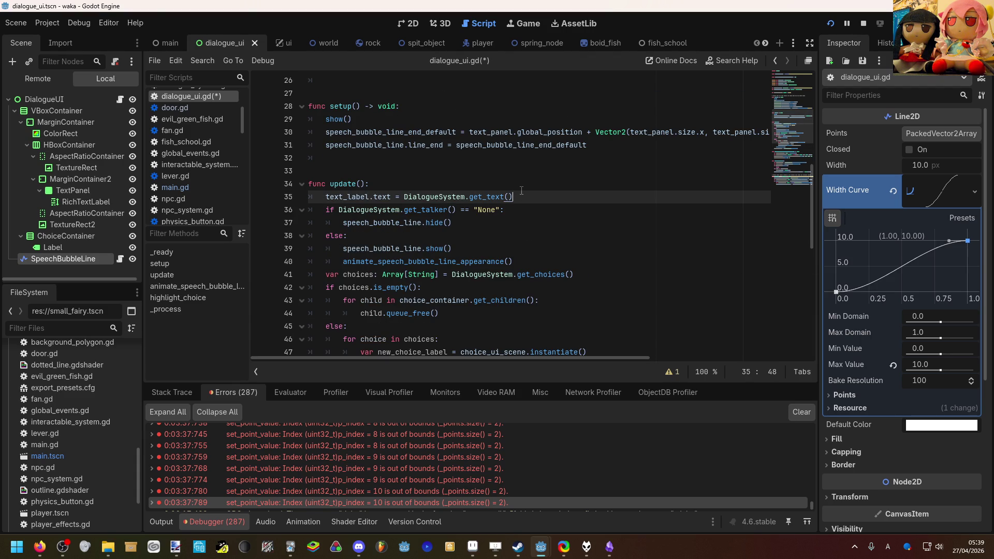
Insert var new_talker = DialogueSystem.get_talker() below line 35.
{"action": "key", "text": "Return"}
{"action": "type", "text": "var "}
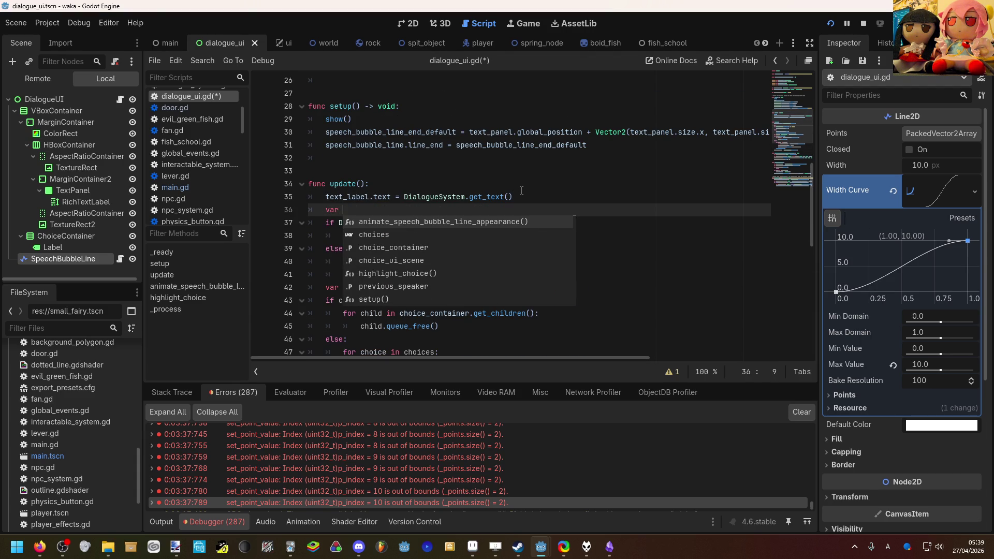
{"action": "type", "text": "new_talker"}
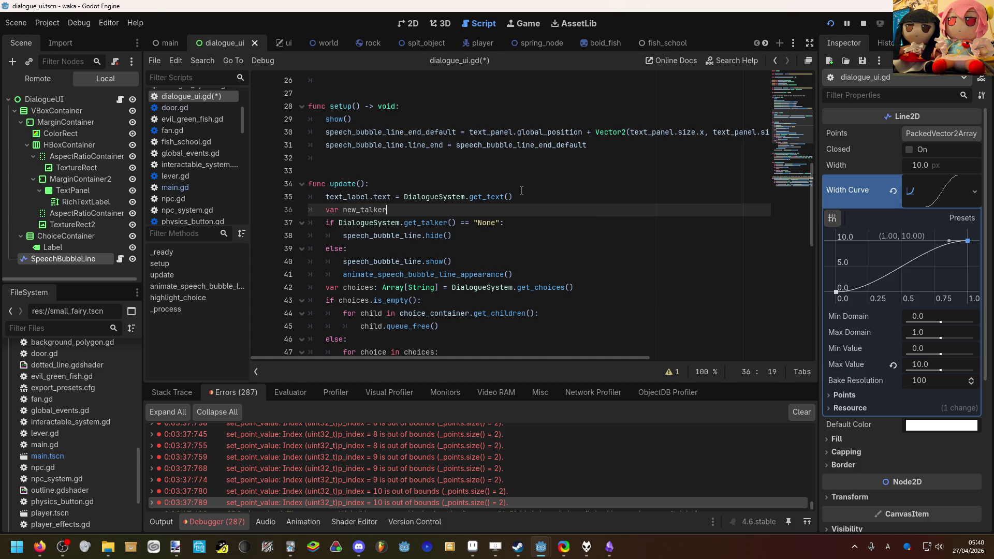
{"action": "type", "text": " = Dialog"}
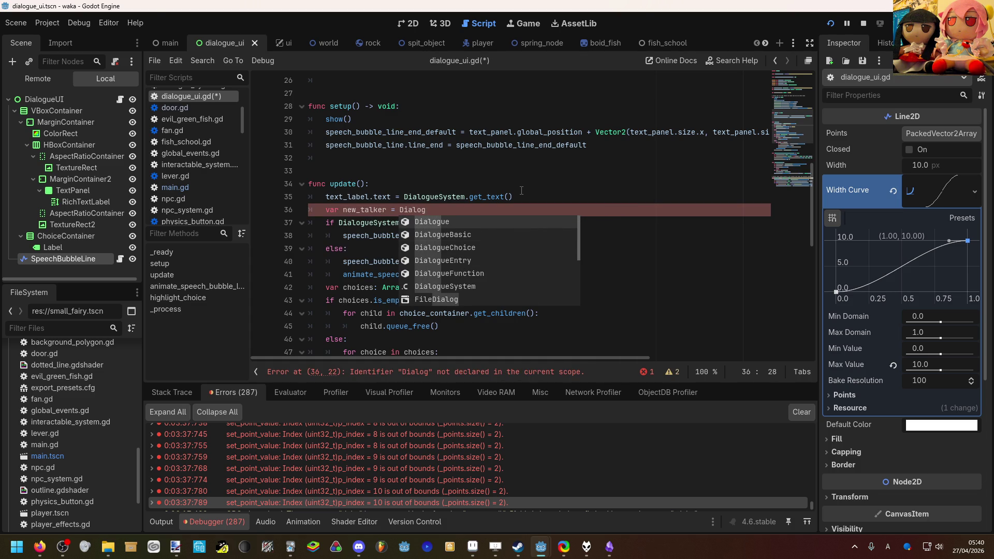
{"action": "key", "text": "Down"}
{"action": "key", "text": "Down"}
{"action": "key", "text": "Down"}
{"action": "key", "text": "Return"}
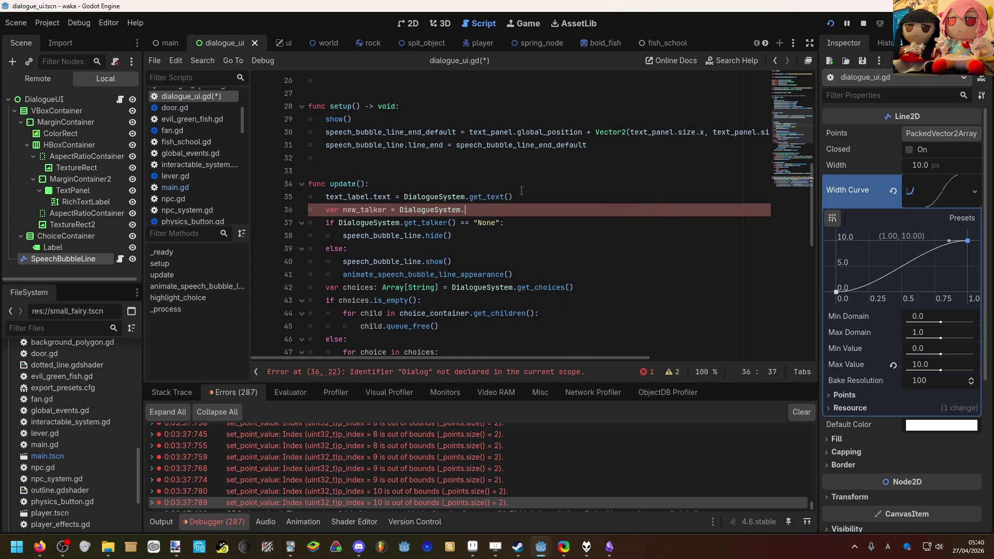
{"action": "type", "text": "get_t"}
{"action": "key", "text": "Return"}
{"action": "key", "text": "Return"}
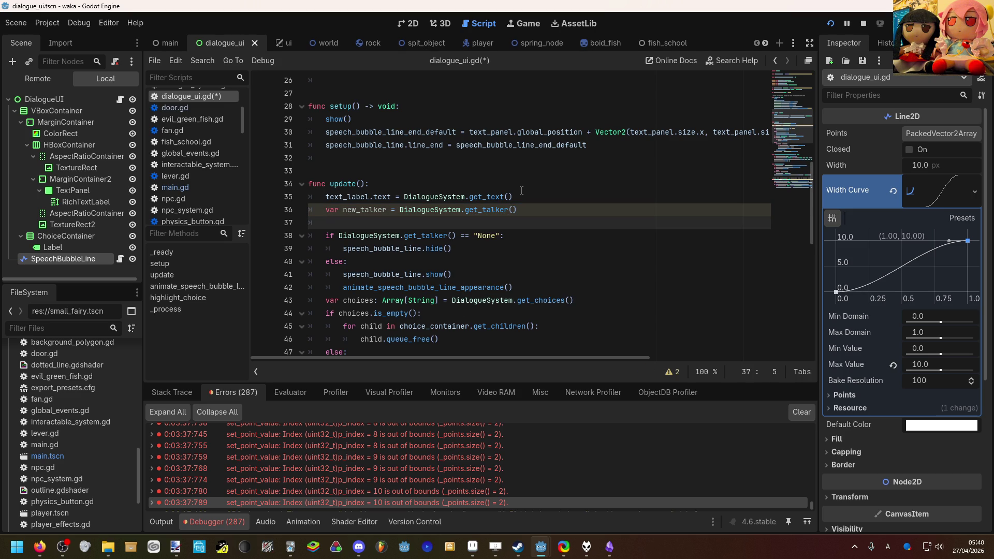
{"action": "type", "text": "i"}
{"action": "key", "text": "BackSpace"}
{"action": "key", "text": "BackSpace"}
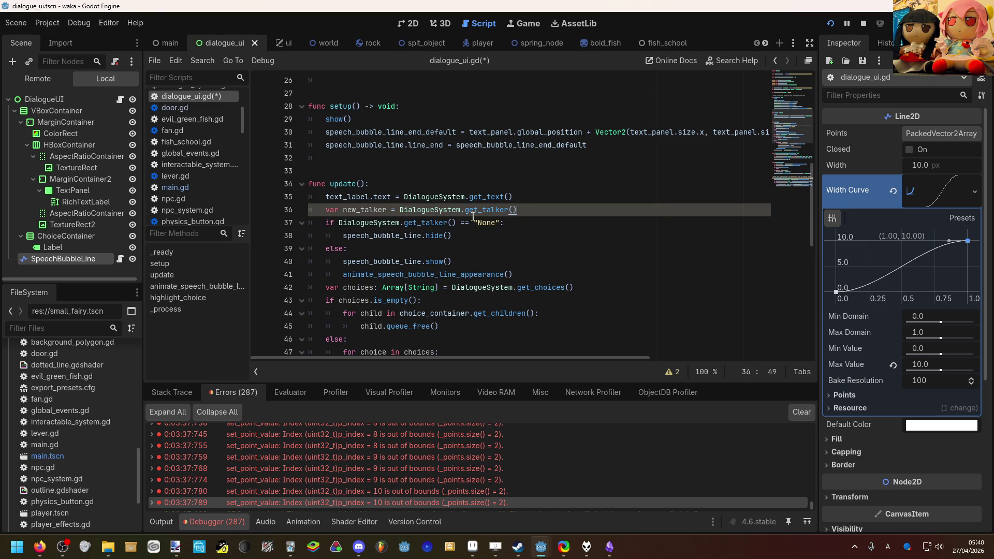
Replace the get_talker() call in the "None" if condition with new_talker.
{"action": "left_click_drag", "start_coordinate": [456, 227], "coordinate": [338, 224]}
{"action": "type", "text": "m"}
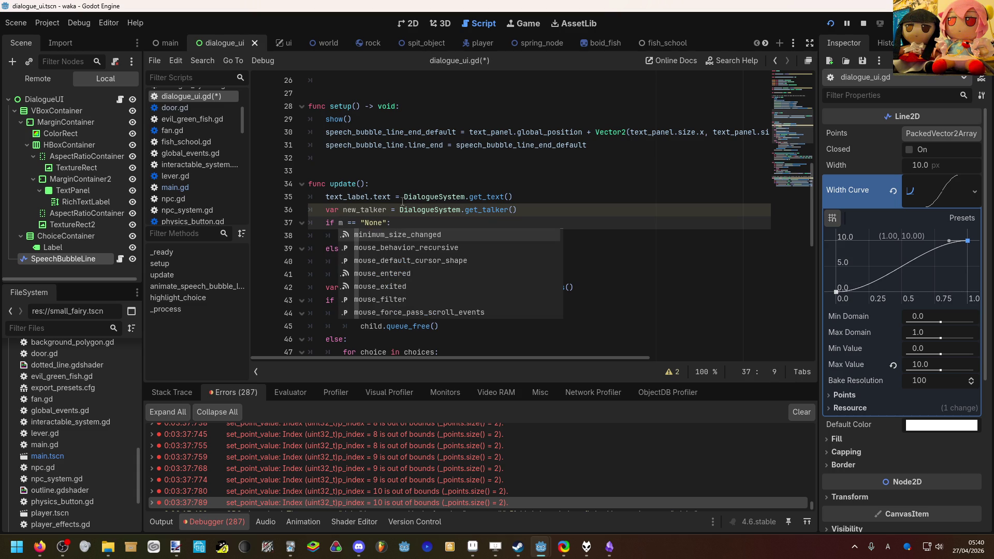
{"action": "key", "text": "BackSpace"}
{"action": "type", "text": "ne"}
{"action": "key", "text": "Return"}
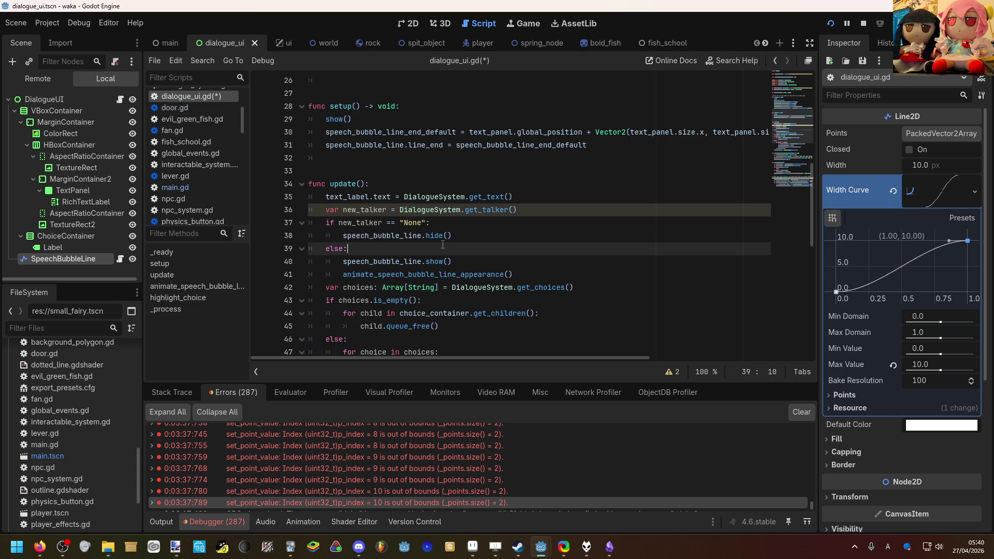
Try an if new_talker line inside the else branch, then delete it again.
{"action": "left_click", "coordinate": [442, 244]}
{"action": "key", "text": "Return"}
{"action": "scroll", "coordinate": [462, 231], "scroll_direction": "down", "scroll_amount": 1}
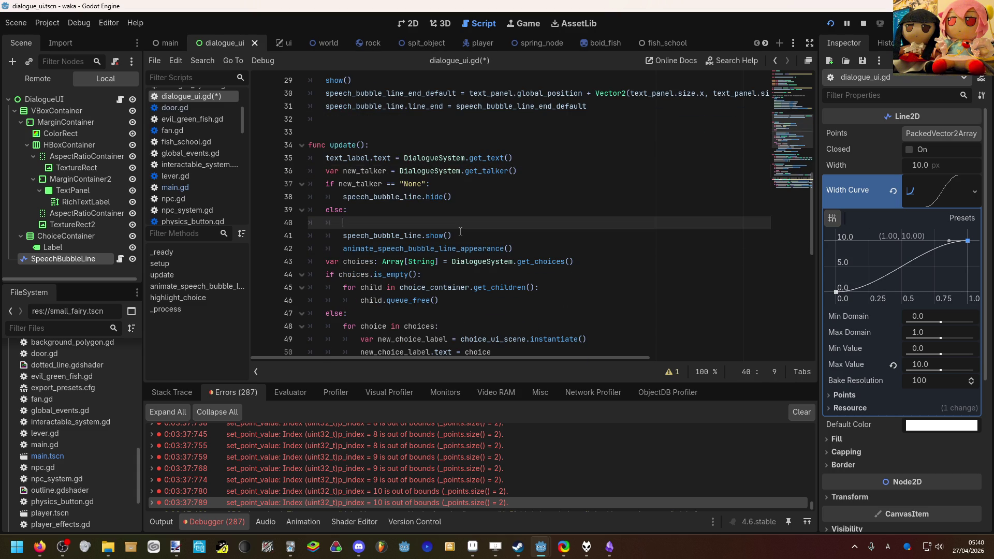
{"action": "type", "text": "if new"}
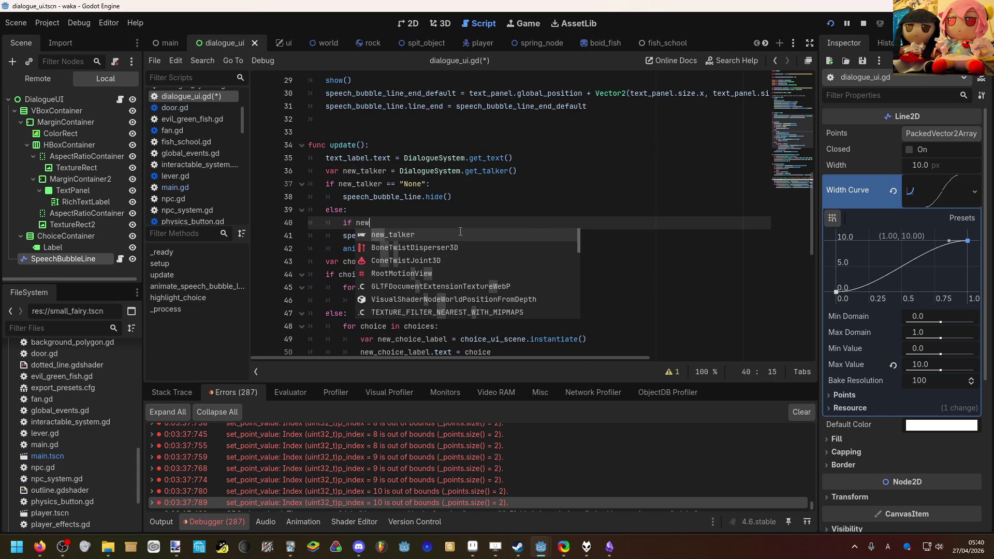
{"action": "key", "text": "Return"}
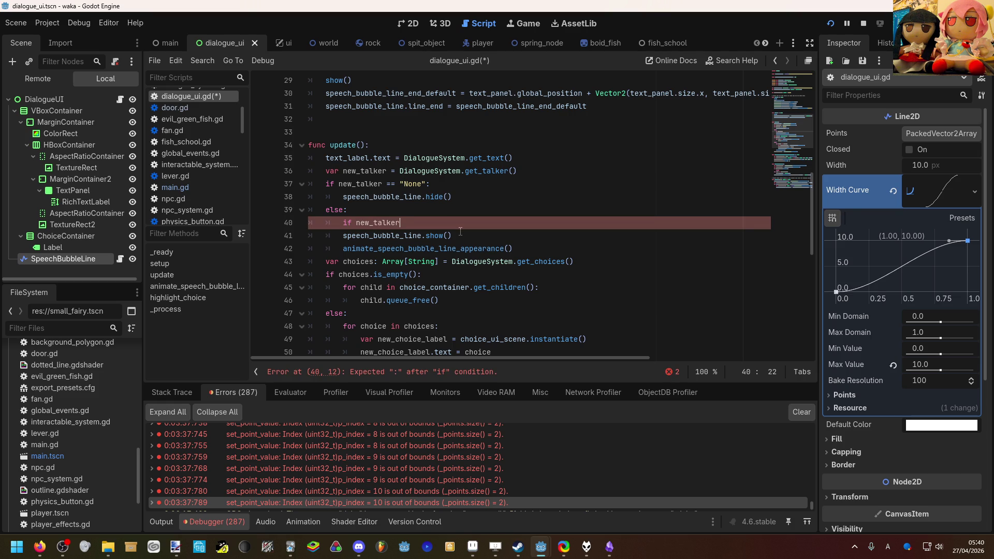
{"action": "key", "text": "ctrl+BackSpace"}
{"action": "key", "text": "ctrl+BackSpace"}
{"action": "key", "text": "ctrl+BackSpace"}
{"action": "key", "text": "BackSpace"}
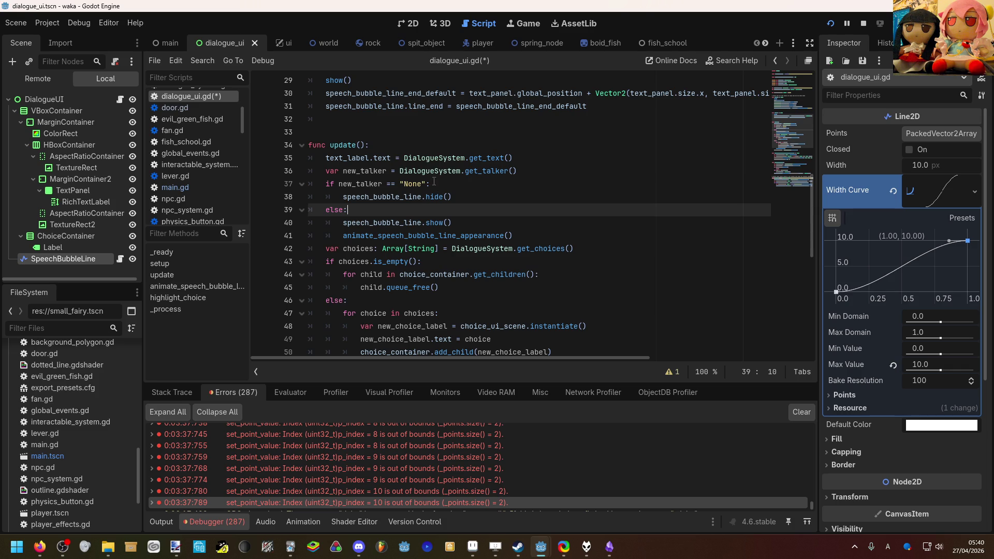
Cut the speech bubble if/else block from below the new_talker declaration.
{"action": "left_click", "coordinate": [540, 171]}
{"action": "key", "text": "Return"}
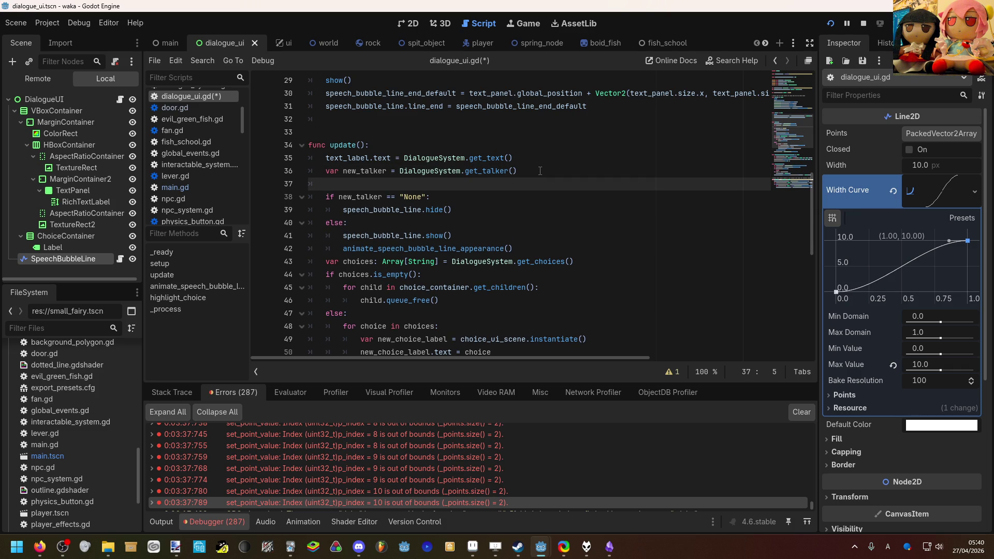
{"action": "scroll", "coordinate": [540, 171], "scroll_direction": "down", "scroll_amount": 2}
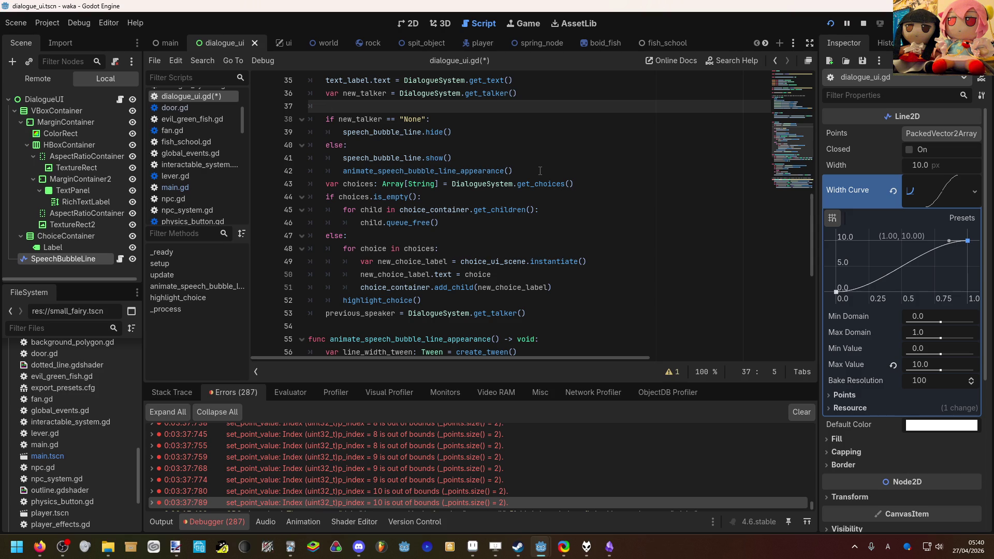
{"action": "mouse_move", "coordinate": [540, 171]}
{"action": "left_mouse_down"}
{"action": "mouse_move", "coordinate": [484, 157]}
{"action": "mouse_move", "coordinate": [468, 136]}
{"action": "mouse_move", "coordinate": [325, 119]}
{"action": "left_mouse_up"}
{"action": "scroll", "coordinate": [362, 145], "scroll_direction": "up", "scroll_amount": 1}
{"action": "left_click", "coordinate": [375, 148]}
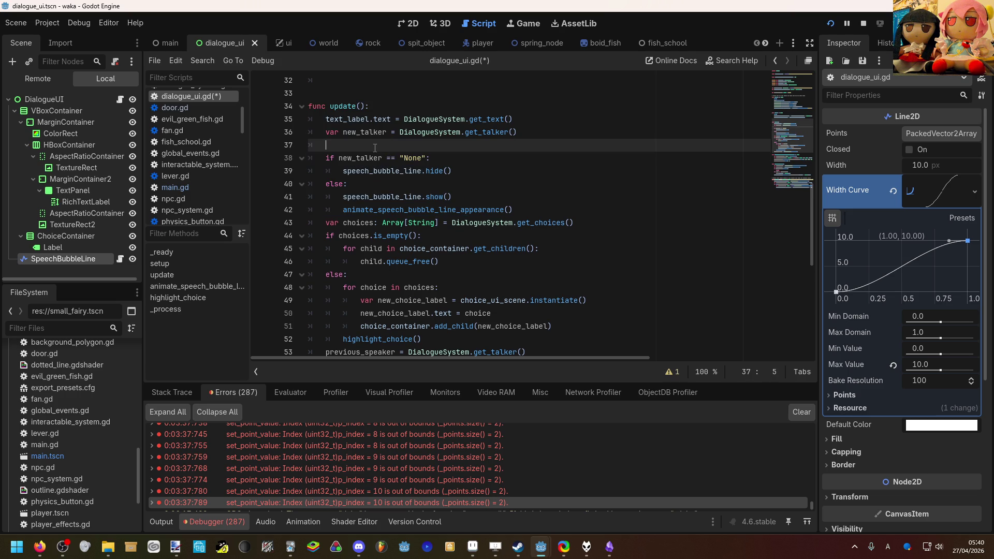
{"action": "mouse_move", "coordinate": [512, 209]}
{"action": "left_mouse_down"}
{"action": "mouse_move", "coordinate": [363, 197]}
{"action": "mouse_move", "coordinate": [336, 158]}
{"action": "mouse_move", "coordinate": [325, 159]}
{"action": "left_mouse_up"}
{"action": "key", "text": "ctrl+x"}
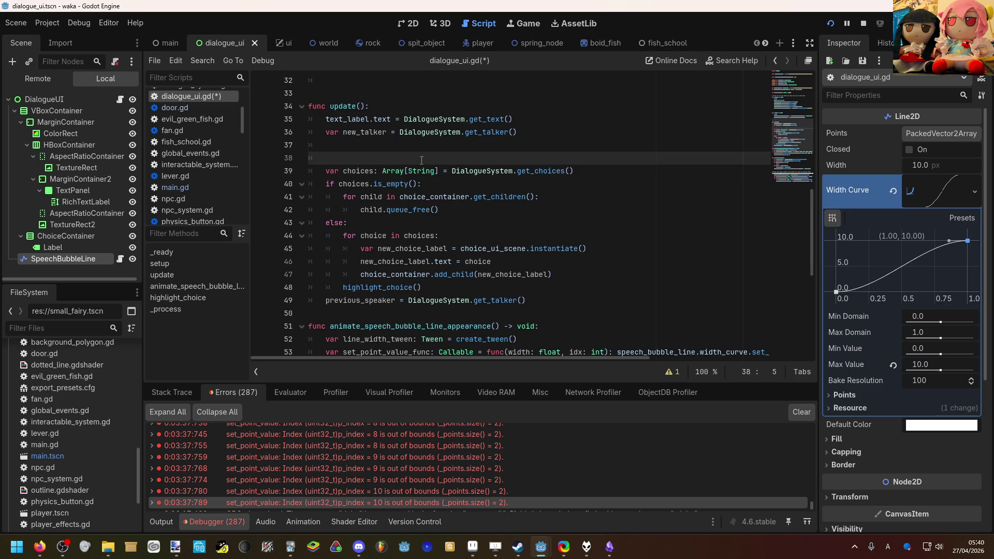
{"action": "key", "text": "BackSpace"}
{"action": "key", "text": "BackSpace"}
Try pasting the block after highlight_choice(), undo, and paste it back below new_talker.
{"action": "left_click", "coordinate": [447, 275]}
{"action": "key", "text": "Return"}
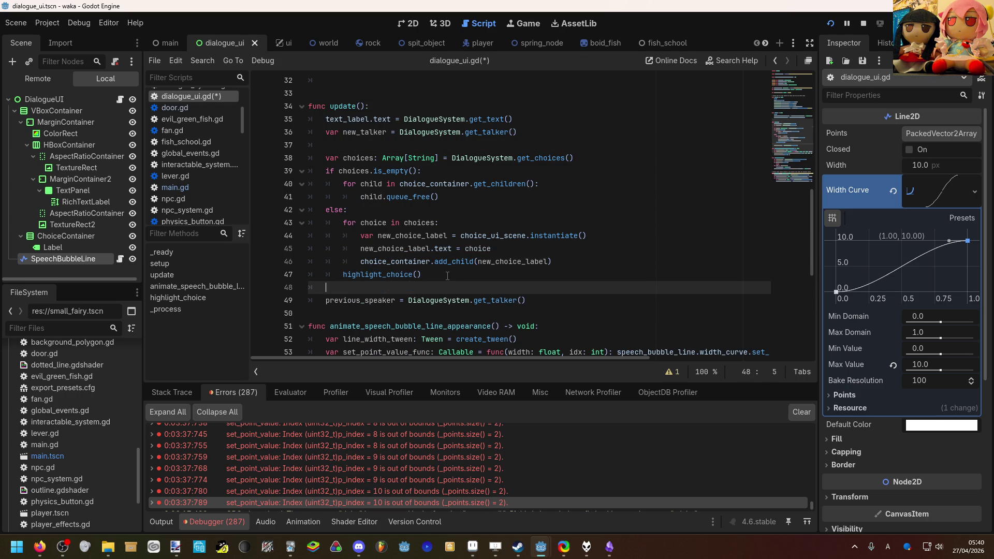
{"action": "key", "text": "ctrl+v"}
{"action": "scroll", "coordinate": [464, 270], "scroll_direction": "down", "scroll_amount": 1}
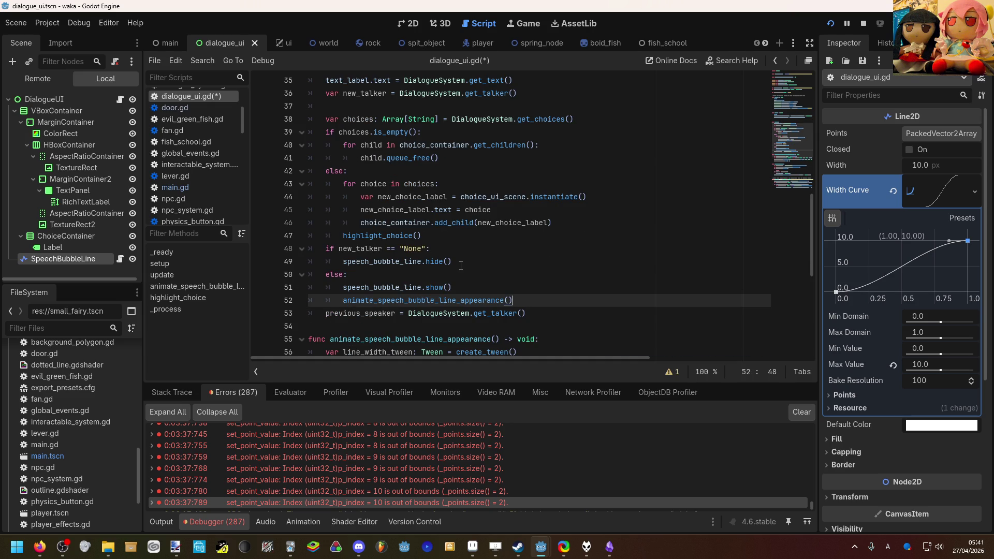
{"action": "key", "text": "ctrl+z"}
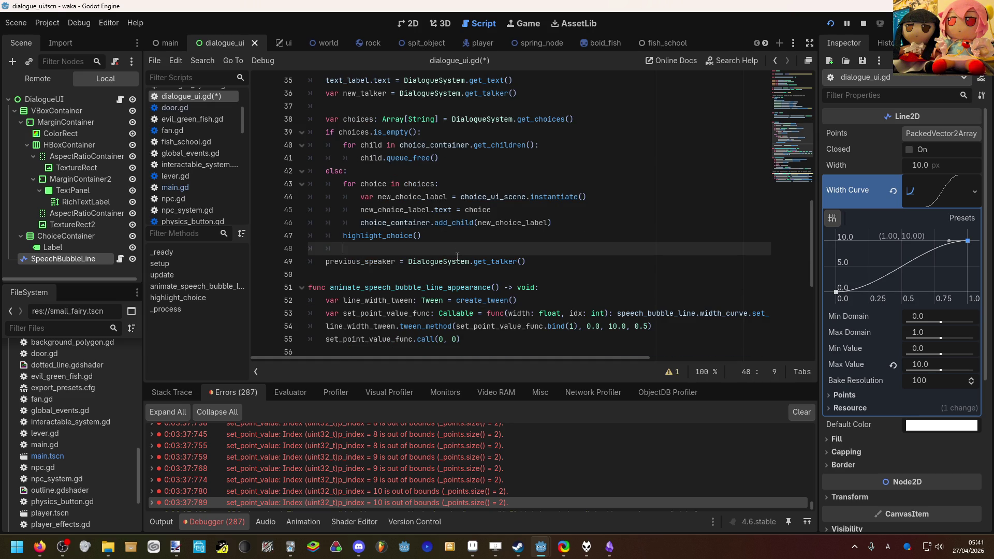
{"action": "key", "text": "ctrl+z"}
{"action": "scroll", "coordinate": [460, 263], "scroll_direction": "up", "scroll_amount": 3}
{"action": "left_click", "coordinate": [485, 143]}
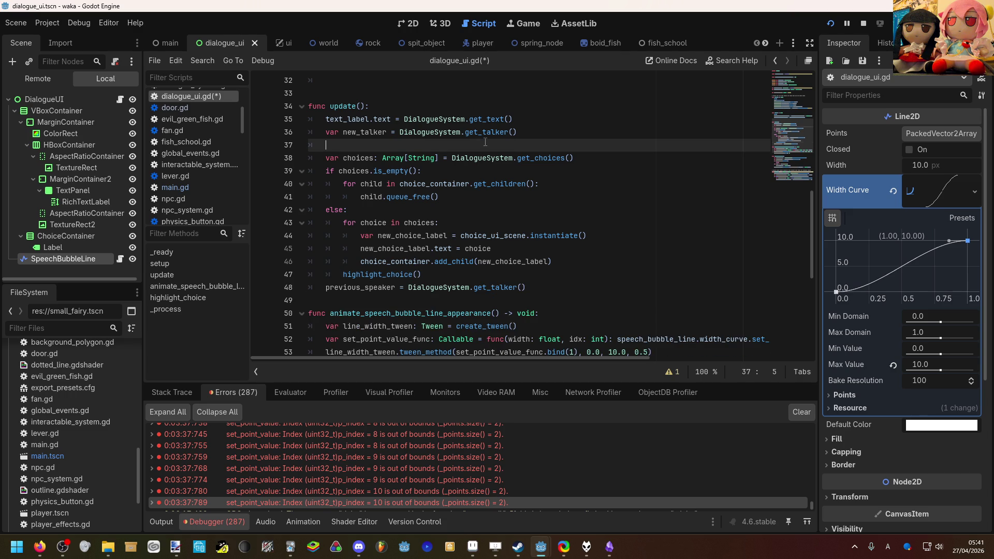
{"action": "key", "text": "ctrl+v"}
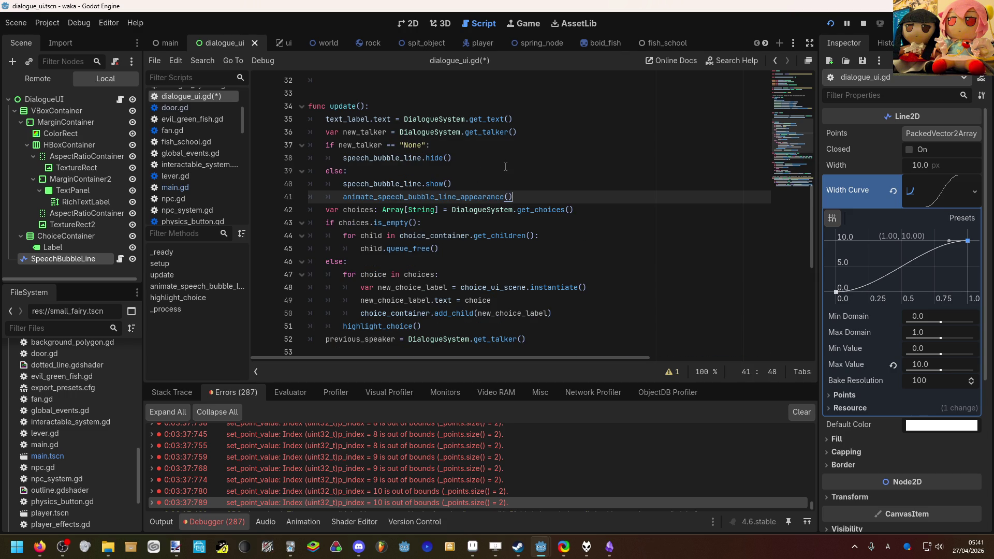
{"action": "scroll", "coordinate": [508, 170], "scroll_direction": "up", "scroll_amount": 2}
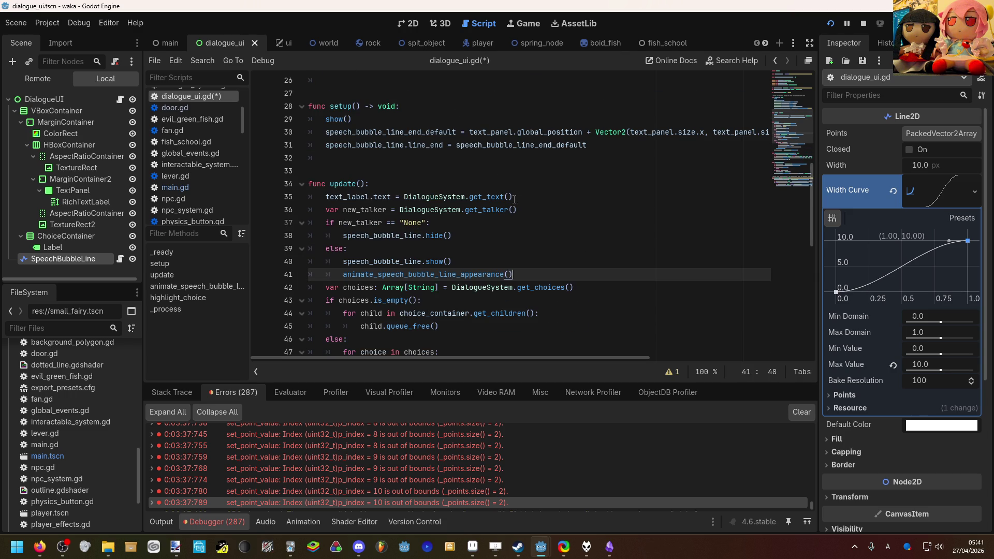
{"action": "scroll", "coordinate": [462, 235], "scroll_direction": "down", "scroll_amount": 1}
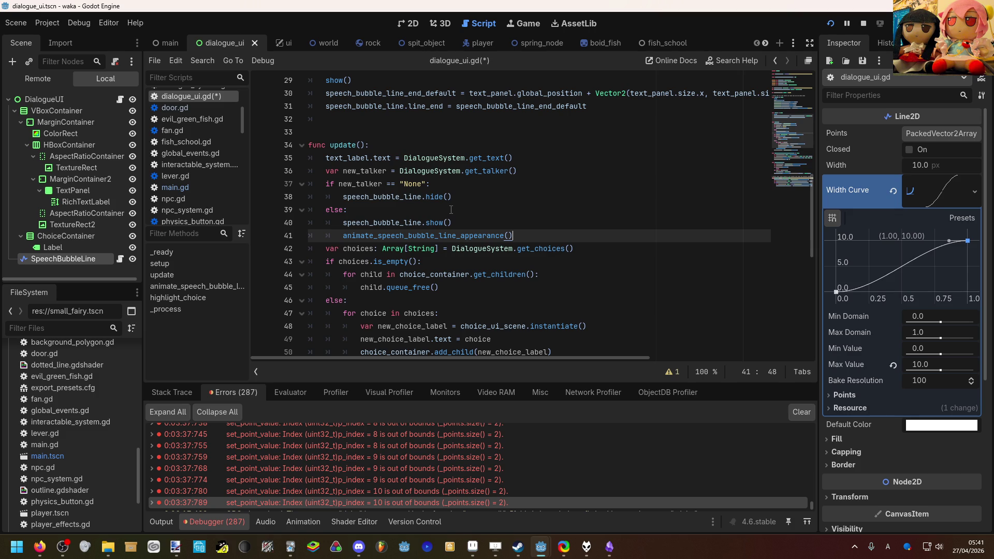
{"action": "left_click", "coordinate": [450, 209]}
{"action": "scroll", "coordinate": [451, 210], "scroll_direction": "down", "scroll_amount": 1}
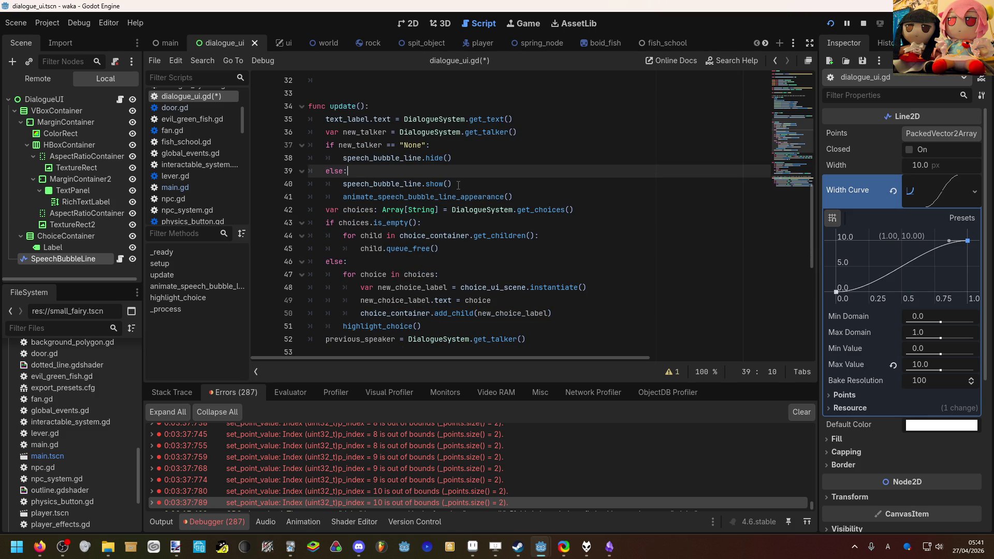
{"action": "mouse_move", "coordinate": [438, 183]}
Add the line if new_talker != previous_speaker: as line 37.
{"action": "left_click", "coordinate": [521, 134]}
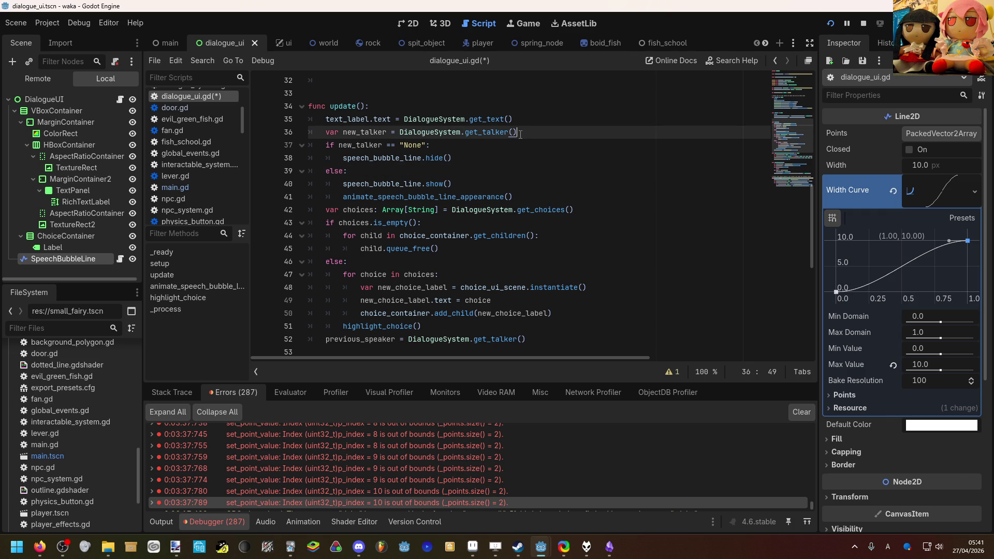
{"action": "key", "text": "Return"}
{"action": "type", "text": "if new"}
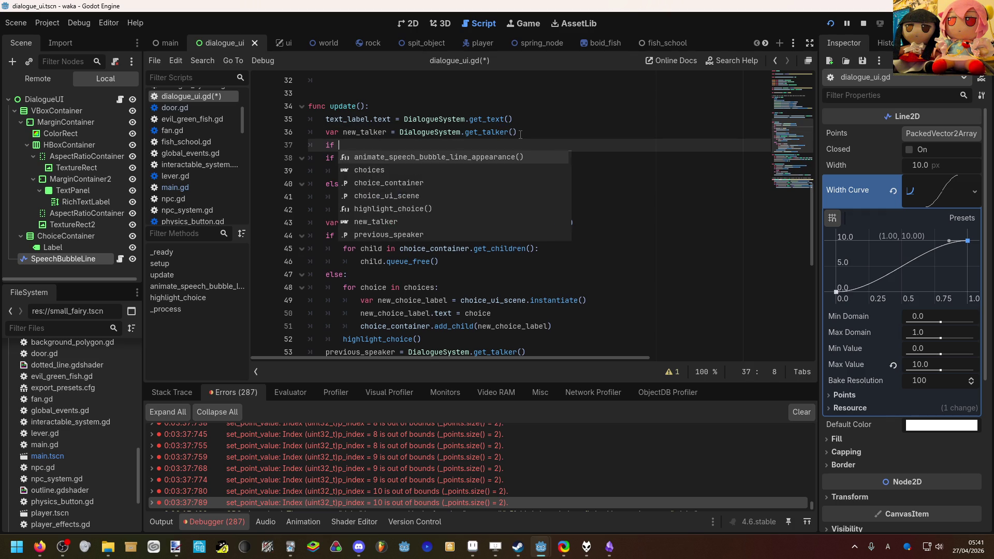
{"action": "key", "text": "Return"}
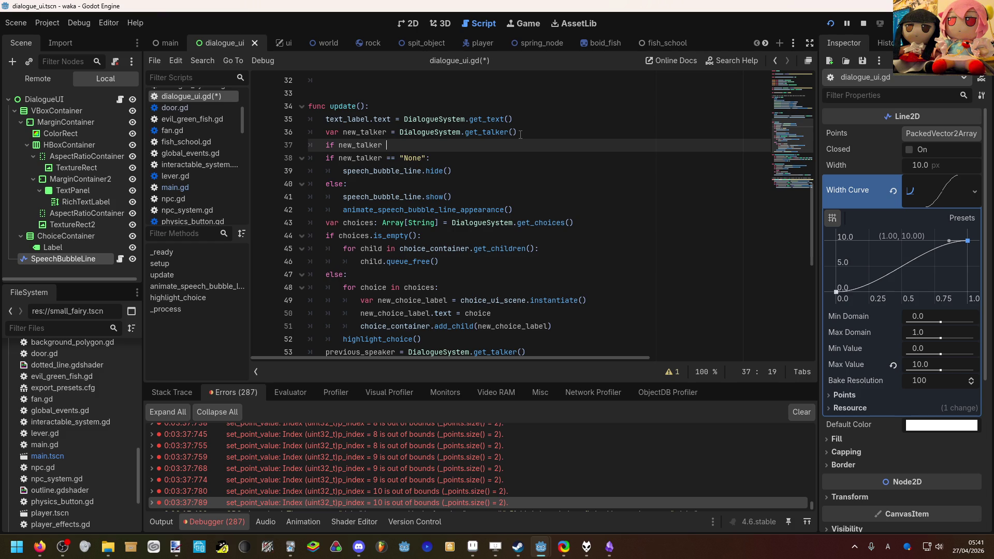
{"action": "type", "text": "!= pr"}
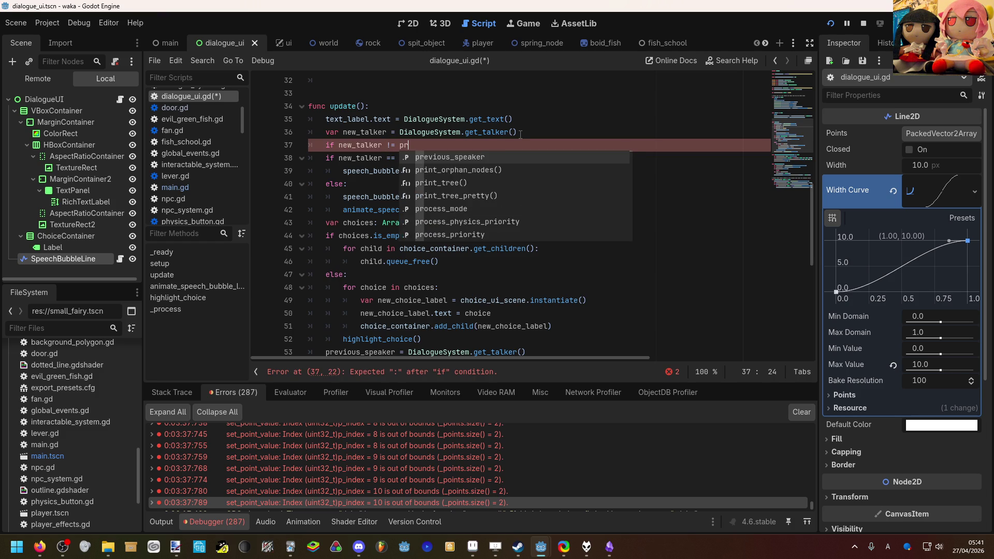
{"action": "key", "text": "Return"}
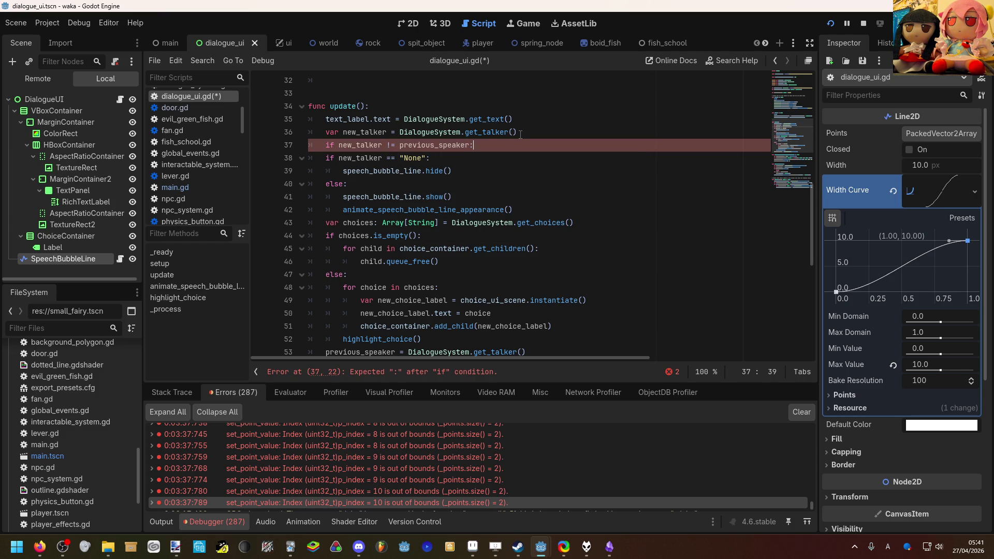
Indent lines 38–42 under the new if, save, and run the game in debug.
{"action": "mouse_move", "coordinate": [327, 158]}
{"action": "left_mouse_down"}
{"action": "mouse_move", "coordinate": [440, 197]}
{"action": "mouse_move", "coordinate": [534, 212]}
{"action": "left_mouse_up"}
{"action": "key", "text": "Tab"}
{"action": "left_click", "coordinate": [549, 184]}
{"action": "key", "text": "ctrl+s"}
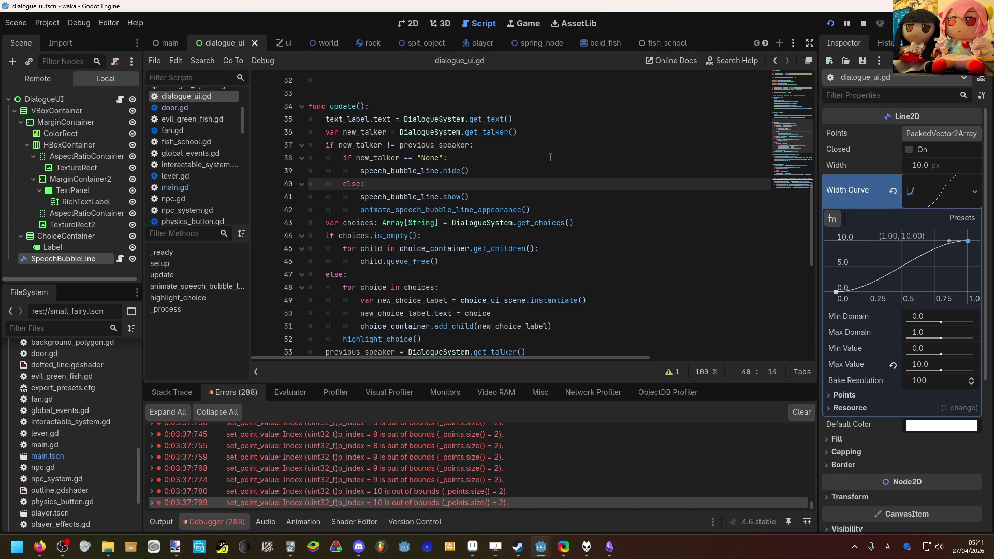
{"action": "left_click", "coordinate": [830, 23]}
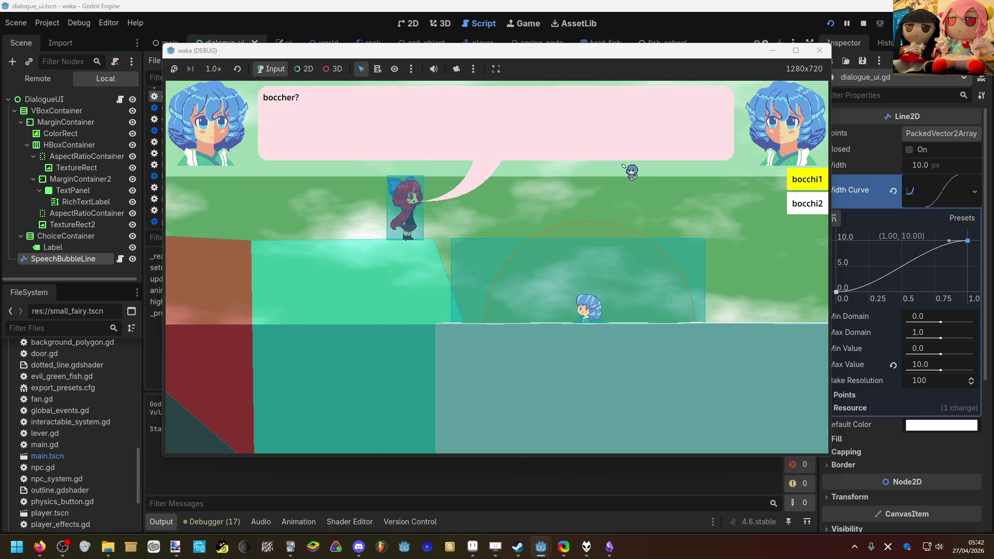
Close the debug game with F8 and switch the editor to the main.tscn scene.
{"action": "key", "text": "F8"}
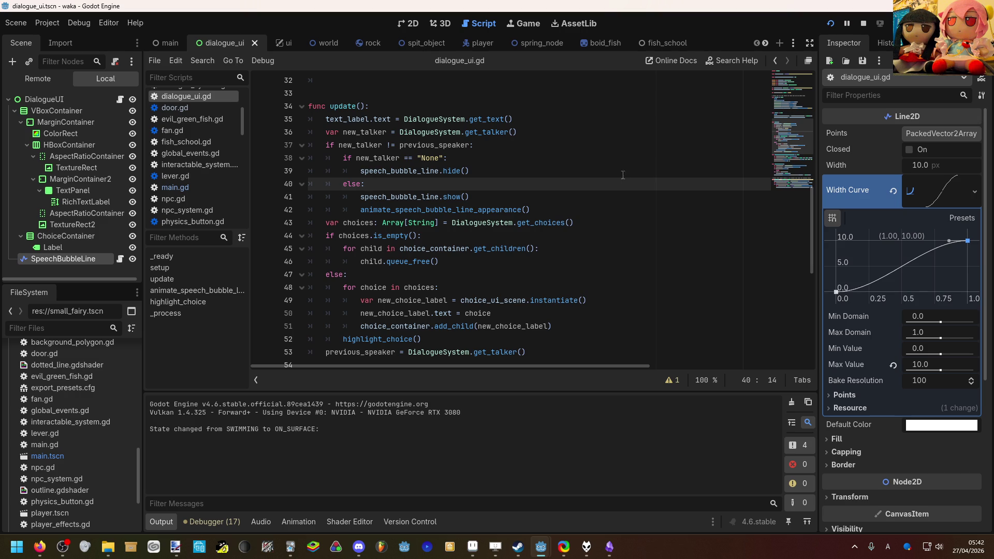
{"action": "scroll", "coordinate": [619, 198], "scroll_direction": "down", "scroll_amount": 2}
{"action": "scroll", "coordinate": [618, 202], "scroll_direction": "up", "scroll_amount": 2}
{"action": "left_click", "coordinate": [511, 157]}
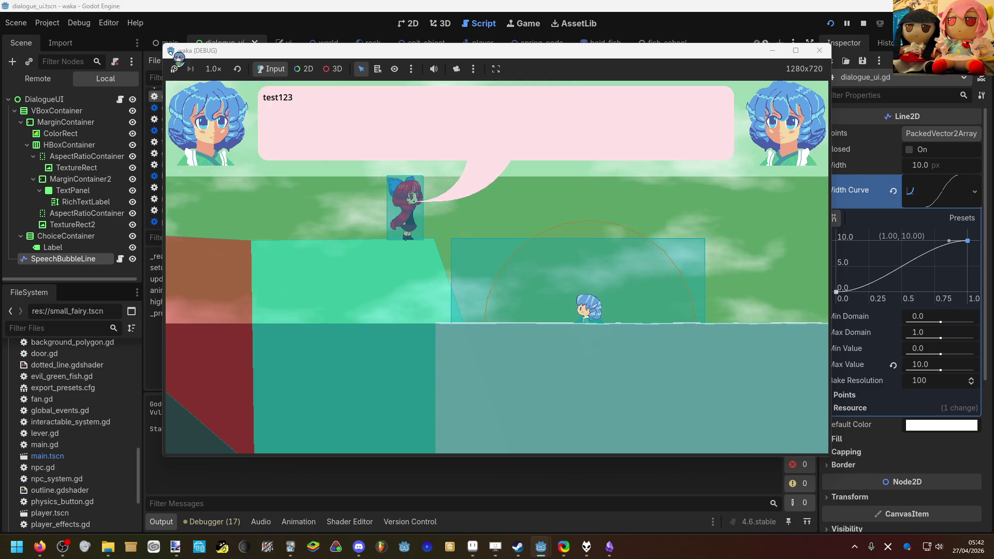
{"action": "left_click", "coordinate": [178, 32]}
{"action": "left_click", "coordinate": [172, 43]}
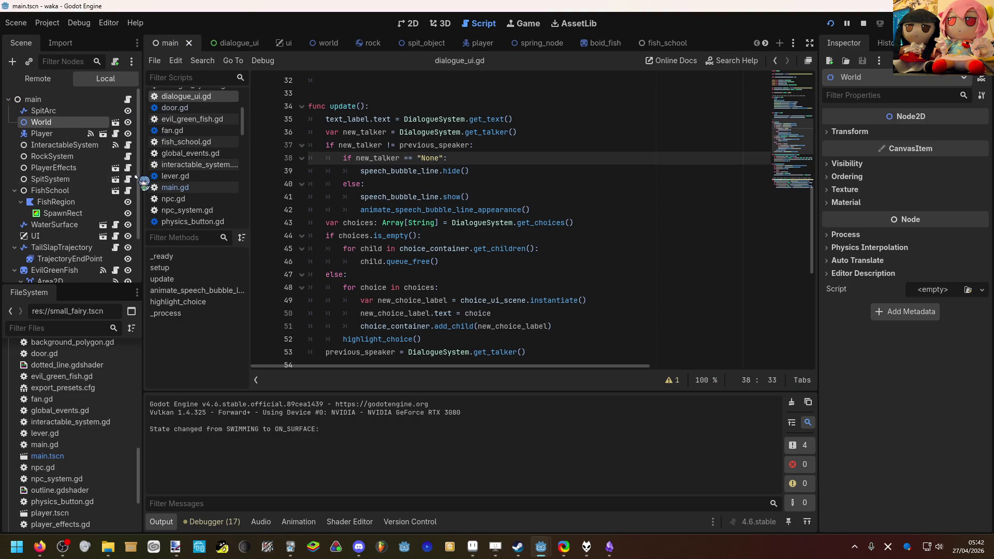
In the world scene, select Sekibanki and expand its dialogue entries down to the boccher? choice.
{"action": "scroll", "coordinate": [117, 212], "scroll_direction": "down", "scroll_amount": 2}
{"action": "scroll", "coordinate": [115, 209], "scroll_direction": "up", "scroll_amount": 3}
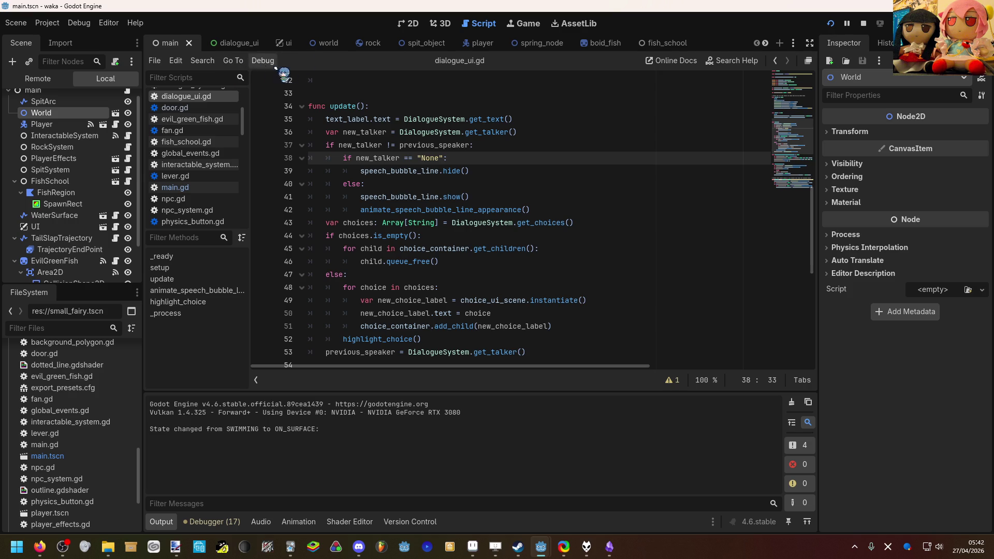
{"action": "left_click", "coordinate": [326, 43]}
{"action": "scroll", "coordinate": [77, 181], "scroll_direction": "up", "scroll_amount": 4}
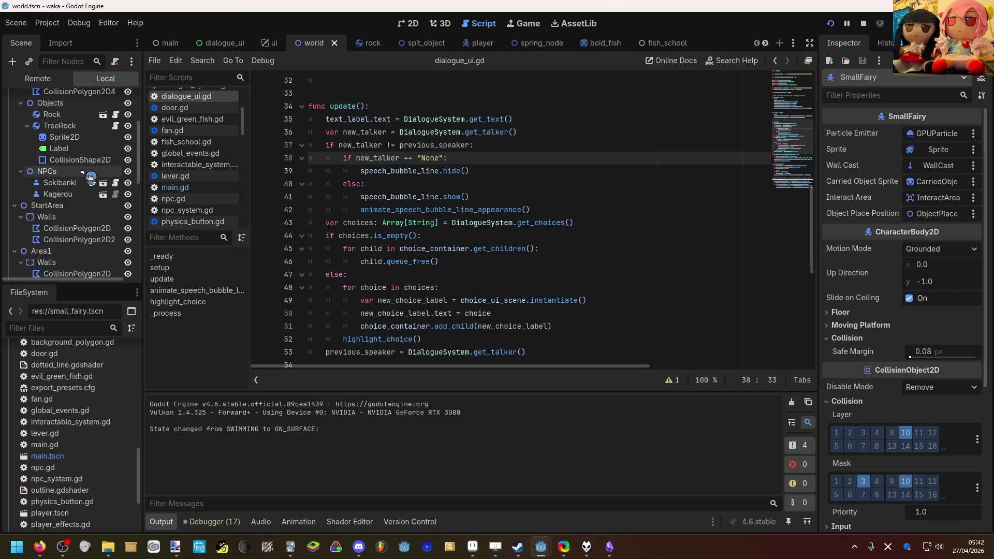
{"action": "left_click", "coordinate": [85, 183]}
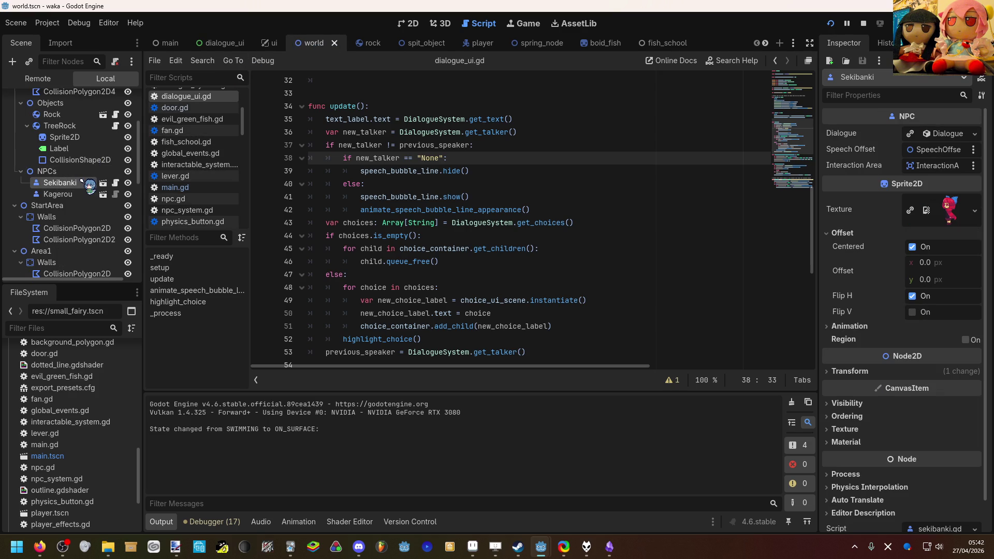
{"action": "left_click", "coordinate": [957, 136]}
{"action": "left_click", "coordinate": [950, 183]}
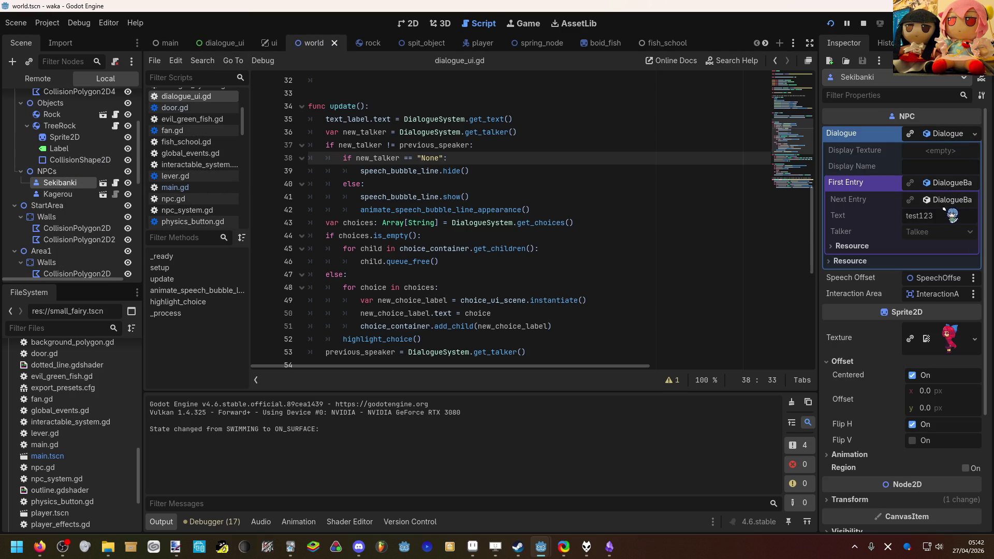
{"action": "left_click", "coordinate": [953, 202]}
{"action": "left_click", "coordinate": [952, 217]}
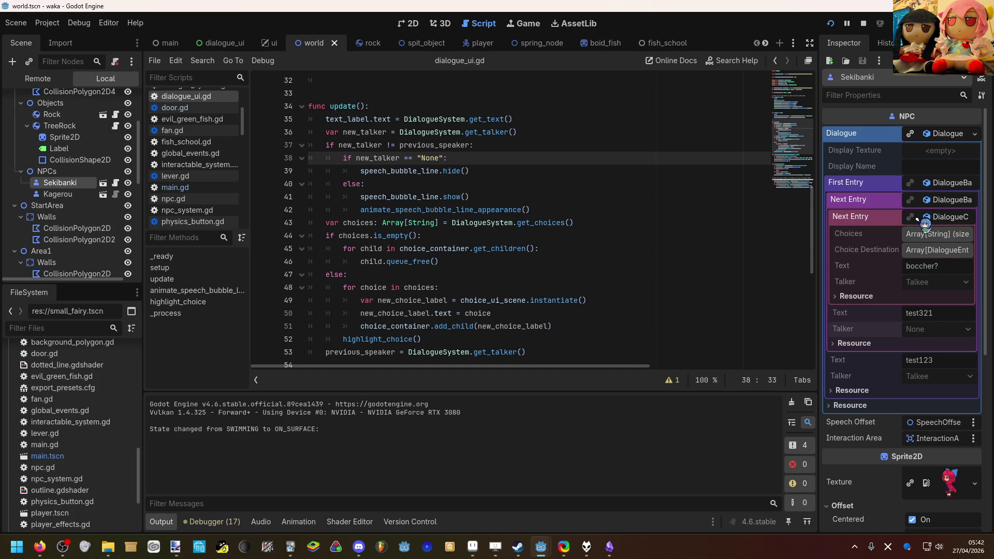
In the sekibanki scene, keep boccher? on Talkee, set test321's talker to Talkee, and run.
{"action": "left_click", "coordinate": [103, 183]}
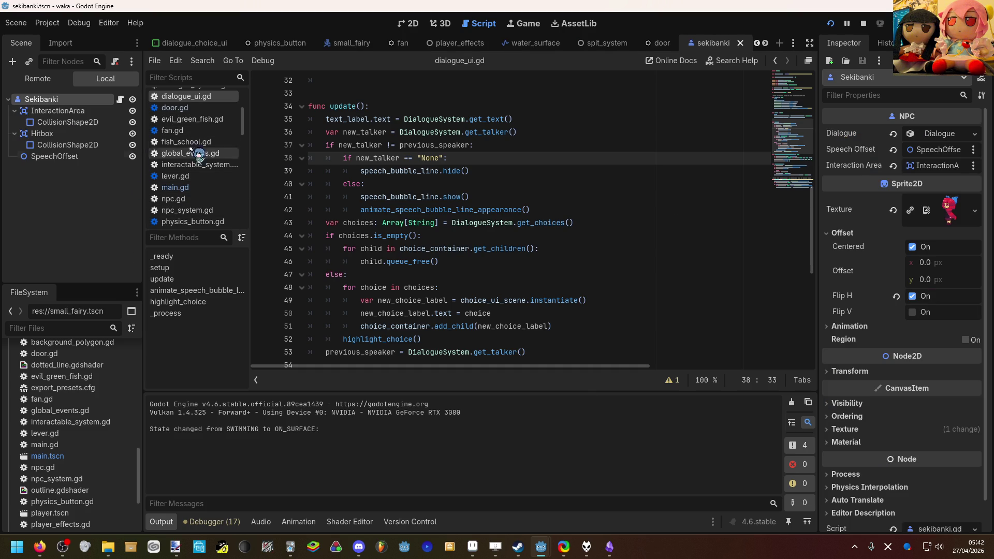
{"action": "left_click", "coordinate": [934, 134]}
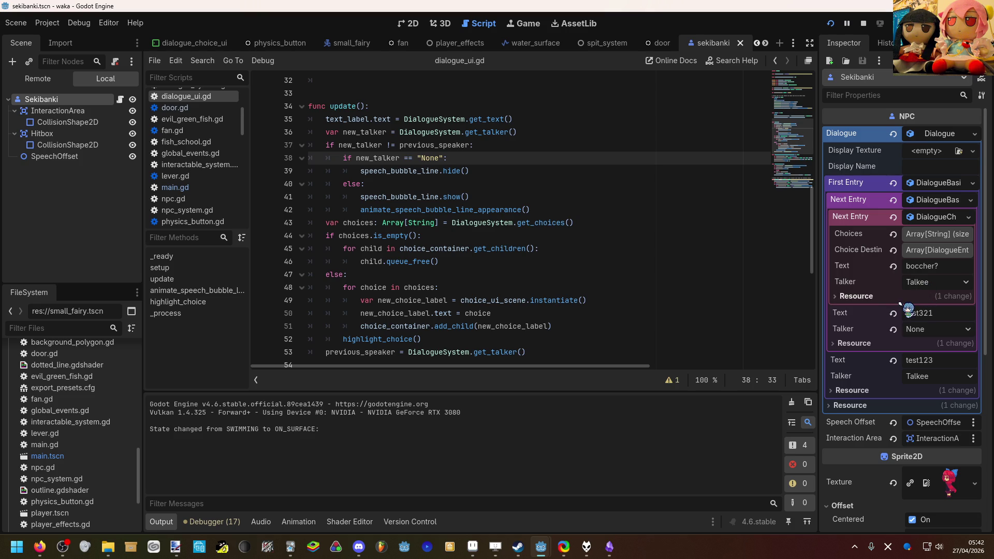
{"action": "left_click", "coordinate": [920, 286]}
{"action": "left_click", "coordinate": [927, 300]}
{"action": "left_click", "coordinate": [929, 329]}
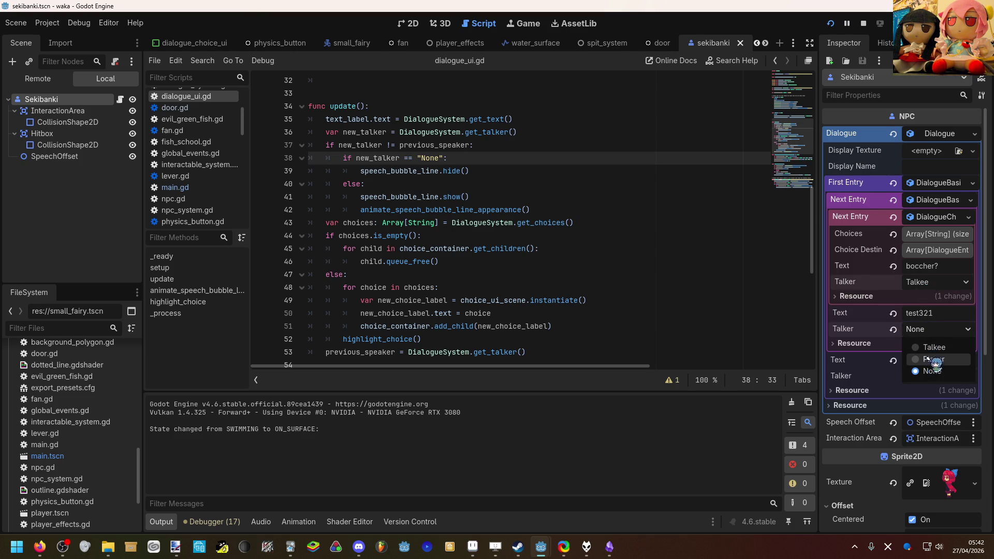
{"action": "left_click", "coordinate": [932, 347]}
{"action": "key", "text": "F5"}
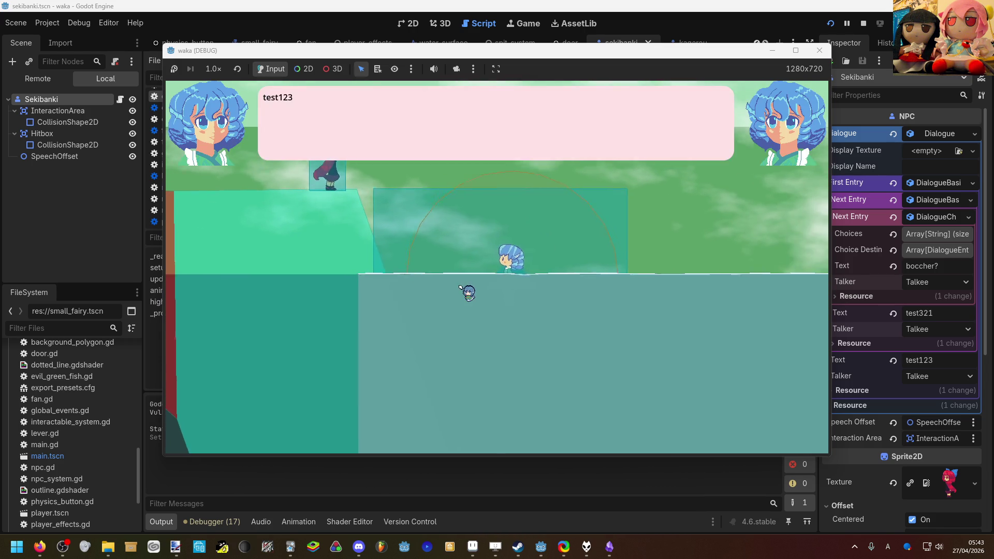
Advance to the boccher? choices and pick one, then stop the game and show the 2D view.
{"action": "key", "text": "space"}
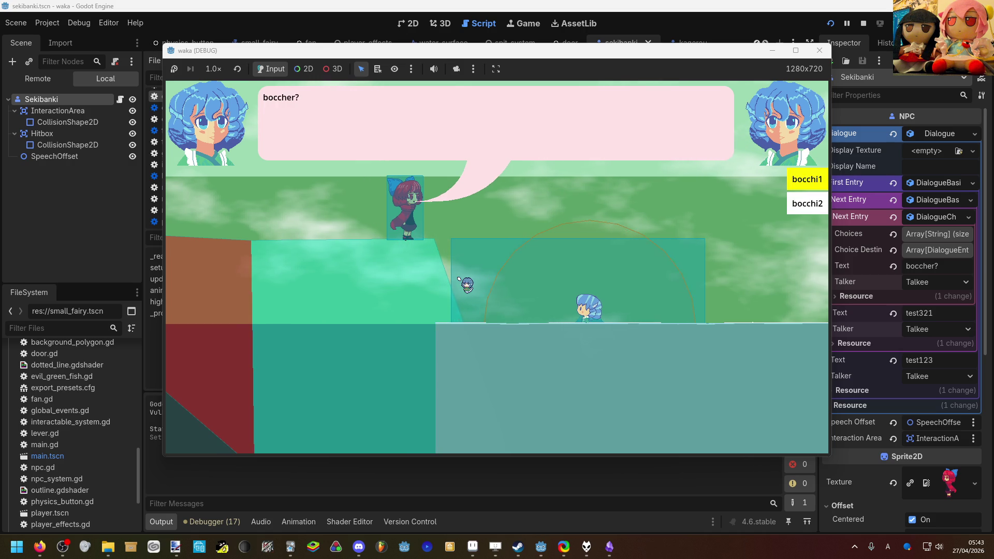
{"action": "key", "text": "space"}
{"action": "key", "text": "F8"}
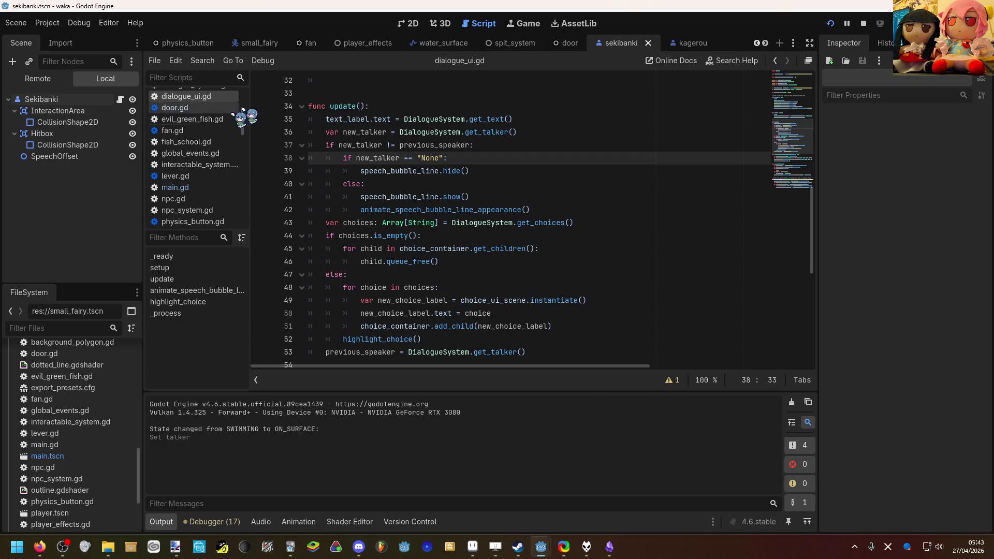
{"action": "key", "text": "ctrl+F1"}
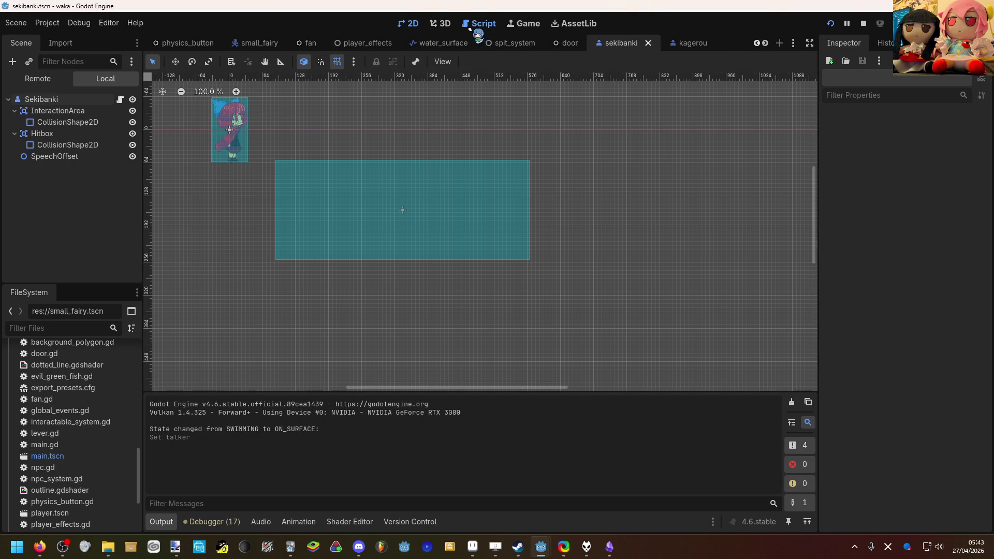
Back in the script editor, switch to the main scene and find the UI node in the Scene dock.
{"action": "left_click", "coordinate": [473, 23]}
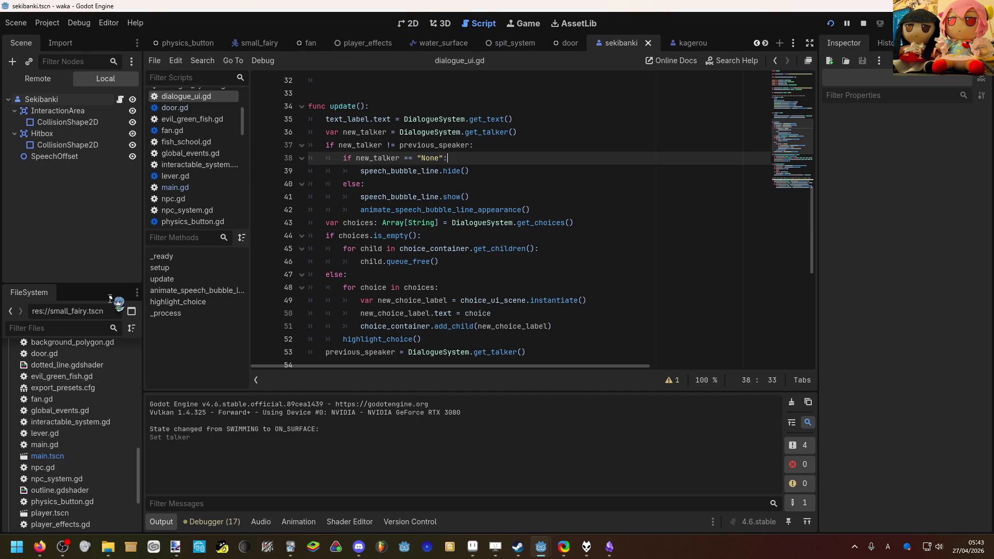
{"action": "scroll", "coordinate": [758, 46], "scroll_direction": "up", "scroll_amount": 10}
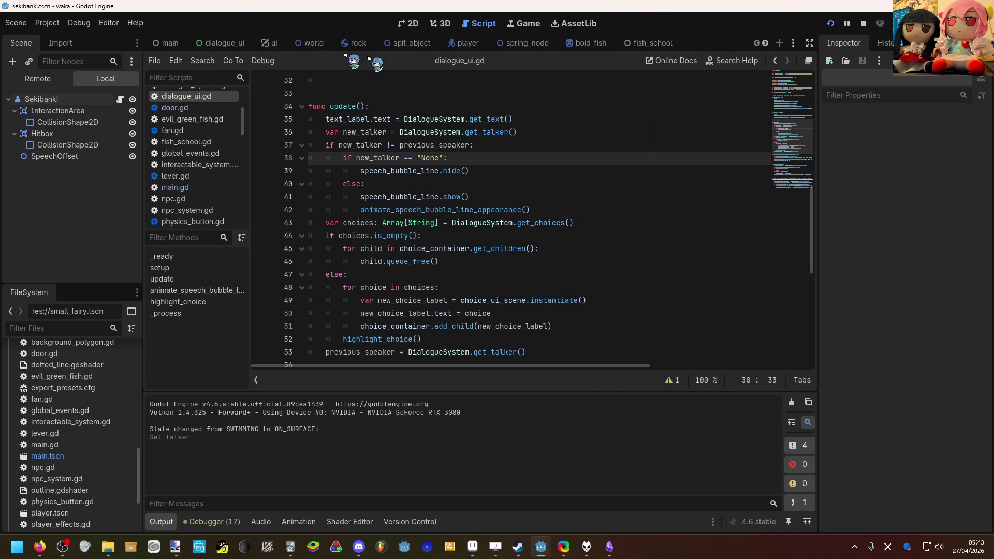
{"action": "left_click", "coordinate": [166, 43]}
{"action": "scroll", "coordinate": [111, 212], "scroll_direction": "down", "scroll_amount": 2}
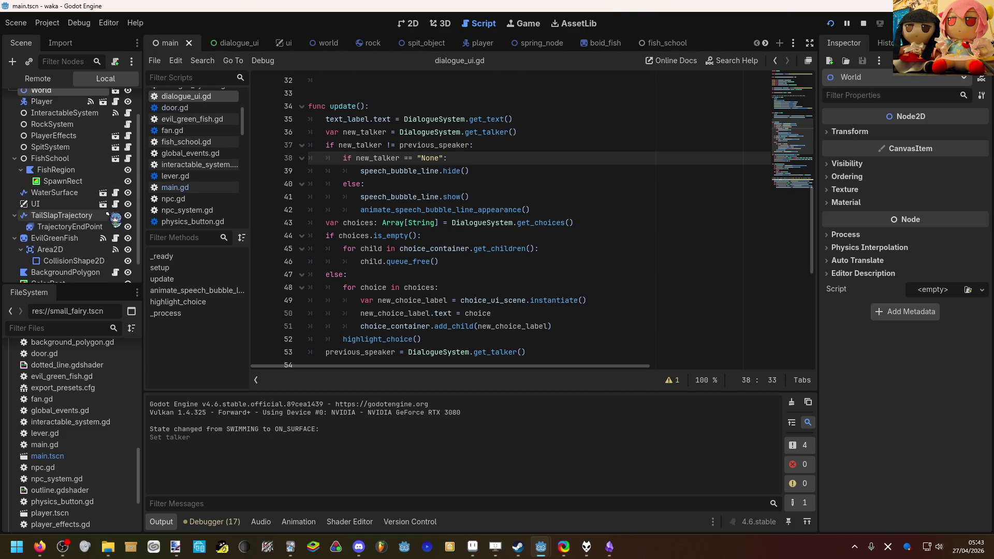
{"action": "scroll", "coordinate": [125, 234], "scroll_direction": "down", "scroll_amount": 1}
{"action": "scroll", "coordinate": [127, 218], "scroll_direction": "up", "scroll_amount": 2}
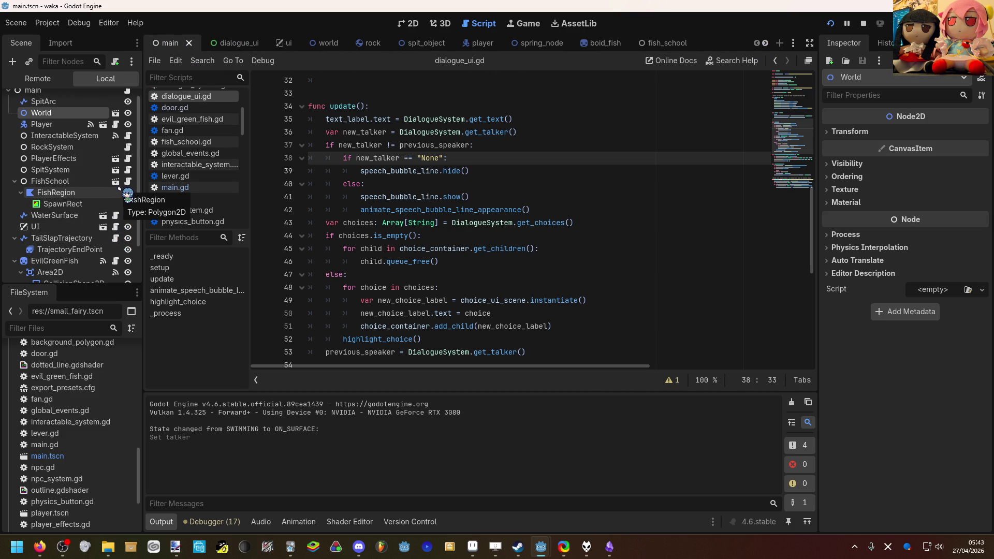
{"action": "scroll", "coordinate": [123, 199], "scroll_direction": "down", "scroll_amount": 4}
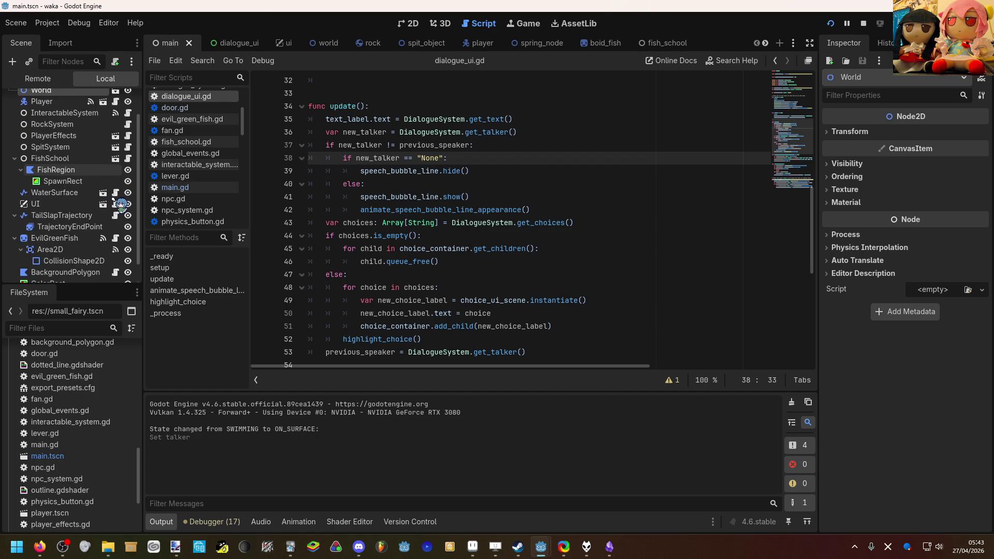
{"action": "scroll", "coordinate": [120, 203], "scroll_direction": "up", "scroll_amount": 4}
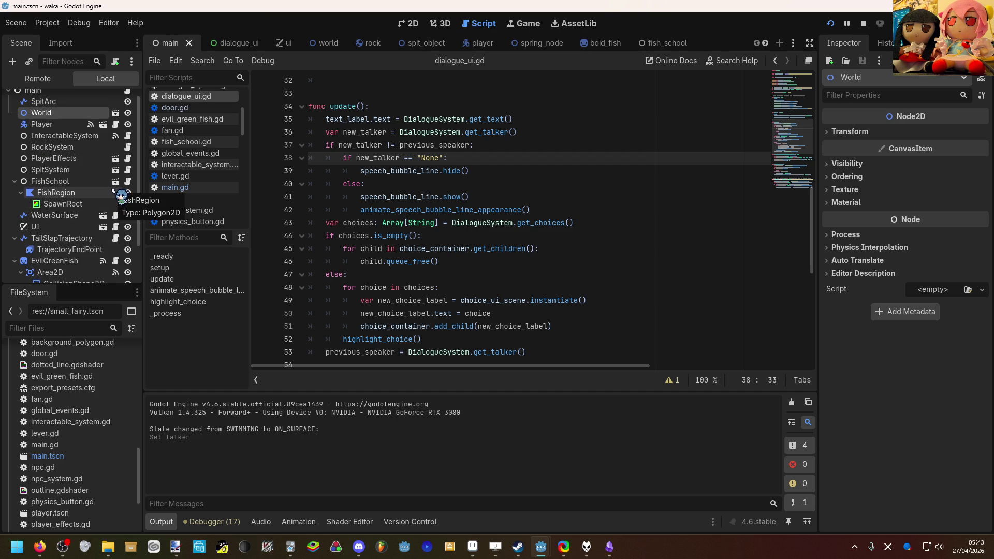
{"action": "scroll", "coordinate": [110, 195], "scroll_direction": "down", "scroll_amount": 4}
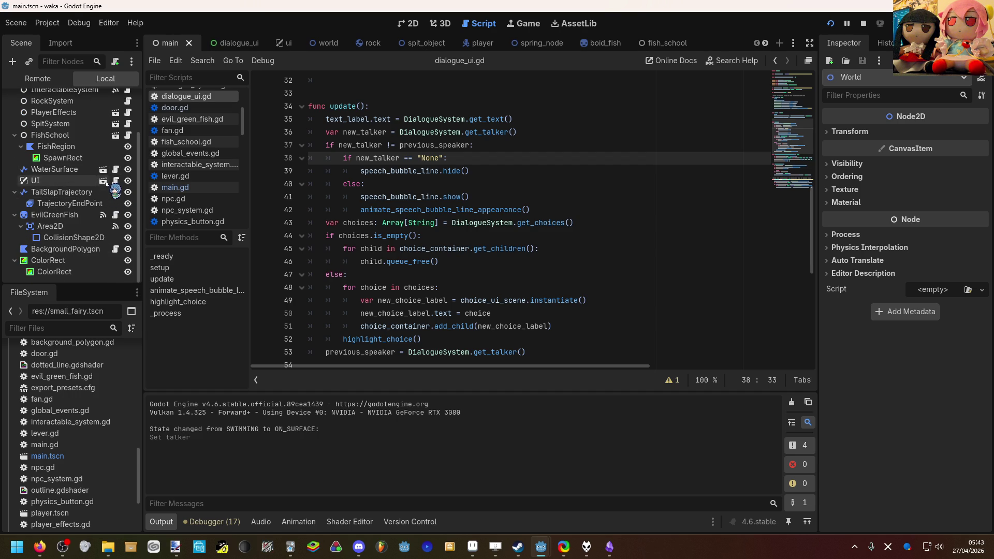
Open the UI scene and show dialogue_ui.gd scrolled to its constants at the top.
{"action": "left_click", "coordinate": [104, 181]}
{"action": "left_click", "coordinate": [120, 110]}
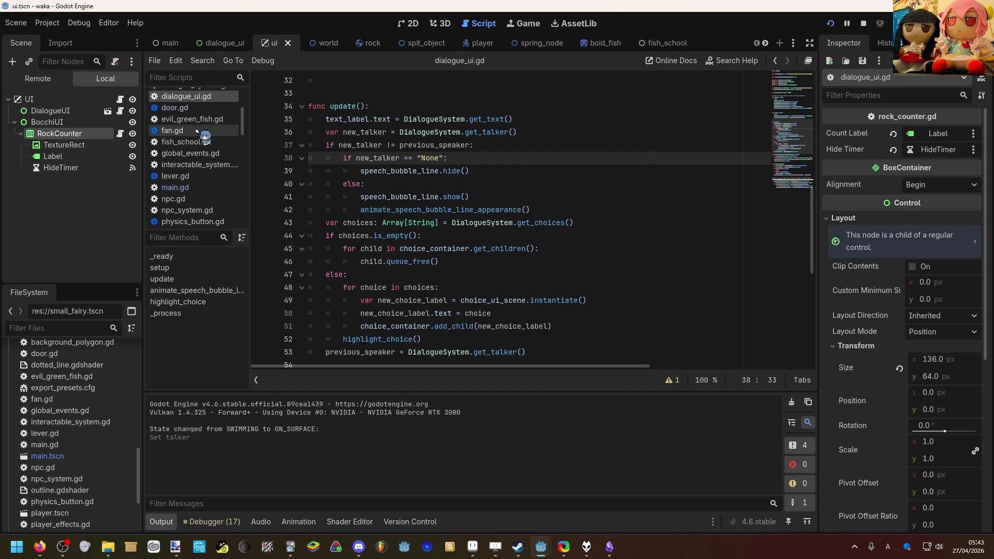
{"action": "scroll", "coordinate": [518, 217], "scroll_direction": "down", "scroll_amount": 3}
{"action": "scroll", "coordinate": [390, 218], "scroll_direction": "up", "scroll_amount": 10}
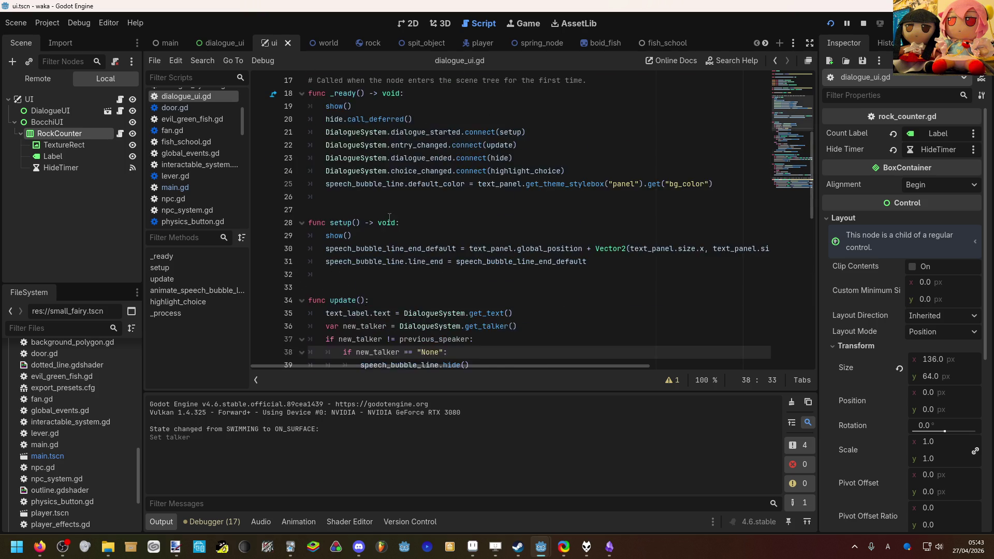
{"action": "scroll", "coordinate": [389, 217], "scroll_direction": "up", "scroll_amount": 1}
{"action": "left_click", "coordinate": [559, 126]}
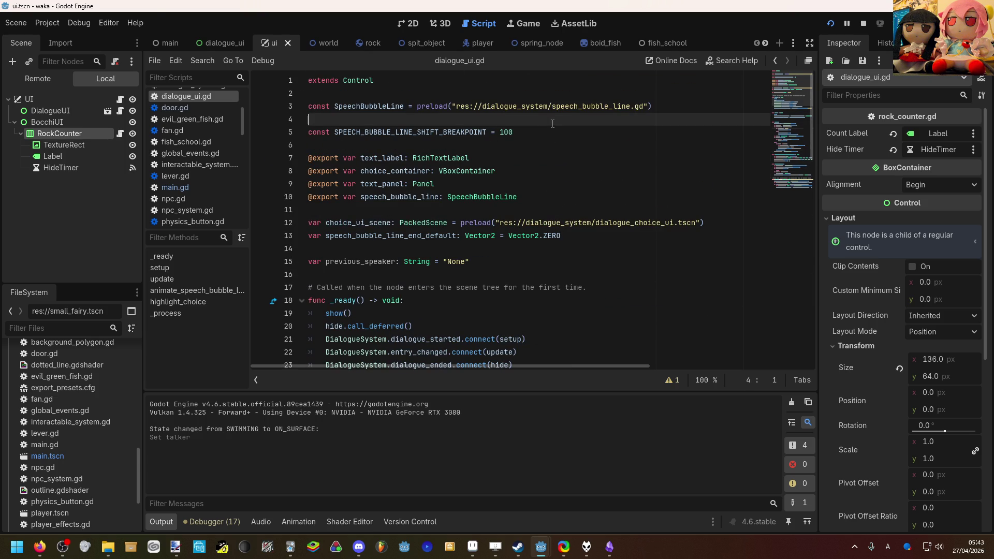
Add const SPEECH_BUBBLE_LINE_ANIMATION_TIME = 0.1 below the shift breakpoint constant and save.
{"action": "left_click", "coordinate": [598, 128]}
{"action": "key", "text": "Return"}
{"action": "type", "text": "const SPEECH_BUBBLE_LINE_ANIMATION_TIME ="}
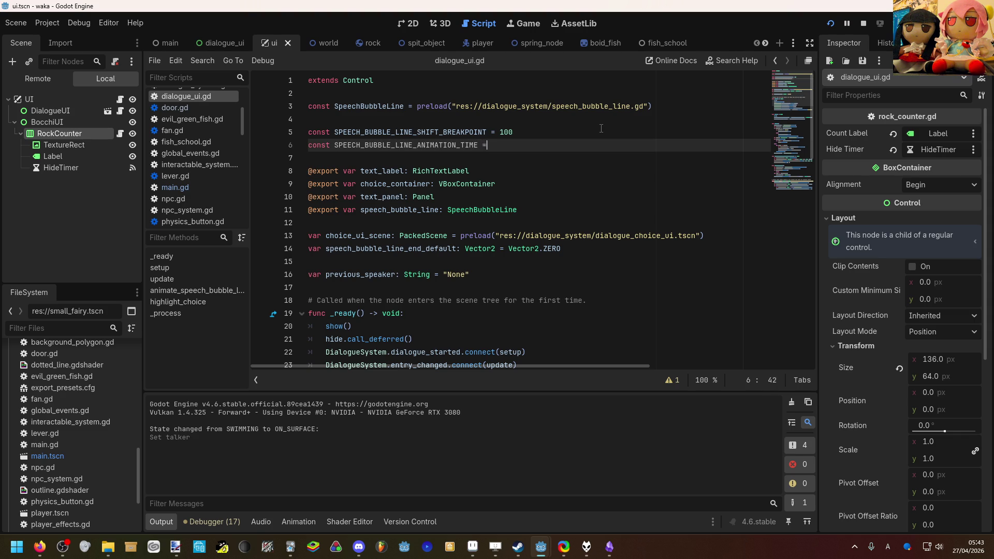
{"action": "type", "text": "0."}
{"action": "scroll", "coordinate": [519, 136], "scroll_direction": "down", "scroll_amount": 13}
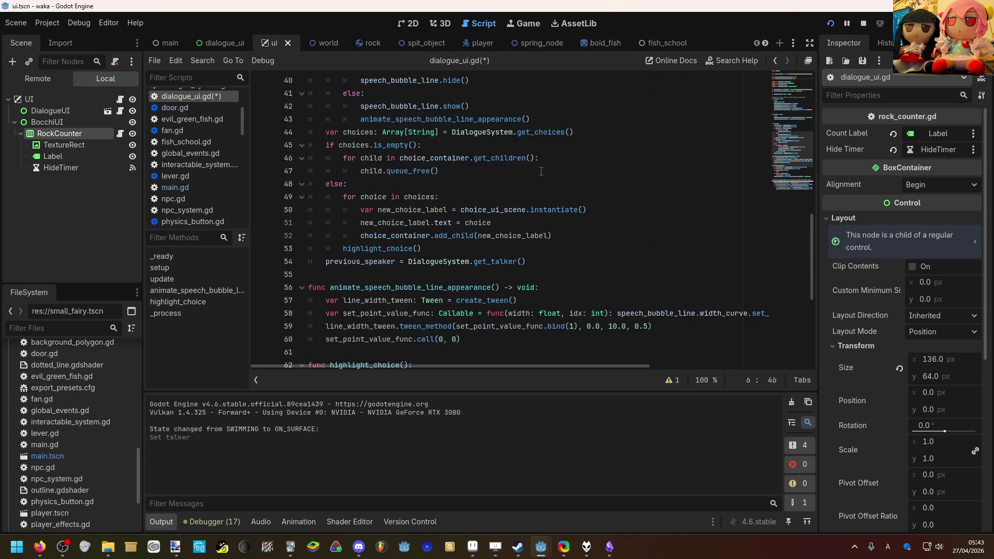
{"action": "key", "text": "ctrl+s"}
Replace the 0.5 tween_method duration on line 59 with SPEECH_BUBBLE_LINE_ANIMATION_TIME and save.
{"action": "mouse_move", "coordinate": [482, 365]}
{"action": "left_mouse_down"}
{"action": "mouse_move", "coordinate": [583, 366]}
{"action": "mouse_move", "coordinate": [474, 366]}
{"action": "left_mouse_up"}
{"action": "left_click", "coordinate": [650, 326]}
{"action": "mouse_move", "coordinate": [649, 326]}
{"action": "left_mouse_down"}
{"action": "mouse_move", "coordinate": [630, 326]}
{"action": "mouse_move", "coordinate": [644, 326]}
{"action": "left_mouse_up"}
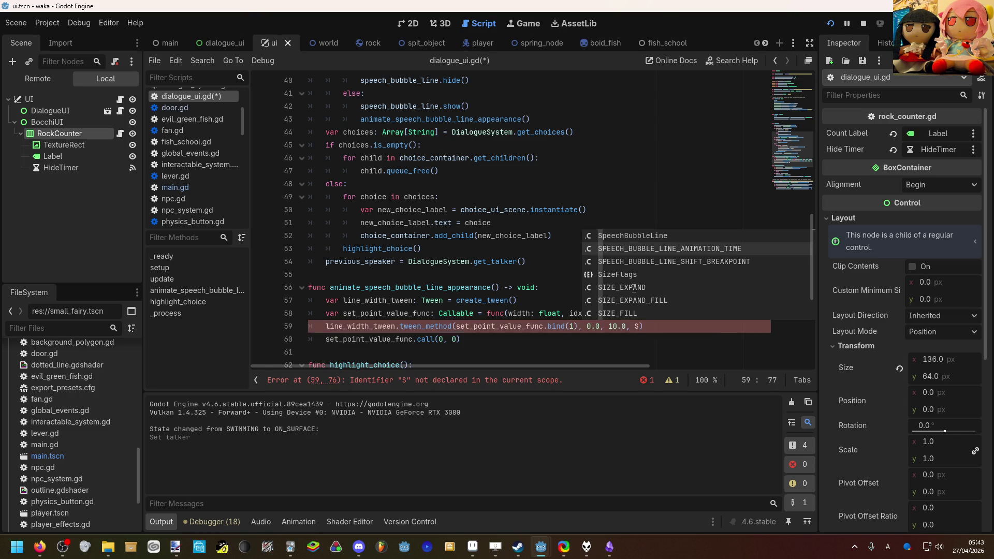
{"action": "left_click", "coordinate": [650, 249]}
{"action": "scroll", "coordinate": [650, 252], "scroll_direction": "up", "scroll_amount": 3}
{"action": "scroll", "coordinate": [650, 252], "scroll_direction": "up", "scroll_amount": 7}
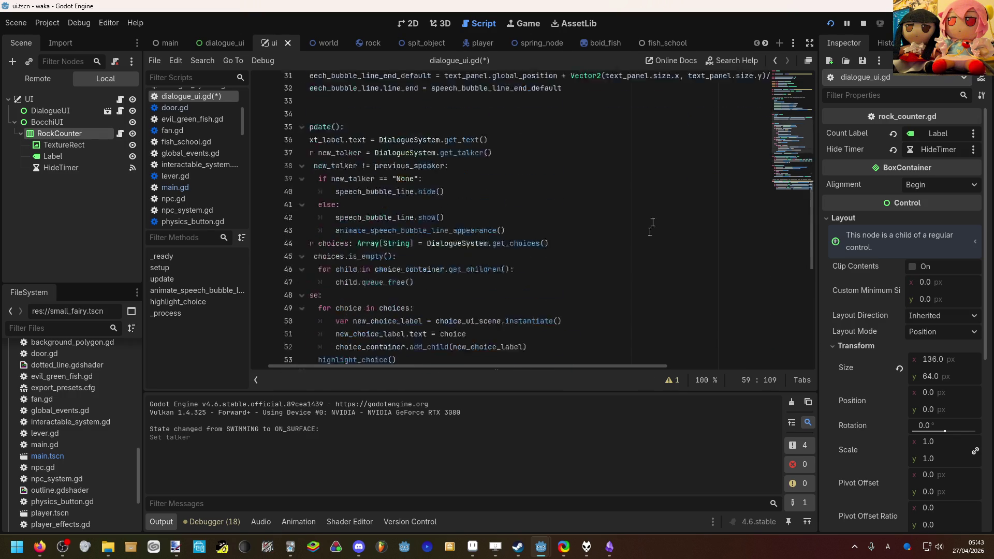
{"action": "key", "text": "ctrl+s"}
Start a new line after the animation-time constant for SPEECH_BUBBLE_LINE_END_WIDTH.
{"action": "scroll", "coordinate": [538, 357], "scroll_direction": "up", "scroll_amount": 3}
{"action": "left_click", "coordinate": [528, 129]}
{"action": "left_click", "coordinate": [529, 146]}
{"action": "key", "text": "Return"}
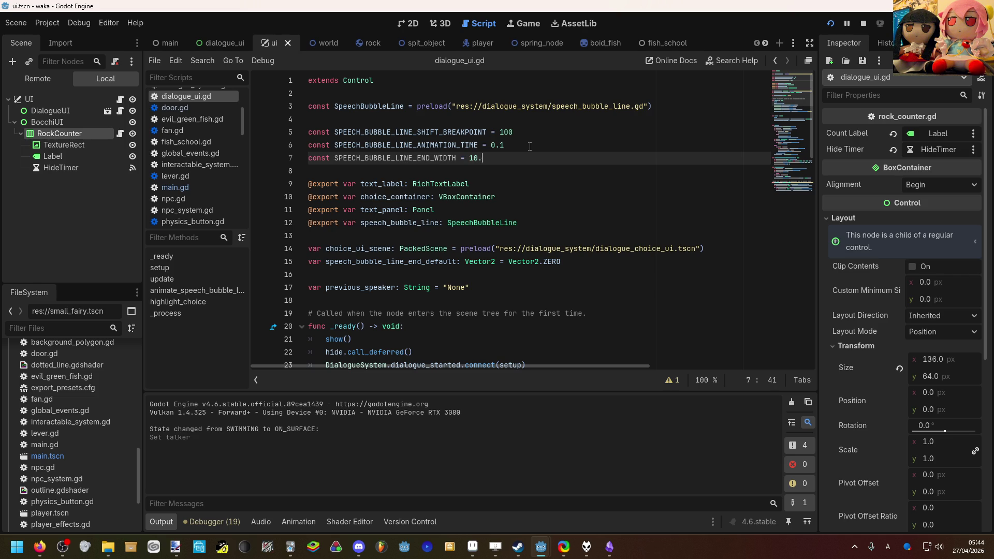
Set SPEECH_BUBBLE_LINE_END_WIDTH to 10.0 and add SPEECH_BUBBLE_LINE_START_WIDTH = 0.0.
{"action": "type", "text": "0"}
{"action": "key", "text": "Return"}
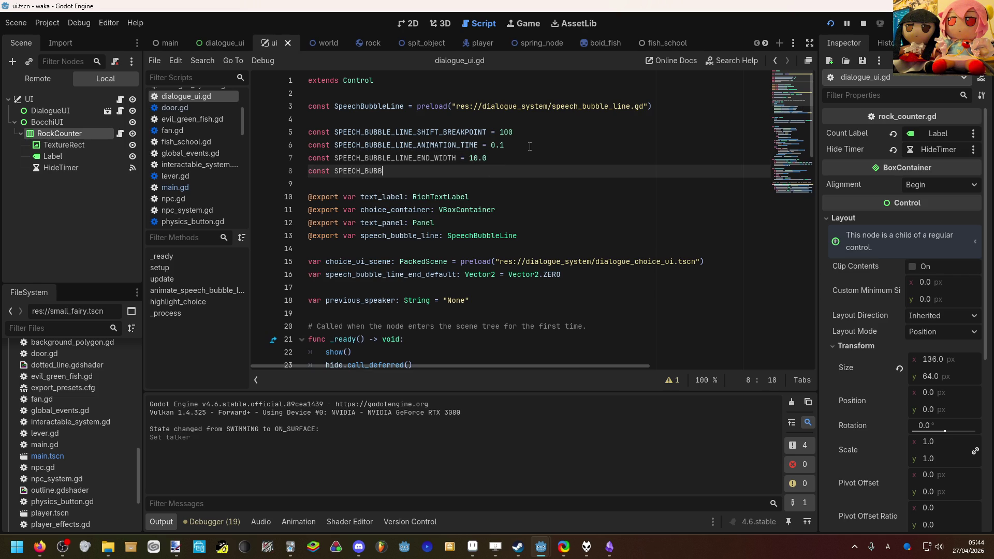
{"action": "type", "text": "const SPEECH_BUBBLE_LINE_START_WIDTH  ="}
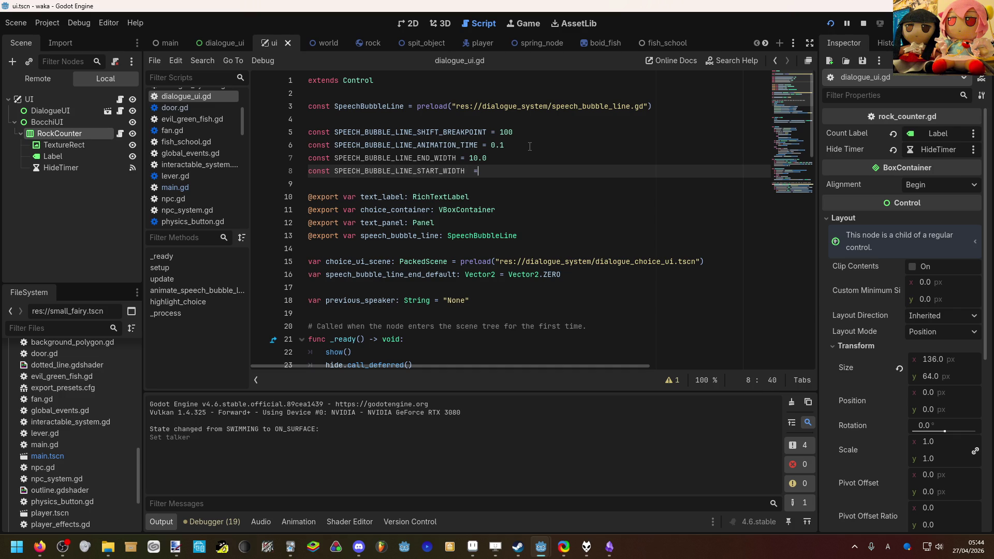
{"action": "type", "text": "0."}
{"action": "scroll", "coordinate": [530, 146], "scroll_direction": "down", "scroll_amount": 16}
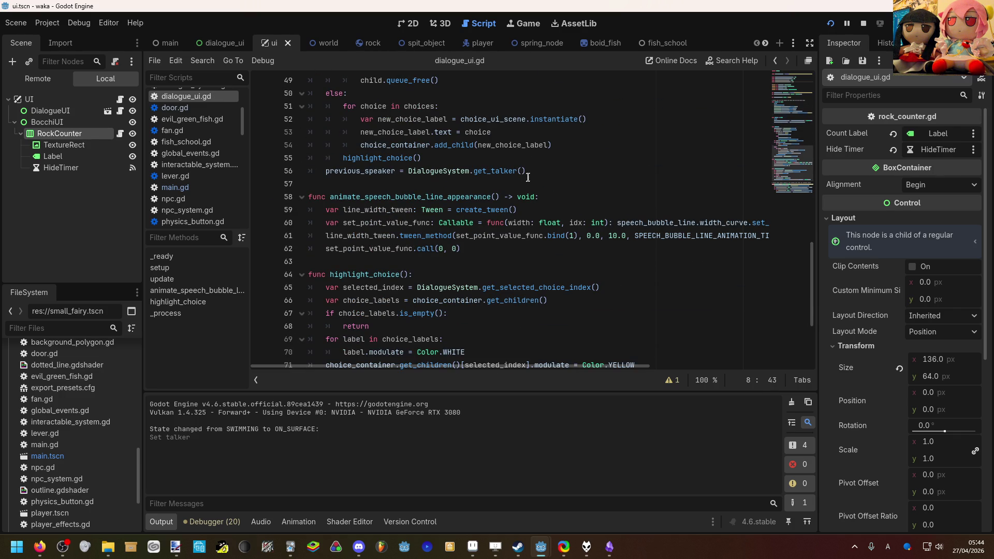
Replace the first 0 in line 62's call(0, 0) with SPEECH_BUBBLE_LINE_START_WIDTH.
{"action": "double_click", "coordinate": [441, 248]}
{"action": "mouse_move", "coordinate": [463, 237]}
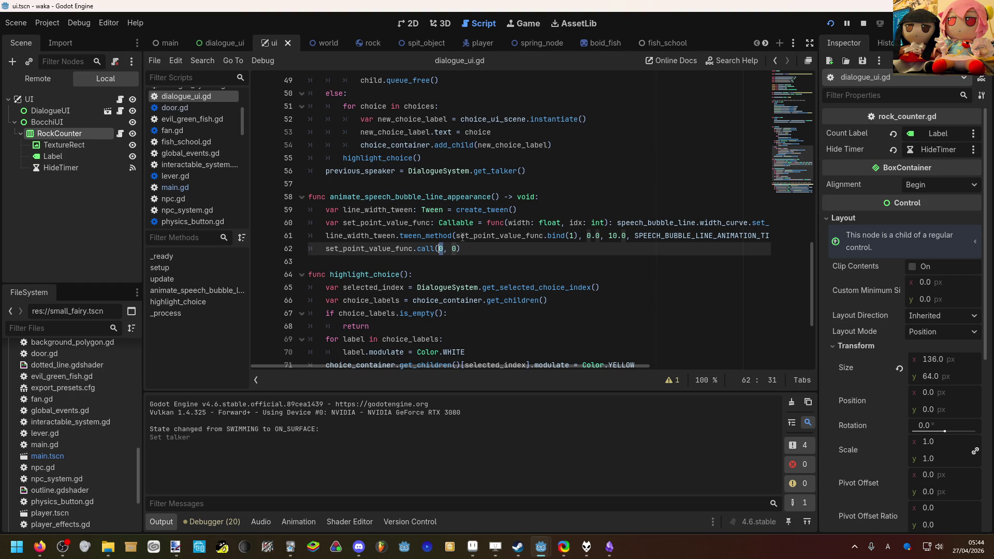
{"action": "type", "text": "E"}
{"action": "key", "text": "BackSpace"}
{"action": "type", "text": "Spe"}
{"action": "key", "text": "BackSpace"}
{"action": "key", "text": "BackSpace"}
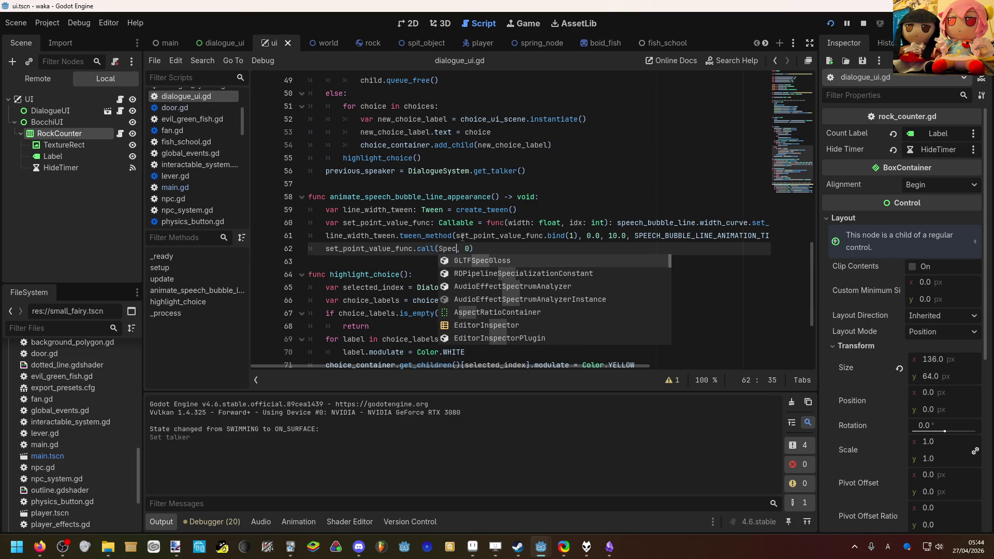
{"action": "type", "text": "Pee"}
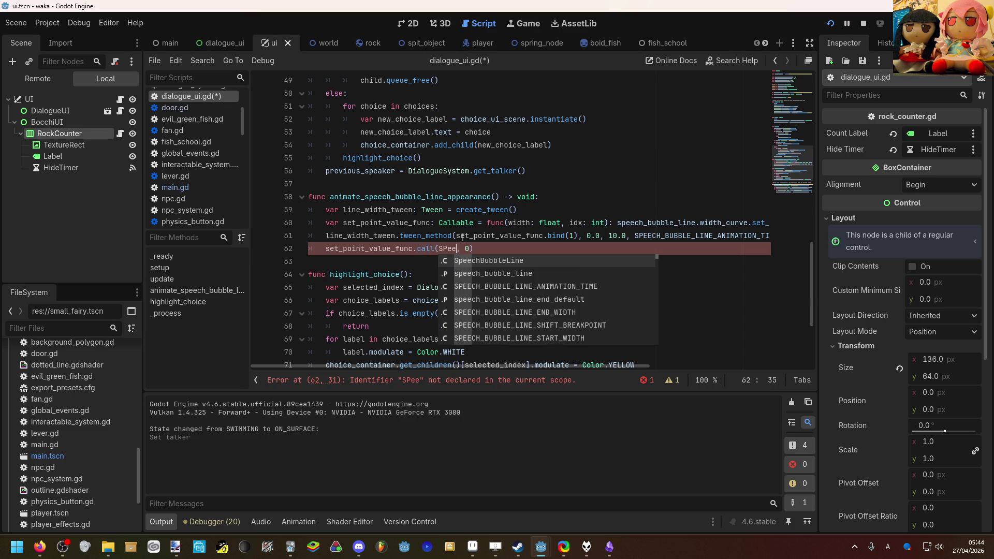
{"action": "key", "text": "Down"}
{"action": "key", "text": "Down"}
{"action": "key", "text": "Down"}
{"action": "key", "text": "Up"}
{"action": "key", "text": "Up"}
{"action": "key", "text": "Return"}
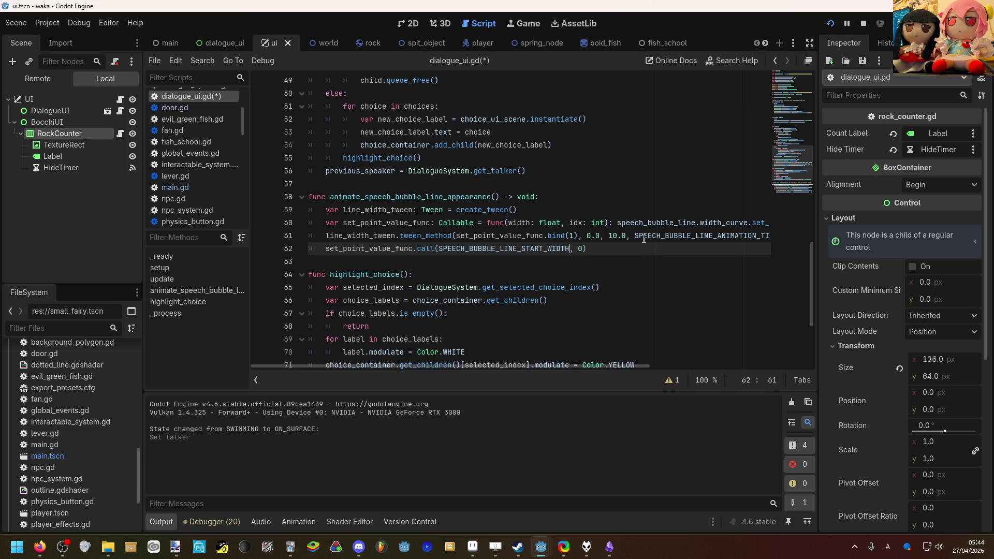
Replace line 61's 10.0 end value with SPEECH_BUBBLE_LINE_END_WIDTH, save, and rerun the game.
{"action": "left_click", "coordinate": [629, 236]}
{"action": "double_click", "coordinate": [618, 235]}
{"action": "type", "text": "Sp"}
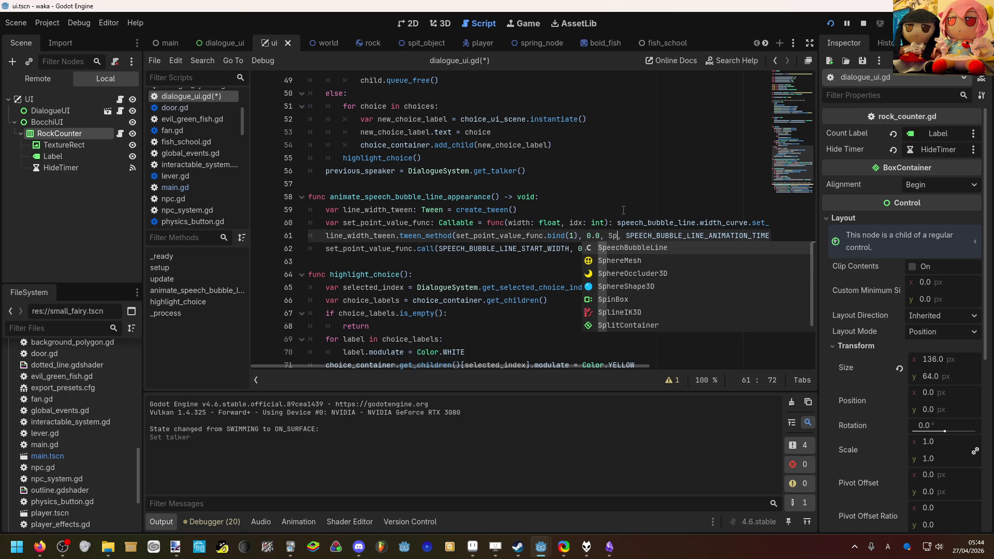
{"action": "type", "text": "eech"}
{"action": "key", "text": "Down"}
{"action": "key", "text": "Return"}
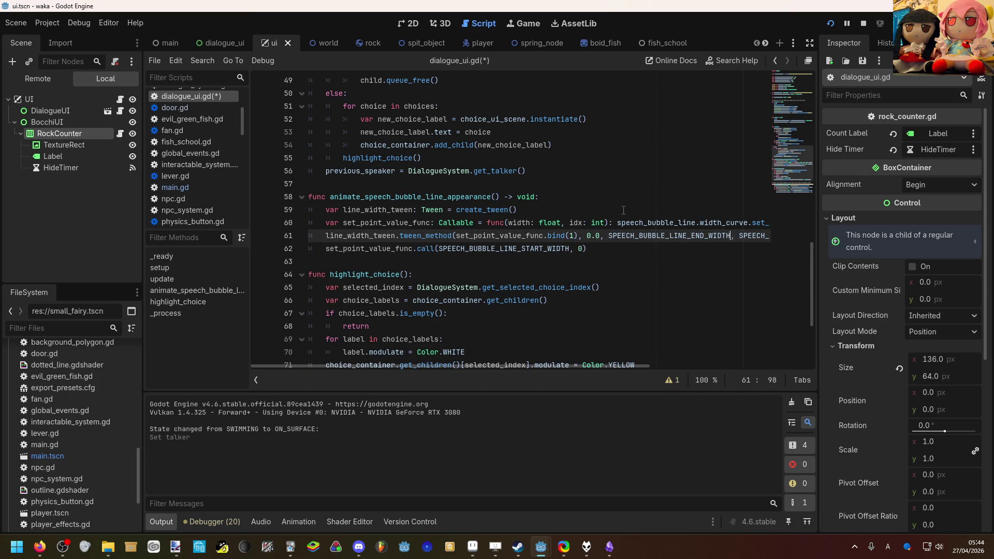
{"action": "key", "text": "ctrl+s"}
{"action": "left_click", "coordinate": [831, 25]}
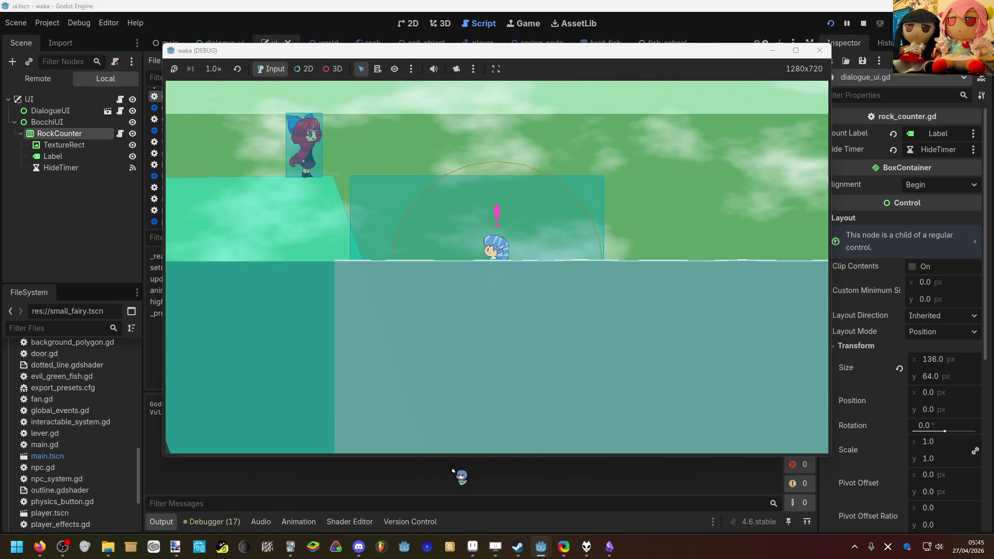
After playing the test, return to dialogue_ui.gd's speech-bubble animation code.
{"action": "left_click", "coordinate": [455, 472]}
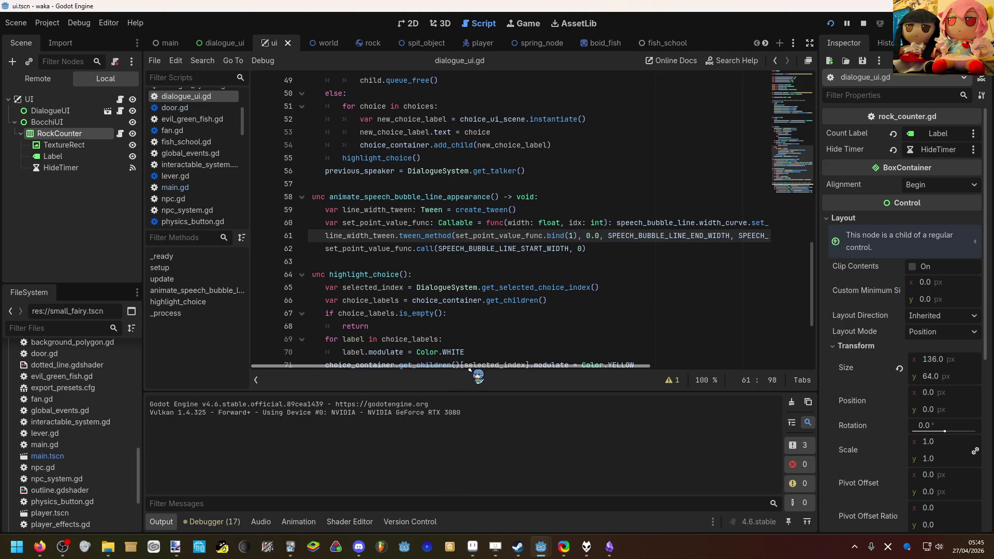
{"action": "mouse_move", "coordinate": [467, 365]}
{"action": "left_mouse_down"}
{"action": "mouse_move", "coordinate": [510, 357]}
{"action": "mouse_move", "coordinate": [404, 351]}
{"action": "mouse_move", "coordinate": [632, 371]}
{"action": "left_mouse_up"}
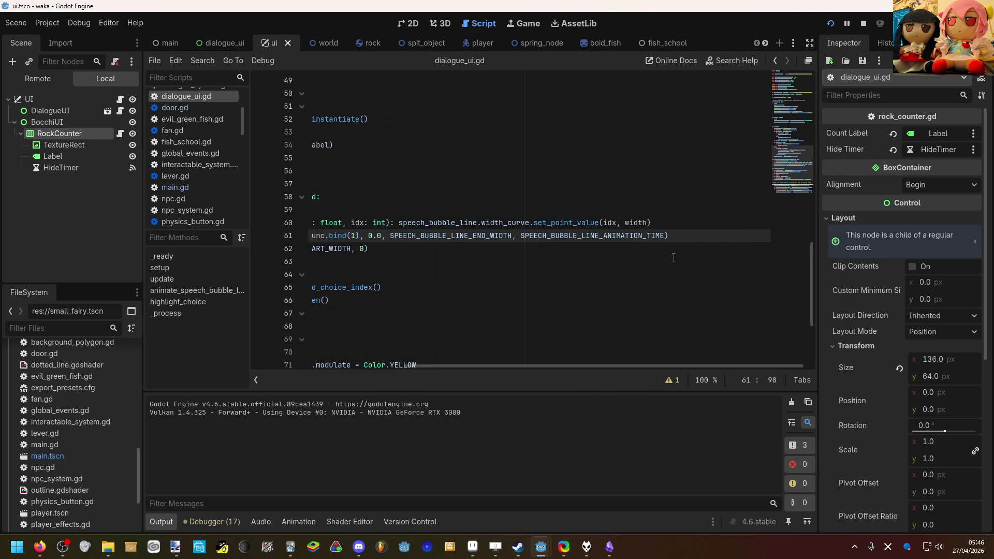
Chain .set_ease(Tween.EASE_OUT) onto the width tween_method line and save.
{"action": "type", "text": "set_ease("}
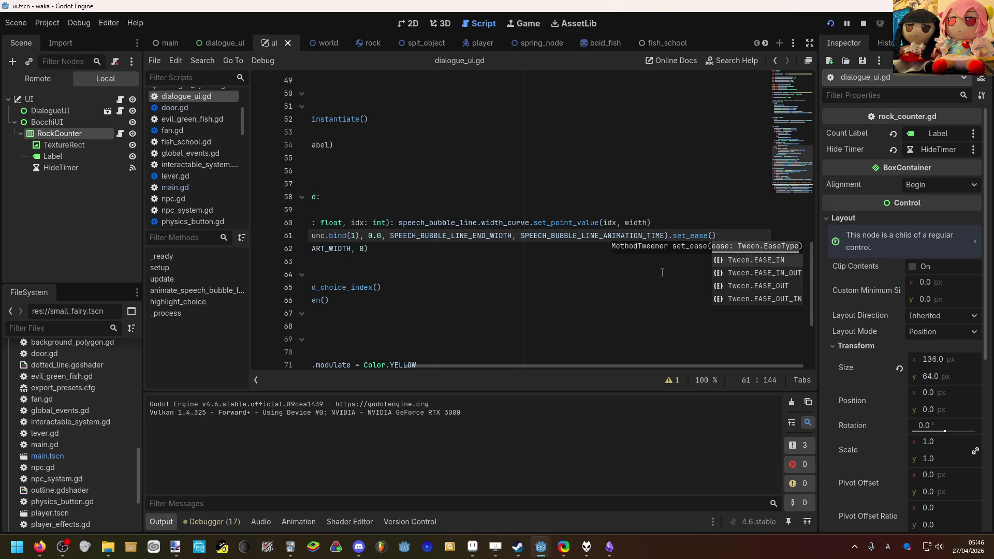
{"action": "key", "text": "Down"}
{"action": "key", "text": "Down"}
{"action": "key", "text": "Return"}
{"action": "key", "text": "ctrl+s"}
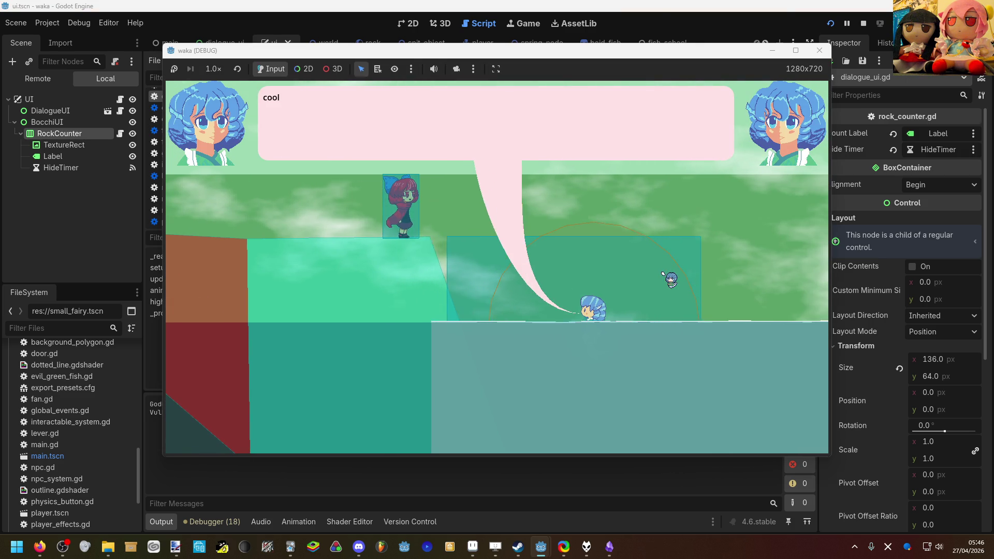
Restart the game to check the eased bubble, advance one dialogue line, then stop it.
{"action": "key", "text": "F8"}
{"action": "scroll", "coordinate": [537, 317], "scroll_direction": "left", "scroll_amount": 5}
{"action": "scroll", "coordinate": [463, 278], "scroll_direction": "up", "scroll_amount": 9}
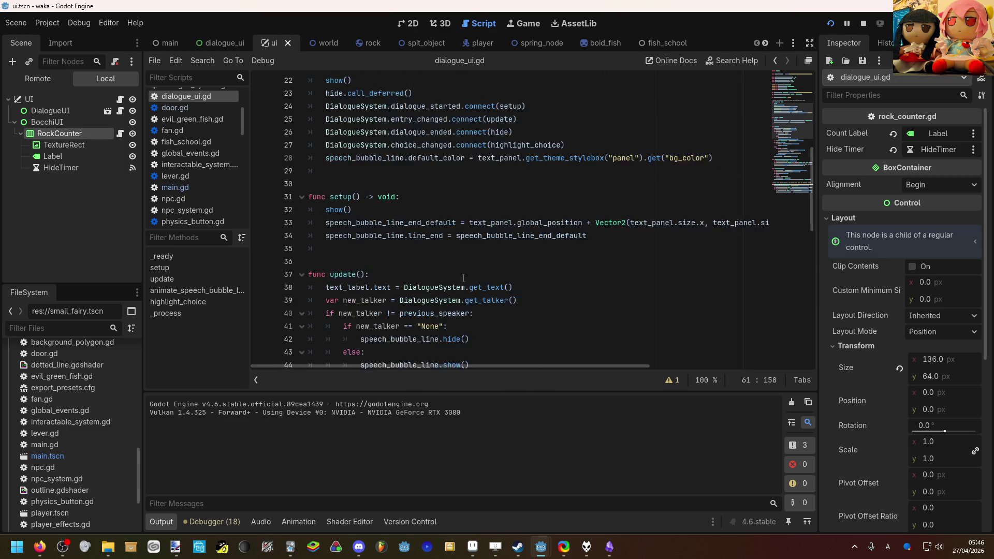
{"action": "scroll", "coordinate": [464, 278], "scroll_direction": "up", "scroll_amount": 7}
{"action": "left_click", "coordinate": [508, 150]}
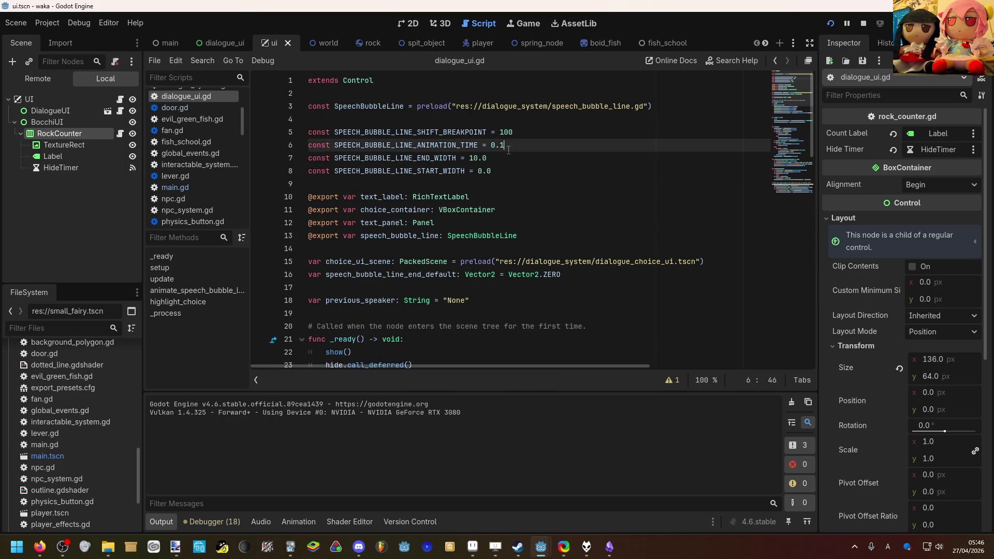
{"action": "key", "text": "F5"}
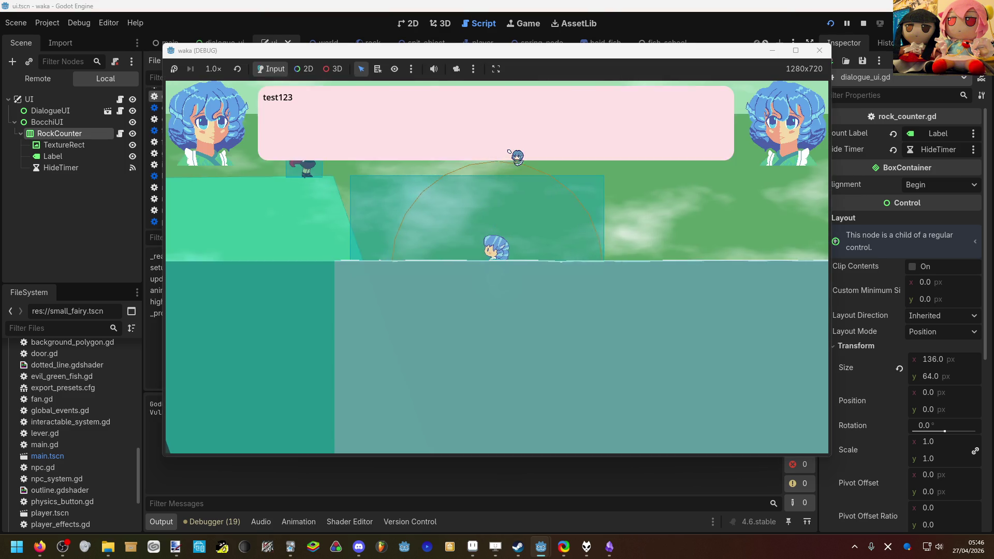
{"action": "key", "text": "Return"}
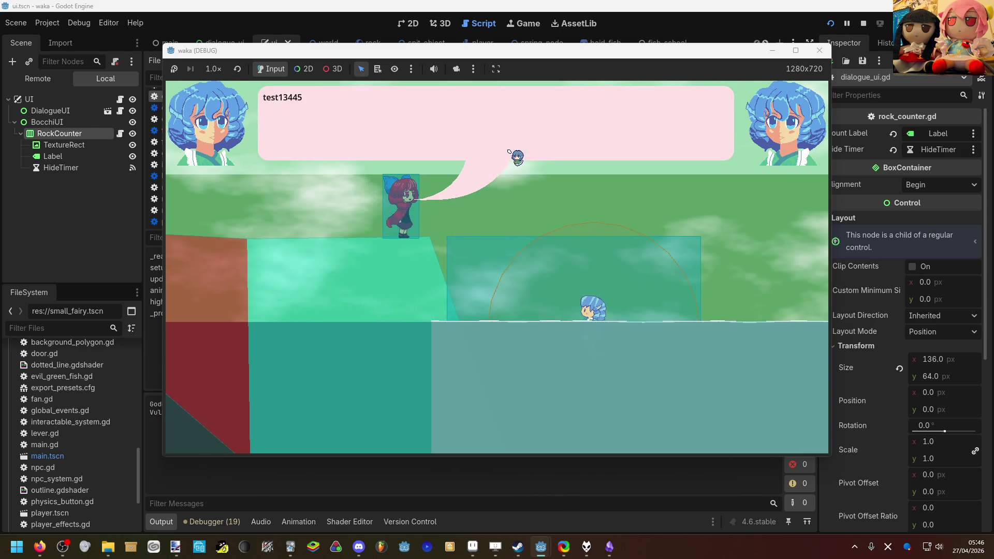
{"action": "key", "text": "F8"}
{"action": "scroll", "coordinate": [561, 209], "scroll_direction": "down", "scroll_amount": 10}
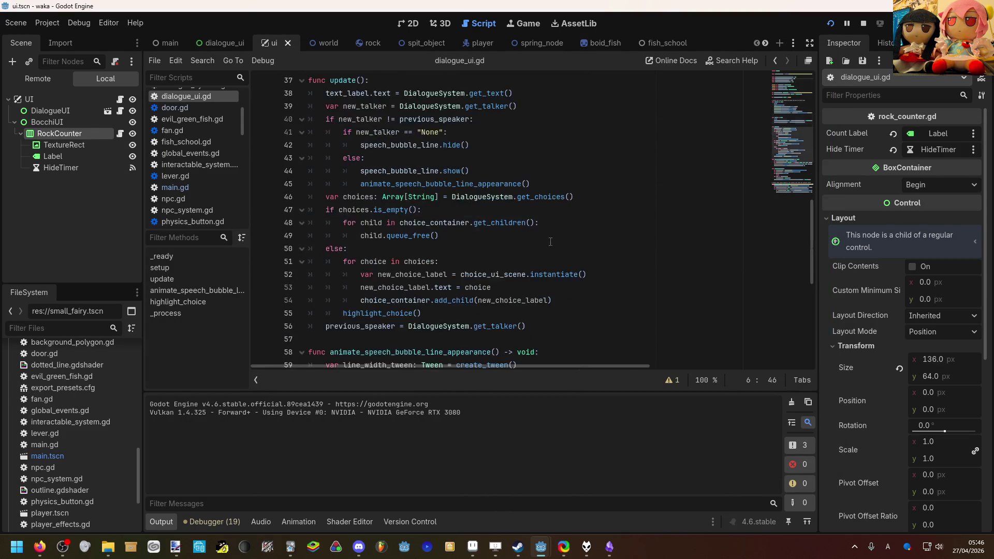
Insert .set_trans(Tween.TRANS_QUAD) before .set_ease on line 61 and save.
{"action": "left_click_drag", "start_coordinate": [538, 365], "coordinate": [684, 300]}
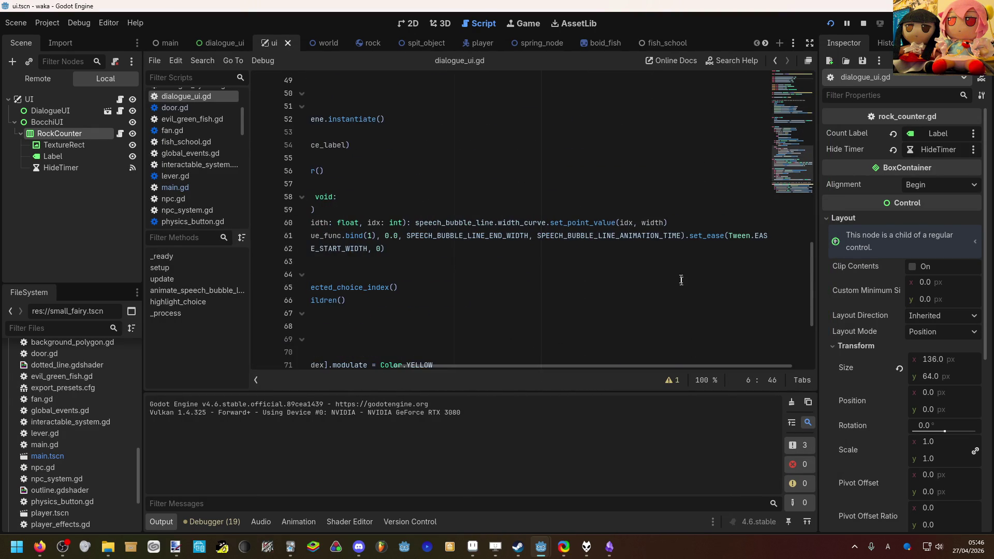
{"action": "scroll", "coordinate": [678, 331], "scroll_direction": "right", "scroll_amount": 2}
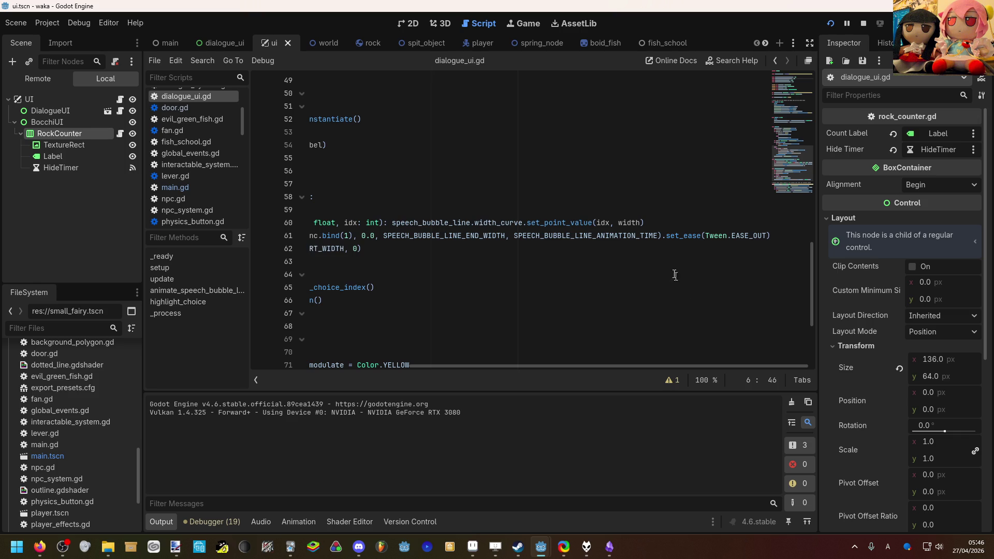
{"action": "mouse_move", "coordinate": [676, 240]}
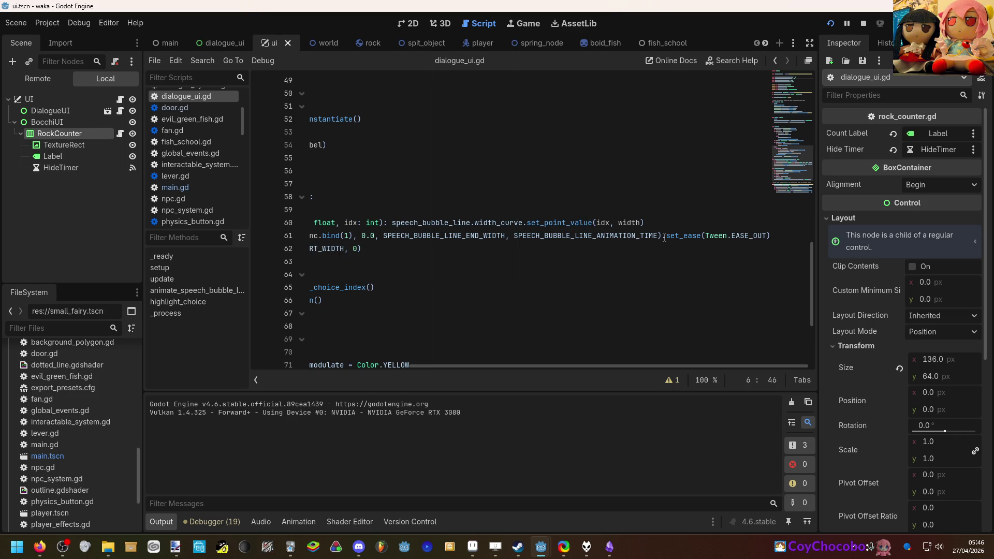
{"action": "left_click", "coordinate": [663, 236]}
{"action": "type", "text": ".se"}
{"action": "key", "text": "Down"}
{"action": "key", "text": "Down"}
{"action": "key", "text": "Return"}
{"action": "key", "text": "Down"}
{"action": "key", "text": "Down"}
{"action": "key", "text": "Down"}
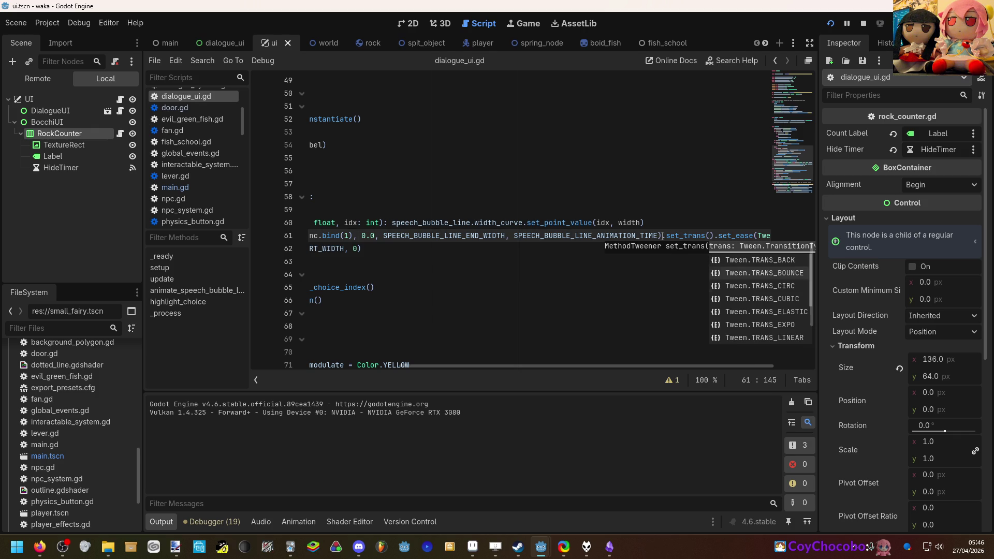
{"action": "key", "text": "Down"}
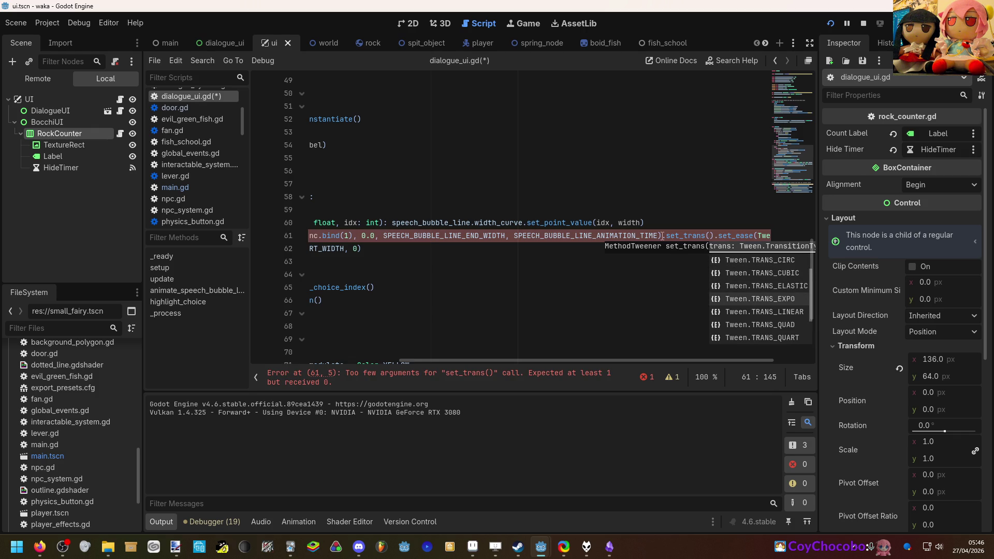
{"action": "key", "text": "Return"}
{"action": "key", "text": "ctrl+s"}
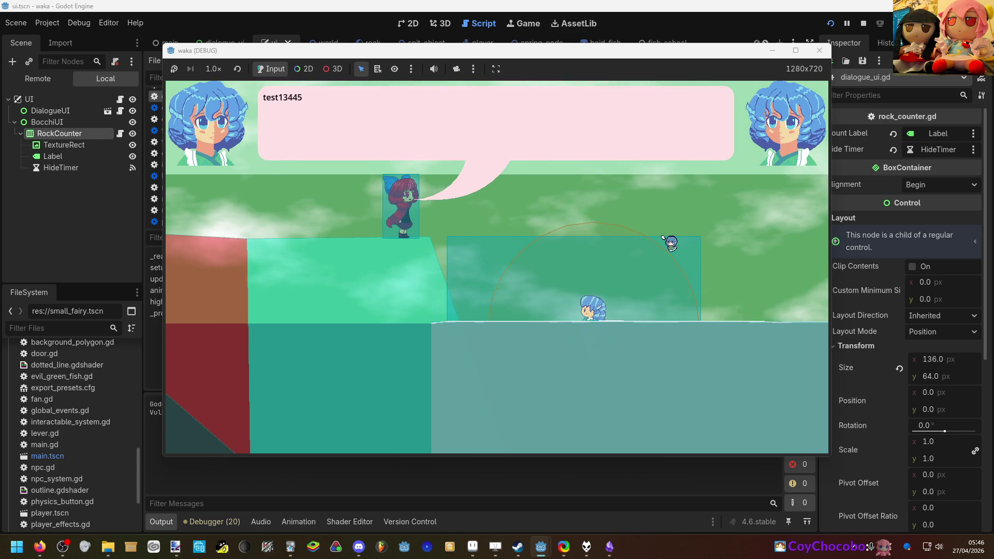
Stop the game, put the caret after the 0.2 animation time, and relaunch the game.
{"action": "key", "text": "F8"}
{"action": "scroll", "coordinate": [594, 208], "scroll_direction": "up", "scroll_amount": 10}
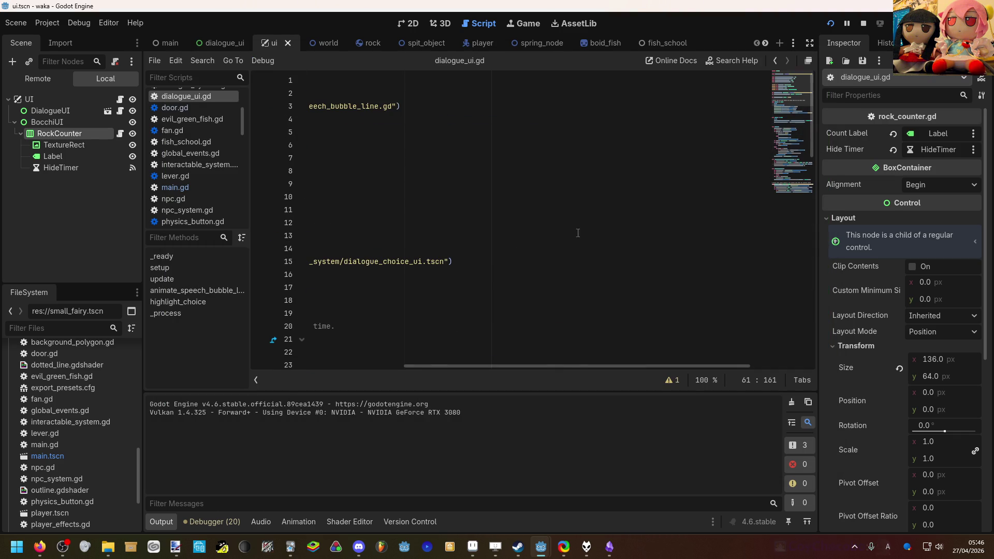
{"action": "left_click_drag", "start_coordinate": [566, 366], "coordinate": [404, 309]}
{"action": "left_click", "coordinate": [520, 147]}
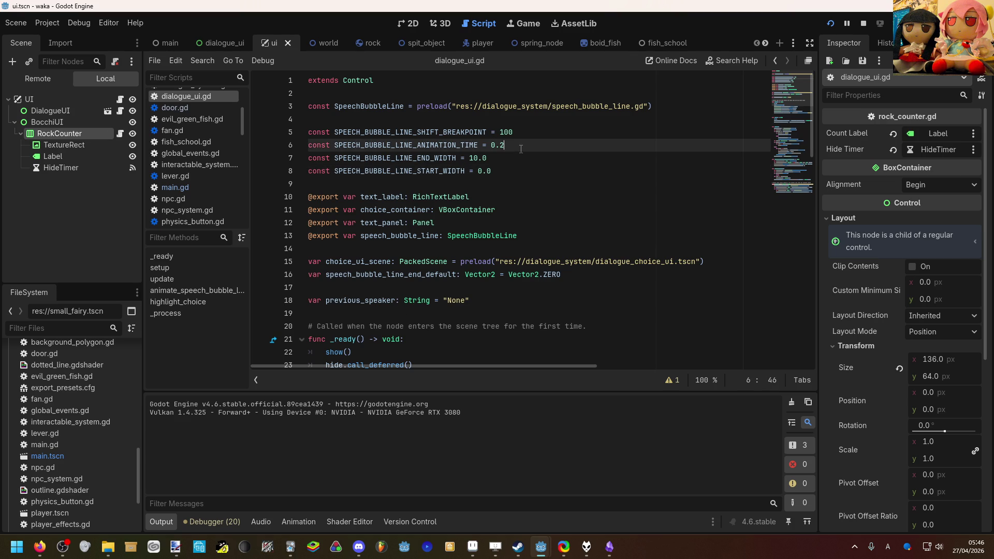
{"action": "key", "text": "F5"}
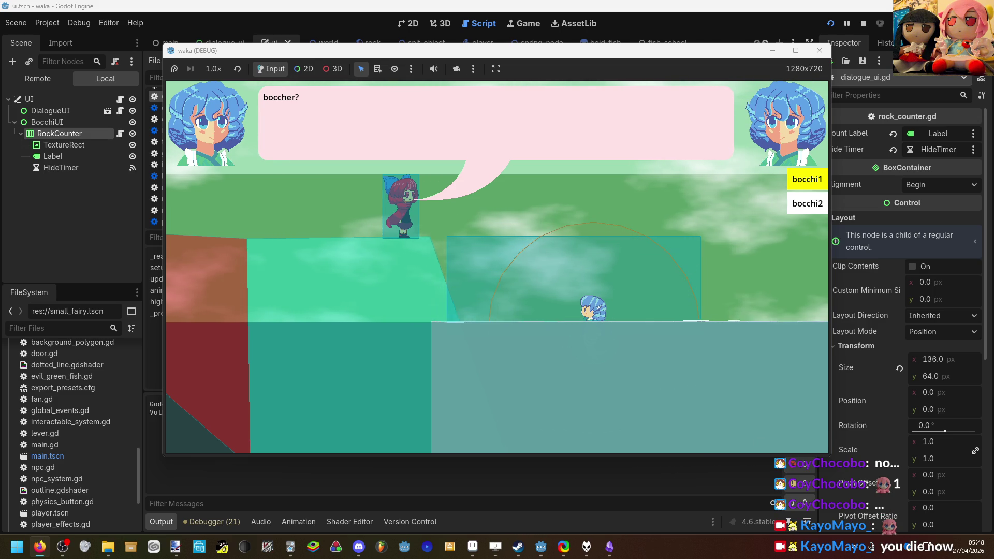
Pick a reply, advance and close the dialogue, then walk the player right.
{"action": "key", "text": "Return"}
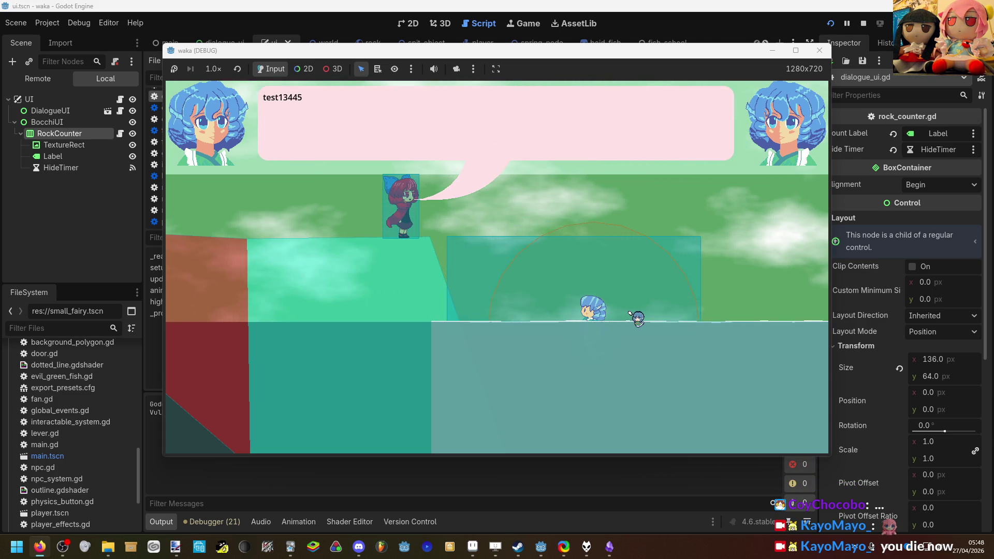
{"action": "key", "text": "Return"}
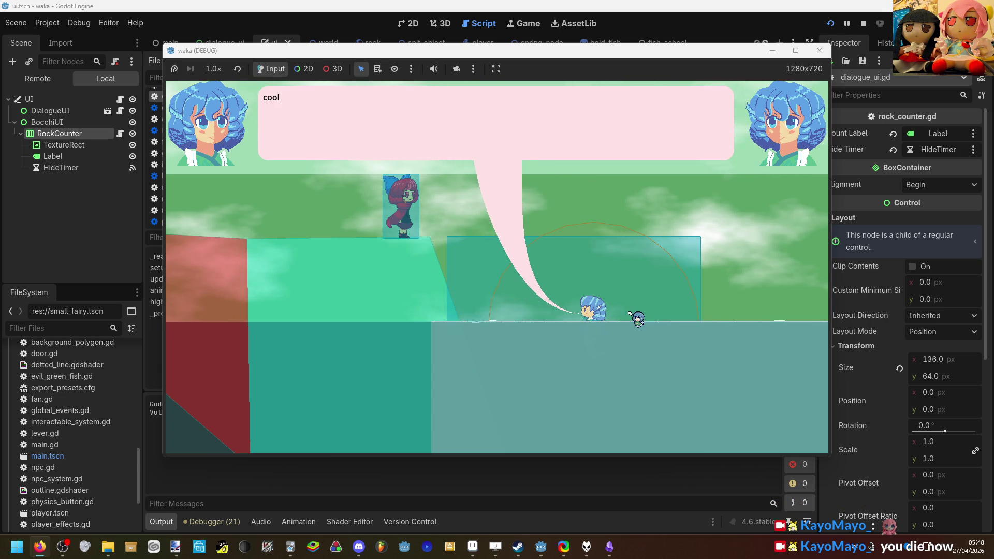
{"action": "key", "text": "Return"}
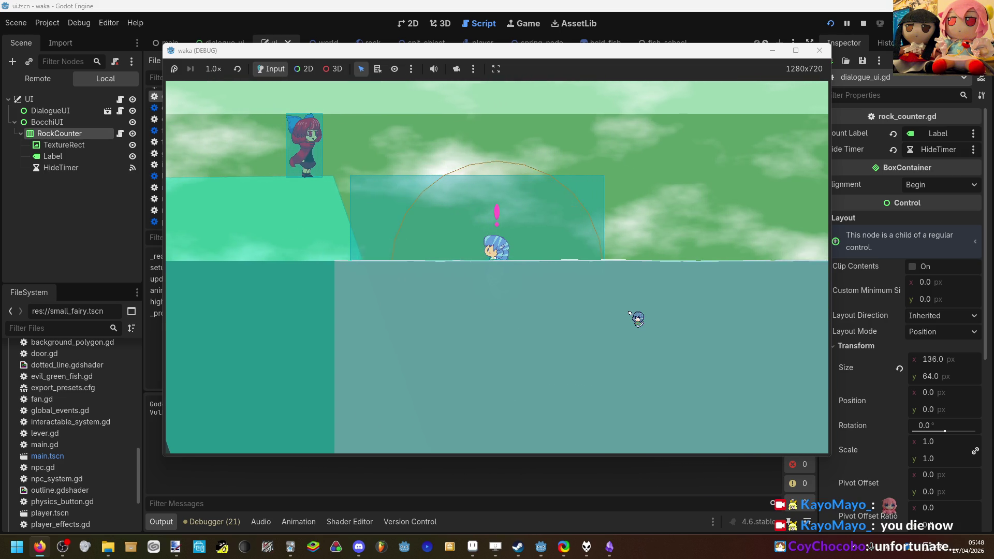
{"action": "key", "text": "d"}
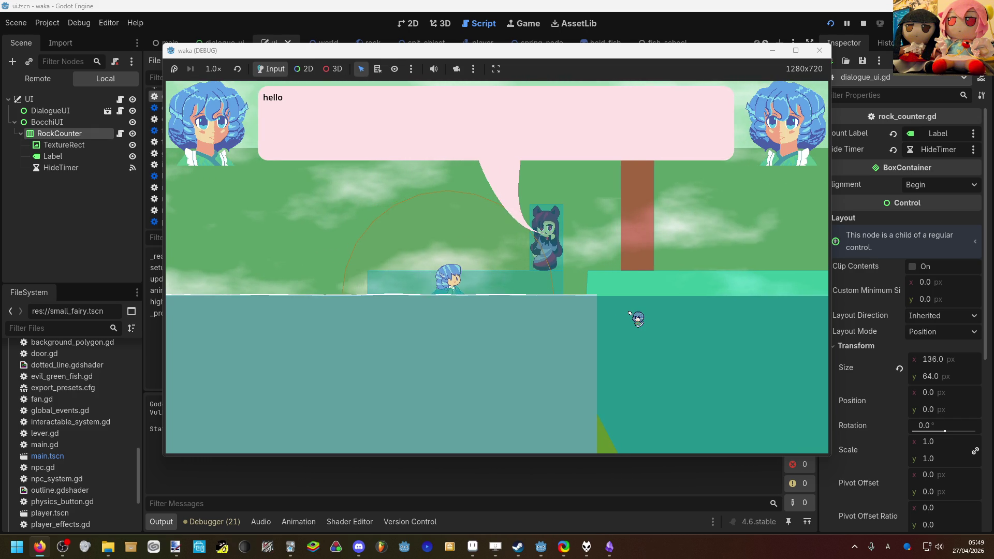
Trigger the hello dialogue with the dark-haired character twice, then walk right and back left.
{"action": "key", "text": "e"}
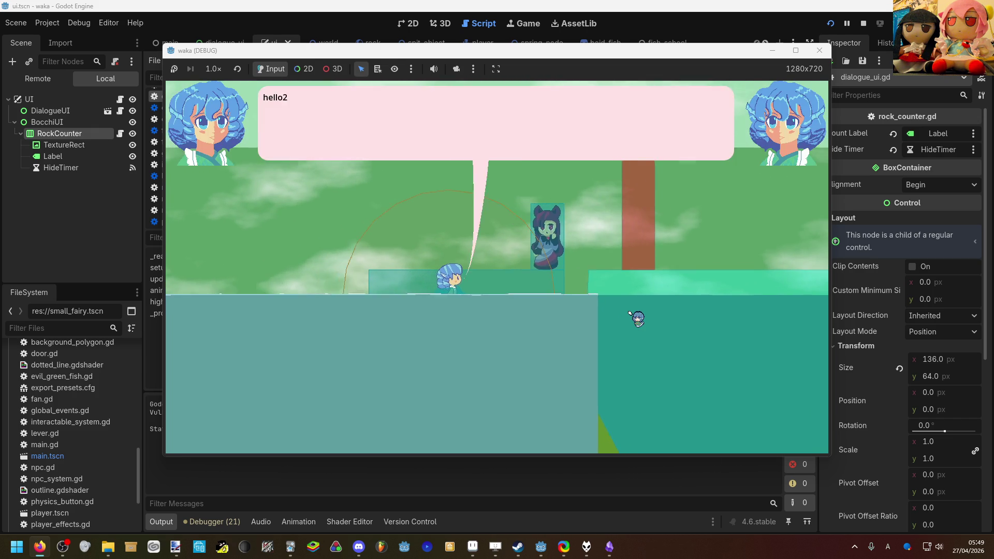
{"action": "key", "text": "e"}
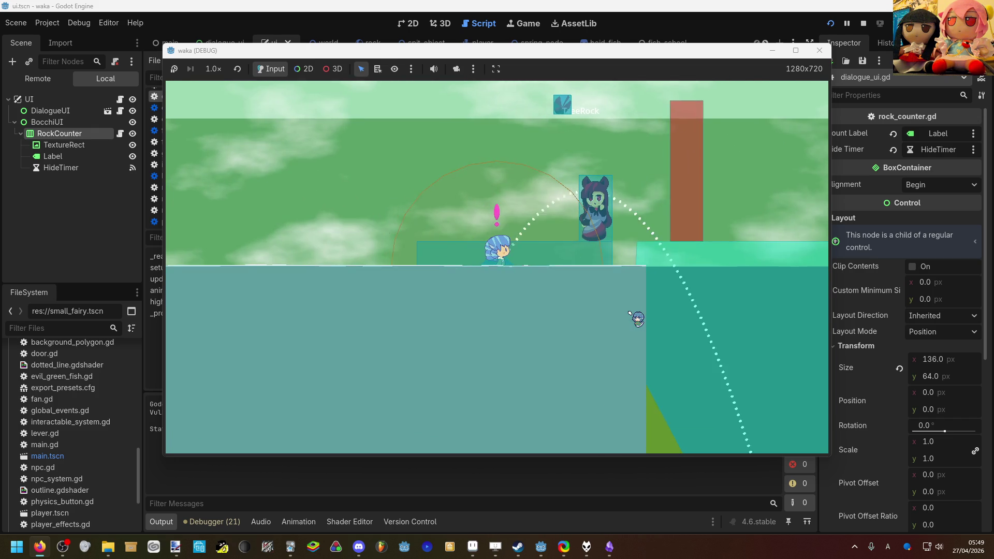
{"action": "key", "text": "e"}
{"action": "key", "text": "e"}
{"action": "key", "text": "e"}
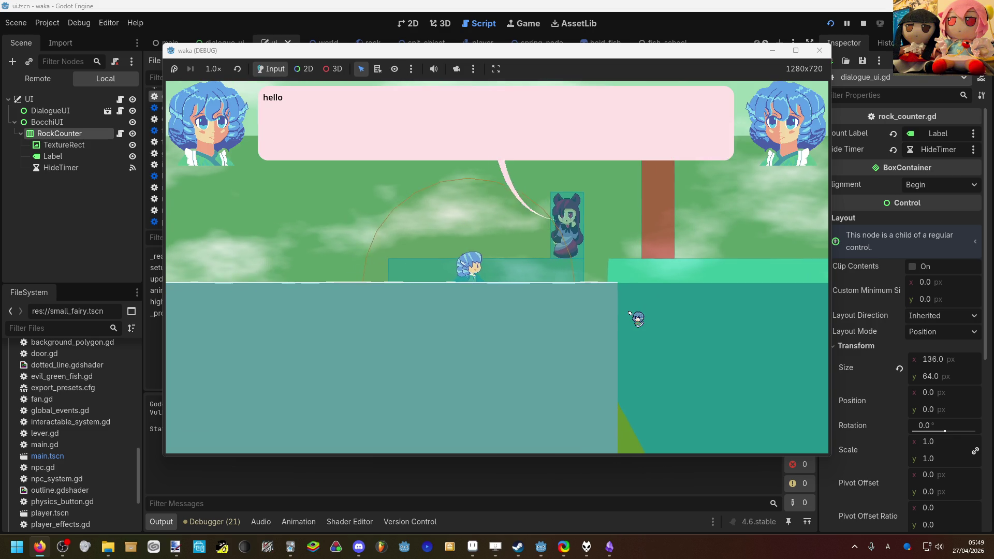
{"action": "key", "text": "e"}
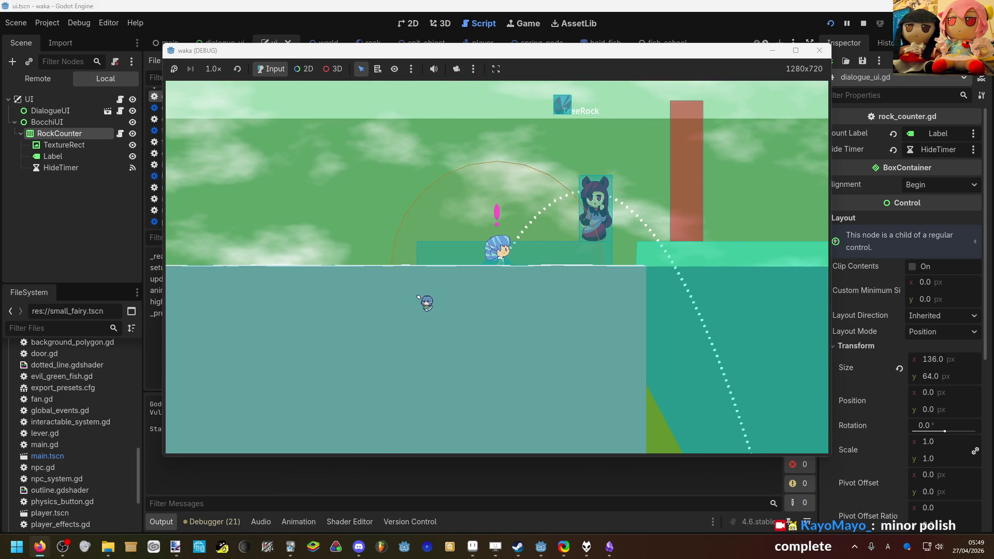
{"action": "key", "text": "d"}
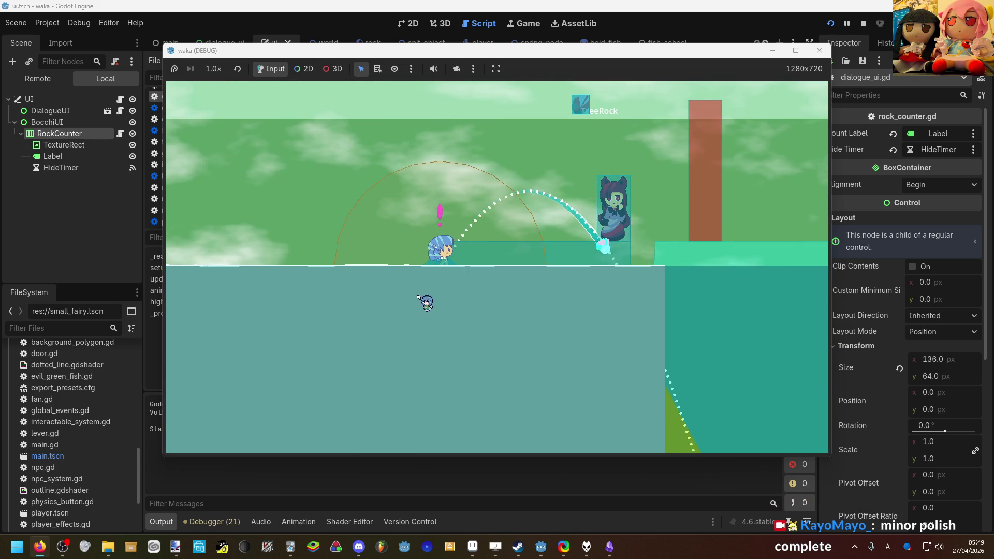
{"action": "key", "text": "a"}
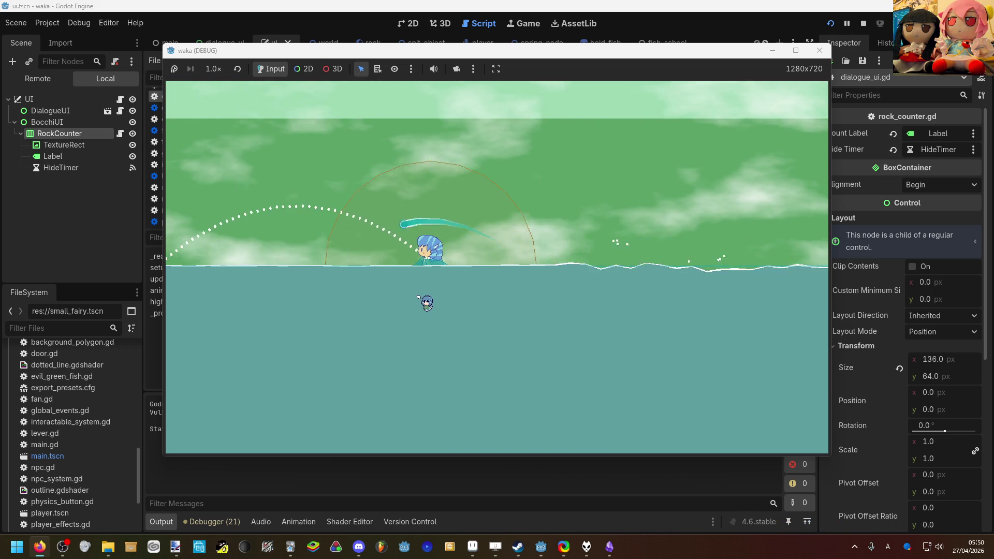
Walk the mermaid left and right, then swim up and leap out of the water.
{"action": "key", "text": "a"}
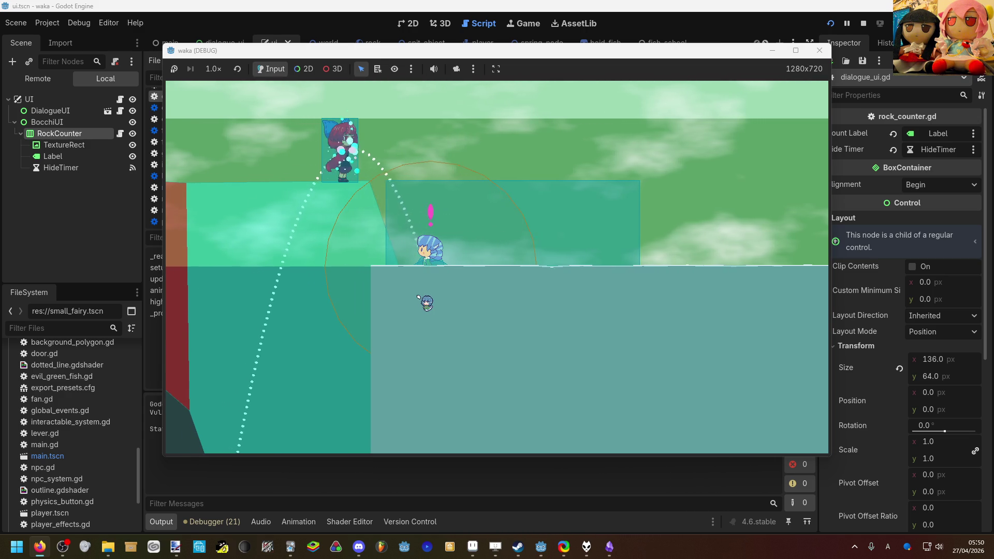
{"action": "key", "text": "a"}
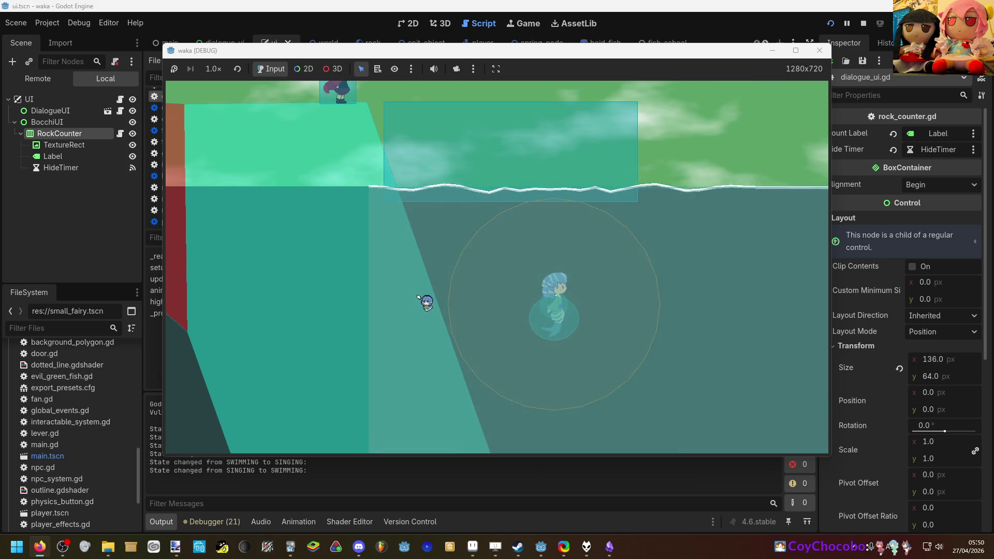
{"action": "key", "text": "space"}
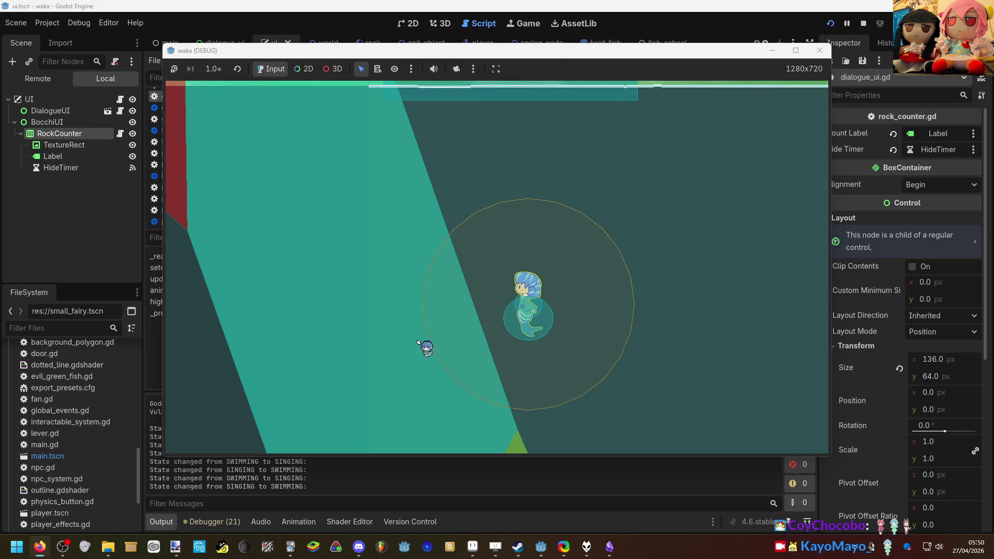
{"action": "key", "text": "w"}
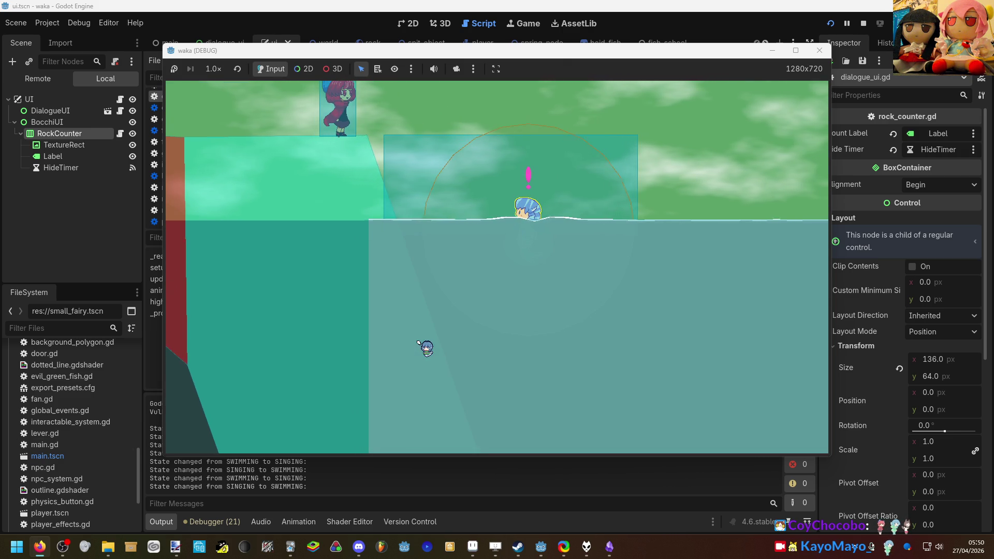
{"action": "key", "text": "w"}
Dive deep underwater, swim back to the surface, then return to the editor showing dialogue_ui.gd.
{"action": "key", "text": "s"}
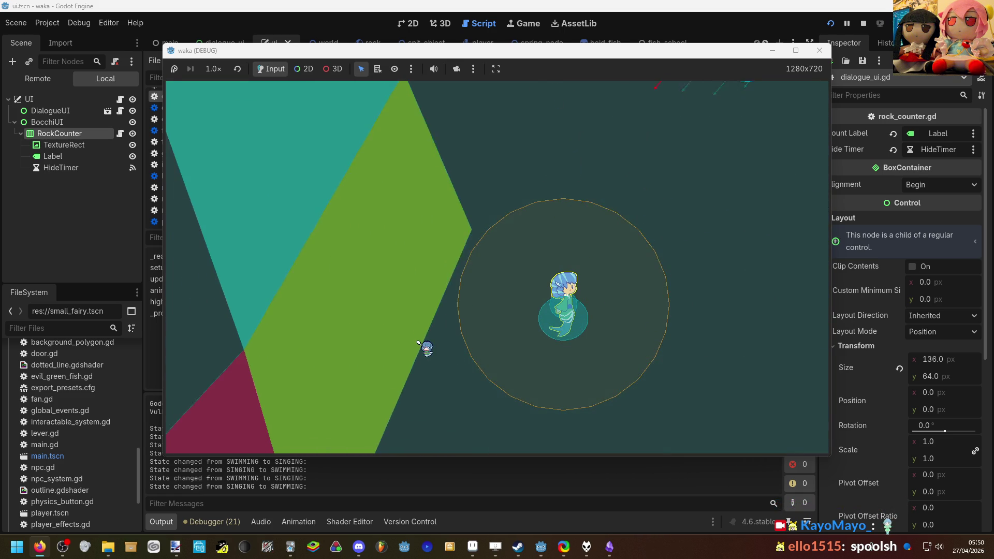
{"action": "key", "text": "w"}
{"action": "key", "text": "s"}
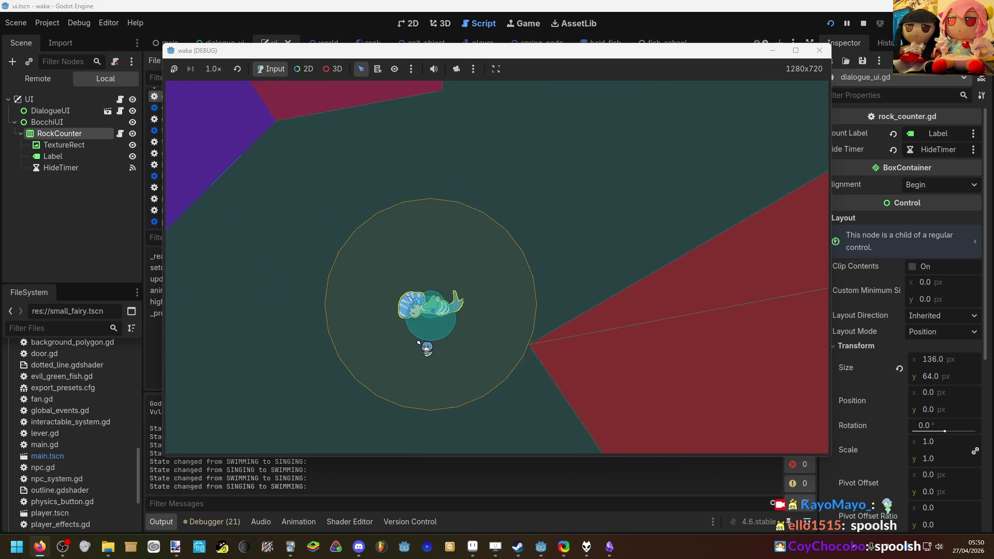
{"action": "key", "text": "w"}
{"action": "key", "text": "d"}
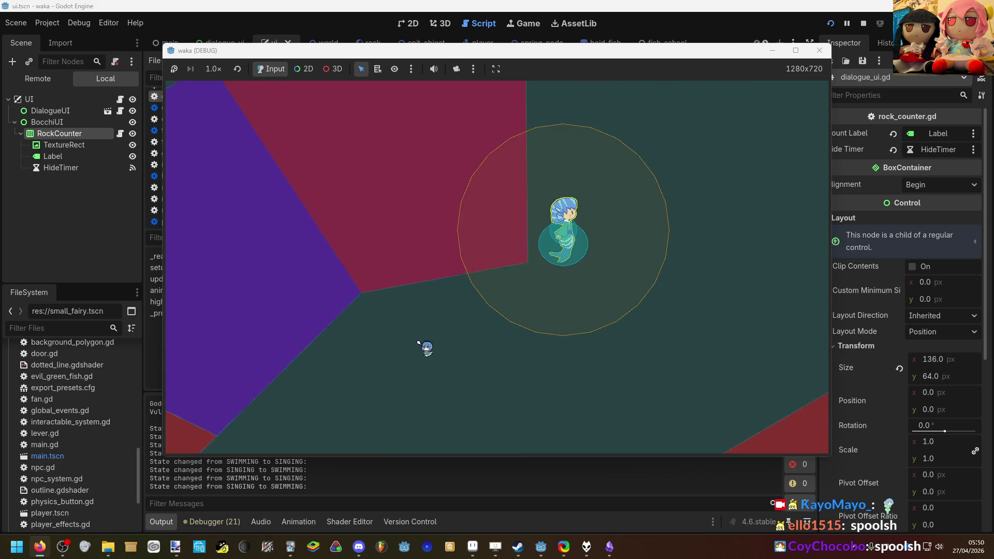
{"action": "key", "text": "w"}
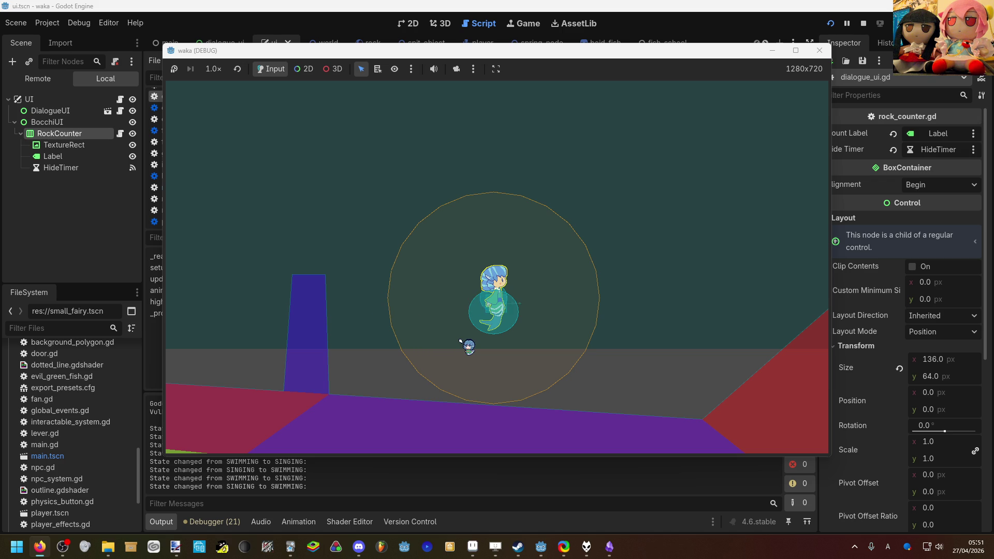
{"action": "key", "text": "Right"}
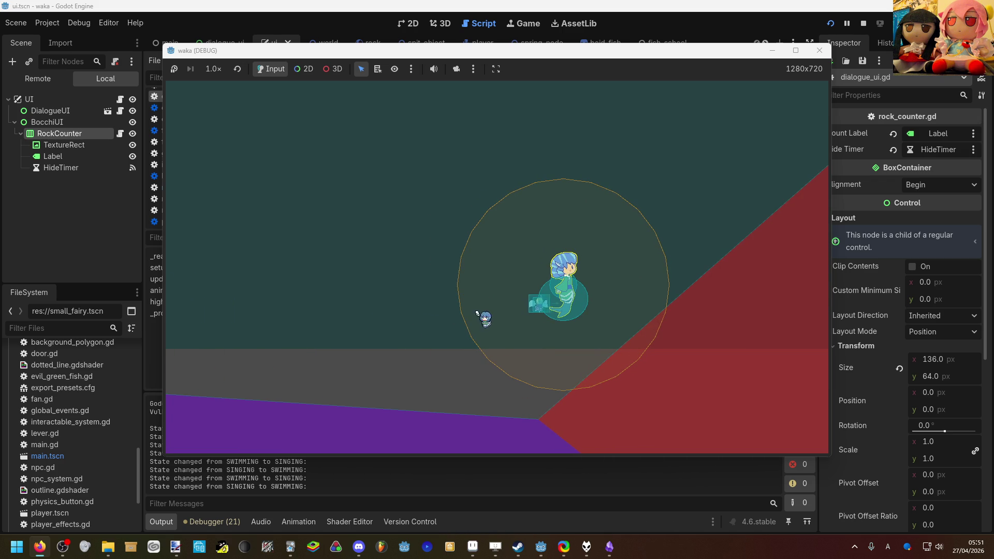
{"action": "left_click", "coordinate": [102, 225]}
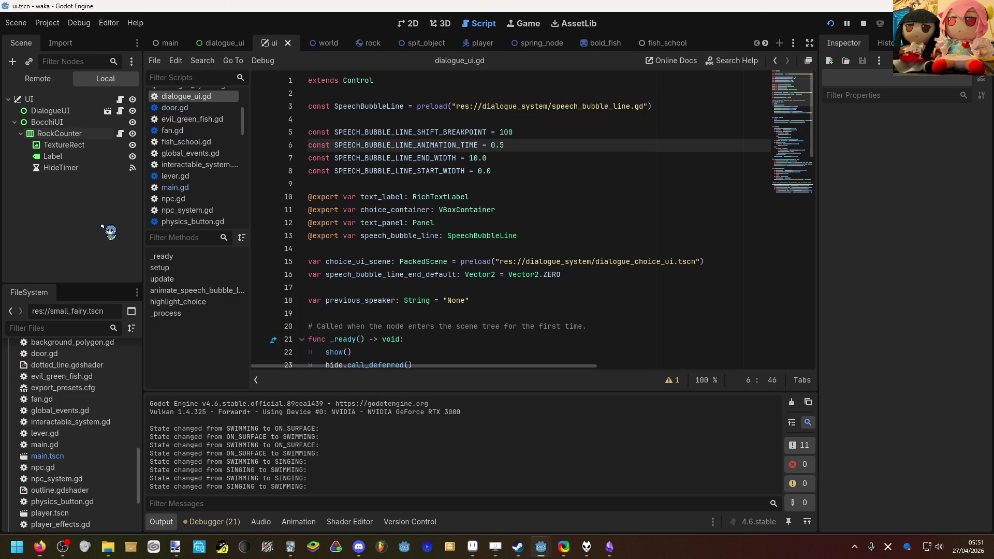
{"action": "left_click", "coordinate": [168, 43]}
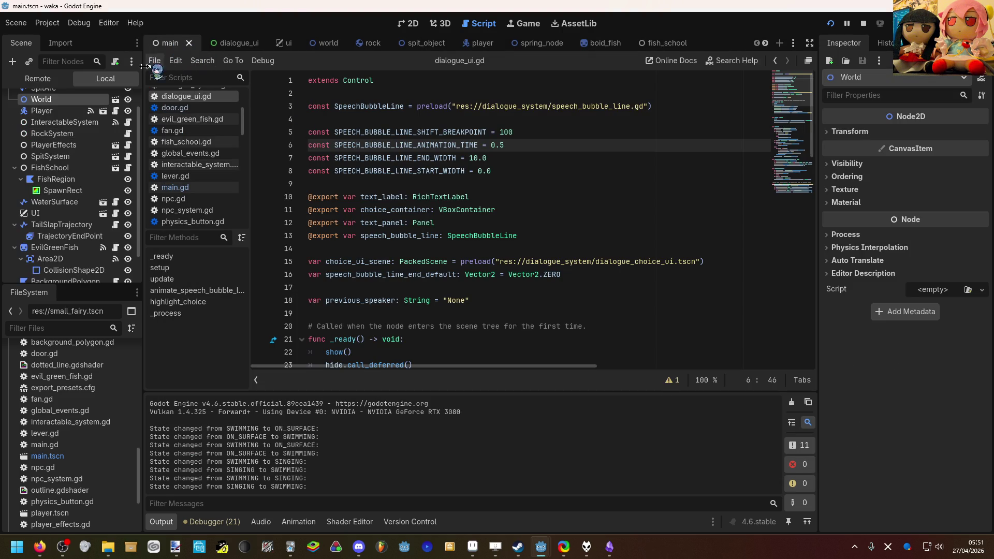
{"action": "scroll", "coordinate": [103, 151], "scroll_direction": "up", "scroll_amount": 1}
{"action": "left_click", "coordinate": [127, 99]}
{"action": "scroll", "coordinate": [509, 246], "scroll_direction": "up", "scroll_amount": 15}
{"action": "scroll", "coordinate": [510, 245], "scroll_direction": "down", "scroll_amount": 13}
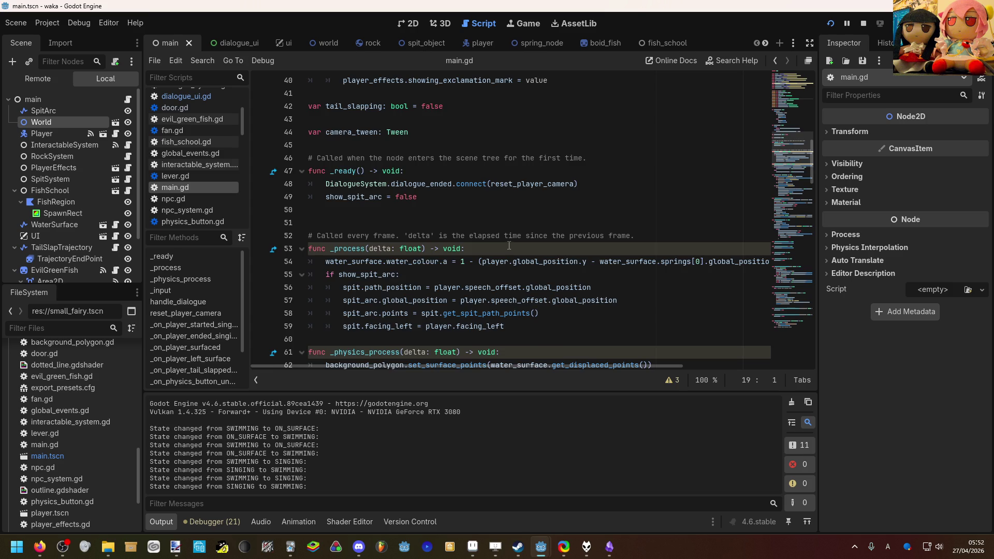
{"action": "scroll", "coordinate": [510, 246], "scroll_direction": "down", "scroll_amount": 7}
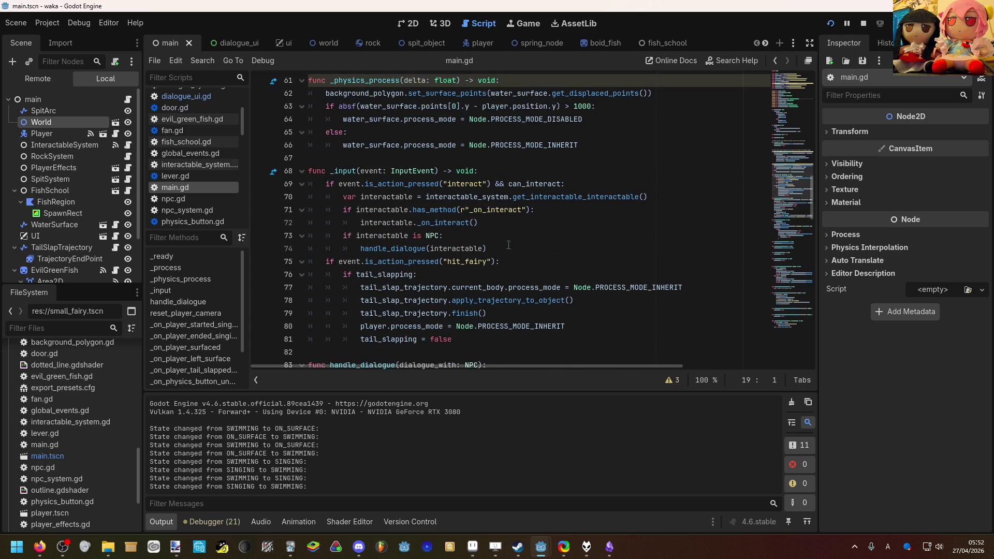
{"action": "scroll", "coordinate": [508, 245], "scroll_direction": "down", "scroll_amount": 9}
{"action": "scroll", "coordinate": [559, 230], "scroll_direction": "down", "scroll_amount": 7}
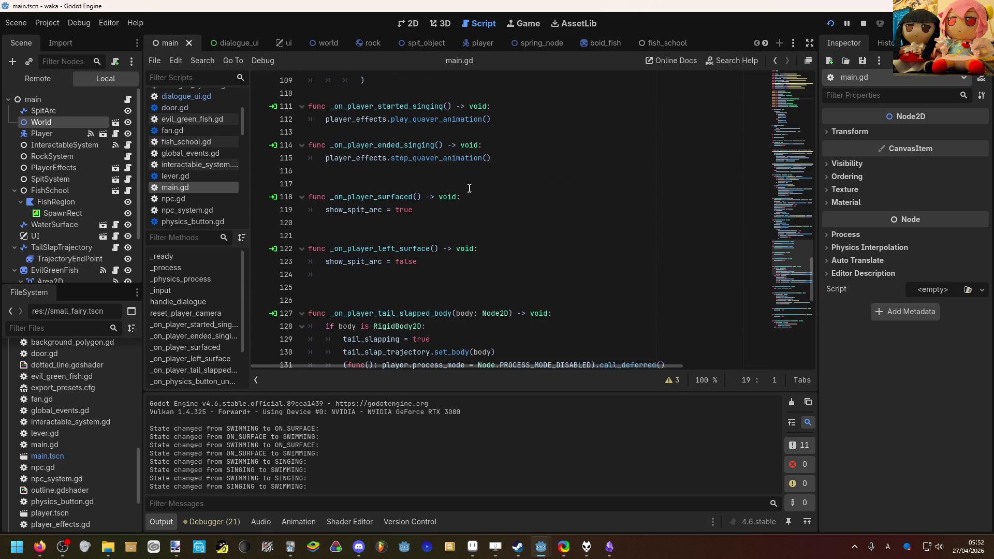
{"action": "scroll", "coordinate": [469, 186], "scroll_direction": "down", "scroll_amount": 7}
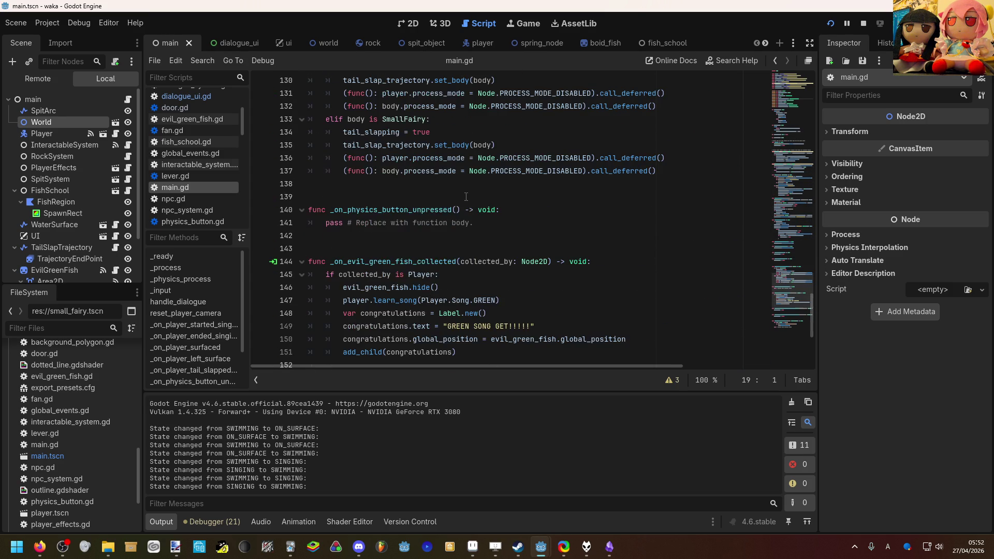
{"action": "scroll", "coordinate": [465, 203], "scroll_direction": "down", "scroll_amount": 3}
{"action": "scroll", "coordinate": [465, 209], "scroll_direction": "up", "scroll_amount": 13}
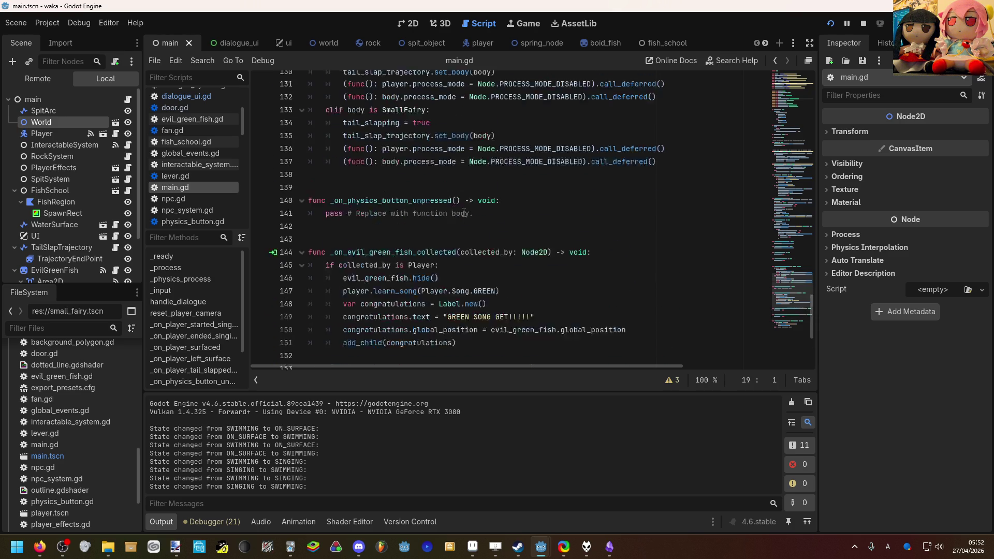
{"action": "scroll", "coordinate": [464, 223], "scroll_direction": "up", "scroll_amount": 15}
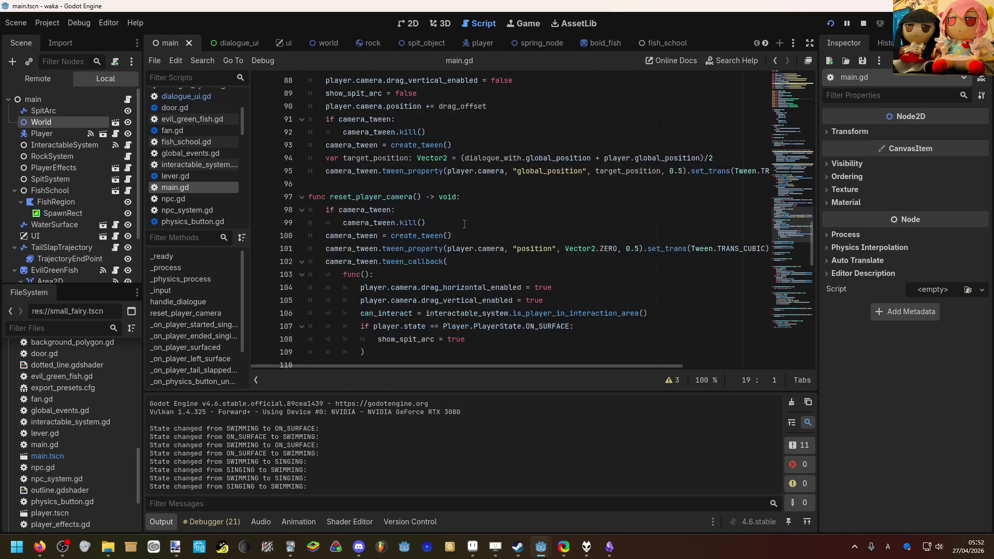
{"action": "scroll", "coordinate": [465, 223], "scroll_direction": "up", "scroll_amount": 7}
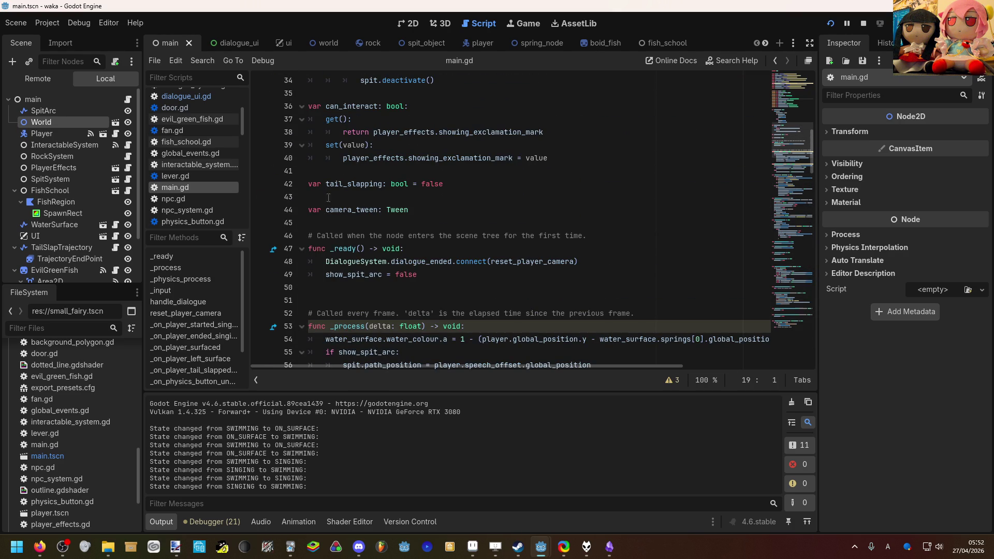
{"action": "left_click", "coordinate": [319, 43]}
Open small_fairy.gd in the script editor and scroll to the old _ready function.
{"action": "scroll", "coordinate": [83, 189], "scroll_direction": "down", "scroll_amount": 10}
{"action": "scroll", "coordinate": [93, 200], "scroll_direction": "down", "scroll_amount": 3}
{"action": "left_click", "coordinate": [115, 208]}
{"action": "scroll", "coordinate": [317, 249], "scroll_direction": "down", "scroll_amount": 1}
{"action": "scroll", "coordinate": [318, 249], "scroll_direction": "up", "scroll_amount": 5}
{"action": "scroll", "coordinate": [317, 250], "scroll_direction": "up", "scroll_amount": 3}
{"action": "scroll", "coordinate": [326, 244], "scroll_direction": "down", "scroll_amount": 1}
{"action": "scroll", "coordinate": [334, 236], "scroll_direction": "up", "scroll_amount": 1}
Delete the old _ready function, its comment and the leftover blank lines, then save.
{"action": "mouse_move", "coordinate": [439, 201]}
{"action": "left_mouse_down"}
{"action": "mouse_move", "coordinate": [319, 204]}
{"action": "mouse_move", "coordinate": [308, 173]}
{"action": "left_mouse_up"}
{"action": "left_click_drag", "start_coordinate": [430, 196], "coordinate": [295, 169]}
{"action": "key", "text": "BackSpace"}
{"action": "key", "text": "BackSpace"}
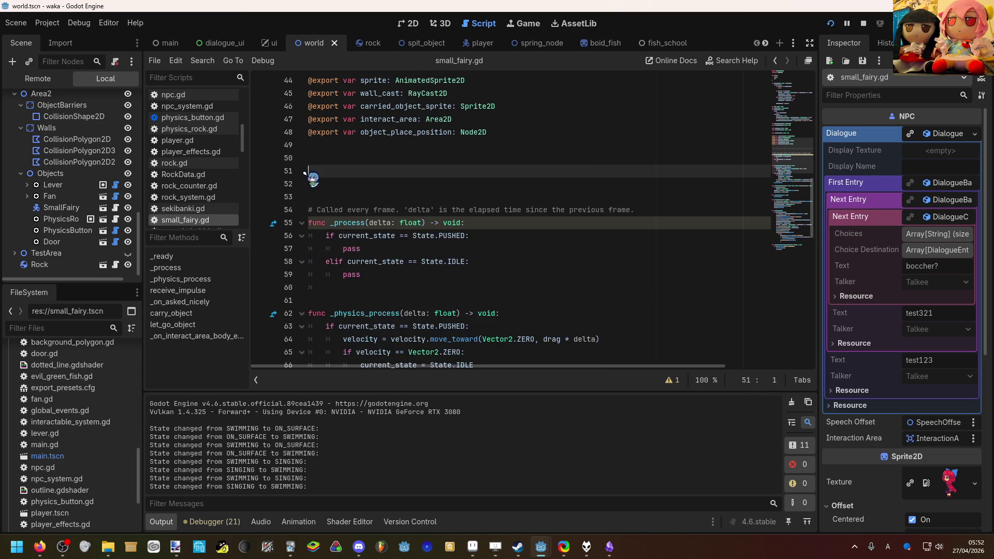
{"action": "key", "text": "Delete"}
{"action": "key", "text": "Delete"}
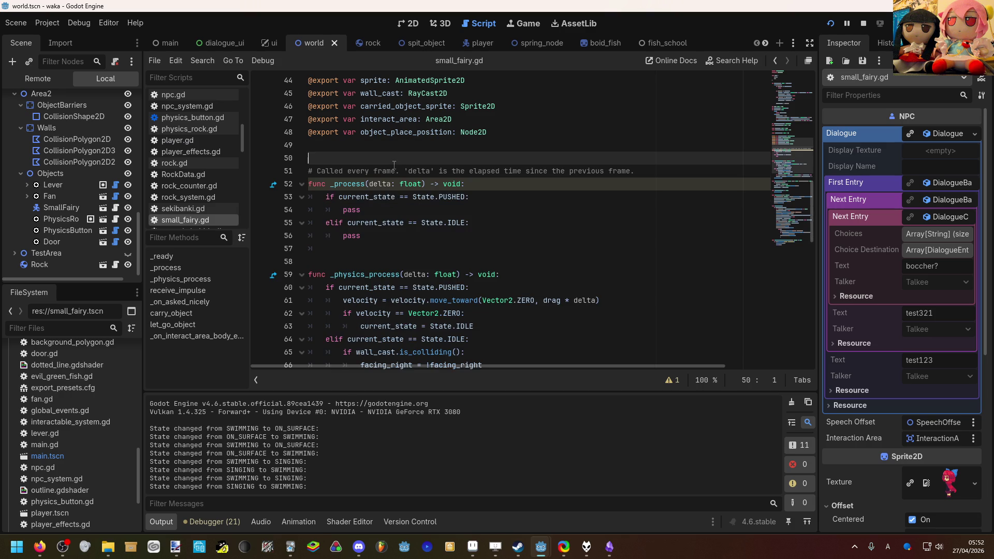
{"action": "key", "text": "ctrl+s"}
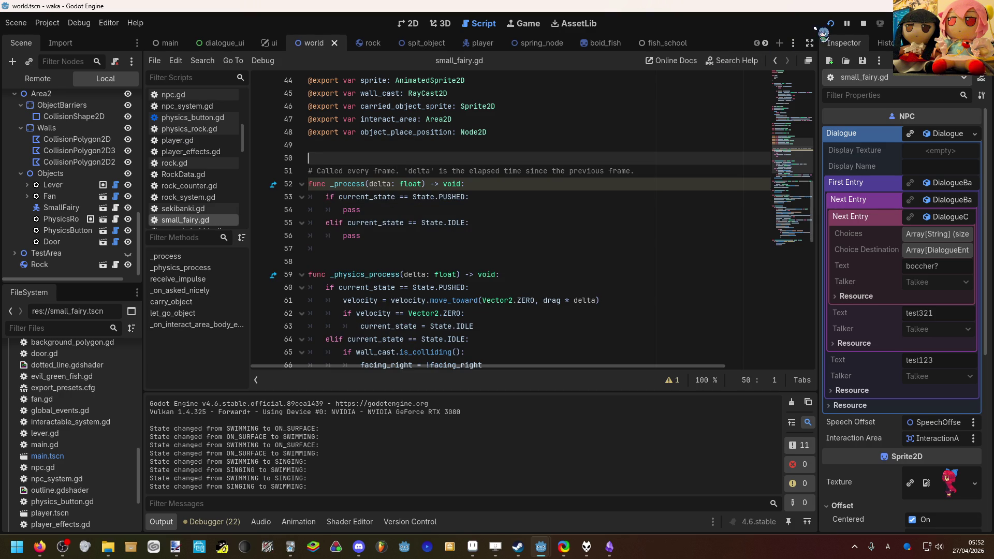
Test-run the game, then pan the 2D canvas to see the whole level.
{"action": "left_click", "coordinate": [831, 24]}
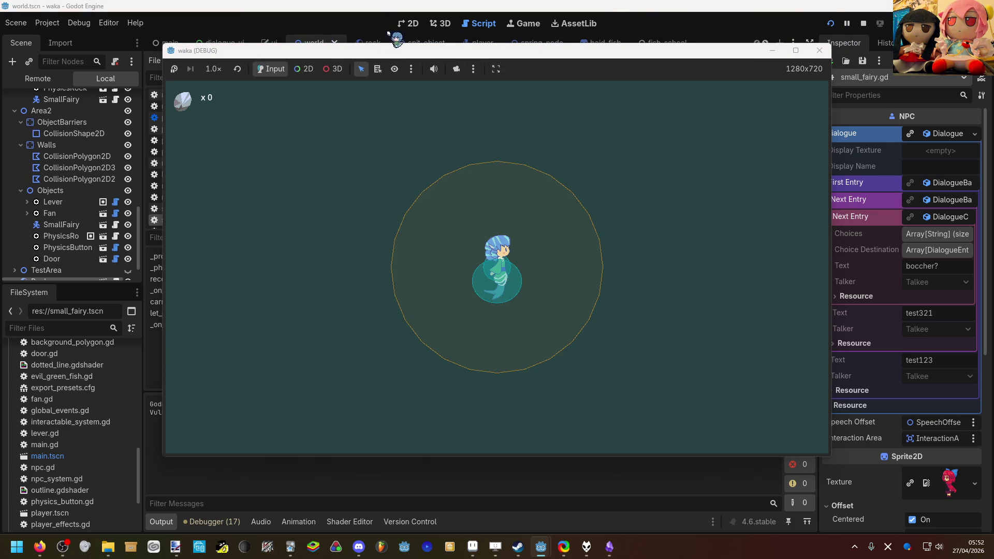
{"action": "left_click", "coordinate": [407, 25]}
{"action": "scroll", "coordinate": [434, 212], "scroll_direction": "down", "scroll_amount": 6}
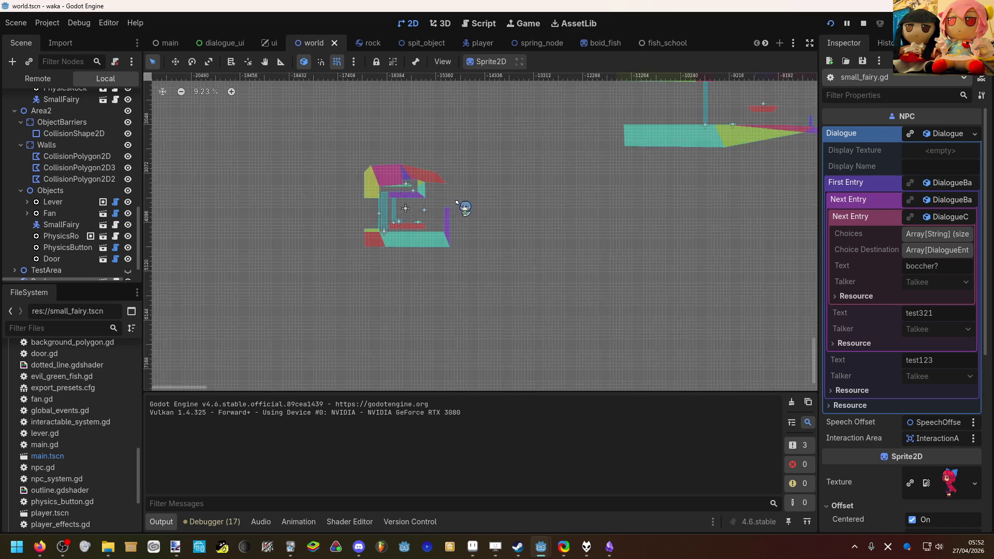
{"action": "left_click_drag", "start_coordinate": [434, 212], "coordinate": [239, 282]}
{"action": "scroll", "coordinate": [240, 283], "scroll_direction": "down", "scroll_amount": 1}
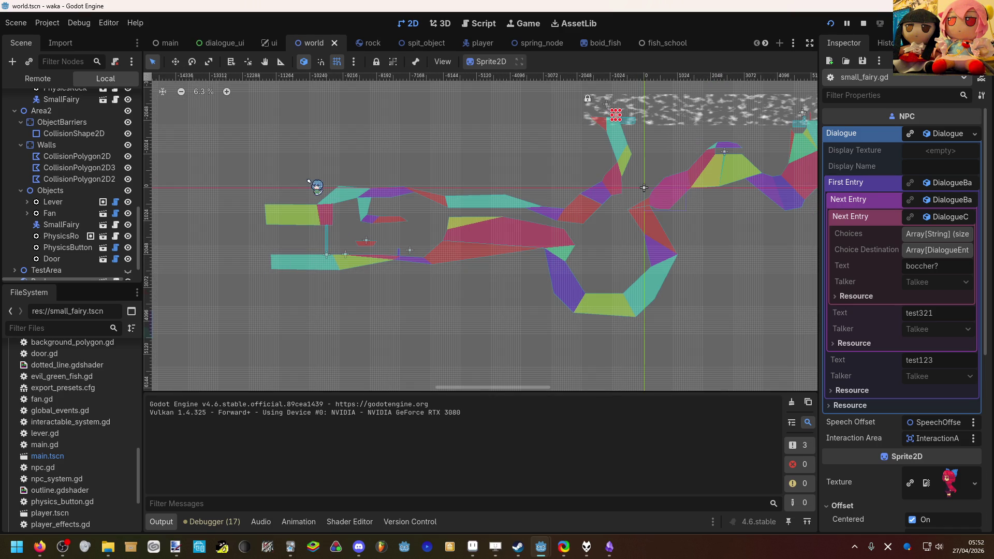
In the main scene, move the Player node to a new starting spot in the level.
{"action": "left_click", "coordinate": [166, 43]}
{"action": "scroll", "coordinate": [222, 219], "scroll_direction": "down", "scroll_amount": 2}
{"action": "scroll", "coordinate": [73, 197], "scroll_direction": "down", "scroll_amount": 2}
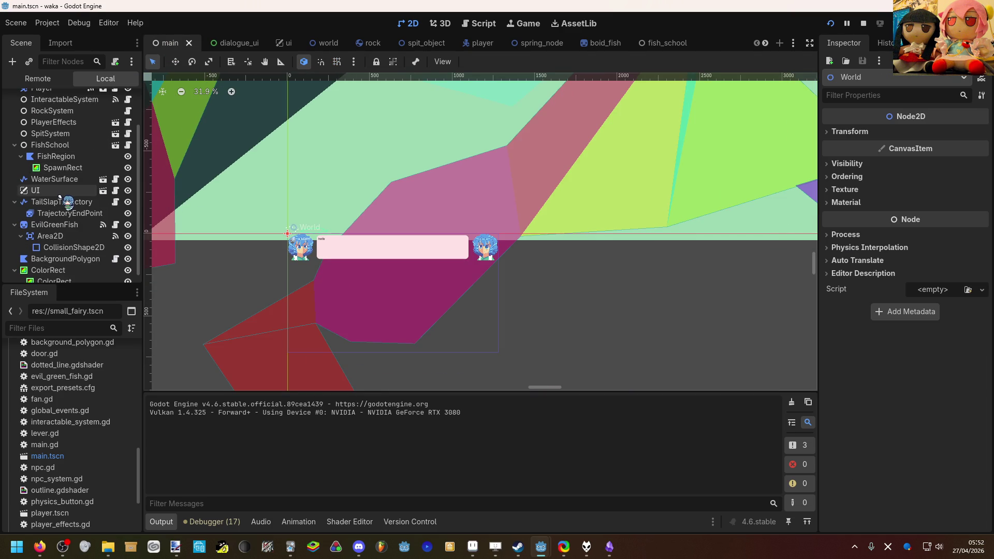
{"action": "scroll", "coordinate": [60, 201], "scroll_direction": "up", "scroll_amount": 2}
{"action": "left_click", "coordinate": [41, 124]}
{"action": "scroll", "coordinate": [266, 275], "scroll_direction": "down", "scroll_amount": 15}
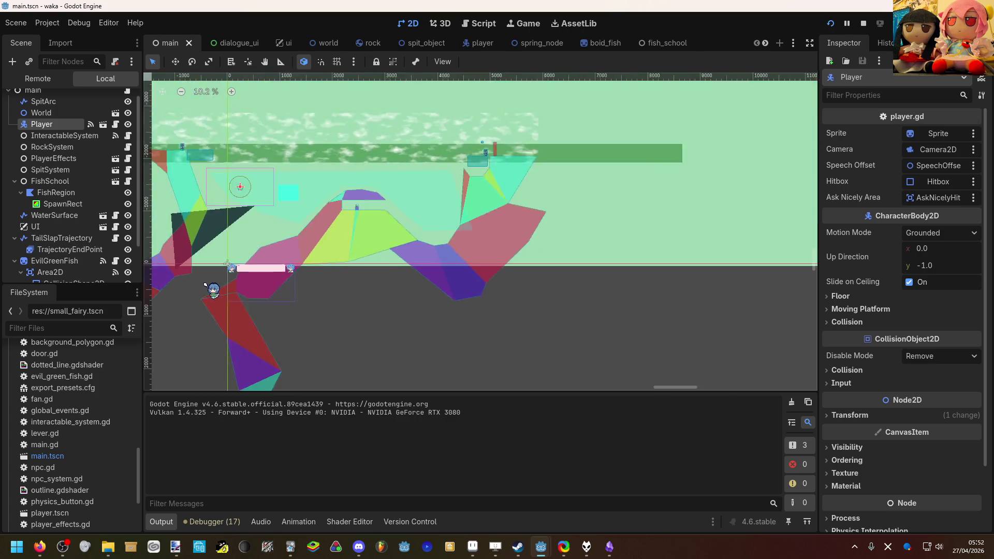
{"action": "key", "text": "w"}
{"action": "left_click_drag", "start_coordinate": [328, 286], "coordinate": [298, 386]}
Save and run the game with F5, swim left, then return to the editor.
{"action": "key", "text": "F5"}
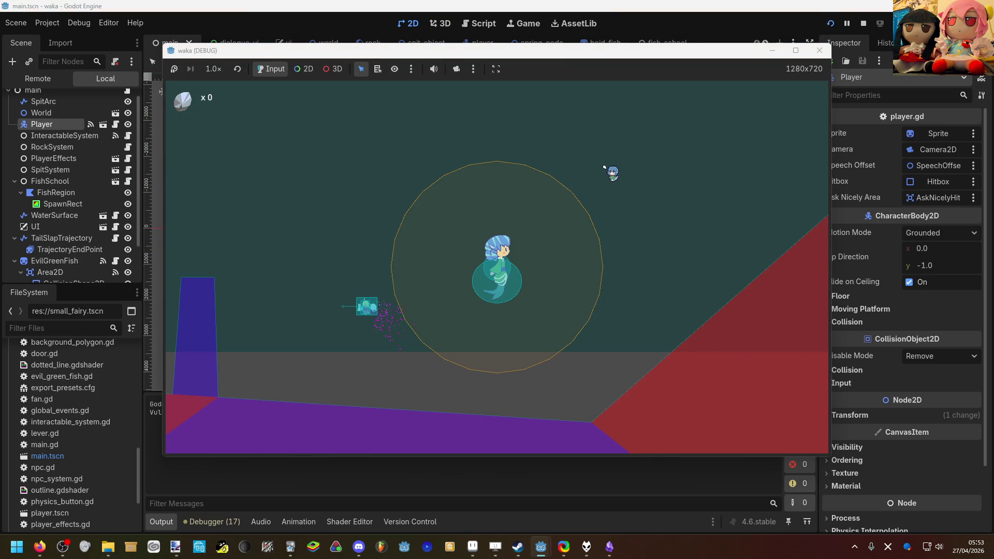
{"action": "key", "text": "Left"}
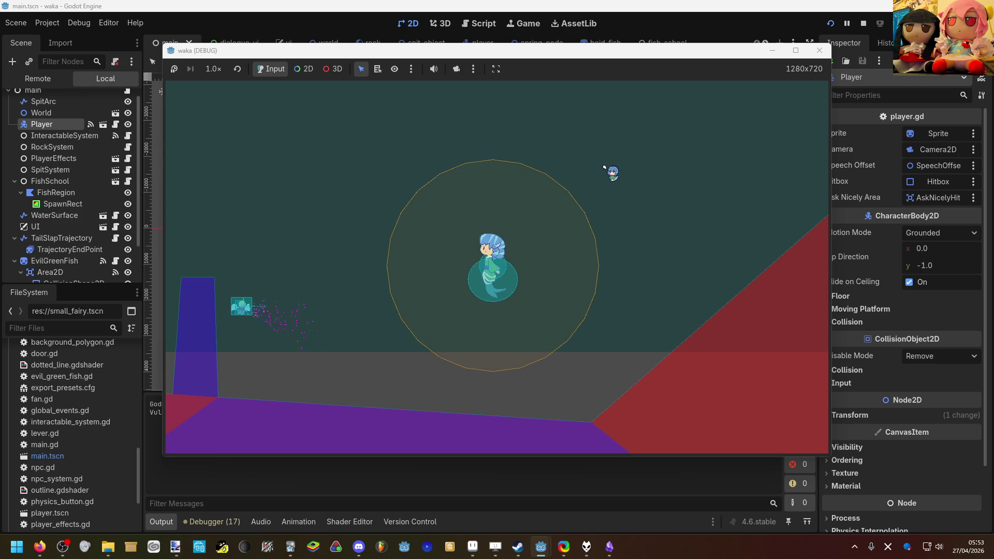
{"action": "left_click", "coordinate": [72, 148]}
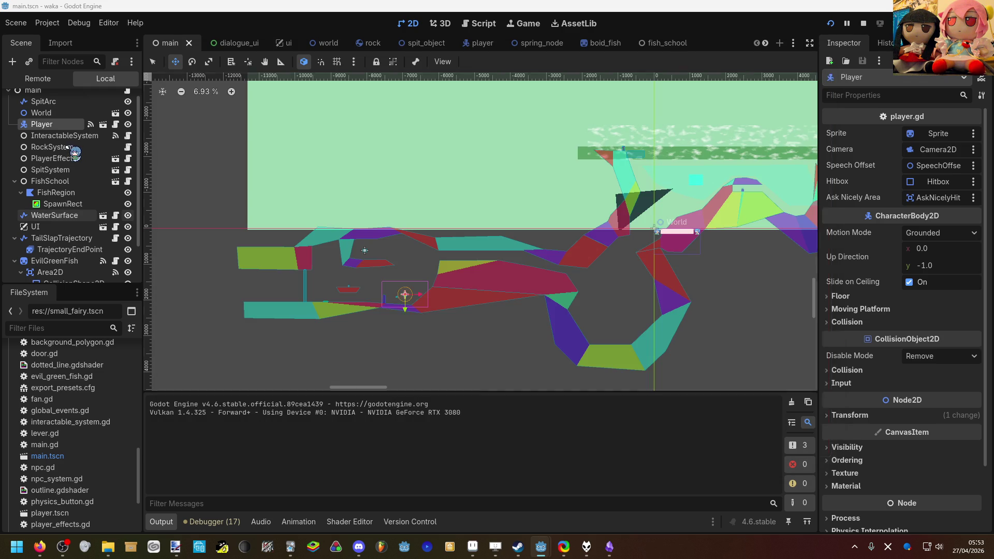
{"action": "left_click", "coordinate": [81, 126]}
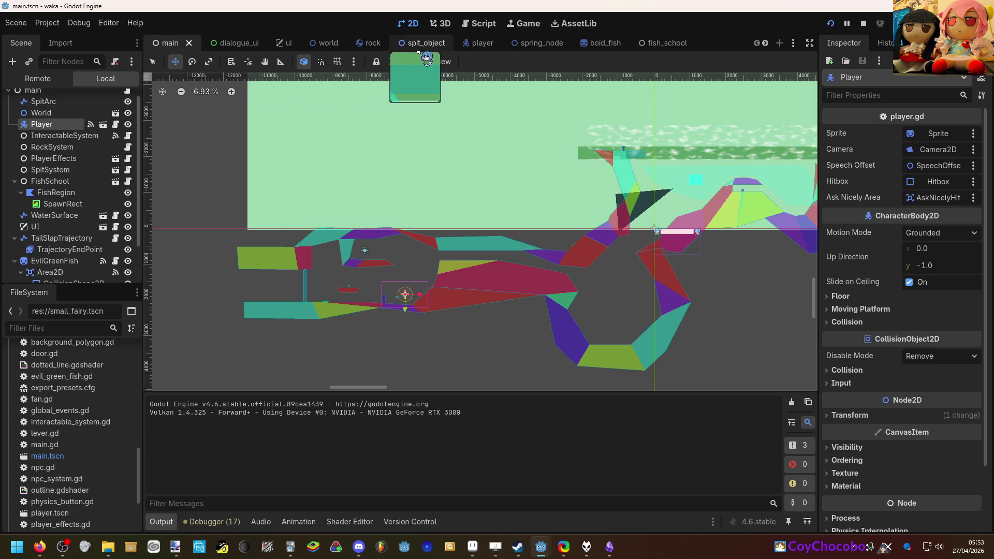
Move the world scene tab right after main and open small_fairy.gd.
{"action": "left_click_drag", "start_coordinate": [323, 52], "coordinate": [220, 52]}
{"action": "scroll", "coordinate": [88, 207], "scroll_direction": "down", "scroll_amount": 3}
{"action": "scroll", "coordinate": [84, 205], "scroll_direction": "down", "scroll_amount": 9}
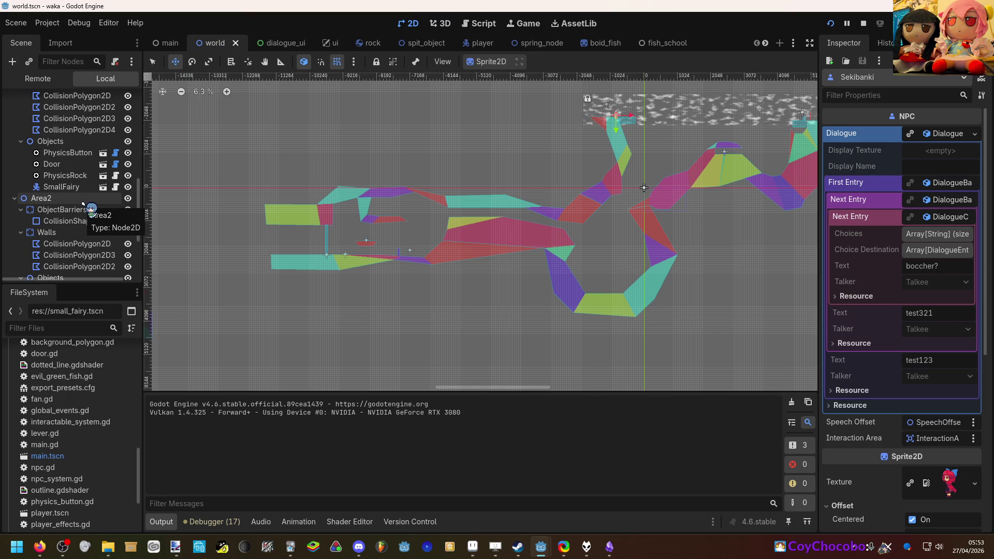
{"action": "scroll", "coordinate": [84, 203], "scroll_direction": "down", "scroll_amount": 1}
{"action": "scroll", "coordinate": [86, 196], "scroll_direction": "down", "scroll_amount": 1}
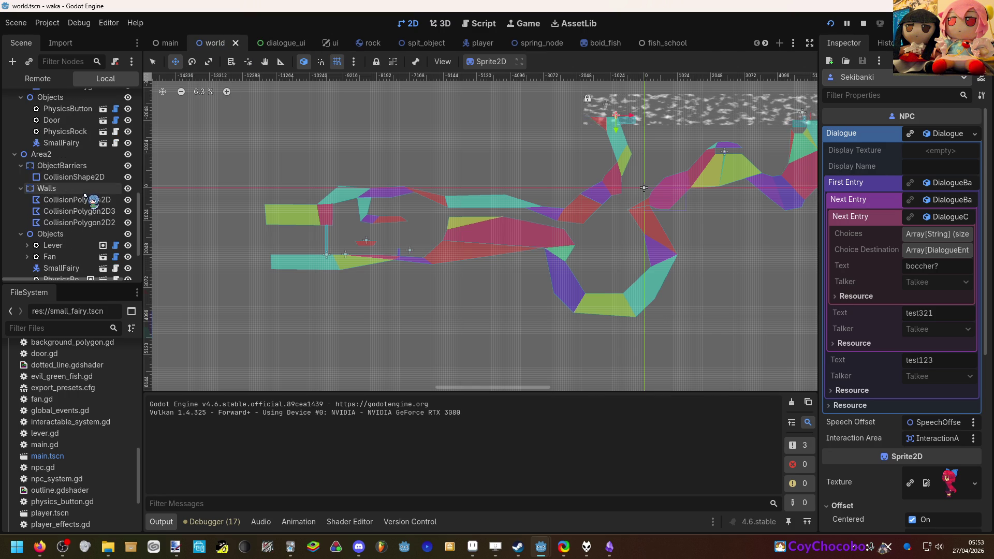
{"action": "left_click", "coordinate": [115, 142]}
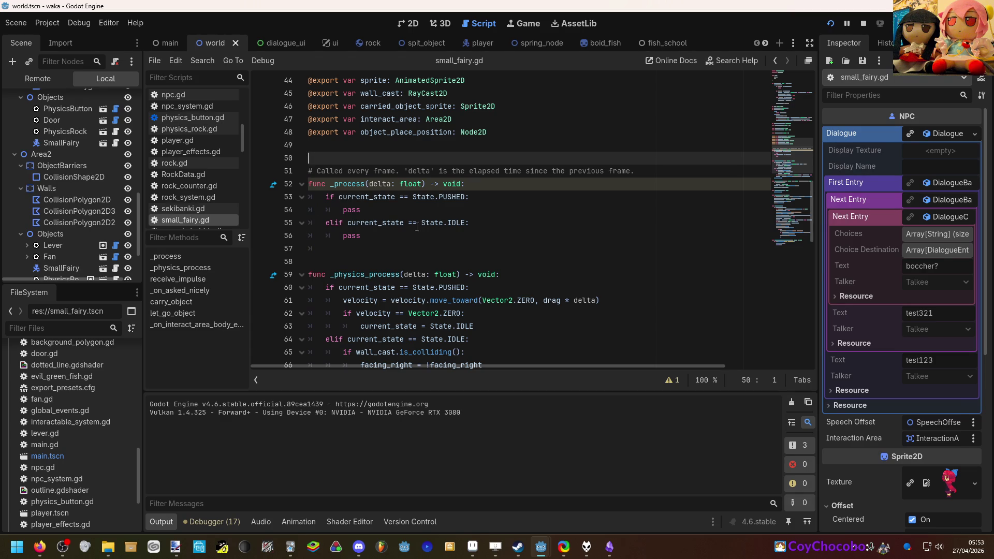
Add func _ready() -> void: at line 50 with a particle_emitter.emitting line, and save.
{"action": "key", "text": "Return"}
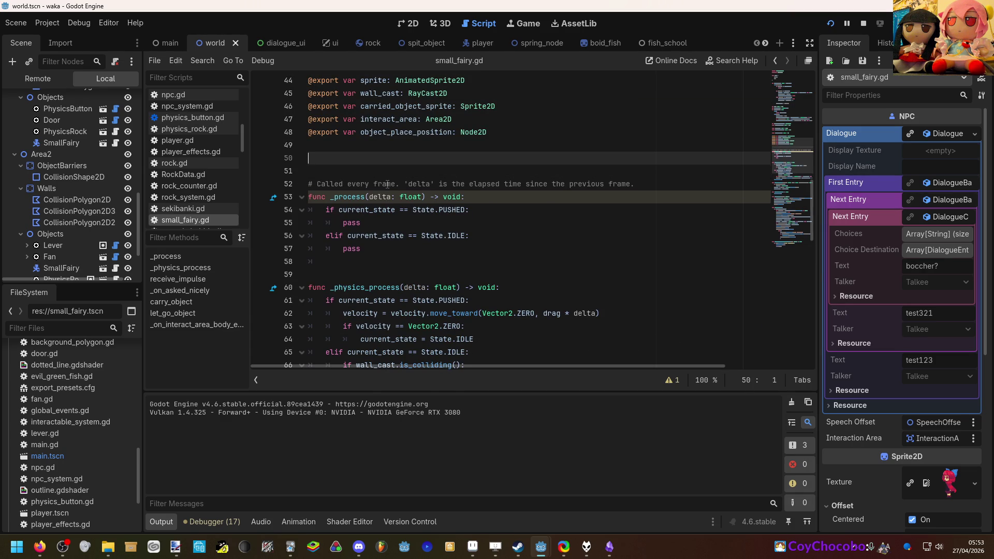
{"action": "type", "text": "func _r"}
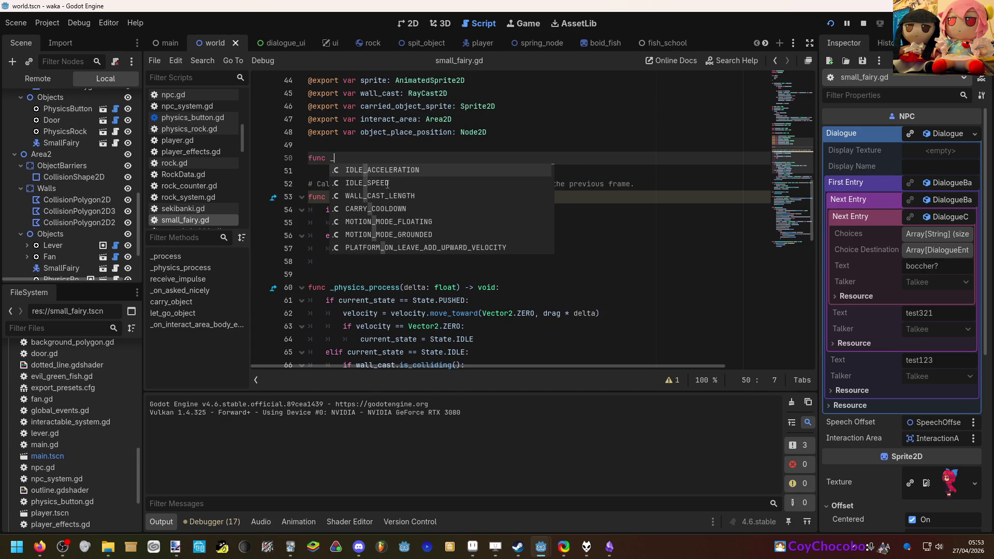
{"action": "key", "text": "Return"}
{"action": "key", "text": "Return"}
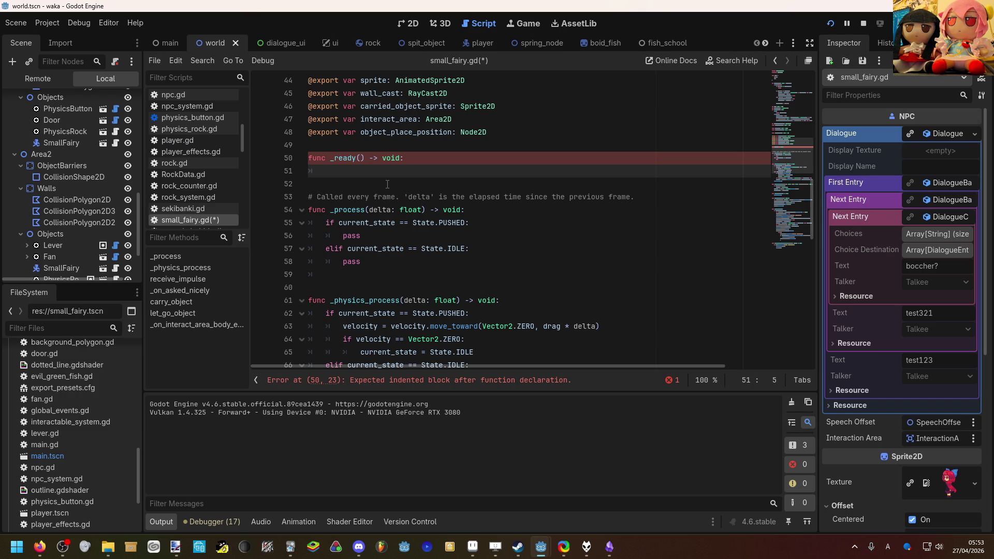
{"action": "scroll", "coordinate": [387, 183], "scroll_direction": "up", "scroll_amount": 2}
{"action": "type", "text": "p"}
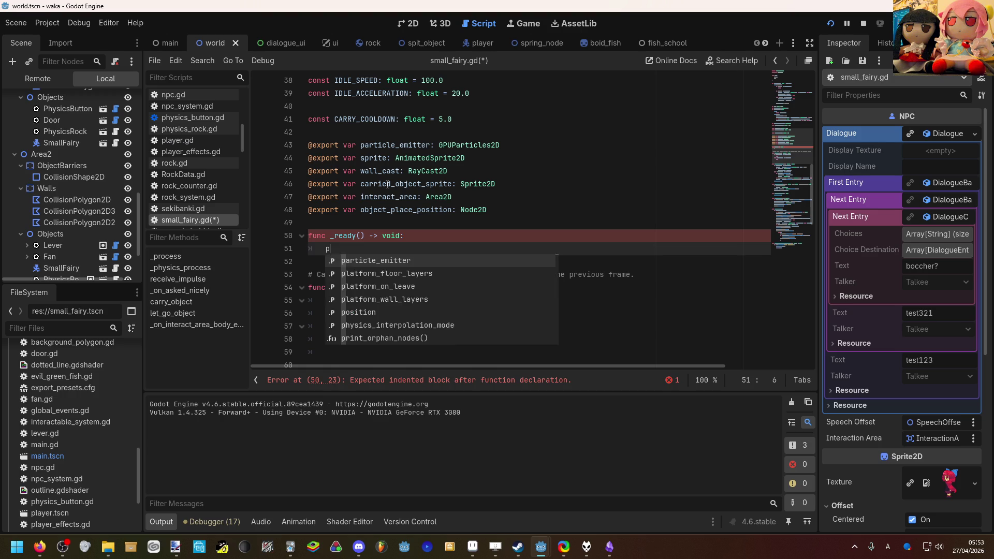
{"action": "key", "text": "Return"}
{"action": "type", "text": "."}
{"action": "type", "text": "e"}
{"action": "key", "text": "Return"}
{"action": "key", "text": "ctrl+s"}
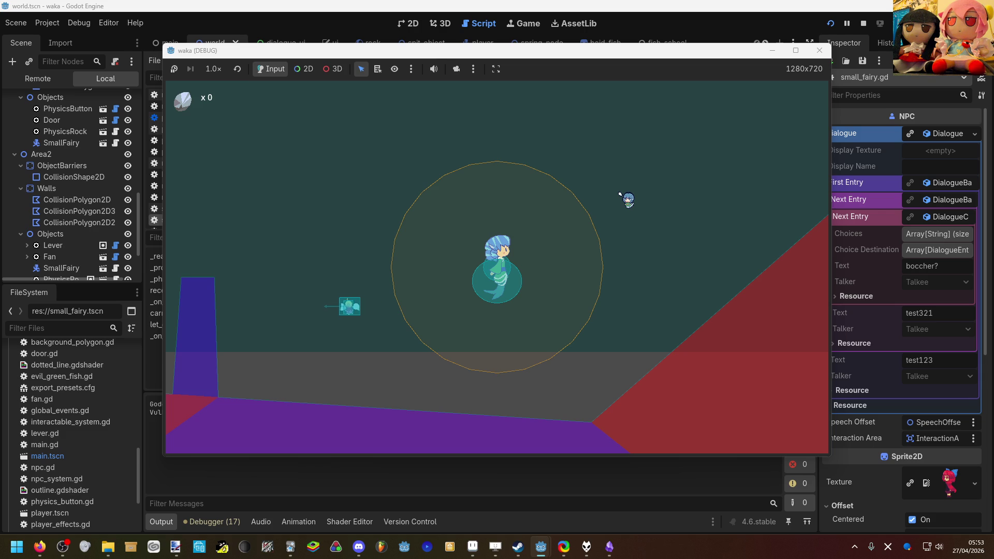
Swim the player left, then down and right, stop the game with F8 and switch to main.tscn.
{"action": "key", "text": "Left"}
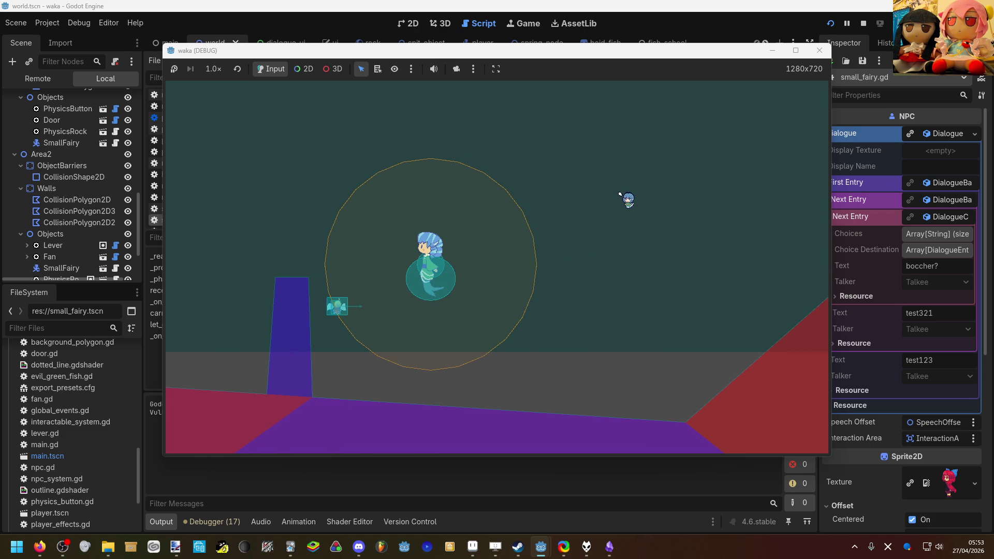
{"action": "key", "text": "Left"}
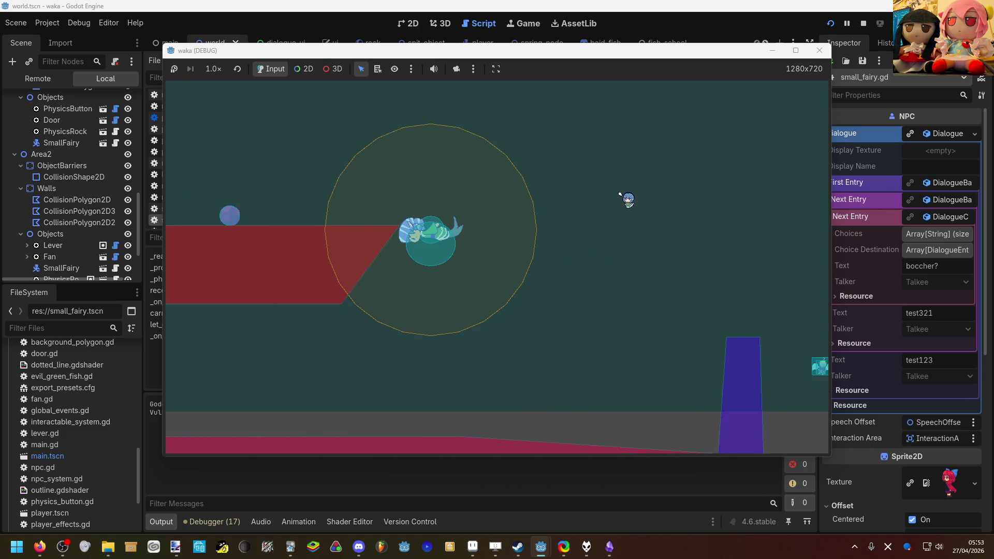
{"action": "key", "text": "Left"}
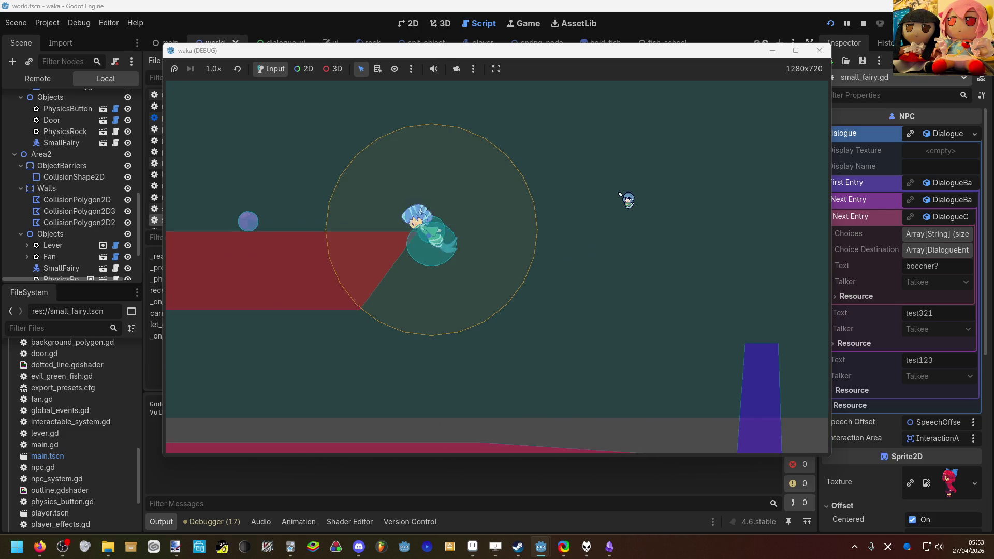
{"action": "key", "text": "Left"}
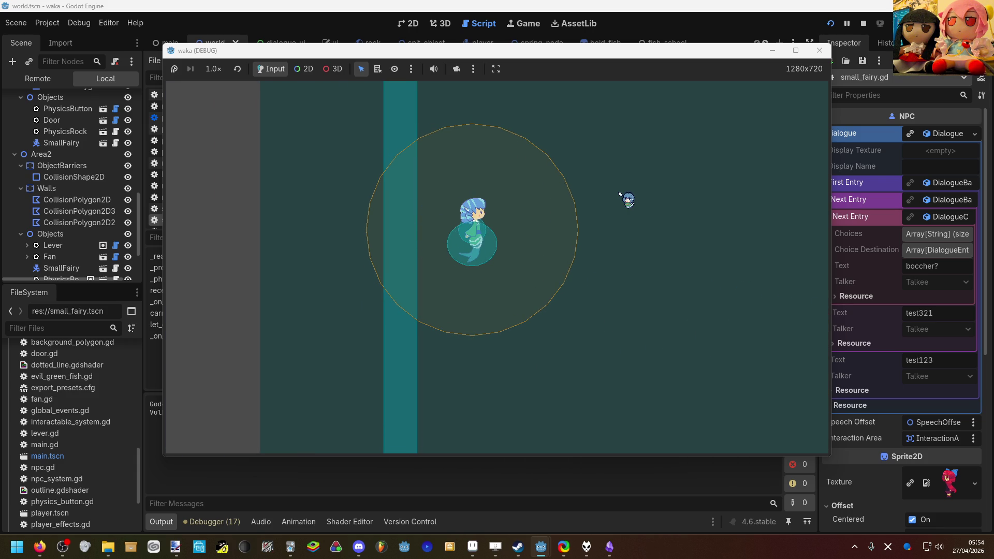
{"action": "key", "text": "Down"}
{"action": "key", "text": "Right"}
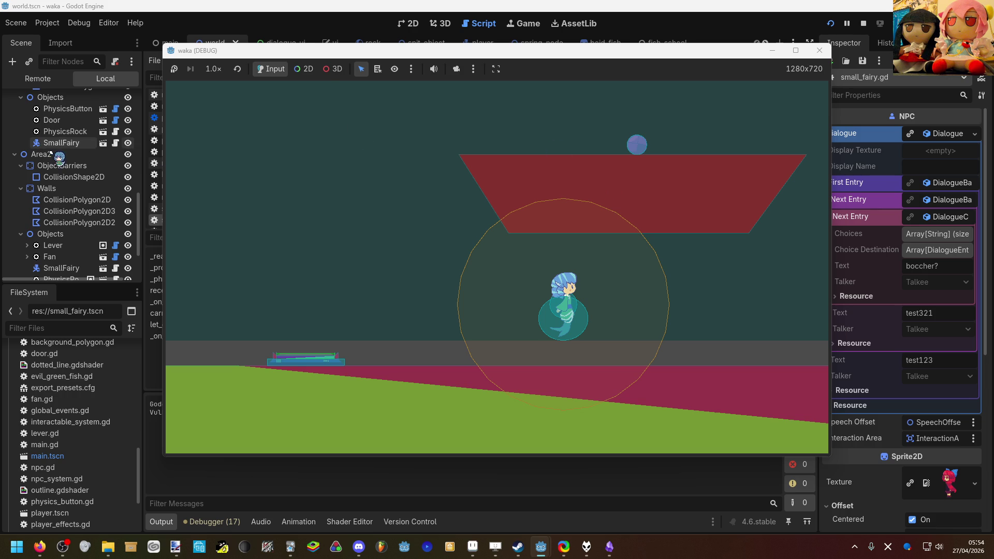
{"action": "key", "text": "F8"}
{"action": "left_click", "coordinate": [165, 45]}
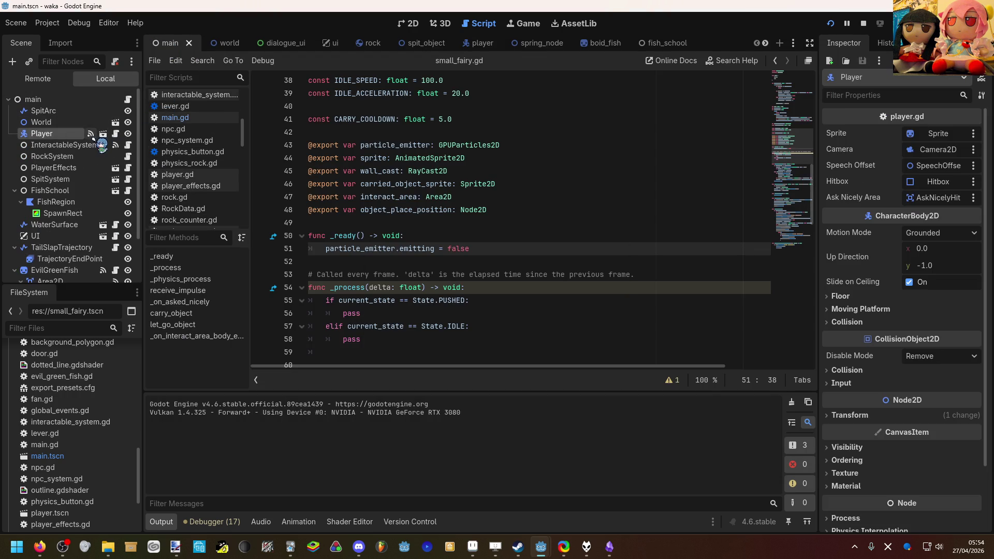
Hide the AskNicelyHitbox and TailSlapHitbox in the player scene's 2D view.
{"action": "left_click", "coordinate": [103, 133]}
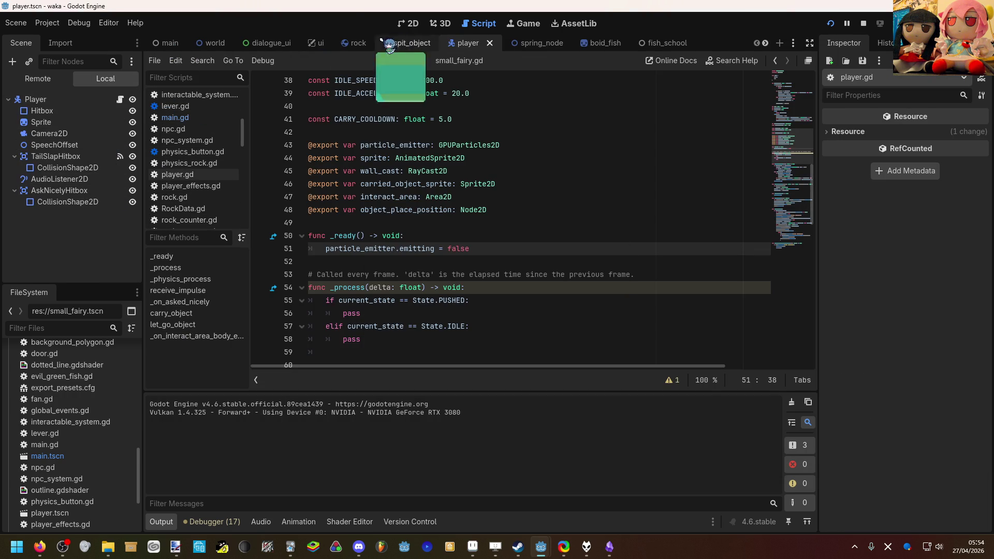
{"action": "left_click", "coordinate": [421, 24]}
{"action": "left_click", "coordinate": [133, 190]}
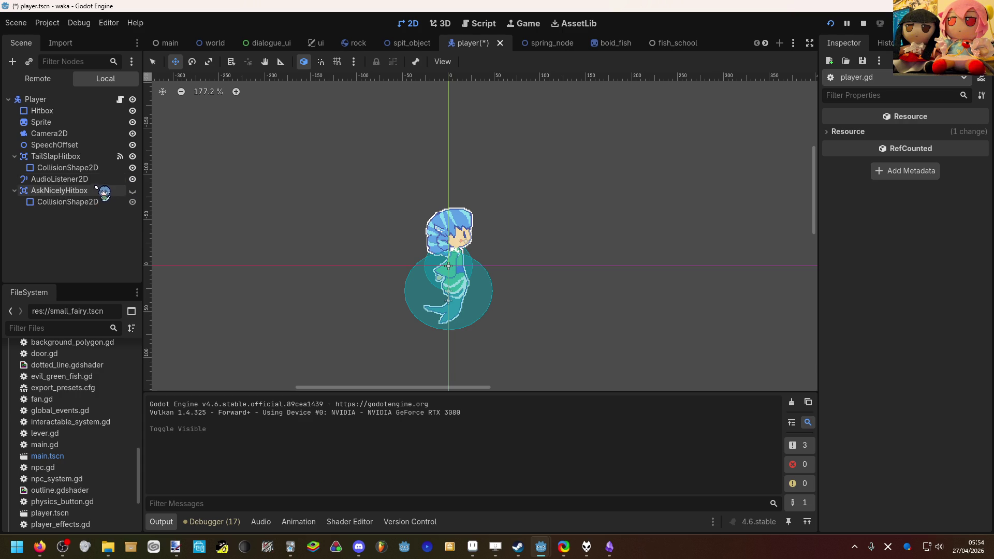
{"action": "left_click", "coordinate": [133, 157]}
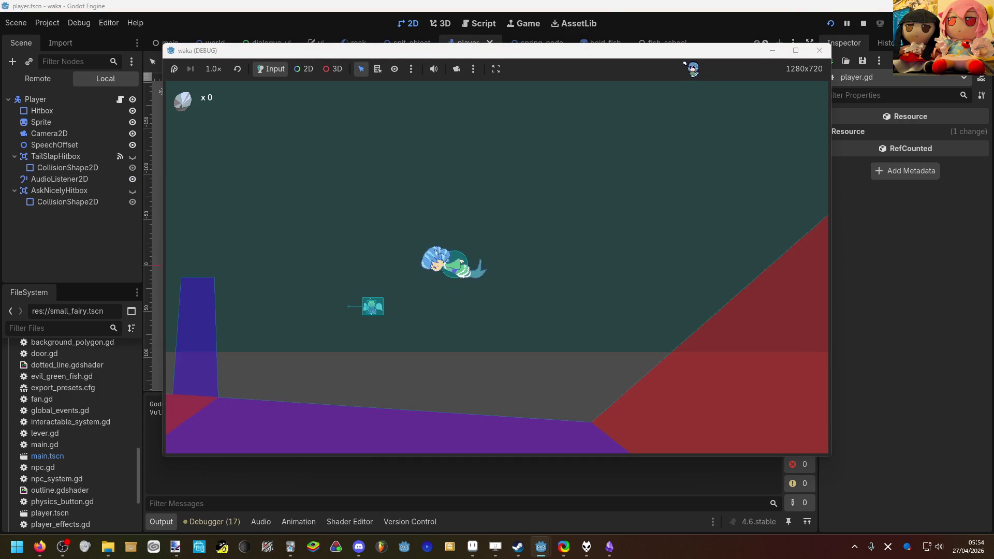
In the running game, swim up and right, then tail-slap near the fish and head down.
{"action": "key", "text": "Left"}
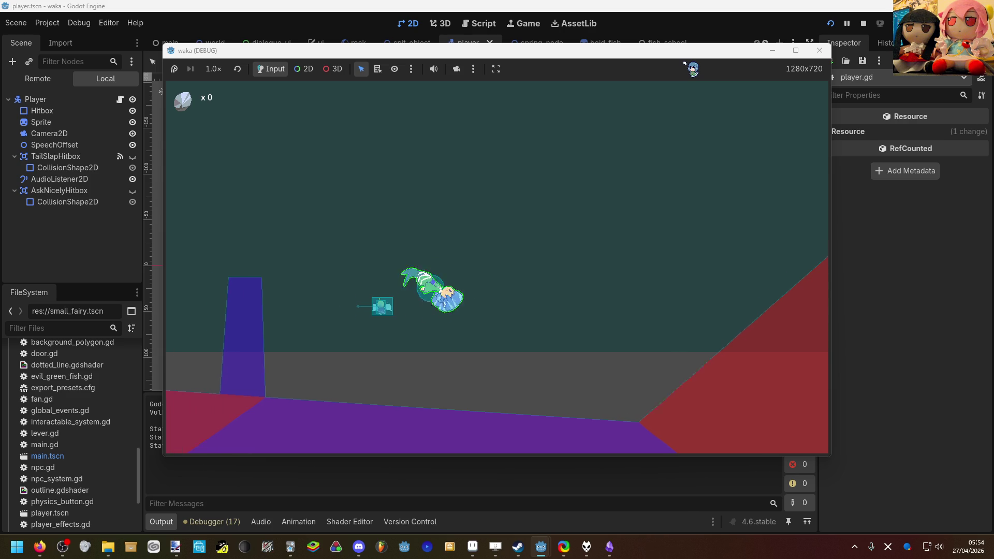
{"action": "key", "text": "Up"}
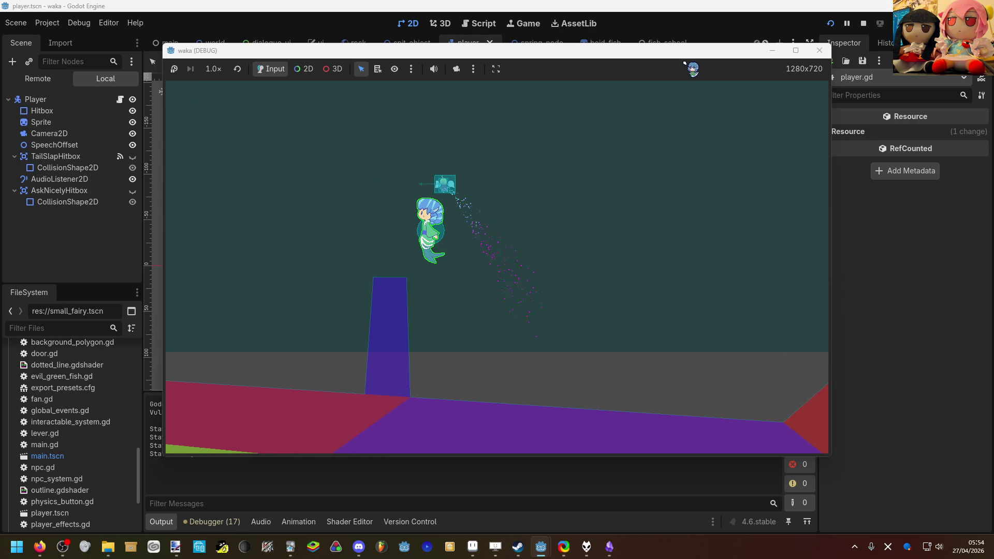
{"action": "key", "text": "Up"}
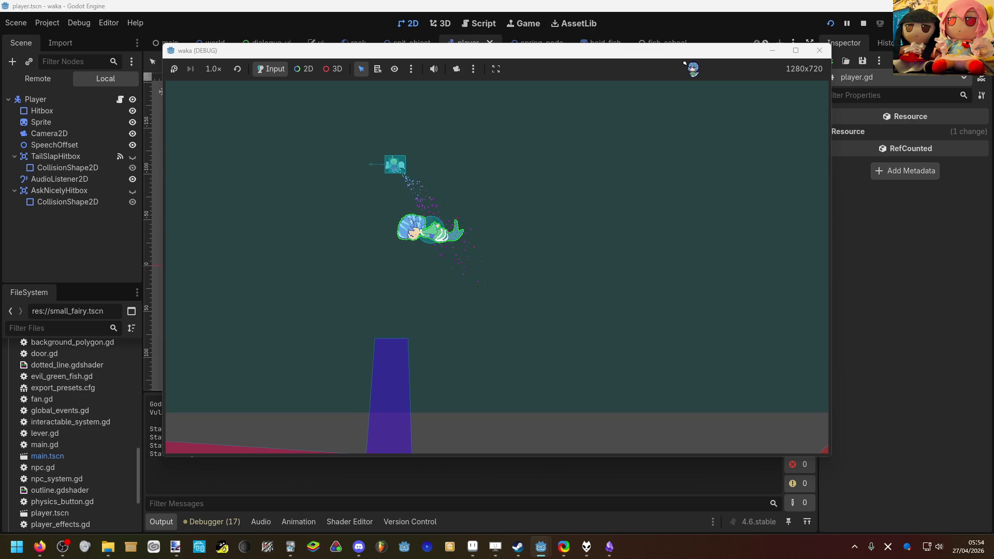
{"action": "key", "text": "Right"}
{"action": "key", "text": "space"}
{"action": "key", "text": "space"}
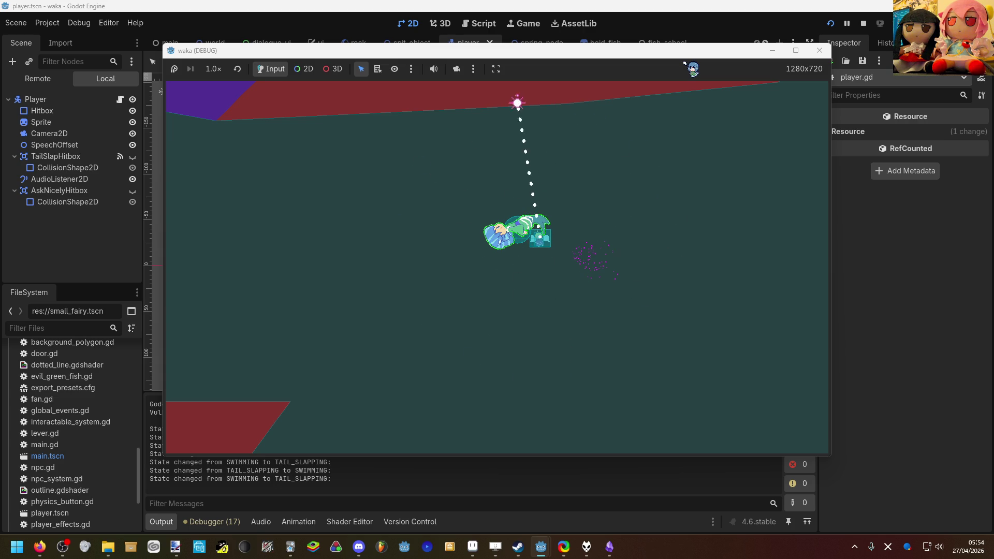
{"action": "key", "text": "Left"}
{"action": "key", "text": "space"}
{"action": "key", "text": "Down"}
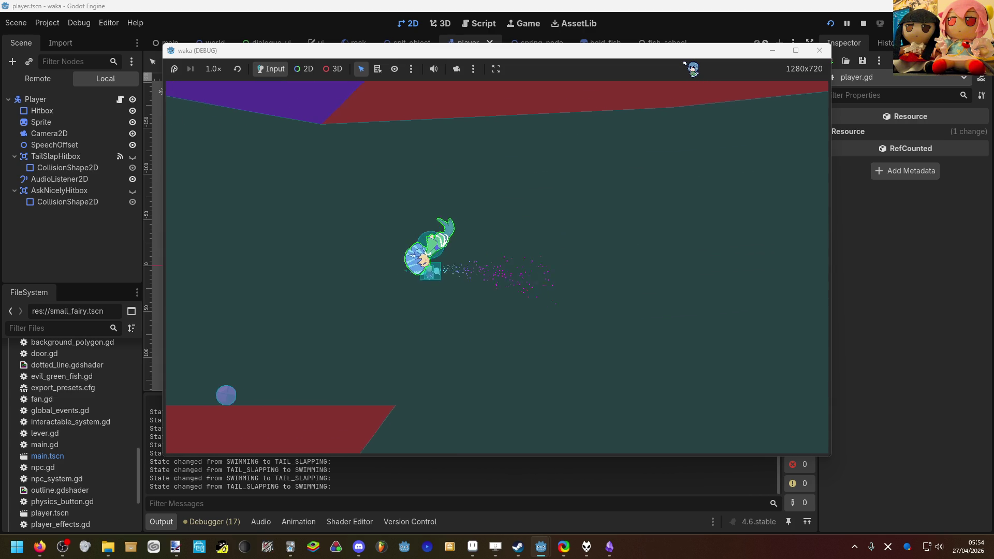
Swim around the level between the grey wall, teal column and floor.
{"action": "key", "text": "Left"}
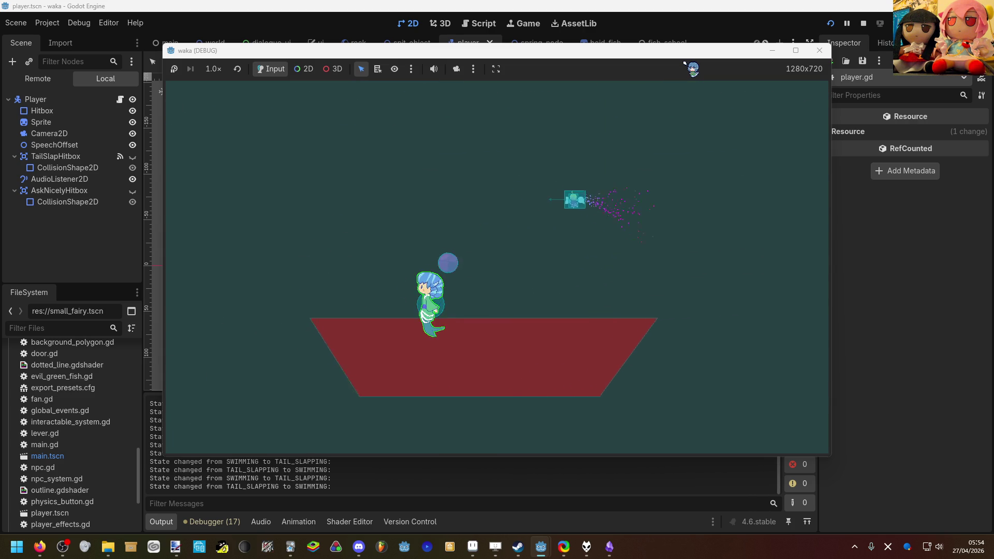
{"action": "key", "text": "Up"}
{"action": "key", "text": "Left"}
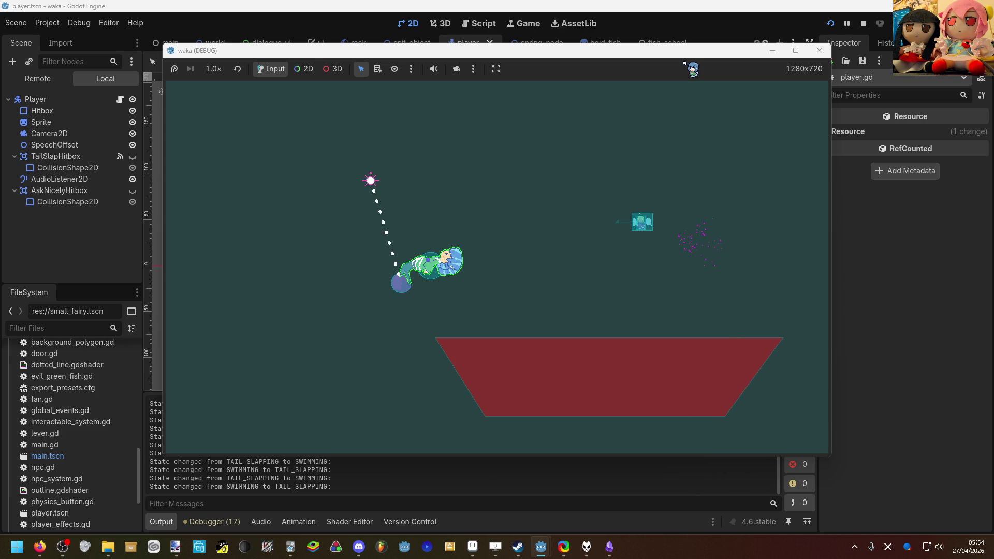
{"action": "key", "text": "Down"}
{"action": "key", "text": "Left"}
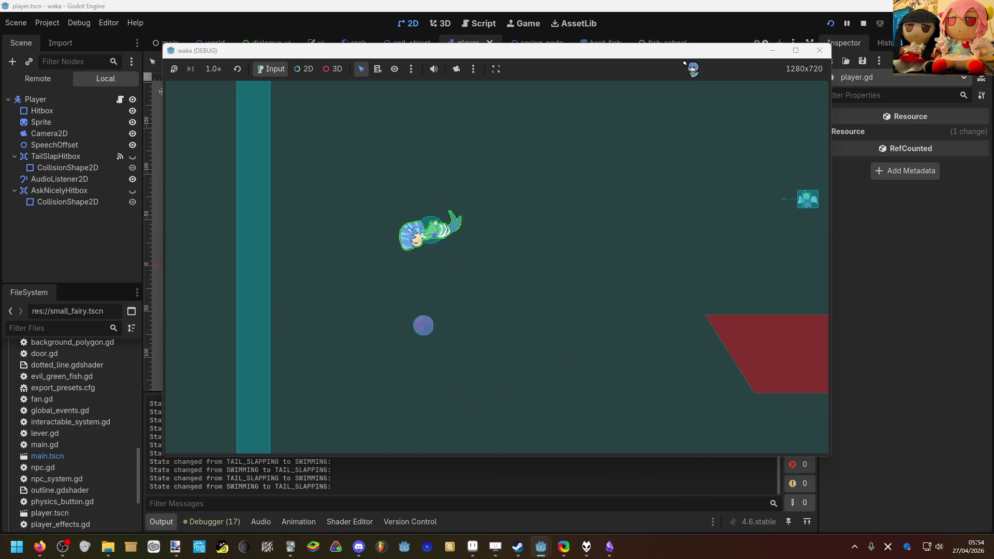
{"action": "key", "text": "Up"}
{"action": "key", "text": "Down"}
{"action": "key", "text": "Right"}
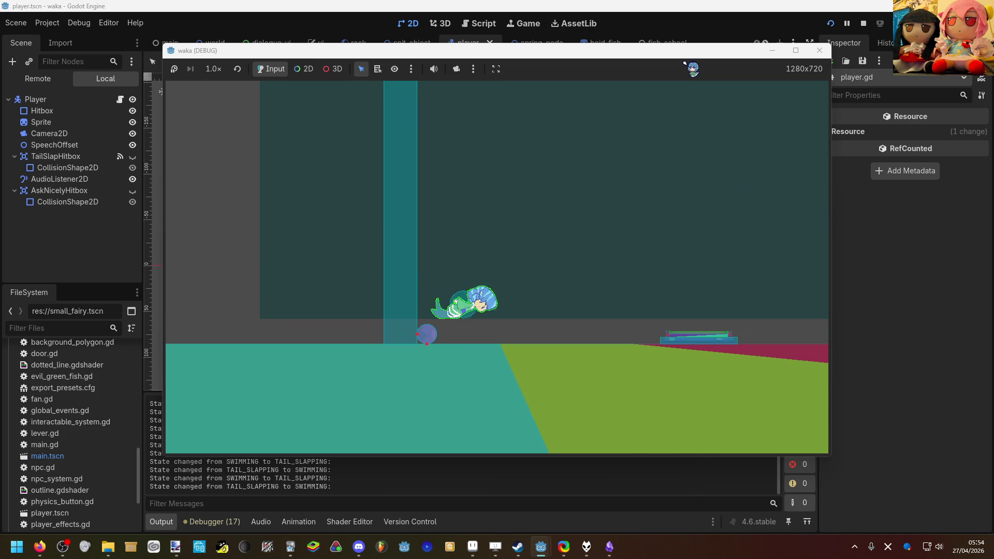
{"action": "key", "text": "Up"}
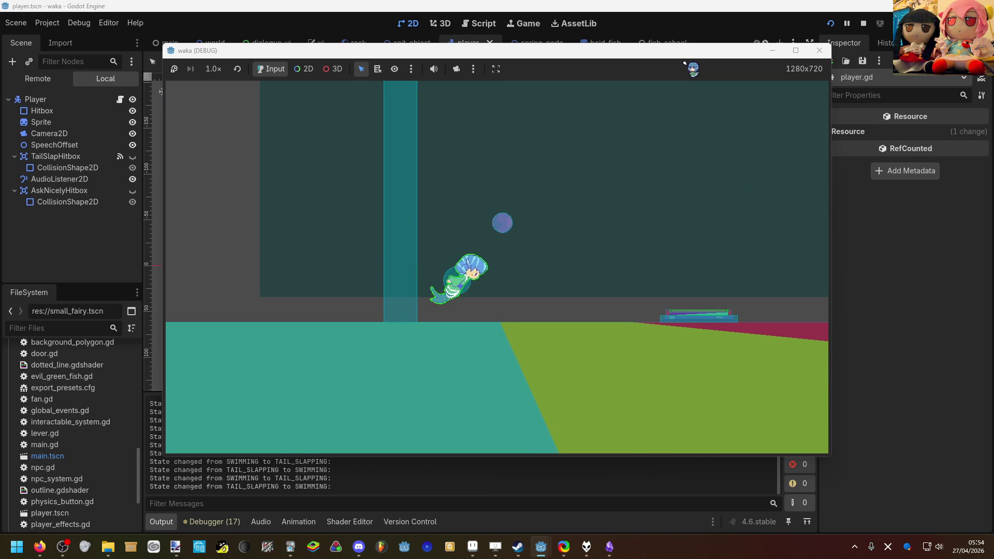
{"action": "key", "text": "Down"}
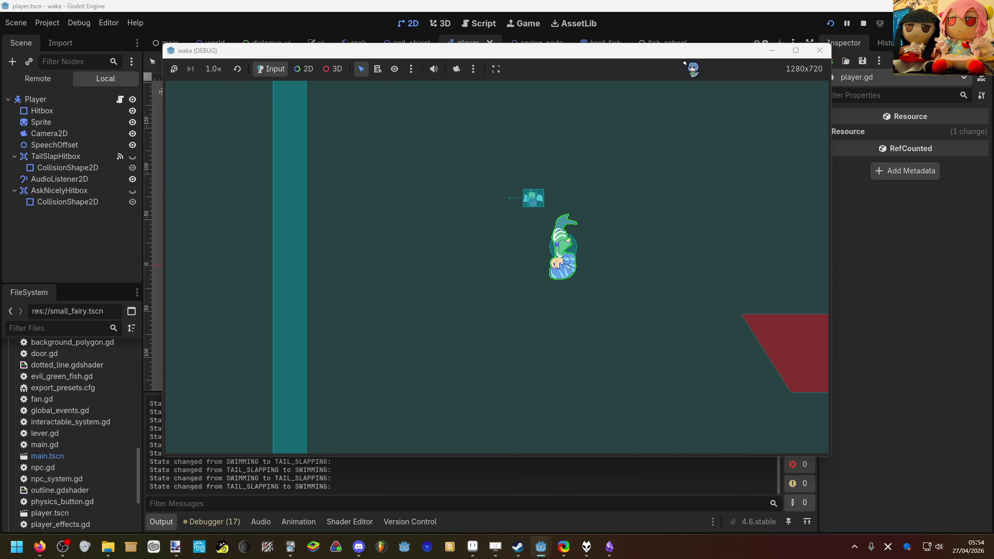
{"action": "key", "text": "Left"}
{"action": "key", "text": "Down"}
{"action": "key", "text": "Right"}
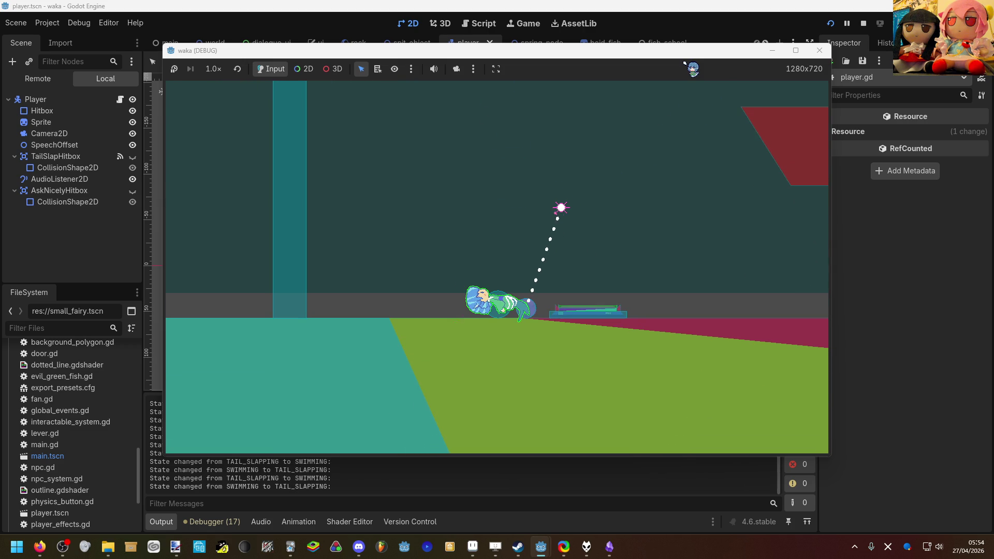
Slide along the floor, dive, and tail-slap a projectile upward.
{"action": "key", "text": "Left"}
{"action": "key", "text": "Up"}
{"action": "key", "text": "Up"}
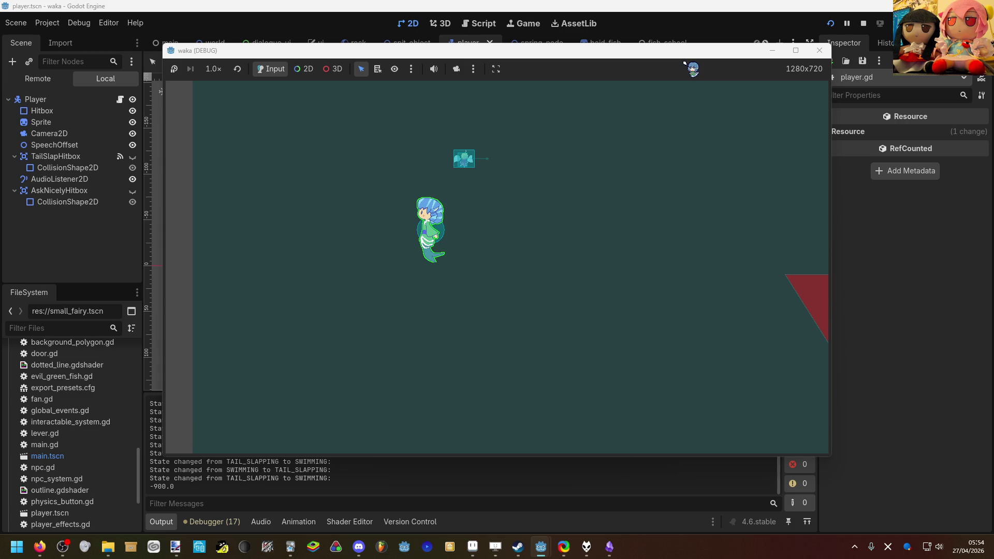
{"action": "key", "text": "Down"}
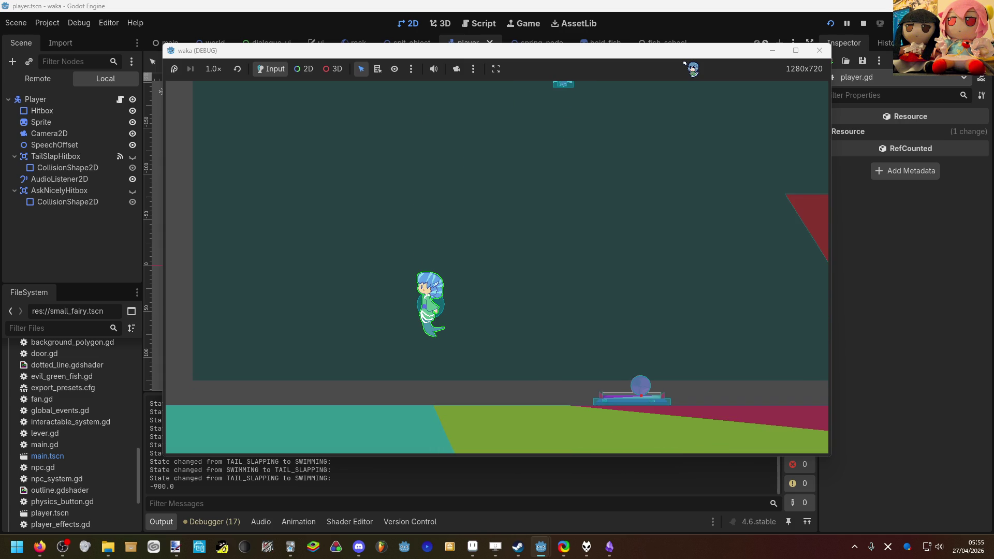
{"action": "key", "text": "Right"}
{"action": "key", "text": "Up"}
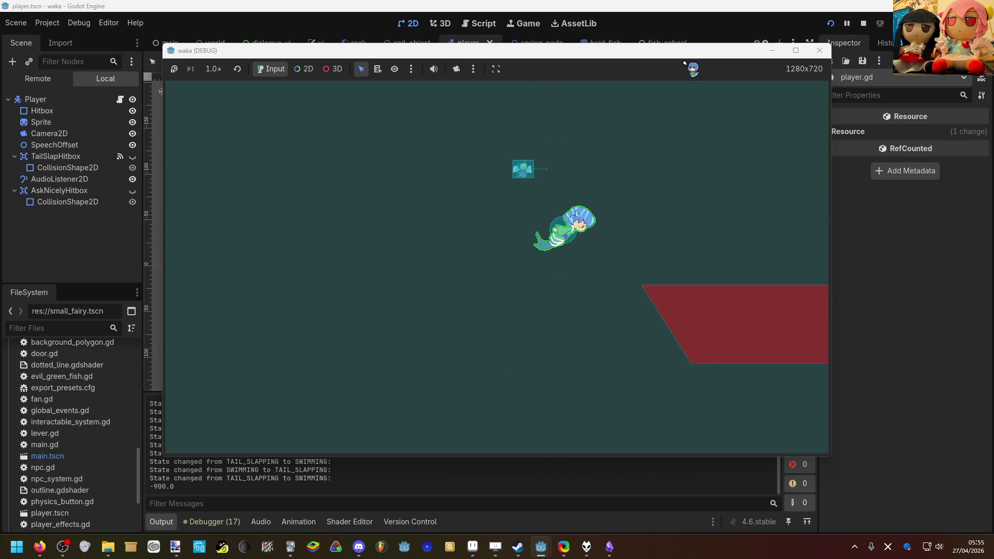
{"action": "key", "text": "Right"}
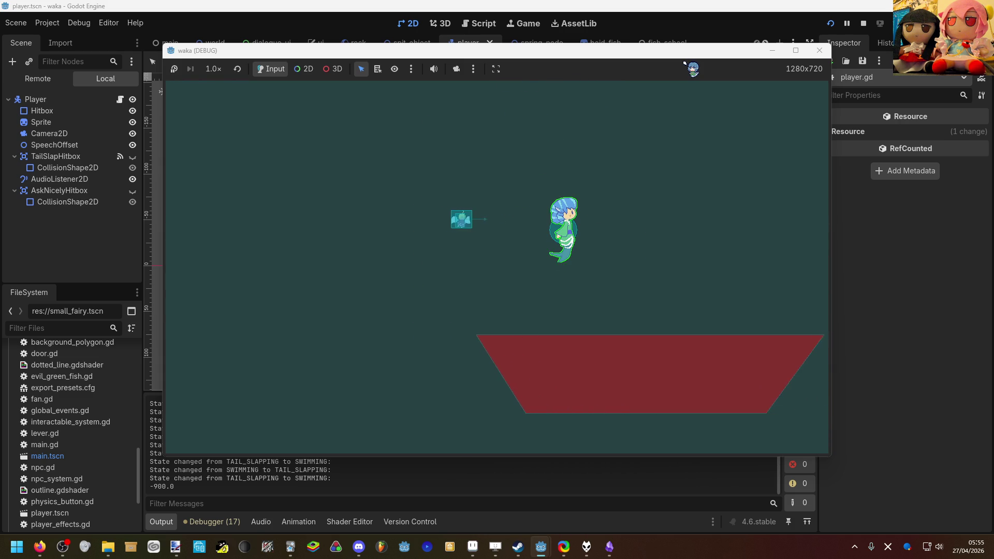
{"action": "key", "text": "space"}
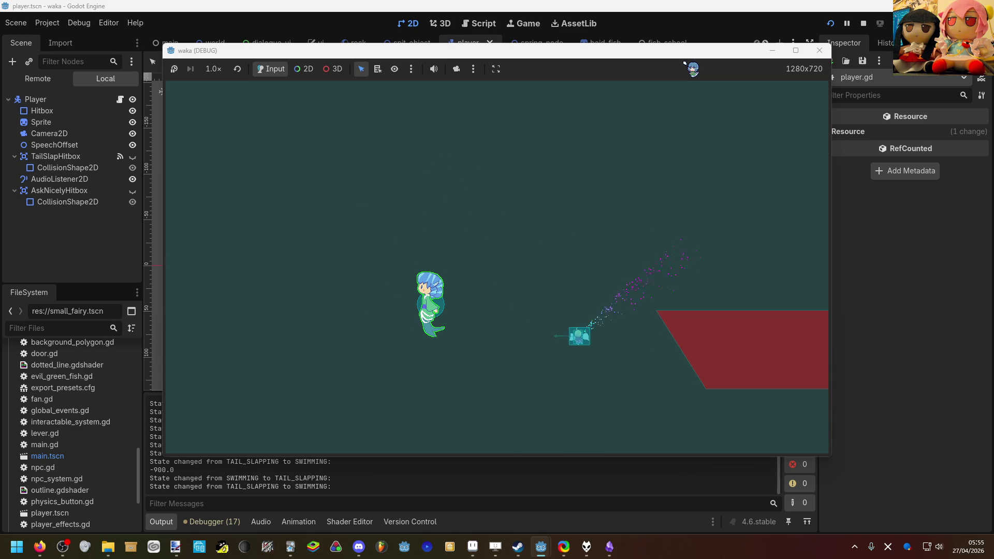
{"action": "key", "text": "Down"}
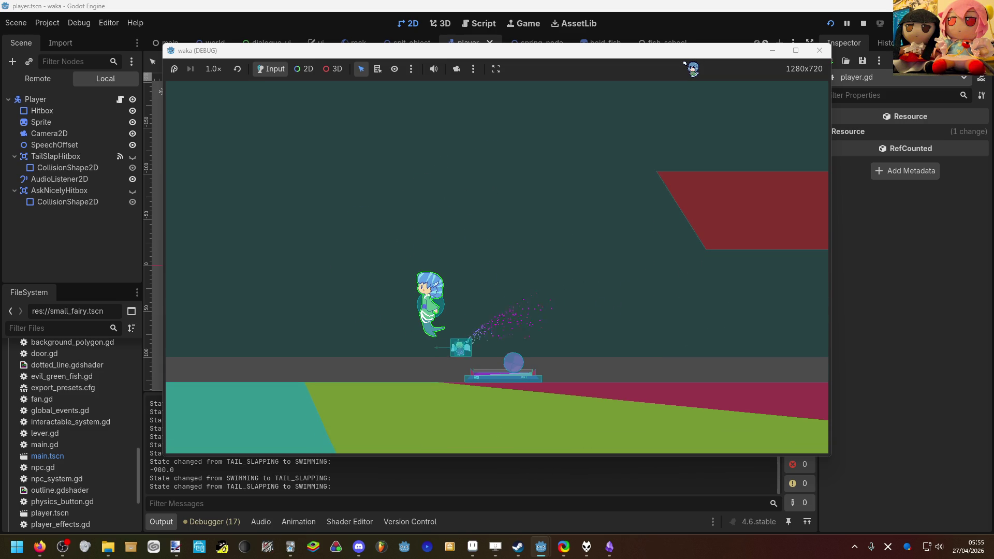
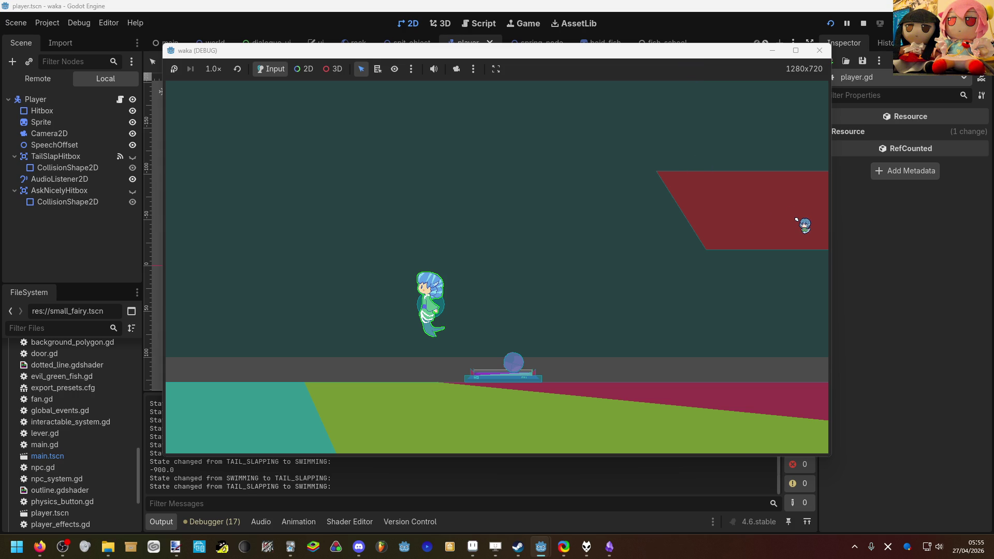
Stop the running game and return to the world scene.
{"action": "left_click", "coordinate": [857, 230]}
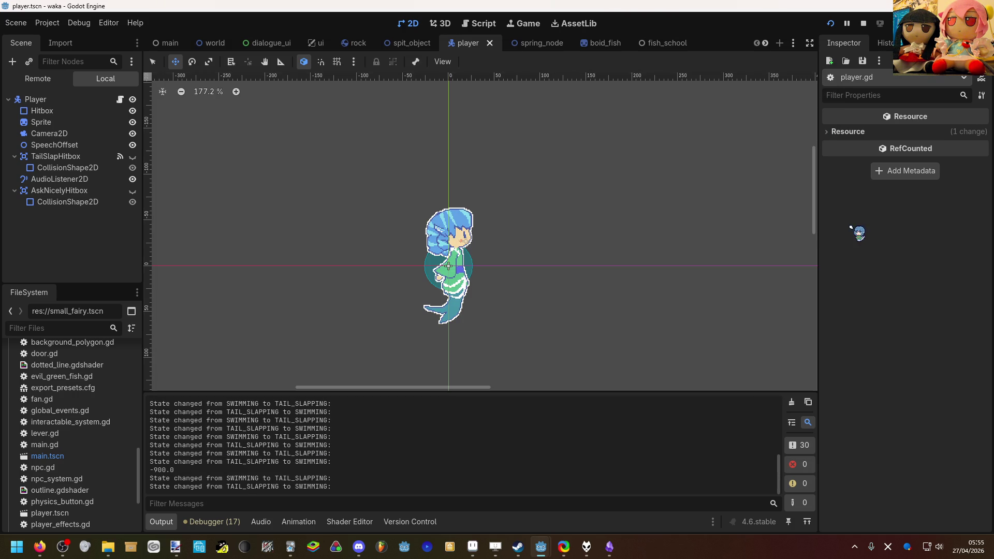
{"action": "left_click", "coordinate": [210, 42]}
{"action": "mouse_move", "coordinate": [244, 166]}
{"action": "left_mouse_down"}
{"action": "mouse_move", "coordinate": [500, 190]}
{"action": "mouse_move", "coordinate": [537, 204]}
{"action": "mouse_move", "coordinate": [477, 251]}
{"action": "mouse_move", "coordinate": [50, 221]}
{"action": "left_mouse_up"}
Drag Area2 down and right in the level, then undo that move.
{"action": "key", "text": "q"}
{"action": "left_click", "coordinate": [515, 187]}
{"action": "scroll", "coordinate": [533, 191], "scroll_direction": "up", "scroll_amount": 5}
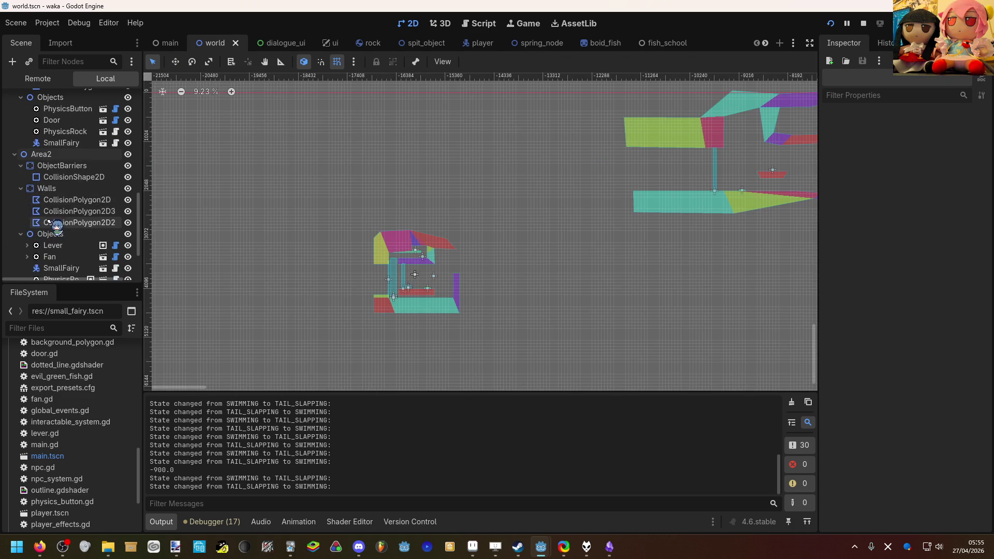
{"action": "left_click", "coordinate": [44, 154]}
{"action": "left_click_drag", "start_coordinate": [247, 199], "coordinate": [273, 268]}
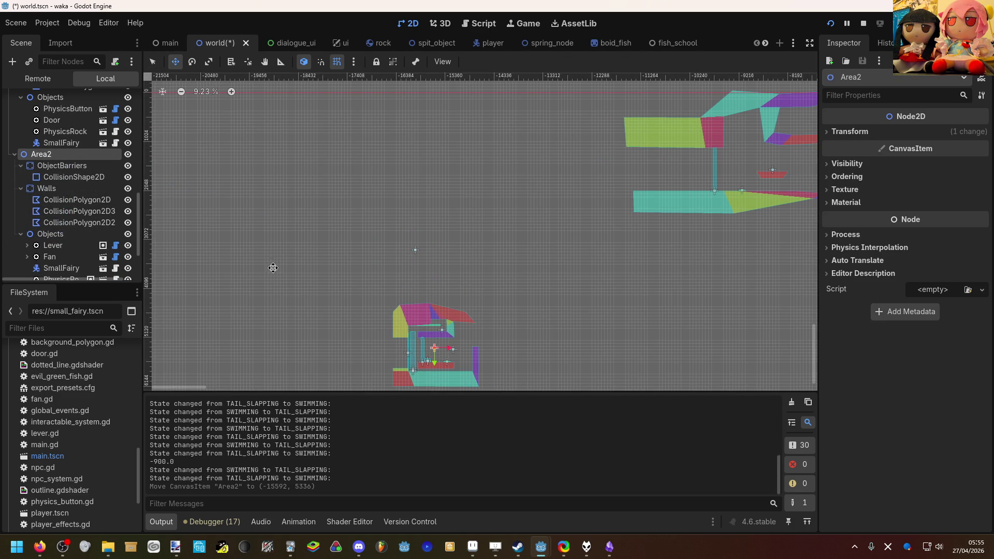
{"action": "left_click", "coordinate": [419, 249]}
{"action": "scroll", "coordinate": [415, 256], "scroll_direction": "up", "scroll_amount": 8}
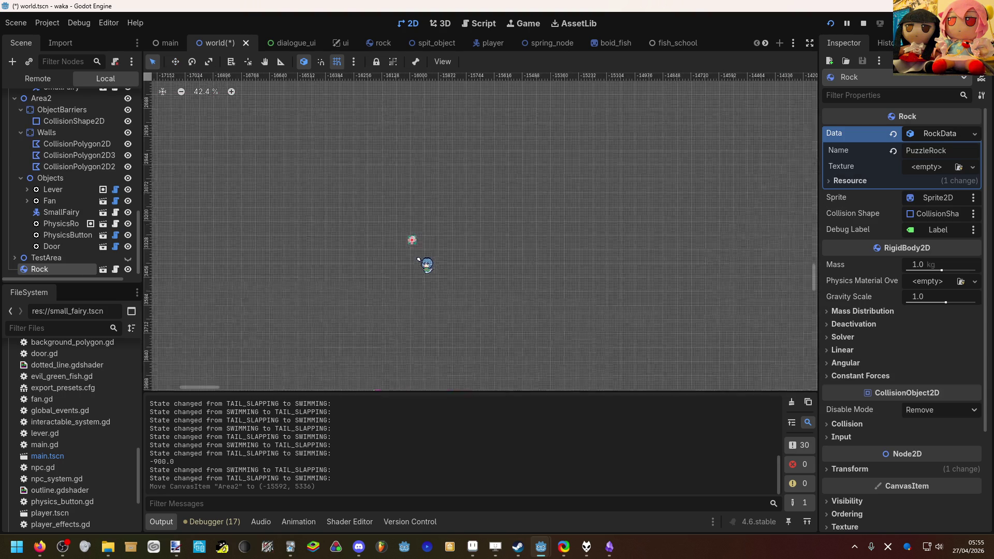
{"action": "scroll", "coordinate": [410, 255], "scroll_direction": "down", "scroll_amount": 7}
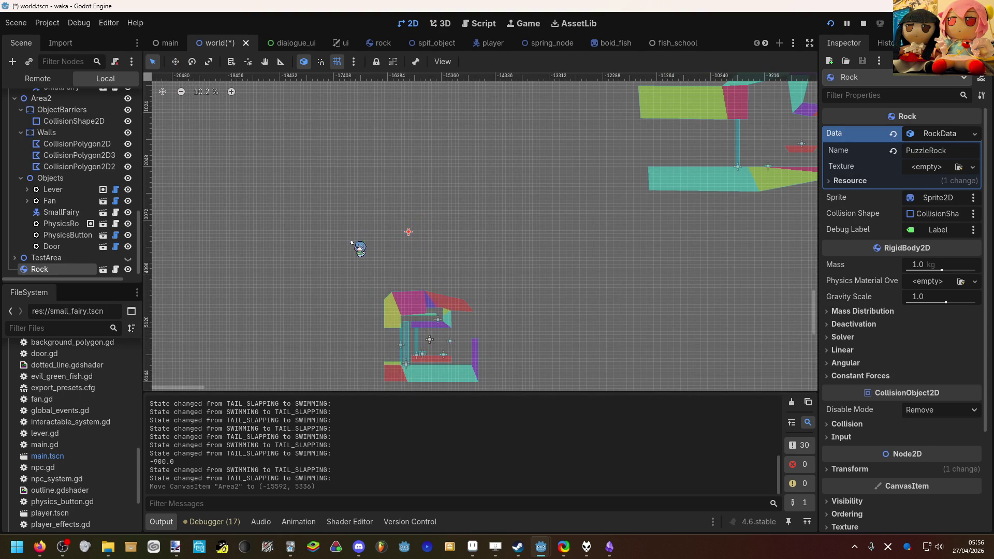
{"action": "key", "text": "ctrl+z"}
Reparent the Rock node under Area2's Objects in the Scene tree.
{"action": "left_click", "coordinate": [70, 259]}
{"action": "left_click_drag", "start_coordinate": [67, 270], "coordinate": [57, 179]}
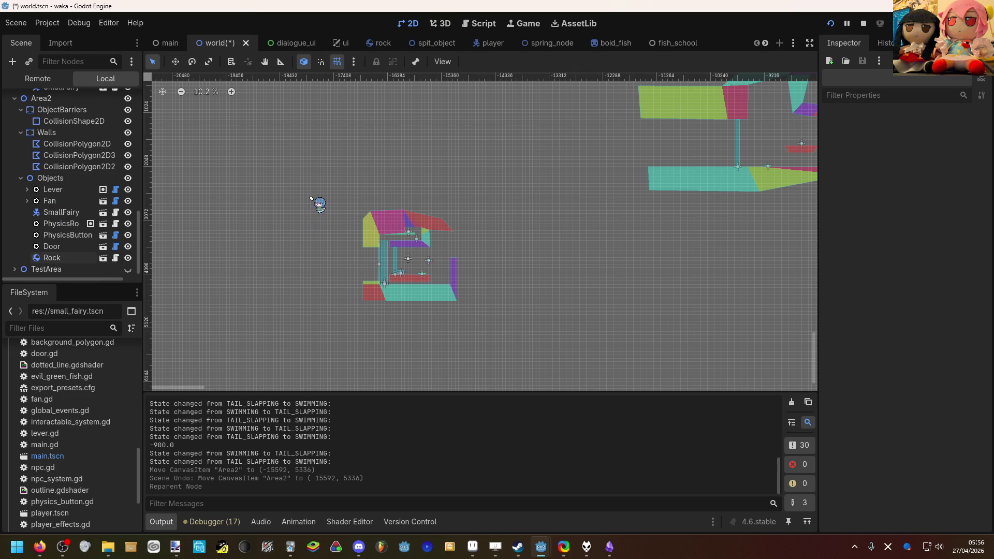
{"action": "left_click_drag", "start_coordinate": [311, 198], "coordinate": [495, 342]}
{"action": "left_click", "coordinate": [539, 303]}
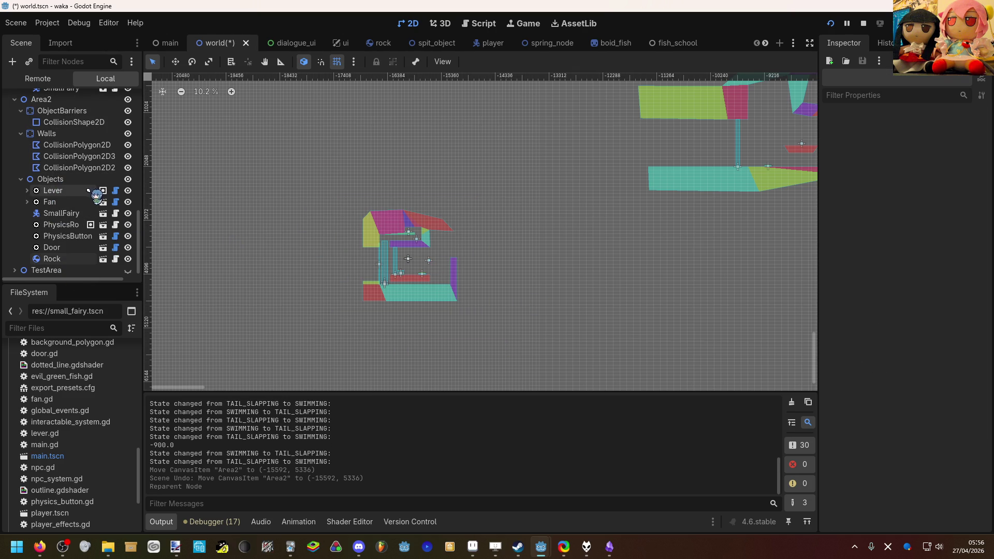
{"action": "scroll", "coordinate": [78, 191], "scroll_direction": "up", "scroll_amount": 2}
Move Area2 and its contents down and right to (-14544, 5280).
{"action": "left_click", "coordinate": [66, 139]}
{"action": "key", "text": "w"}
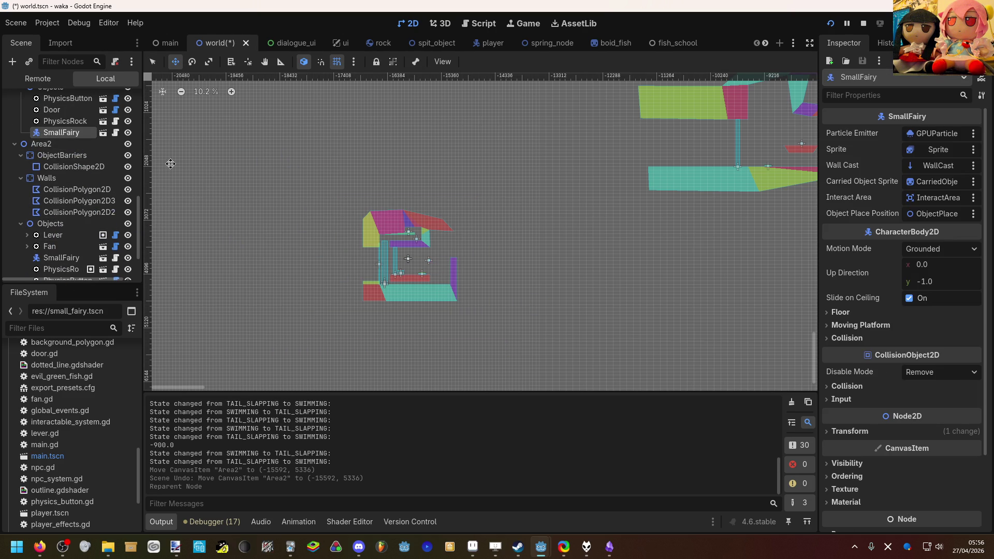
{"action": "key", "text": "Down"}
{"action": "left_click_drag", "start_coordinate": [435, 185], "coordinate": [513, 263]}
Save the world.tscn scene.
{"action": "key", "text": "ctrl+s"}
{"action": "key", "text": "q"}
{"action": "scroll", "coordinate": [561, 211], "scroll_direction": "down", "scroll_amount": 1}
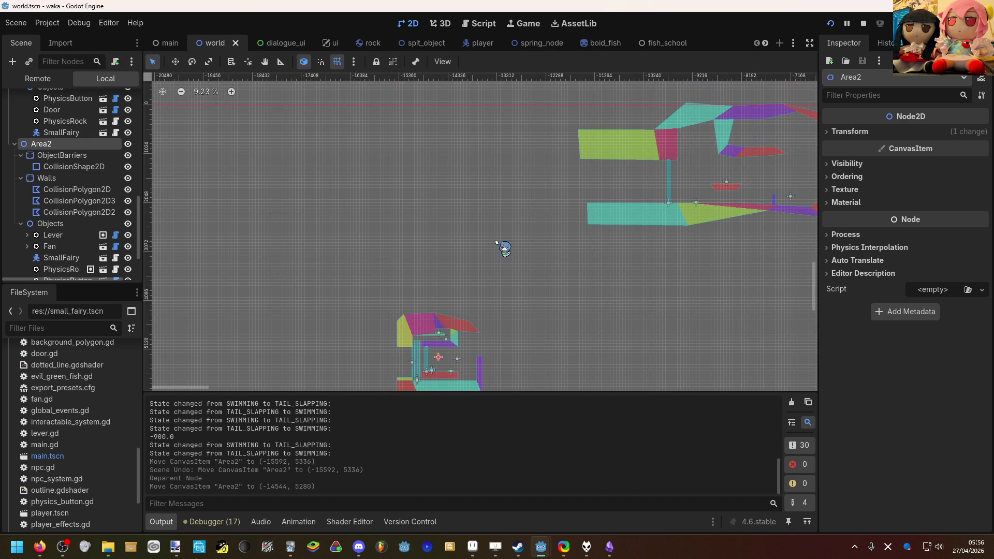
{"action": "mouse_move", "coordinate": [497, 242]}
{"action": "left_mouse_down"}
{"action": "mouse_move", "coordinate": [389, 250]}
{"action": "mouse_move", "coordinate": [411, 204]}
{"action": "left_mouse_up"}
{"action": "scroll", "coordinate": [431, 174], "scroll_direction": "up", "scroll_amount": 3}
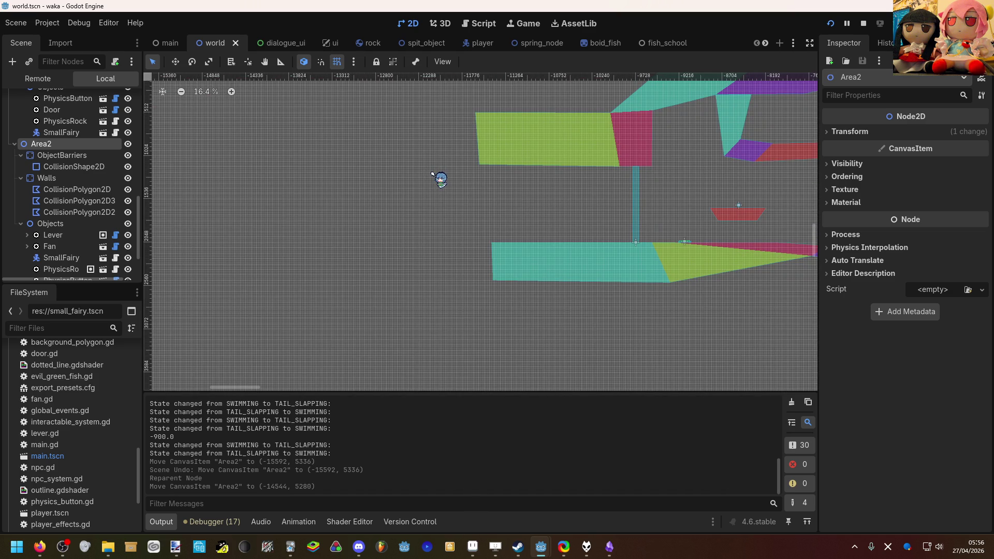
{"action": "left_click_drag", "start_coordinate": [215, 332], "coordinate": [446, 203]}
{"action": "scroll", "coordinate": [451, 204], "scroll_direction": "up", "scroll_amount": 2}
{"action": "left_click_drag", "start_coordinate": [445, 202], "coordinate": [250, 247]}
{"action": "scroll", "coordinate": [601, 265], "scroll_direction": "up", "scroll_amount": 5}
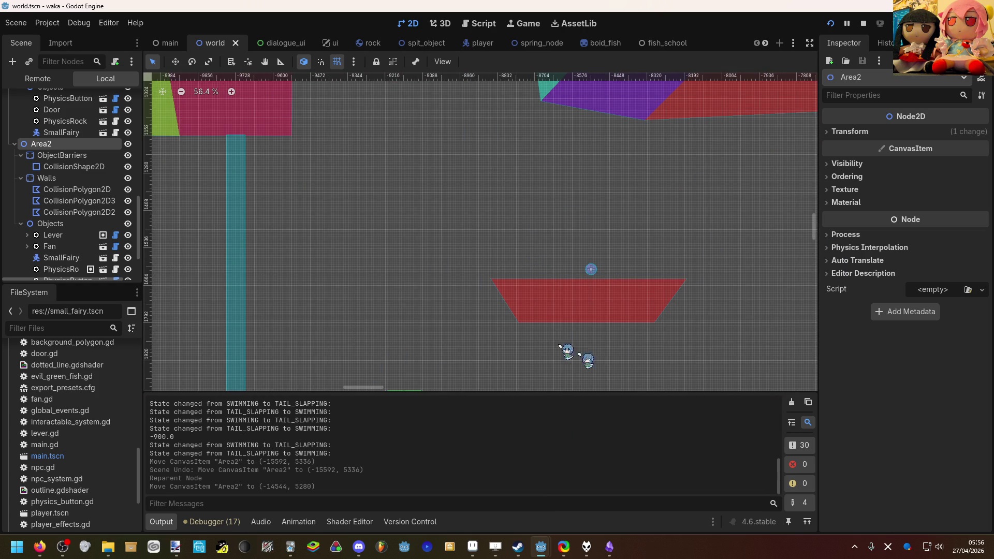
{"action": "scroll", "coordinate": [580, 214], "scroll_direction": "down", "scroll_amount": 11}
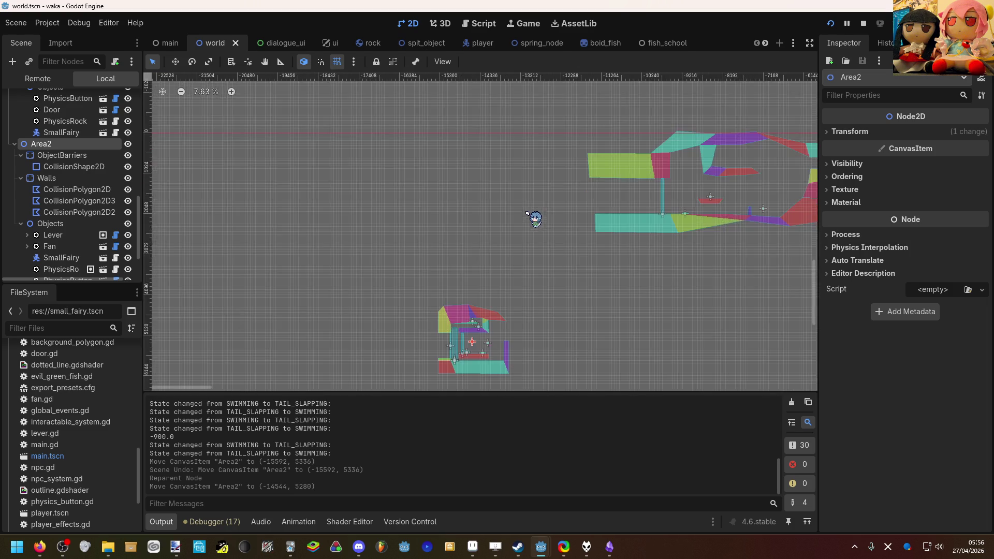
{"action": "scroll", "coordinate": [570, 215], "scroll_direction": "up", "scroll_amount": 8}
{"action": "scroll", "coordinate": [592, 191], "scroll_direction": "up", "scroll_amount": 4}
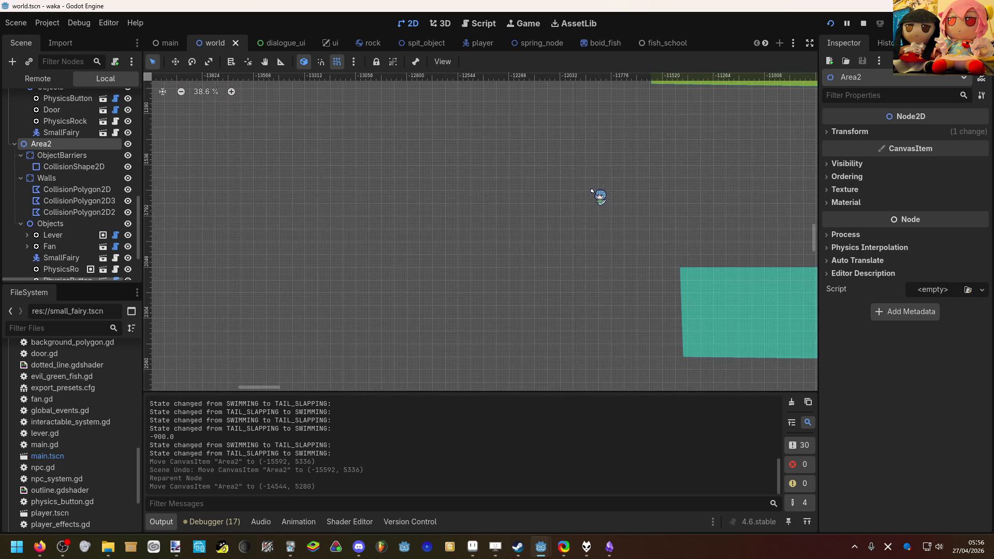
{"action": "left_click_drag", "start_coordinate": [435, 149], "coordinate": [318, 137]}
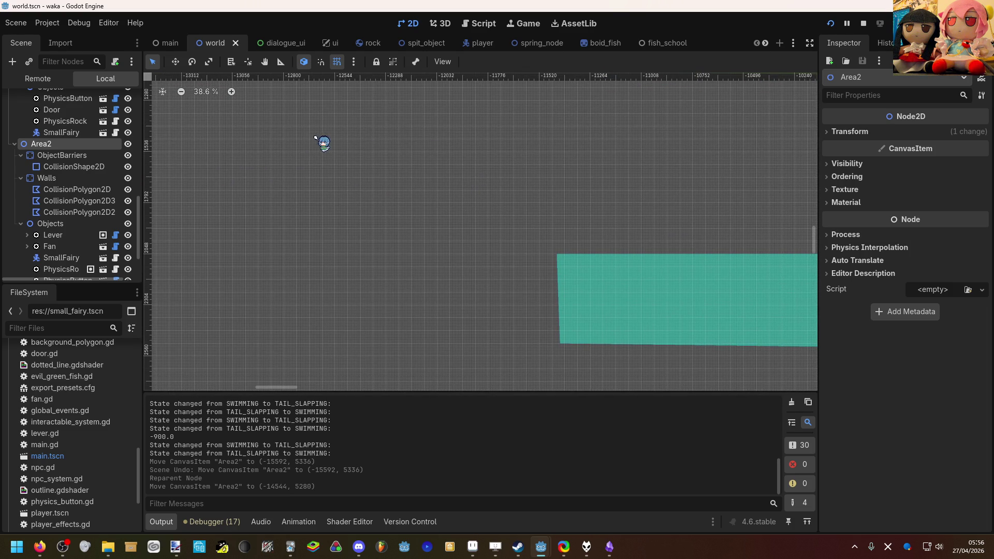
{"action": "mouse_move", "coordinate": [256, 140]}
{"action": "left_mouse_down"}
{"action": "mouse_move", "coordinate": [108, 143]}
{"action": "mouse_move", "coordinate": [110, 157]}
{"action": "mouse_move", "coordinate": [498, 178]}
{"action": "mouse_move", "coordinate": [368, 258]}
{"action": "mouse_move", "coordinate": [501, 247]}
{"action": "mouse_move", "coordinate": [367, 308]}
{"action": "mouse_move", "coordinate": [430, 231]}
{"action": "mouse_move", "coordinate": [573, 217]}
{"action": "mouse_move", "coordinate": [474, 228]}
{"action": "mouse_move", "coordinate": [117, 180]}
{"action": "mouse_move", "coordinate": [111, 193]}
{"action": "mouse_move", "coordinate": [79, 165]}
{"action": "mouse_move", "coordinate": [82, 155]}
{"action": "mouse_move", "coordinate": [354, 149]}
{"action": "mouse_move", "coordinate": [343, 160]}
{"action": "mouse_move", "coordinate": [211, 178]}
{"action": "mouse_move", "coordinate": [93, 154]}
{"action": "left_mouse_up"}
{"action": "scroll", "coordinate": [572, 217], "scroll_direction": "down", "scroll_amount": 6}
{"action": "scroll", "coordinate": [474, 227], "scroll_direction": "down", "scroll_amount": 3}
{"action": "scroll", "coordinate": [96, 173], "scroll_direction": "up", "scroll_amount": 5}
{"action": "scroll", "coordinate": [347, 155], "scroll_direction": "down", "scroll_amount": 1}
Add a CollisionPolygon2D as a child of Area1's Walls node.
{"action": "right_click", "coordinate": [93, 153]}
{"action": "left_click", "coordinate": [121, 164]}
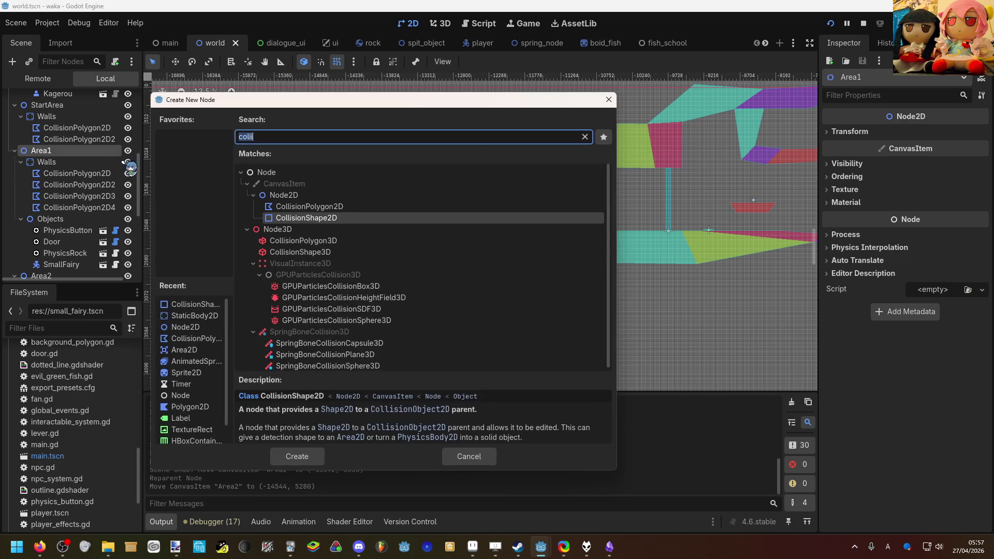
{"action": "left_click", "coordinate": [469, 456]}
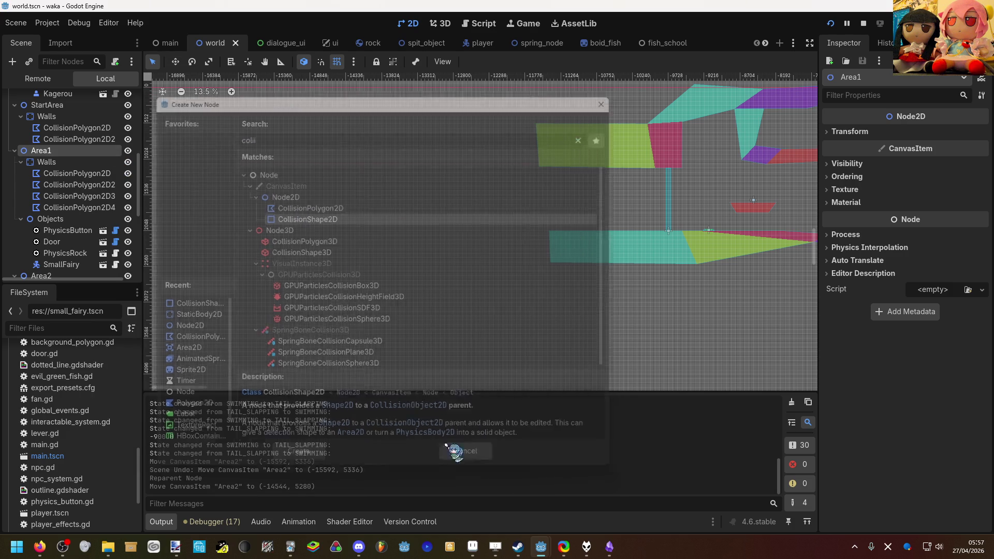
{"action": "left_click", "coordinate": [73, 165]}
{"action": "right_click", "coordinate": [72, 164]}
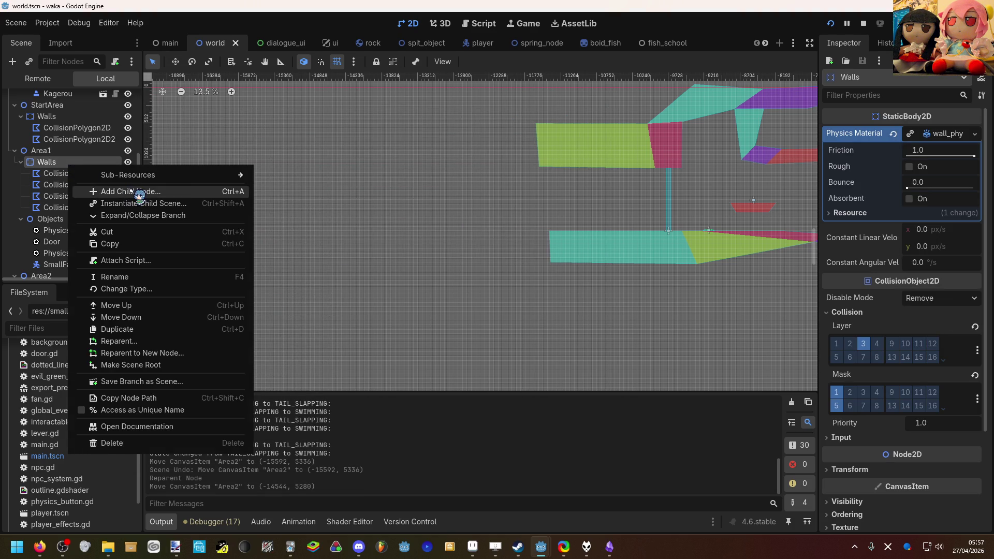
{"action": "left_click", "coordinate": [103, 192]}
{"action": "type", "text": "colii"}
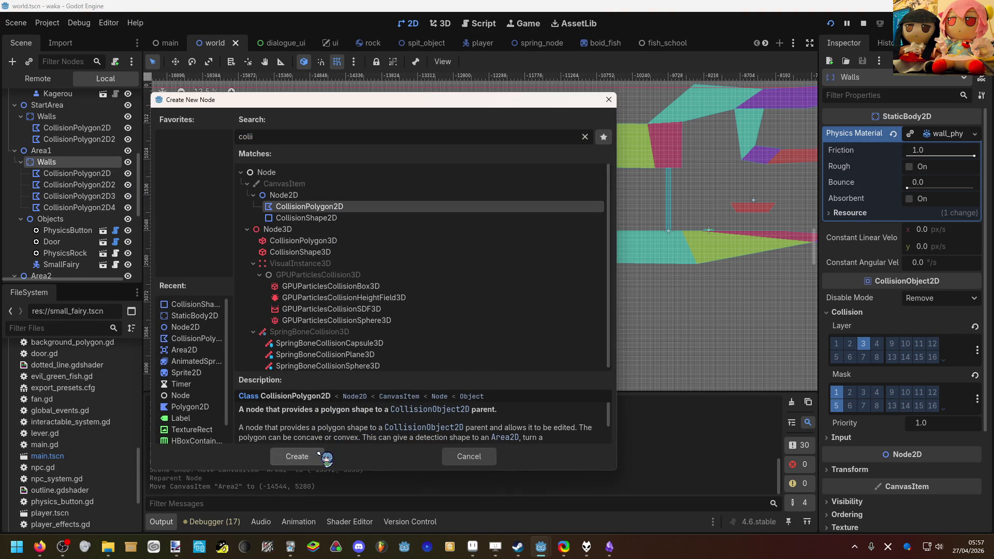
{"action": "left_click", "coordinate": [331, 455]}
Place the U's inner points: right arm top, both inner floor corners, left arm top.
{"action": "scroll", "coordinate": [445, 218], "scroll_direction": "down", "scroll_amount": 1}
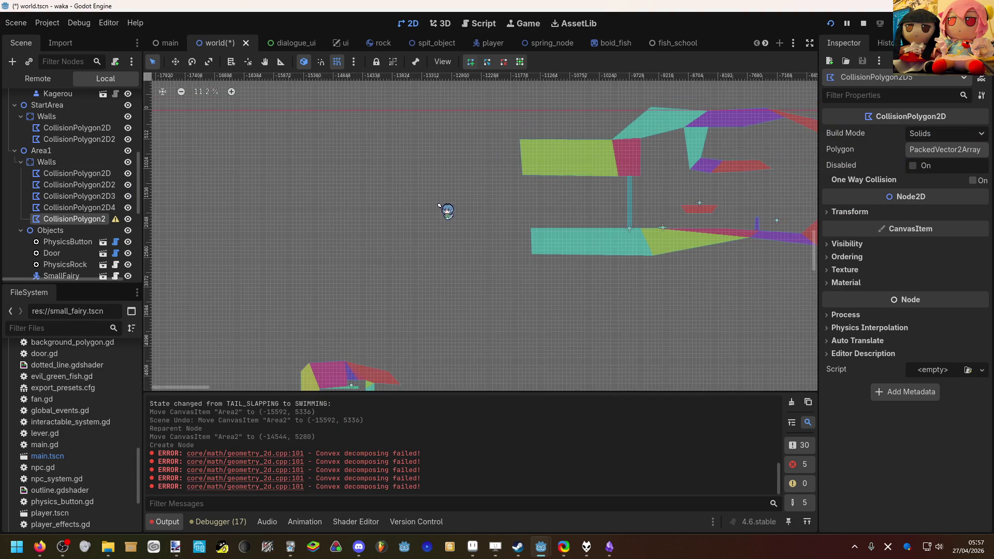
{"action": "scroll", "coordinate": [444, 213], "scroll_direction": "up", "scroll_amount": 3}
{"action": "scroll", "coordinate": [428, 215], "scroll_direction": "up", "scroll_amount": 1}
{"action": "left_click", "coordinate": [398, 187]}
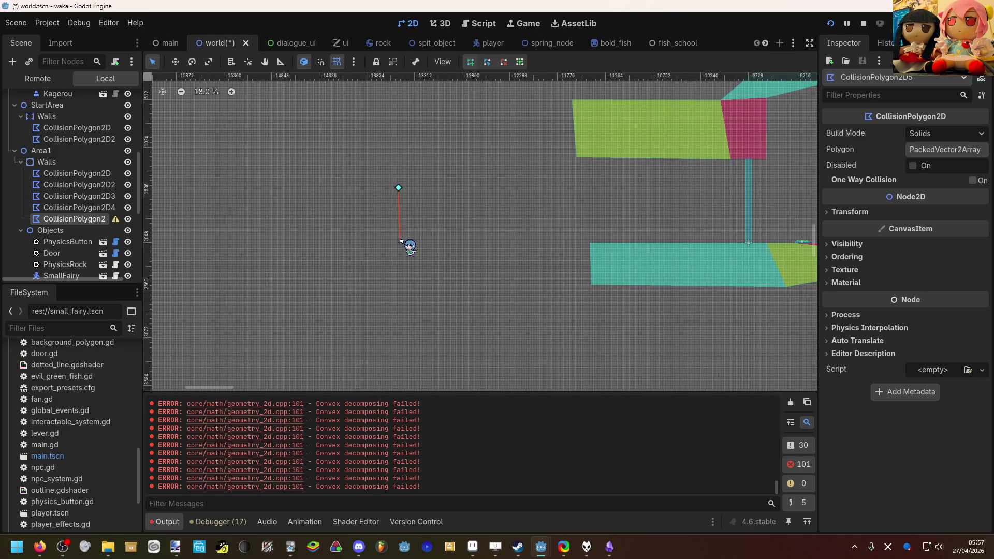
{"action": "scroll", "coordinate": [400, 241], "scroll_direction": "up", "scroll_amount": 3}
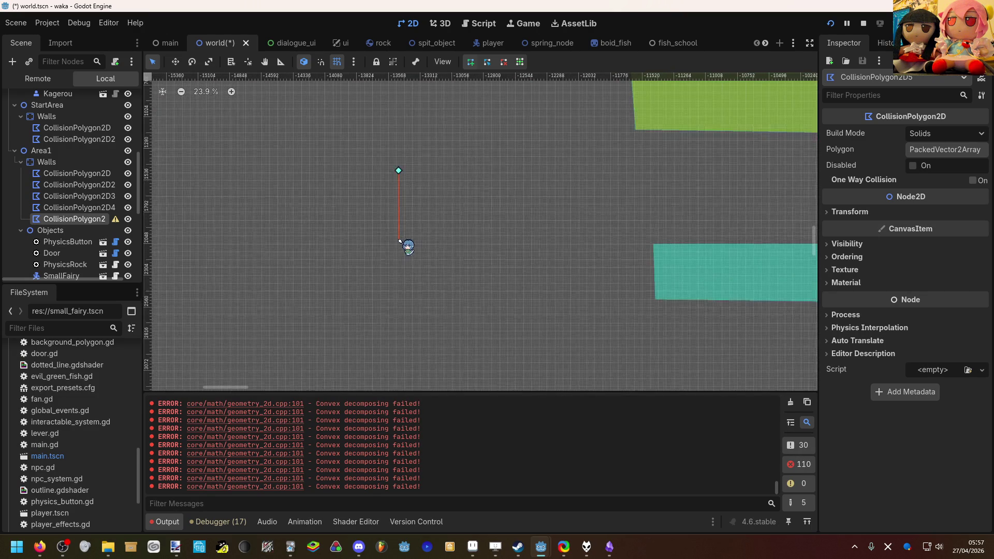
{"action": "scroll", "coordinate": [405, 239], "scroll_direction": "up", "scroll_amount": 10}
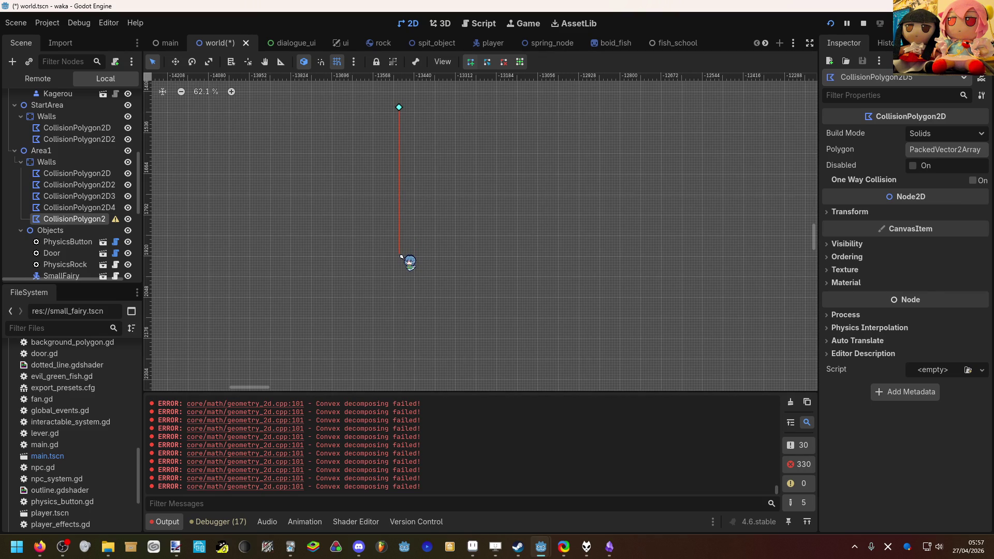
{"action": "scroll", "coordinate": [401, 257], "scroll_direction": "down", "scroll_amount": 5}
{"action": "left_click", "coordinate": [405, 253]}
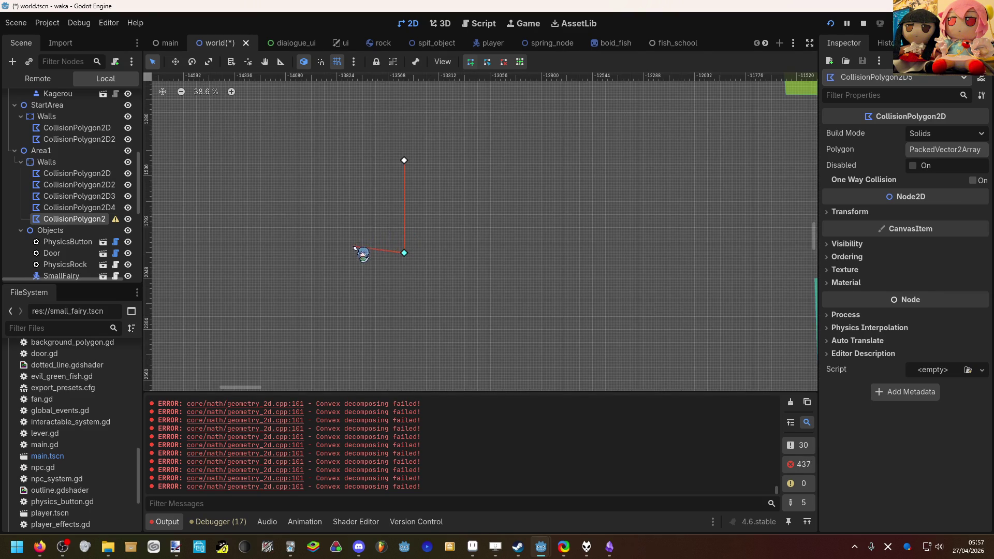
{"action": "scroll", "coordinate": [305, 254], "scroll_direction": "up", "scroll_amount": 5}
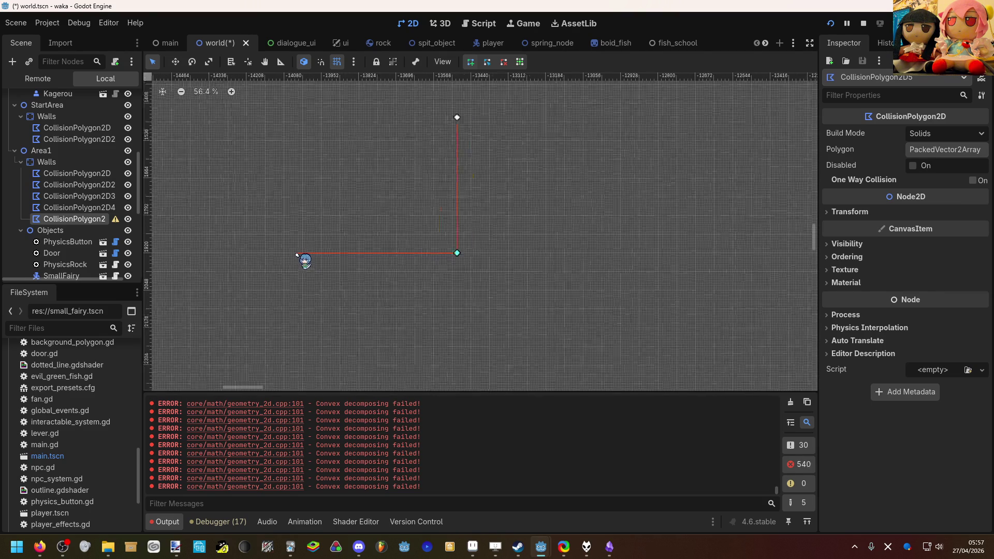
{"action": "left_click", "coordinate": [304, 253]}
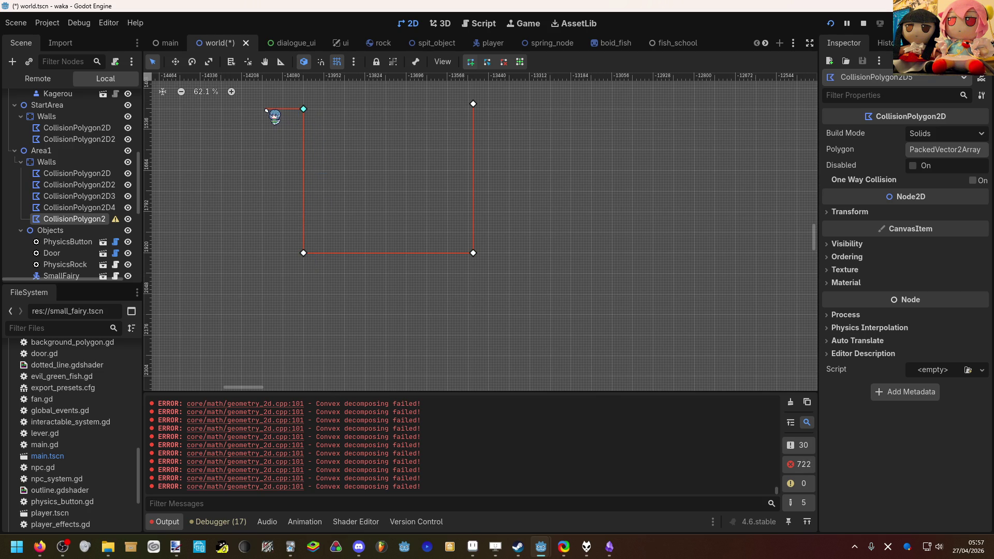
{"action": "left_click", "coordinate": [263, 109]}
Add the outer floor and right-arm corners, close the polygon, and straighten the right arm.
{"action": "left_click", "coordinate": [263, 294]}
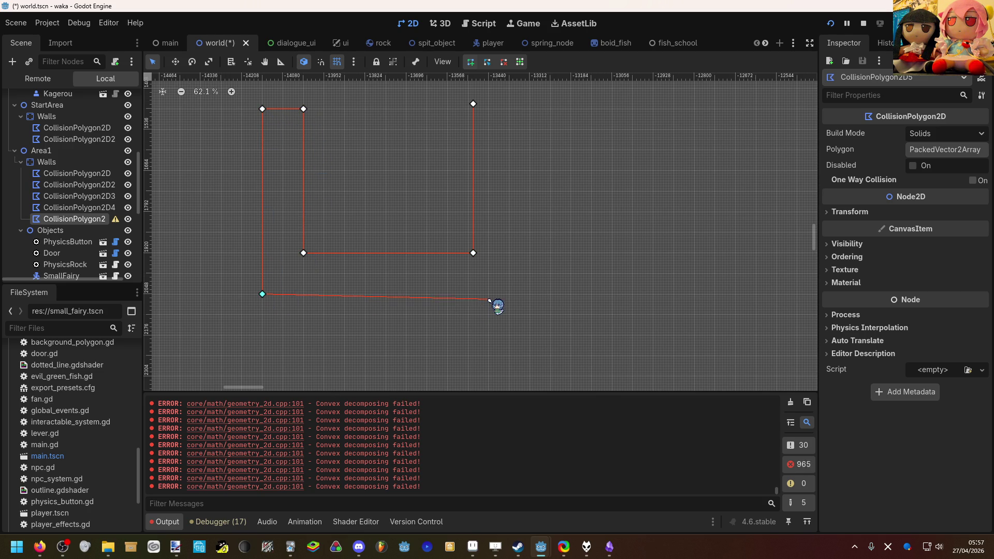
{"action": "left_click", "coordinate": [510, 294]}
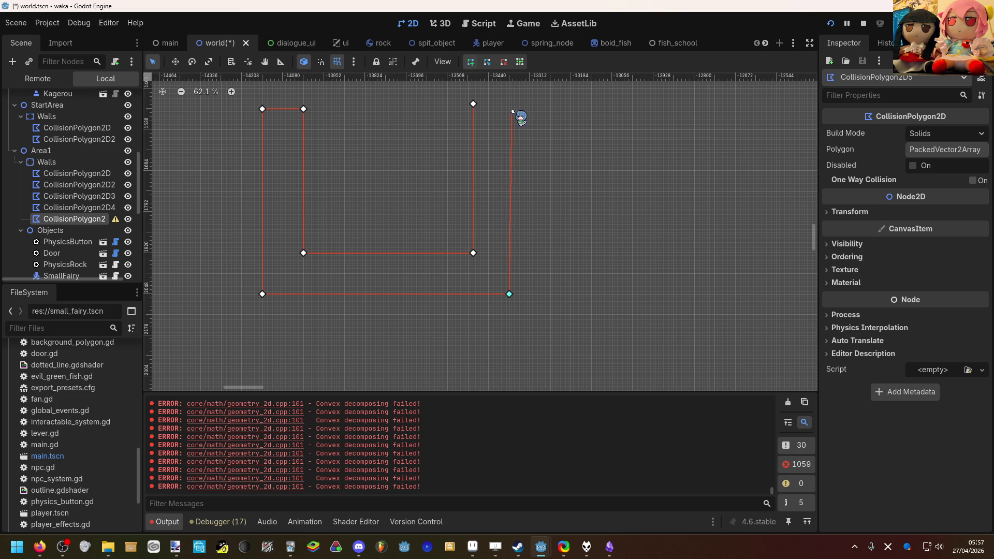
{"action": "left_click", "coordinate": [510, 109]}
{"action": "left_click", "coordinate": [473, 104]}
{"action": "left_click_drag", "start_coordinate": [473, 104], "coordinate": [468, 108]}
{"action": "left_click_drag", "start_coordinate": [472, 253], "coordinate": [467, 253]}
{"action": "left_click", "coordinate": [556, 256]}
{"action": "scroll", "coordinate": [537, 234], "scroll_direction": "down", "scroll_amount": 4}
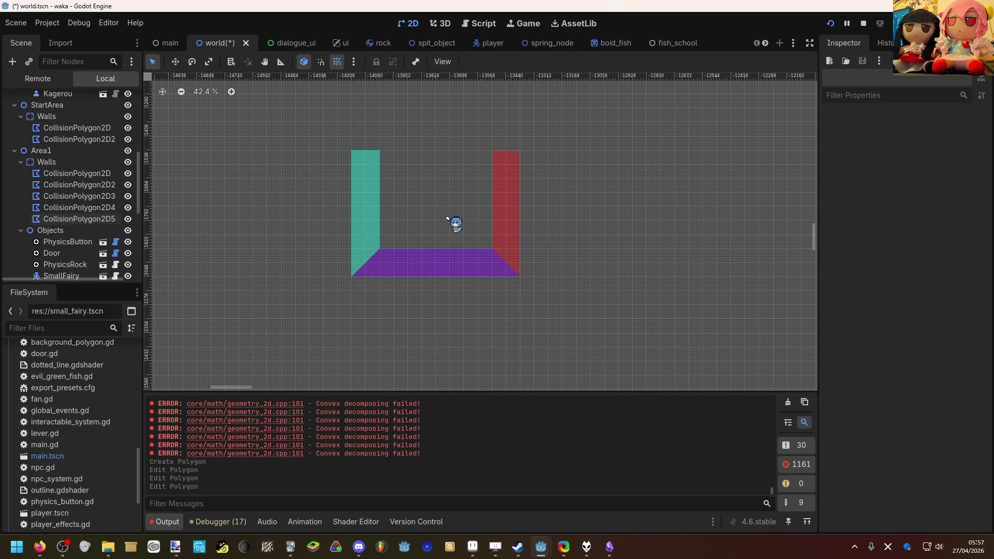
{"action": "scroll", "coordinate": [448, 217], "scroll_direction": "up", "scroll_amount": 8}
{"action": "mouse_move", "coordinate": [451, 217]}
{"action": "left_mouse_down"}
{"action": "mouse_move", "coordinate": [517, 266]}
{"action": "mouse_move", "coordinate": [533, 212]}
{"action": "left_mouse_up"}
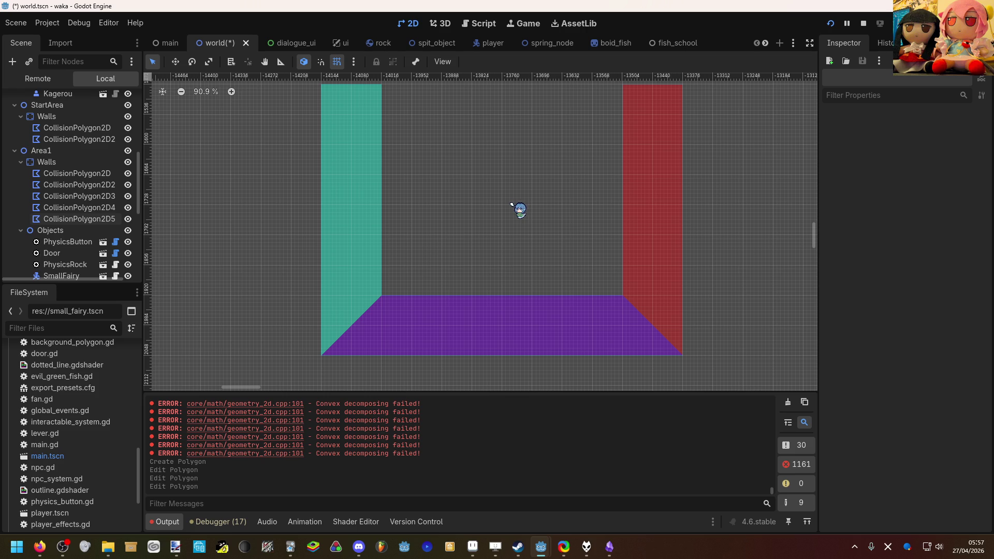
{"action": "left_click_drag", "start_coordinate": [510, 203], "coordinate": [440, 210]}
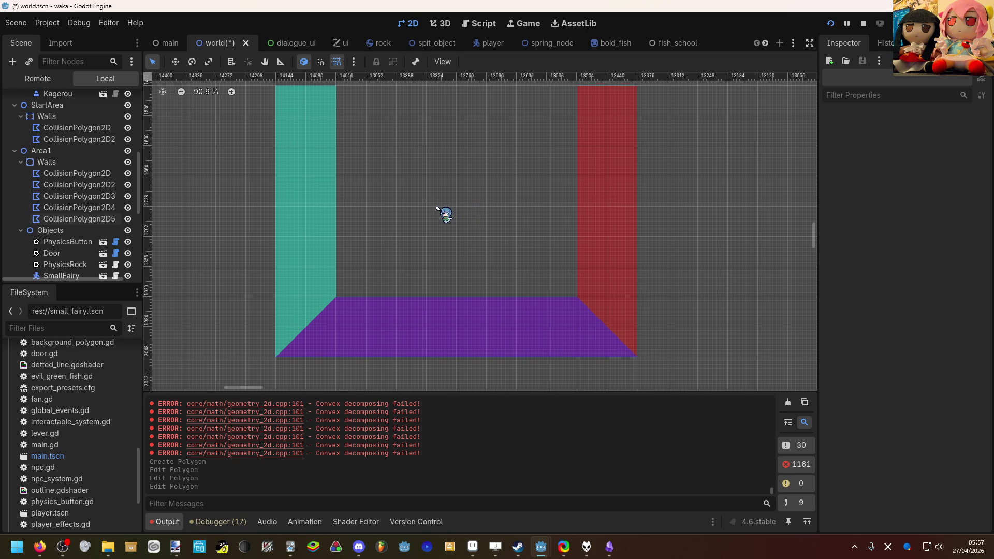
{"action": "scroll", "coordinate": [439, 209], "scroll_direction": "down", "scroll_amount": 12}
{"action": "scroll", "coordinate": [437, 209], "scroll_direction": "down", "scroll_amount": 1}
{"action": "mouse_move", "coordinate": [435, 209]}
{"action": "left_mouse_down"}
{"action": "mouse_move", "coordinate": [417, 213]}
{"action": "mouse_move", "coordinate": [589, 165]}
{"action": "left_mouse_up"}
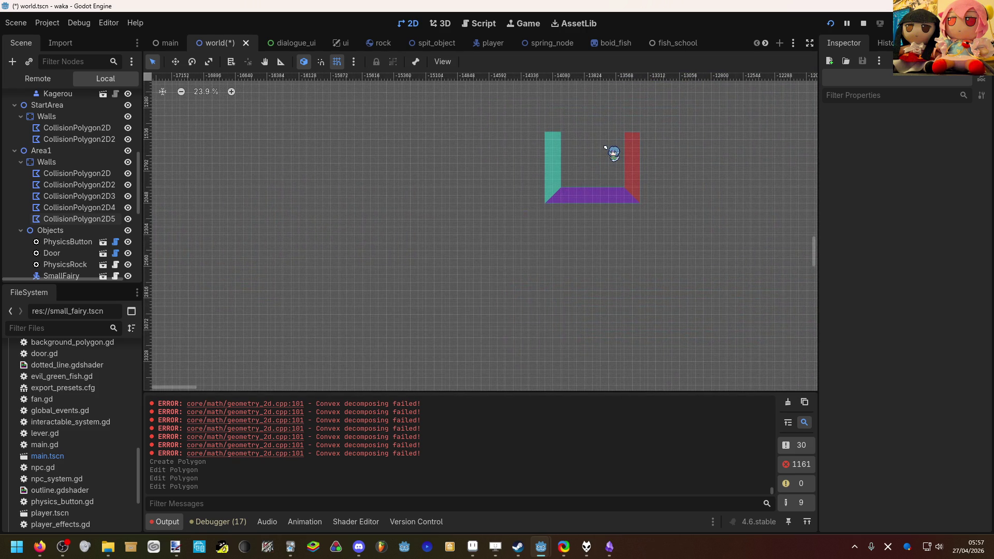
{"action": "scroll", "coordinate": [607, 148], "scroll_direction": "up", "scroll_amount": 9}
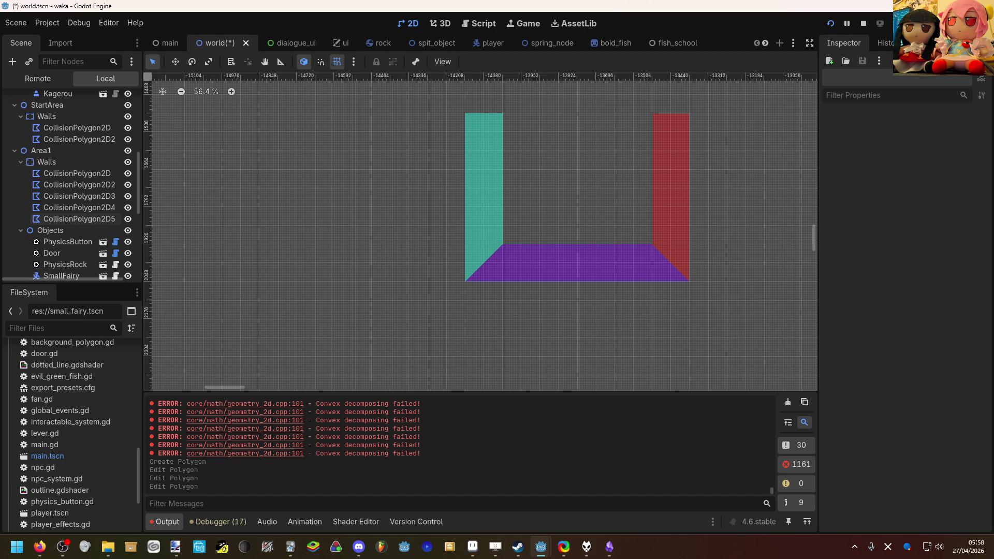
{"action": "key", "text": "alt+Tab"}
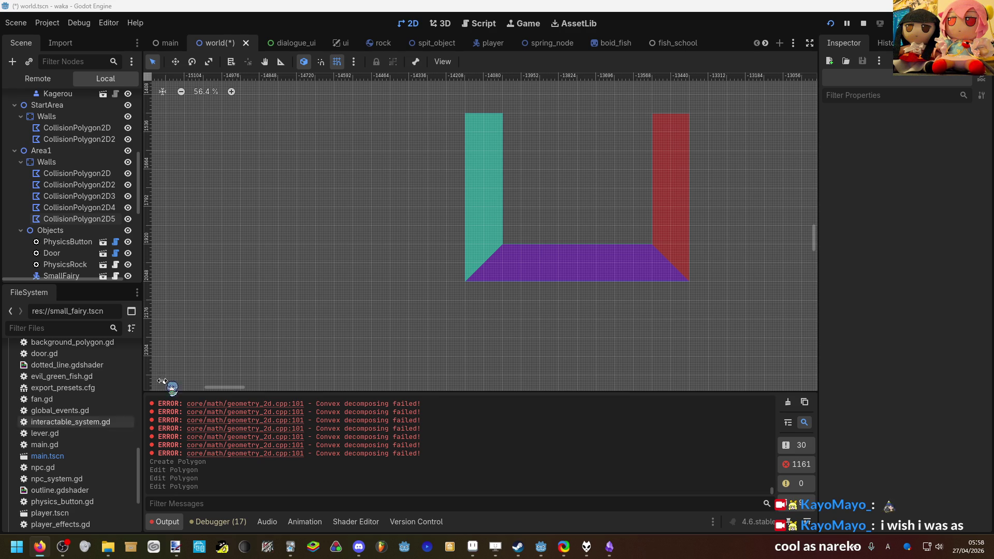
{"action": "scroll", "coordinate": [341, 295], "scroll_direction": "right", "scroll_amount": 5}
{"action": "scroll", "coordinate": [336, 271], "scroll_direction": "up", "scroll_amount": 2}
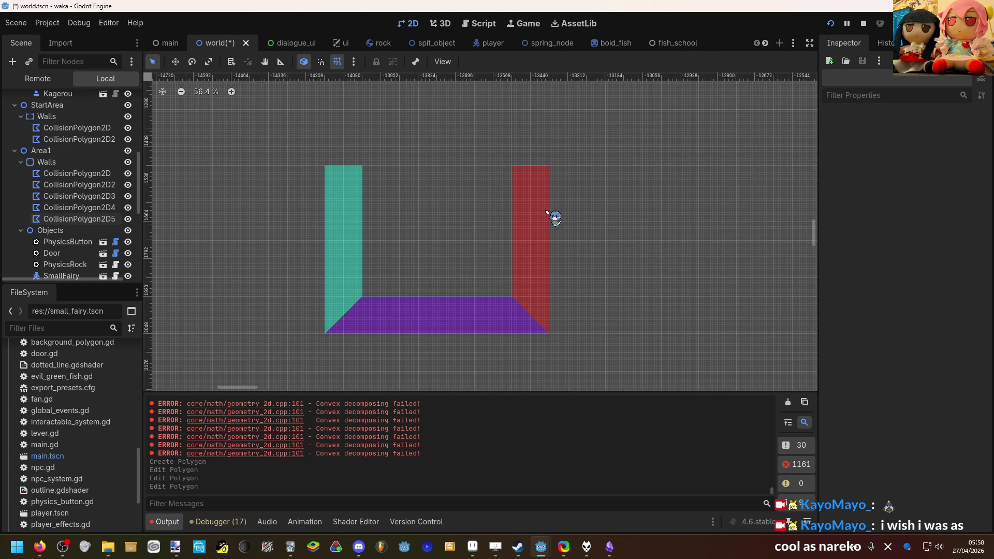
Insert vertices on the right wall's edge and pull them right to form a ledge.
{"action": "left_click", "coordinate": [550, 195]}
{"action": "left_click", "coordinate": [549, 197]}
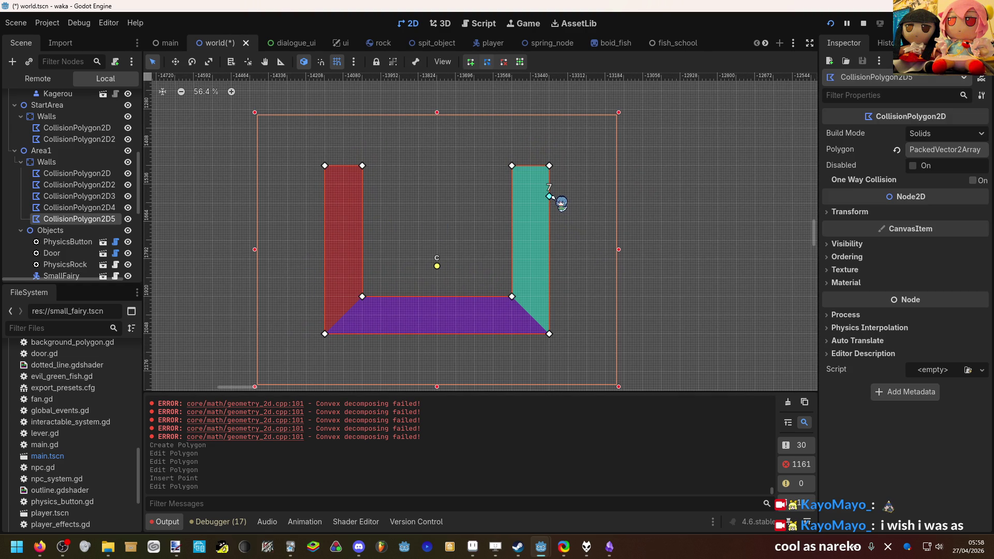
{"action": "left_click_drag", "start_coordinate": [550, 181], "coordinate": [680, 165]}
{"action": "mouse_move", "coordinate": [576, 192]}
{"action": "left_mouse_down"}
{"action": "mouse_move", "coordinate": [603, 201]}
{"action": "mouse_move", "coordinate": [680, 196]}
{"action": "left_mouse_up"}
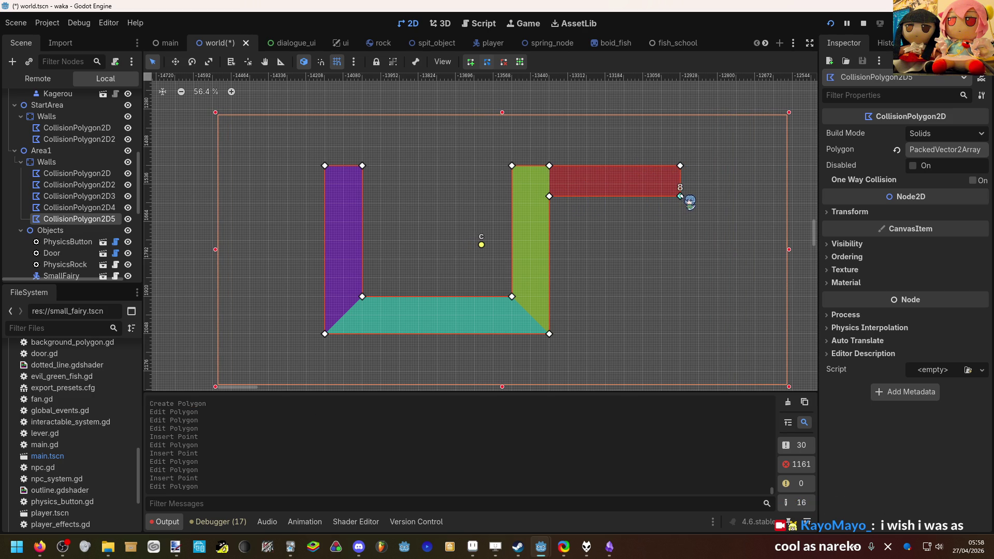
{"action": "left_click", "coordinate": [476, 179]}
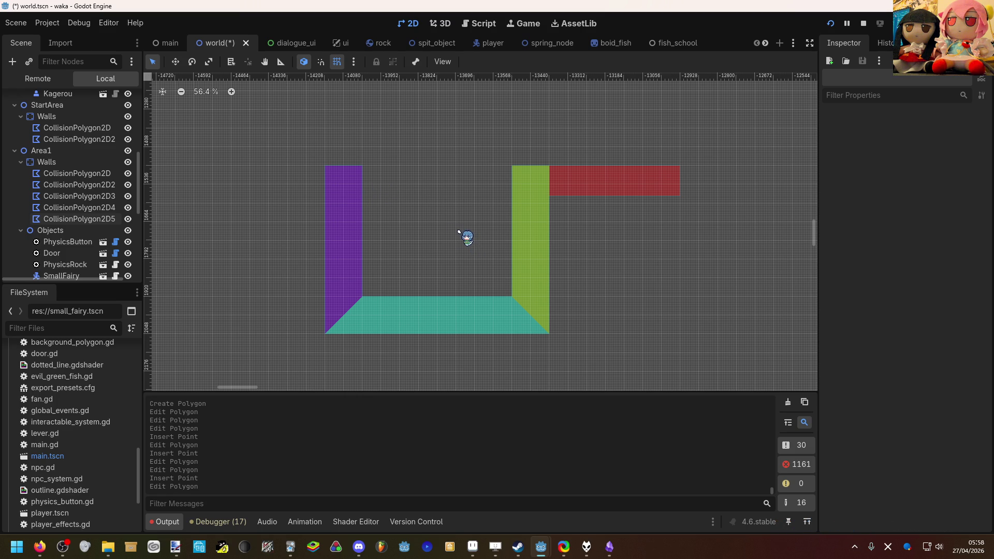
Re-centre the view on the walls and reselect the wall collision polygon.
{"action": "scroll", "coordinate": [505, 265], "scroll_direction": "down", "scroll_amount": 4}
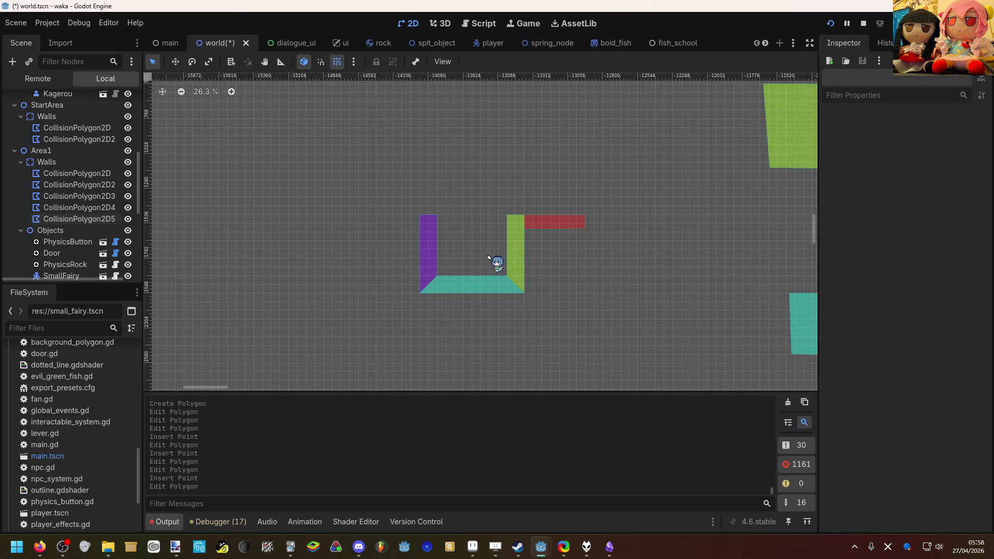
{"action": "scroll", "coordinate": [505, 255], "scroll_direction": "up", "scroll_amount": 2}
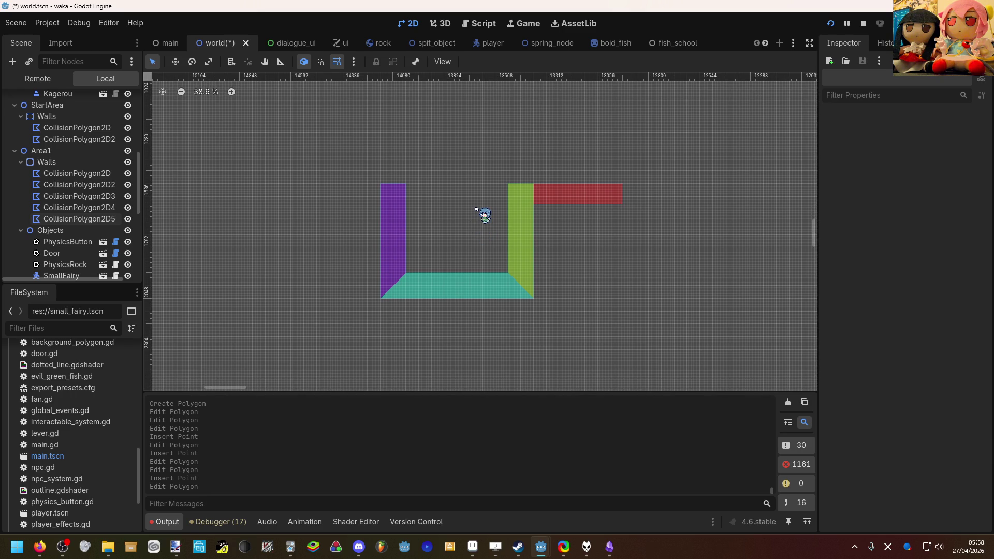
{"action": "scroll", "coordinate": [480, 211], "scroll_direction": "down", "scroll_amount": 10}
{"action": "scroll", "coordinate": [469, 299], "scroll_direction": "up", "scroll_amount": 7}
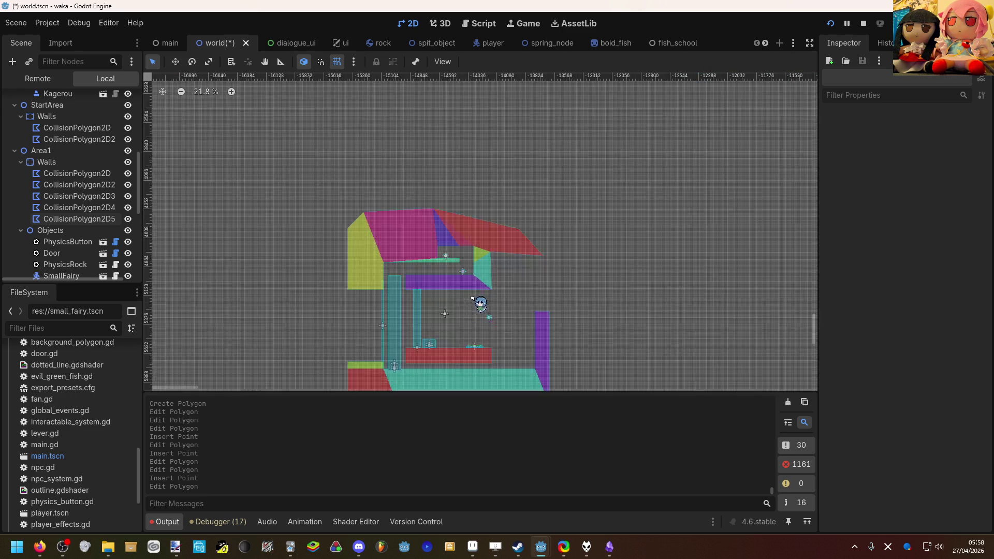
{"action": "scroll", "coordinate": [454, 284], "scroll_direction": "down", "scroll_amount": 3}
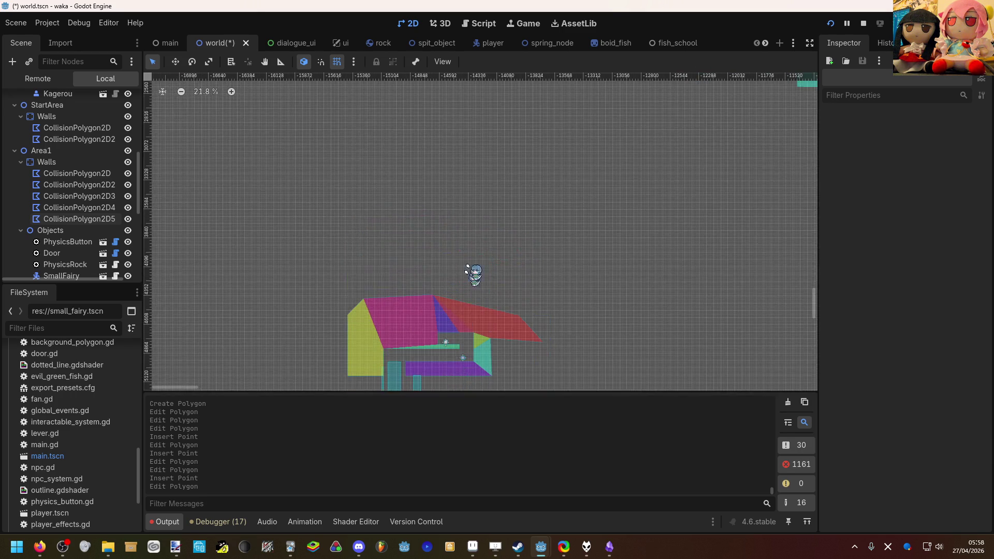
{"action": "scroll", "coordinate": [469, 144], "scroll_direction": "up", "scroll_amount": 6}
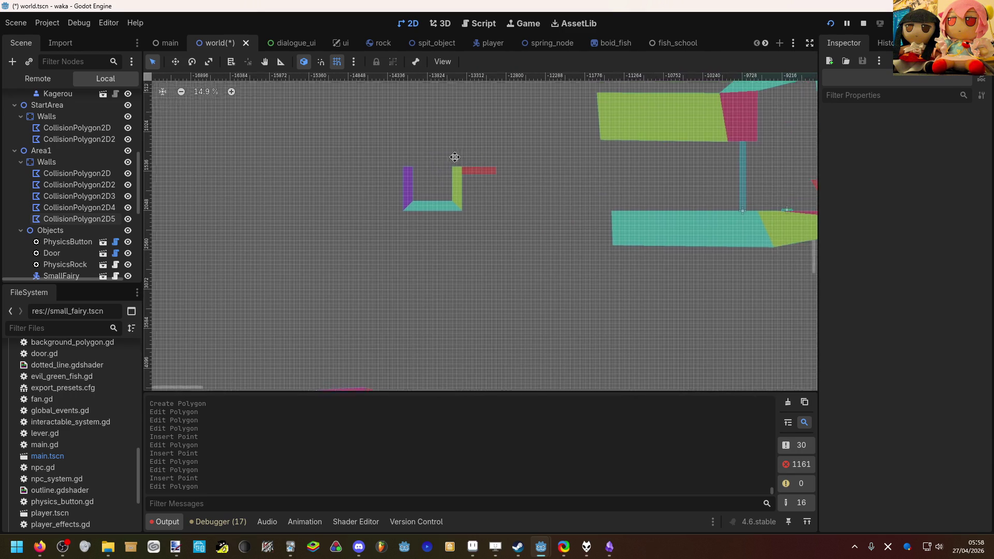
{"action": "scroll", "coordinate": [435, 179], "scroll_direction": "up", "scroll_amount": 2}
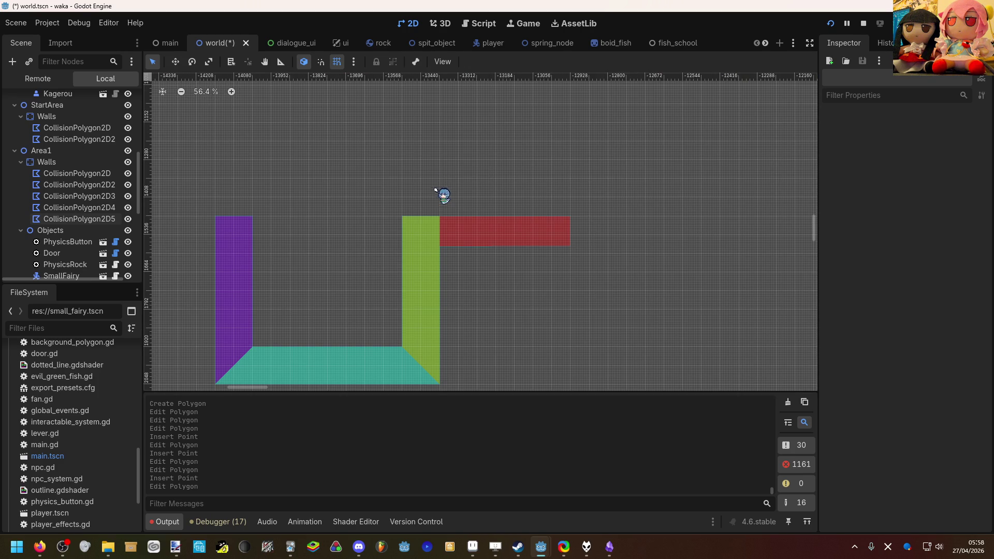
{"action": "mouse_move", "coordinate": [449, 190]}
{"action": "left_mouse_down"}
{"action": "mouse_move", "coordinate": [497, 164]}
{"action": "mouse_move", "coordinate": [506, 177]}
{"action": "left_mouse_up"}
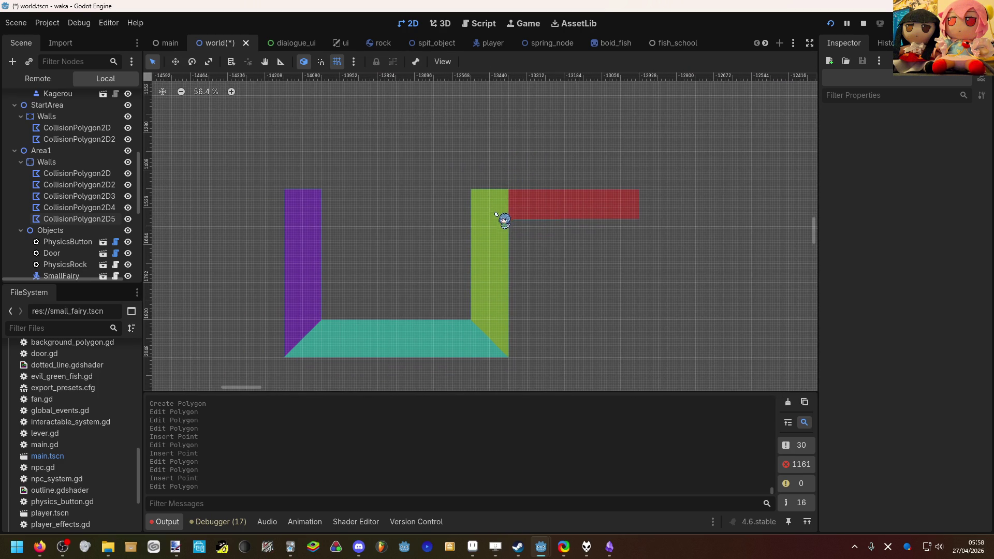
{"action": "left_click", "coordinate": [492, 243]}
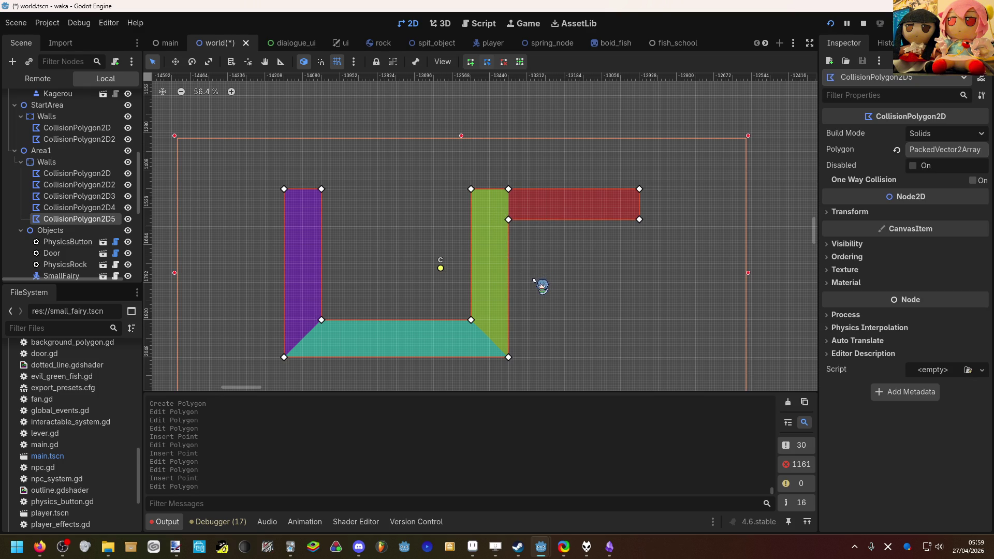
{"action": "left_click_drag", "start_coordinate": [534, 280], "coordinate": [555, 254]}
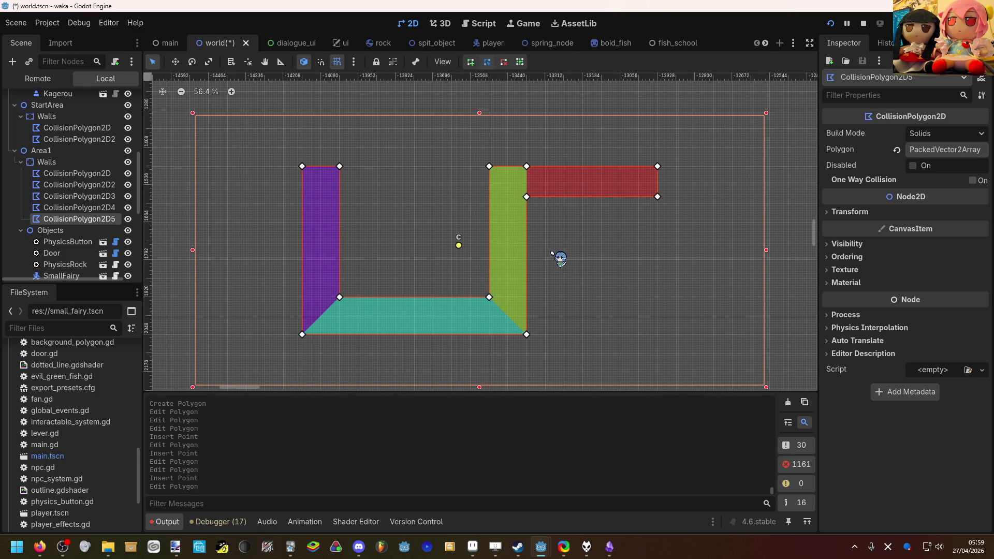
{"action": "scroll", "coordinate": [516, 258], "scroll_direction": "down", "scroll_amount": 6}
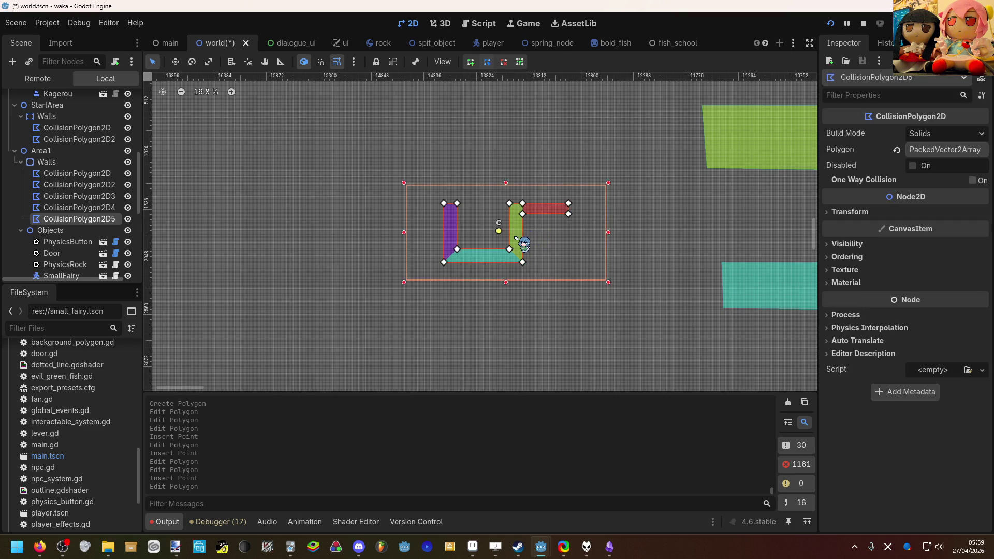
{"action": "scroll", "coordinate": [516, 237], "scroll_direction": "up", "scroll_amount": 11}
{"action": "scroll", "coordinate": [513, 252], "scroll_direction": "down", "scroll_amount": 4}
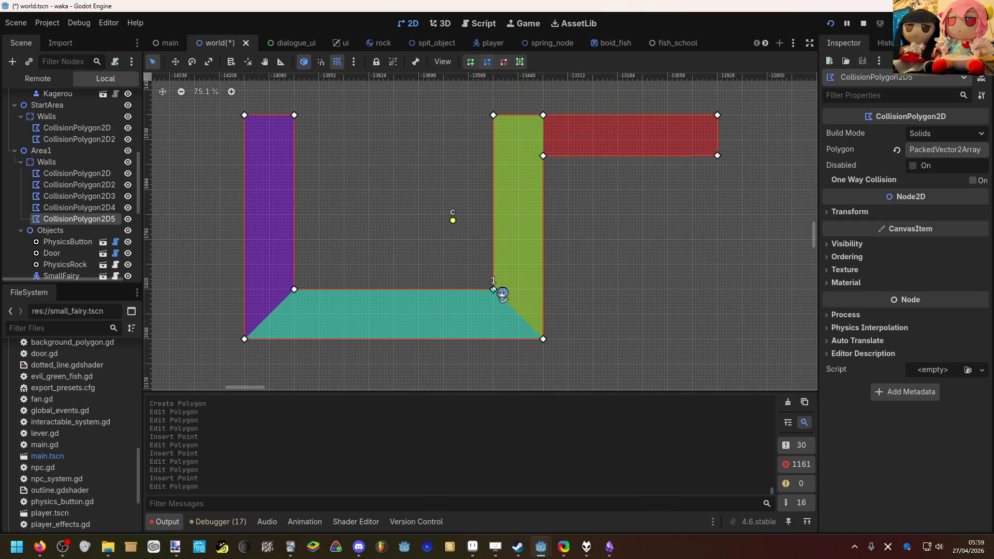
Drag a physics_button.tscn instance from the FileSystem dock into the walled area.
{"action": "left_click", "coordinate": [411, 249]}
{"action": "scroll", "coordinate": [421, 235], "scroll_direction": "down", "scroll_amount": 1}
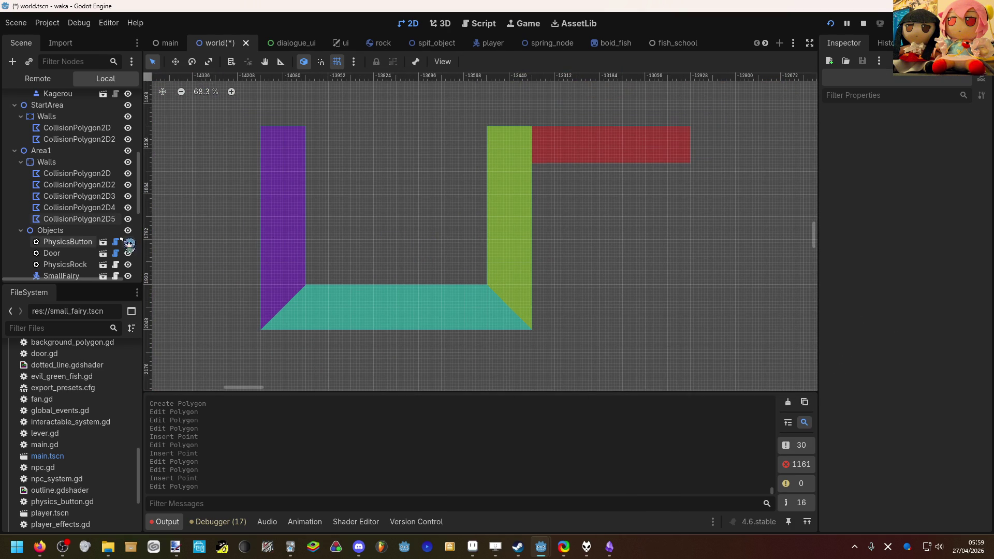
{"action": "scroll", "coordinate": [101, 232], "scroll_direction": "down", "scroll_amount": 1}
{"action": "scroll", "coordinate": [77, 409], "scroll_direction": "down", "scroll_amount": 10}
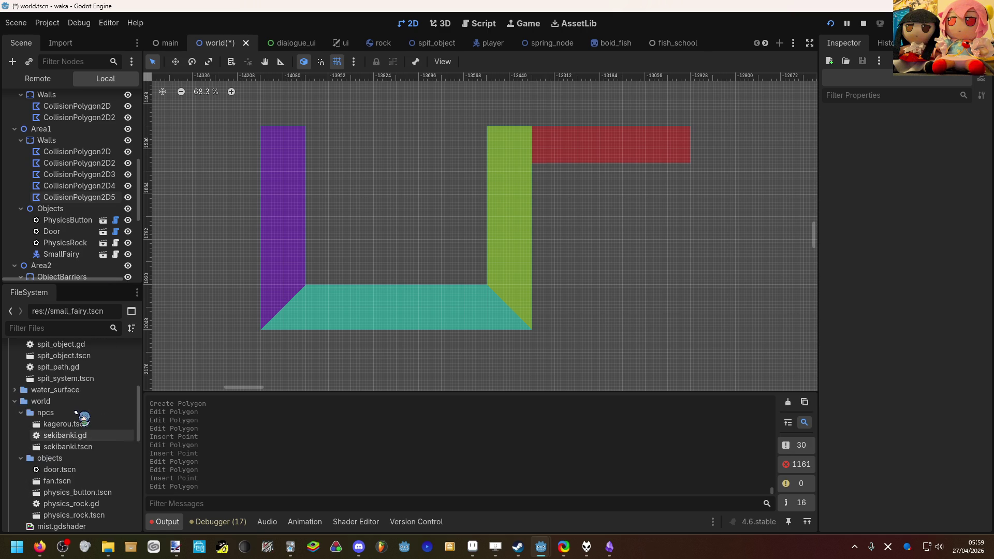
{"action": "scroll", "coordinate": [77, 414], "scroll_direction": "up", "scroll_amount": 3}
{"action": "scroll", "coordinate": [77, 414], "scroll_direction": "down", "scroll_amount": 10}
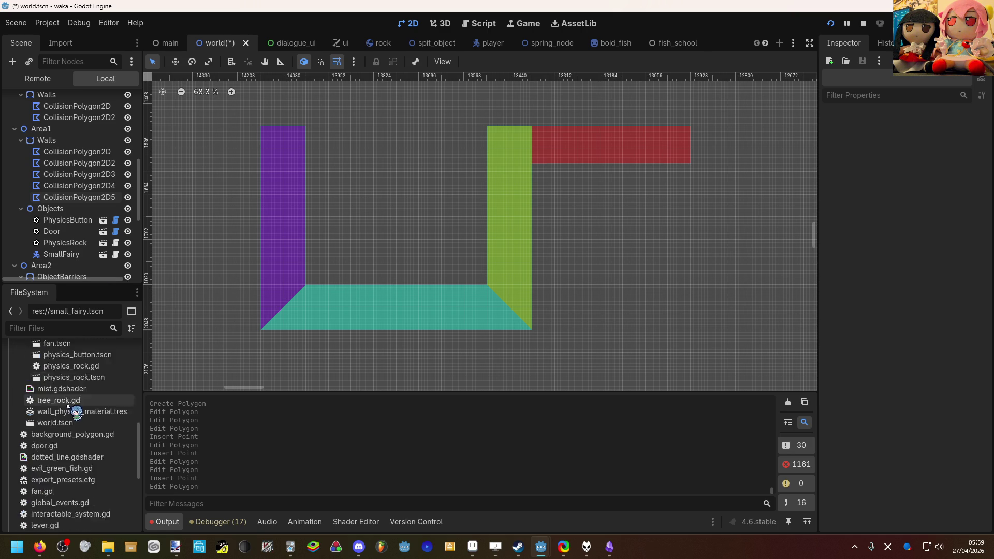
{"action": "scroll", "coordinate": [76, 412], "scroll_direction": "up", "scroll_amount": 3}
{"action": "scroll", "coordinate": [62, 401], "scroll_direction": "up", "scroll_amount": 1}
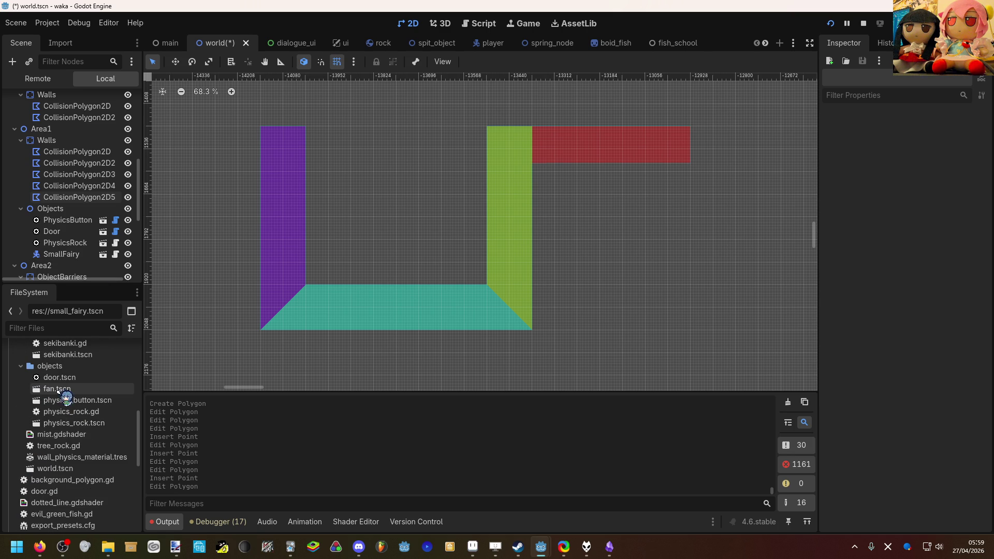
{"action": "mouse_move", "coordinate": [80, 406]}
{"action": "left_mouse_down"}
{"action": "mouse_move", "coordinate": [395, 269]}
{"action": "mouse_move", "coordinate": [398, 285]}
{"action": "mouse_move", "coordinate": [262, 287]}
{"action": "mouse_move", "coordinate": [244, 269]}
{"action": "left_mouse_up"}
With grid snapping off, nudge the PhysicsButton left onto the floor near the left wall.
{"action": "scroll", "coordinate": [396, 283], "scroll_direction": "up", "scroll_amount": 6}
{"action": "scroll", "coordinate": [397, 285], "scroll_direction": "down", "scroll_amount": 2}
{"action": "scroll", "coordinate": [235, 274], "scroll_direction": "up", "scroll_amount": 2}
{"action": "scroll", "coordinate": [244, 270], "scroll_direction": "up", "scroll_amount": 2}
{"action": "scroll", "coordinate": [282, 129], "scroll_direction": "up", "scroll_amount": 1}
{"action": "scroll", "coordinate": [368, 88], "scroll_direction": "up", "scroll_amount": 1}
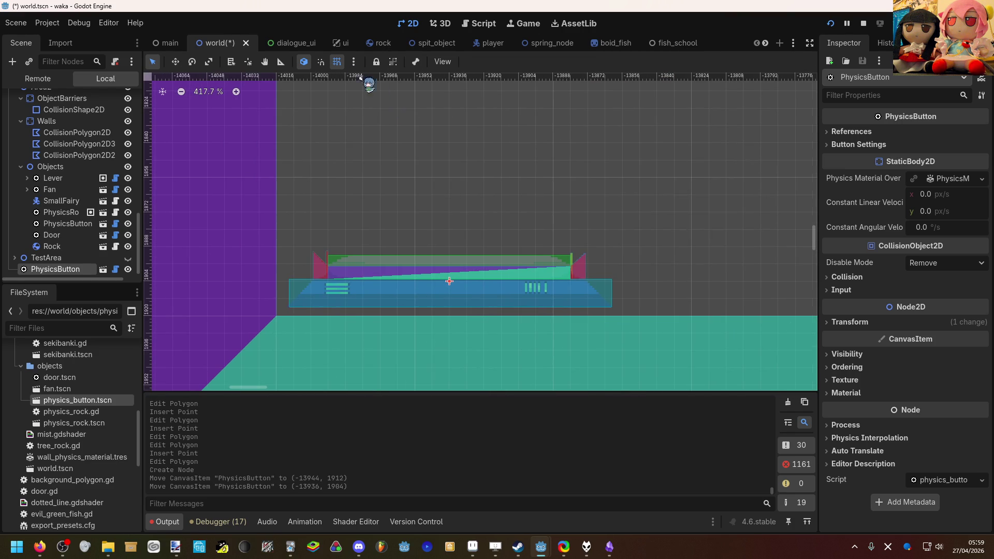
{"action": "left_click", "coordinate": [342, 65]}
{"action": "left_click_drag", "start_coordinate": [393, 297], "coordinate": [379, 305]}
{"action": "left_click", "coordinate": [400, 251]}
Re-enable grid snapping and save the world scene.
{"action": "scroll", "coordinate": [406, 238], "scroll_direction": "down", "scroll_amount": 1}
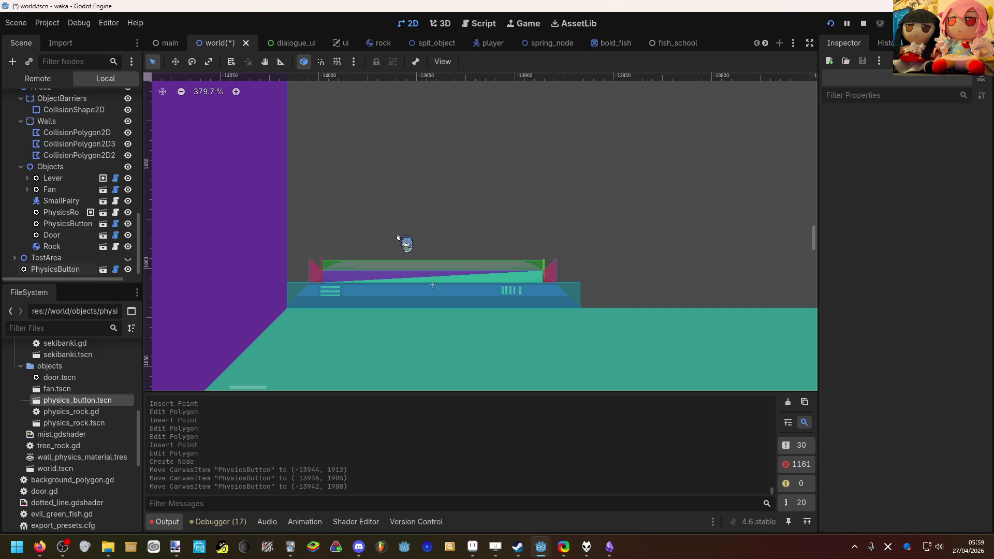
{"action": "left_click", "coordinate": [337, 62]}
{"action": "scroll", "coordinate": [389, 199], "scroll_direction": "down", "scroll_amount": 13}
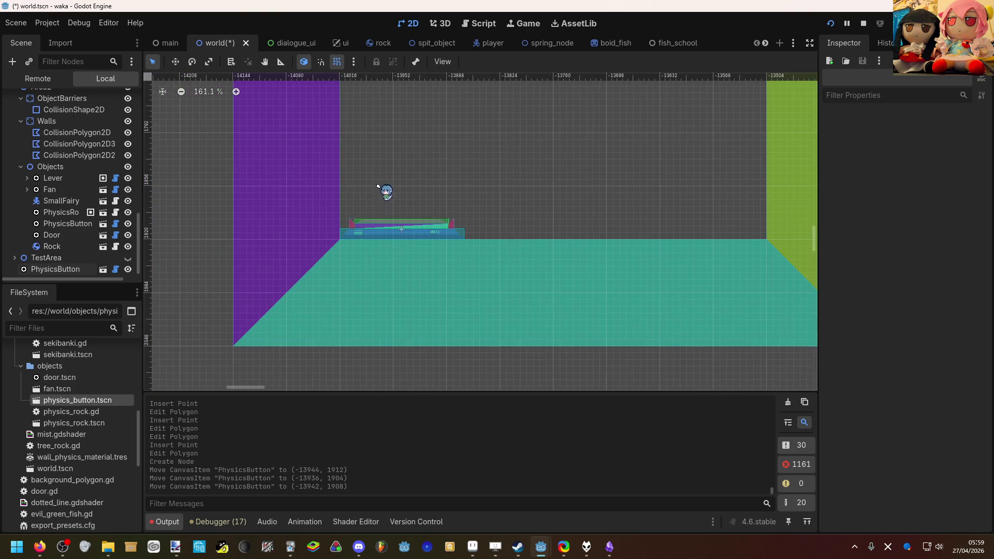
{"action": "key", "text": "ctrl+s"}
Reselect the floor collision polygon and drag one of its corners left.
{"action": "left_click_drag", "start_coordinate": [404, 173], "coordinate": [399, 218]}
{"action": "scroll", "coordinate": [399, 217], "scroll_direction": "down", "scroll_amount": 5}
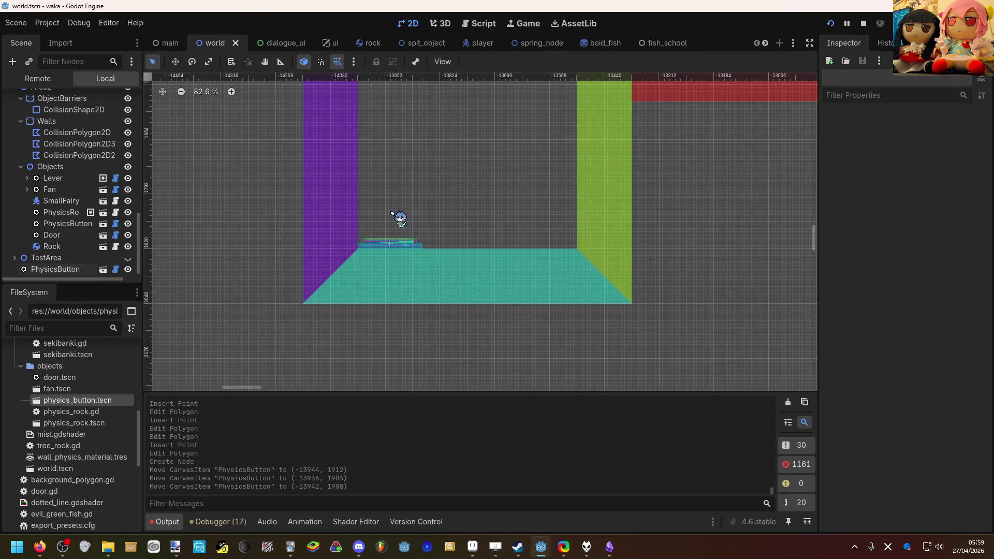
{"action": "left_click", "coordinate": [521, 253]}
{"action": "mouse_move", "coordinate": [504, 224]}
{"action": "left_mouse_down"}
{"action": "mouse_move", "coordinate": [467, 287]}
{"action": "mouse_move", "coordinate": [394, 307]}
{"action": "left_mouse_up"}
Shift the polygon's lower corners, setting the left vertex on the PhysicsButton's left edge.
{"action": "scroll", "coordinate": [394, 309], "scroll_direction": "up", "scroll_amount": 10}
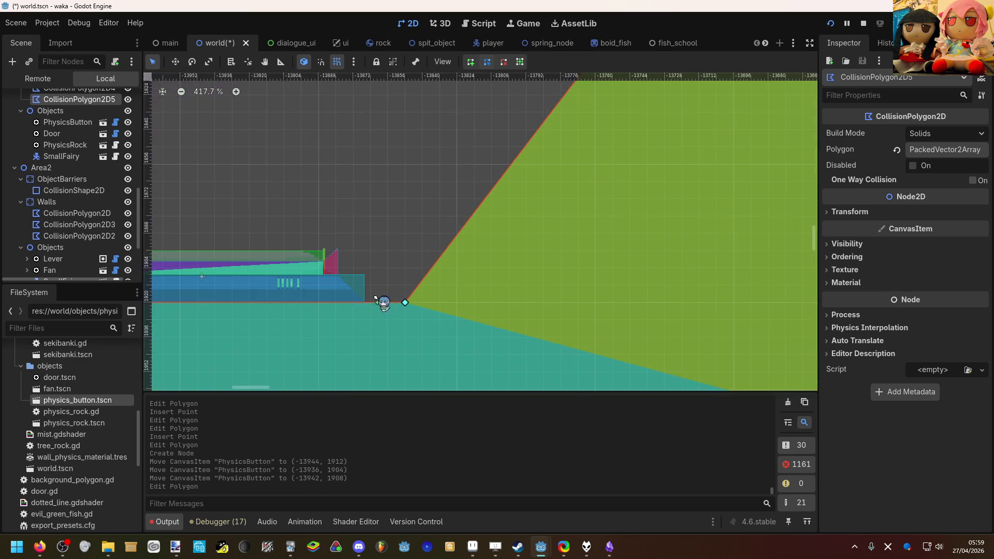
{"action": "left_click_drag", "start_coordinate": [601, 288], "coordinate": [555, 284]}
{"action": "left_click_drag", "start_coordinate": [561, 285], "coordinate": [549, 285]}
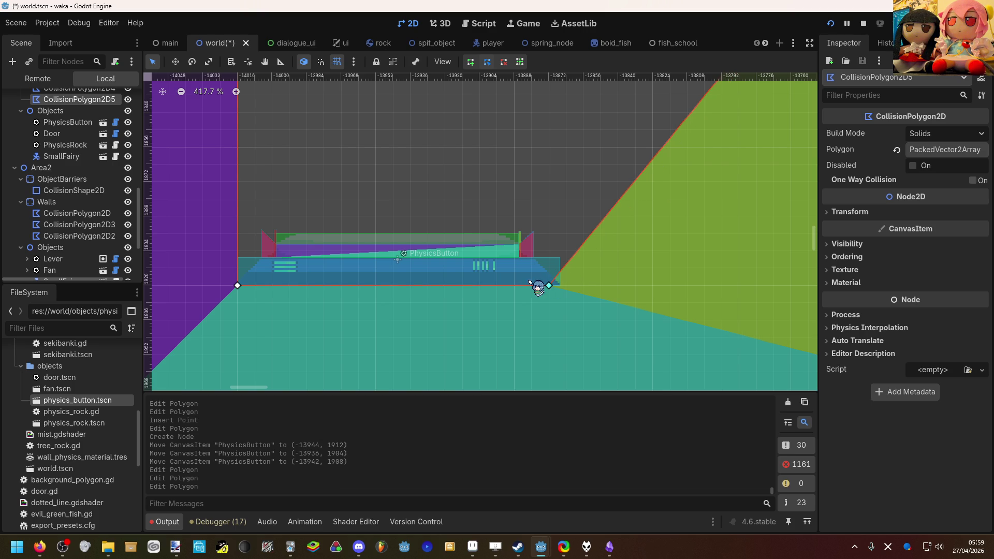
{"action": "scroll", "coordinate": [233, 285], "scroll_direction": "up", "scroll_amount": 5}
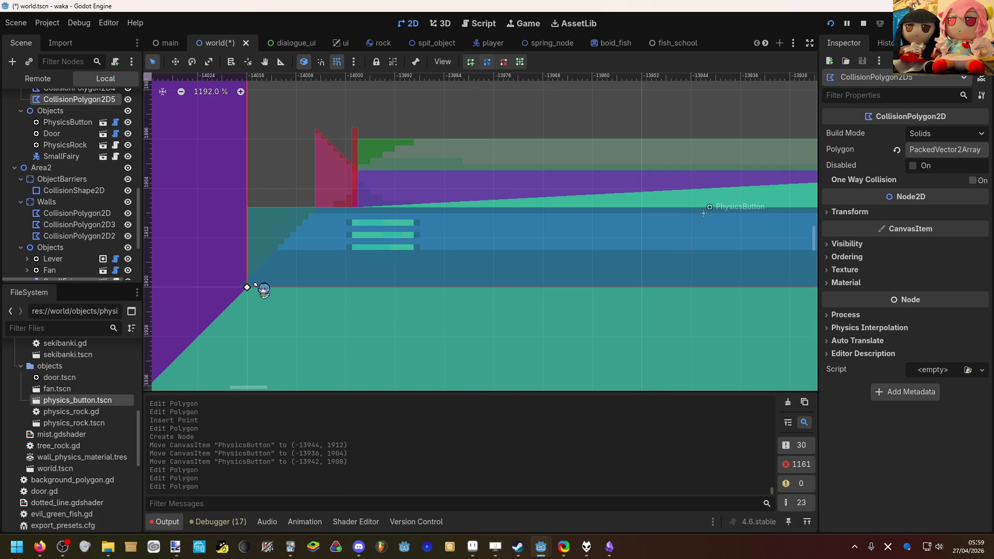
{"action": "mouse_move", "coordinate": [270, 288]}
{"action": "left_mouse_down"}
{"action": "mouse_move", "coordinate": [343, 264]}
{"action": "mouse_move", "coordinate": [329, 262]}
{"action": "left_mouse_up"}
{"action": "scroll", "coordinate": [282, 288], "scroll_direction": "down", "scroll_amount": 5}
Snap the polygon's right bottom vertex onto the PhysicsButton's right corner.
{"action": "left_click", "coordinate": [408, 160]}
{"action": "scroll", "coordinate": [408, 165], "scroll_direction": "down", "scroll_amount": 3}
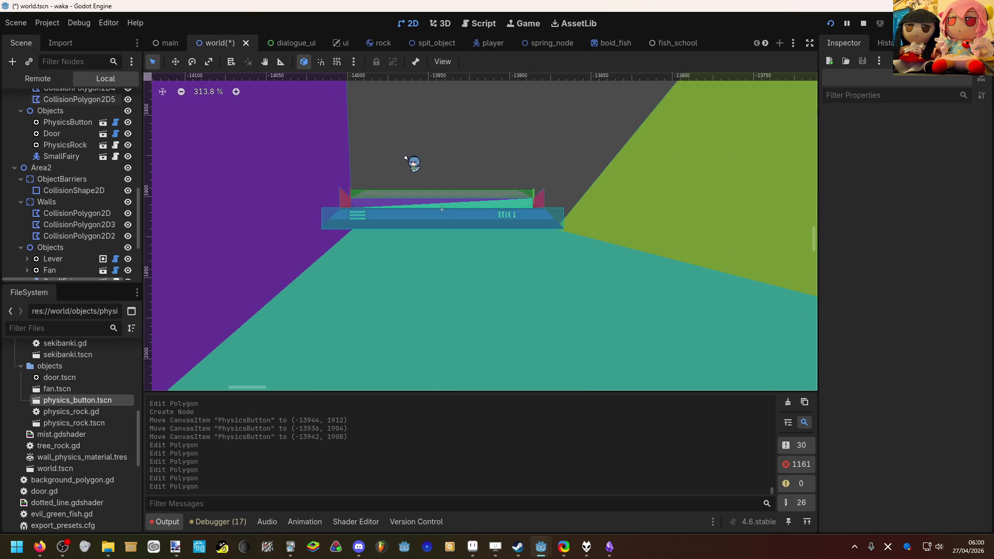
{"action": "scroll", "coordinate": [407, 172], "scroll_direction": "up", "scroll_amount": 2}
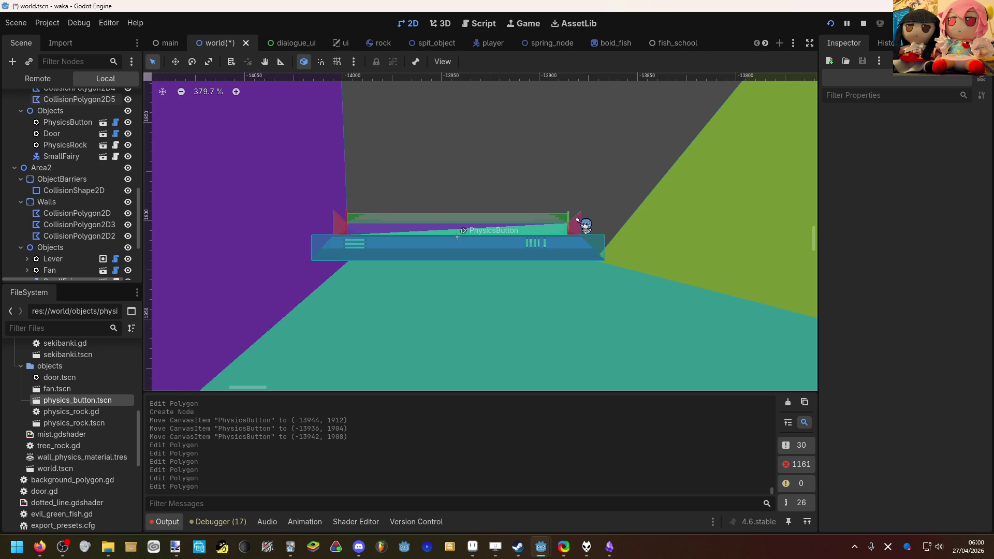
{"action": "left_click", "coordinate": [606, 233]}
{"action": "left_click_drag", "start_coordinate": [603, 260], "coordinate": [566, 260]}
{"action": "scroll", "coordinate": [566, 262], "scroll_direction": "up", "scroll_amount": 5}
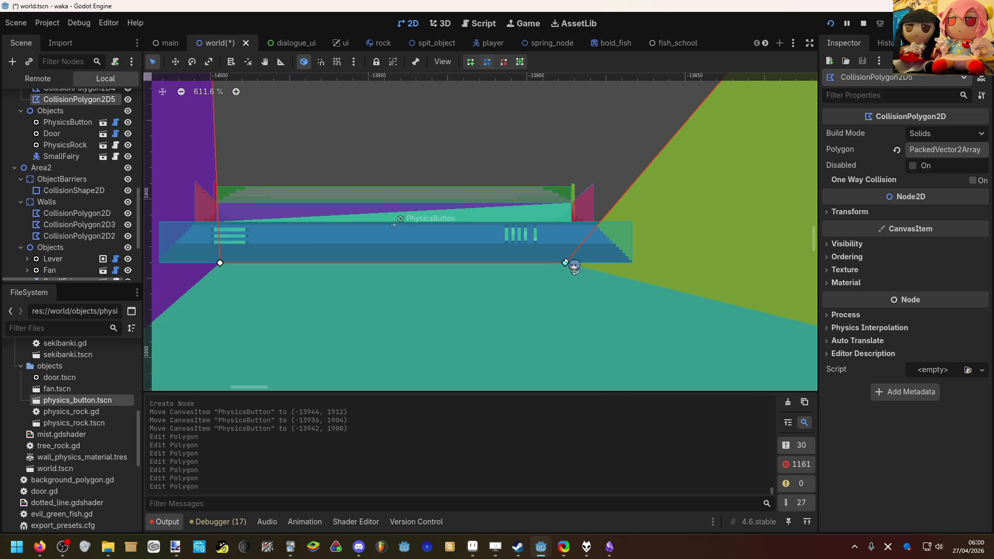
{"action": "scroll", "coordinate": [567, 266], "scroll_direction": "up", "scroll_amount": 1}
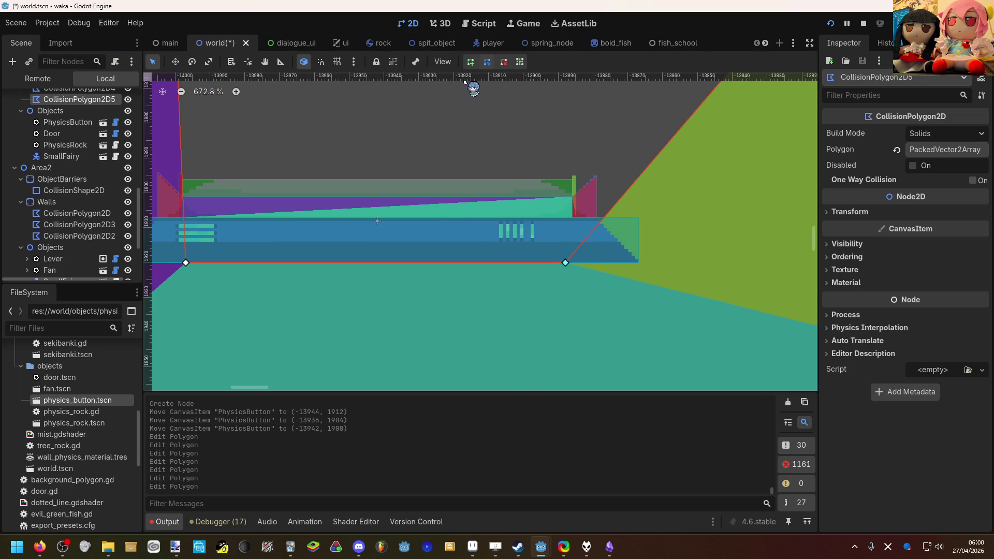
{"action": "left_click", "coordinate": [337, 62]}
{"action": "mouse_move", "coordinate": [566, 263]}
{"action": "left_mouse_down"}
{"action": "mouse_move", "coordinate": [585, 264]}
{"action": "mouse_move", "coordinate": [566, 262]}
{"action": "mouse_move", "coordinate": [575, 263]}
{"action": "left_mouse_up"}
{"action": "left_click", "coordinate": [337, 61]}
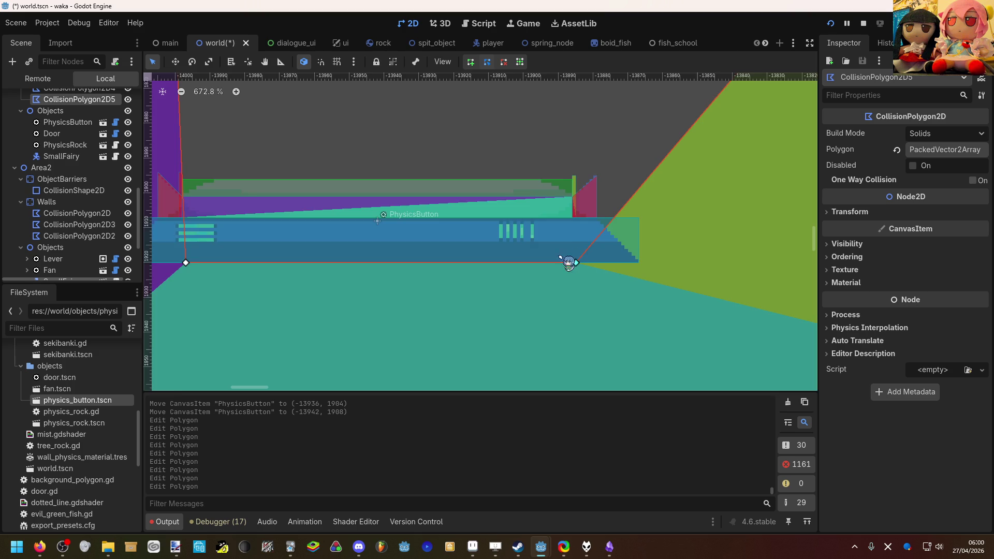
{"action": "scroll", "coordinate": [564, 264], "scroll_direction": "down", "scroll_amount": 10}
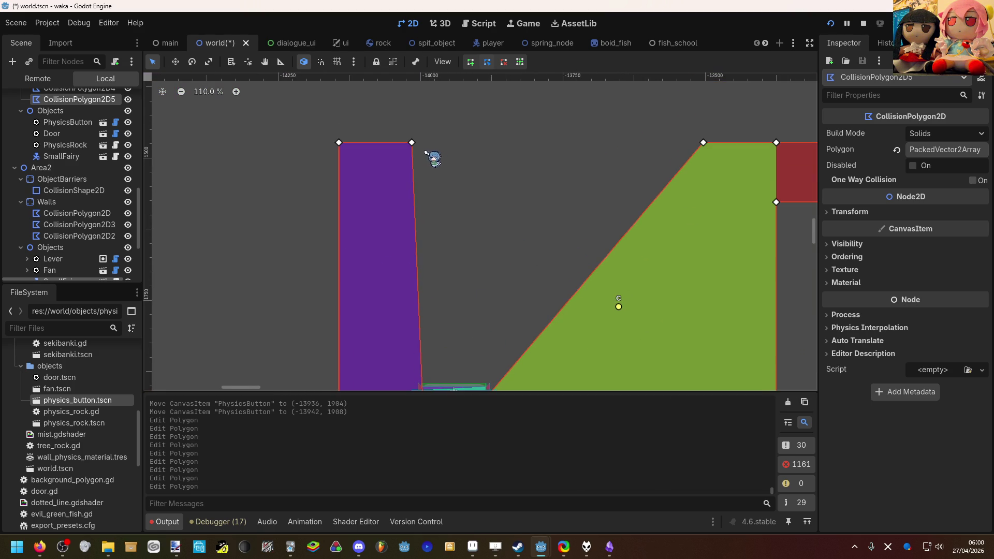
With grid and smart snapping on, realign top-right vertex 3 so the inner edge stays vertical.
{"action": "mouse_move", "coordinate": [412, 143]}
{"action": "left_mouse_down"}
{"action": "mouse_move", "coordinate": [468, 124]}
{"action": "mouse_move", "coordinate": [456, 121]}
{"action": "left_mouse_up"}
{"action": "left_click", "coordinate": [337, 62]}
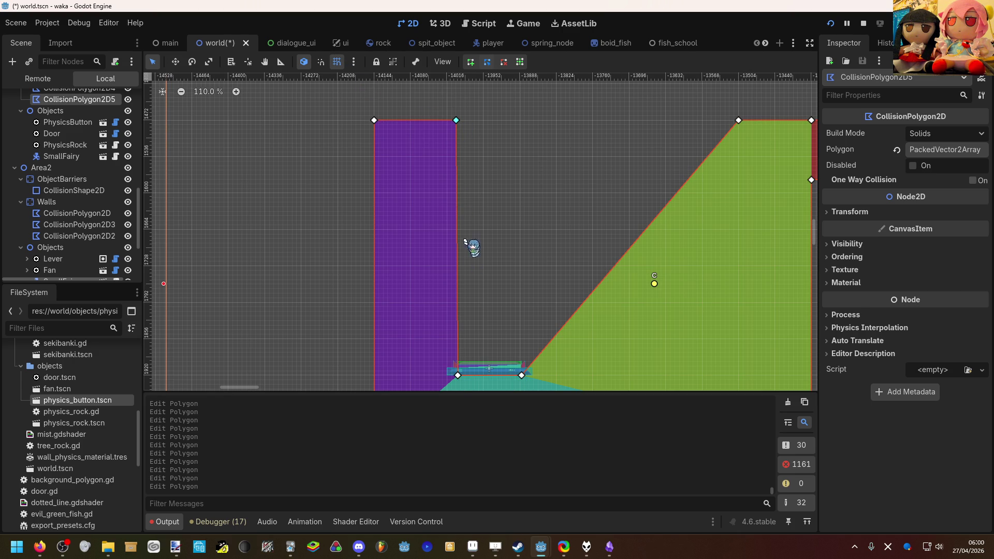
{"action": "scroll", "coordinate": [465, 357], "scroll_direction": "up", "scroll_amount": 7}
{"action": "scroll", "coordinate": [455, 344], "scroll_direction": "down", "scroll_amount": 6}
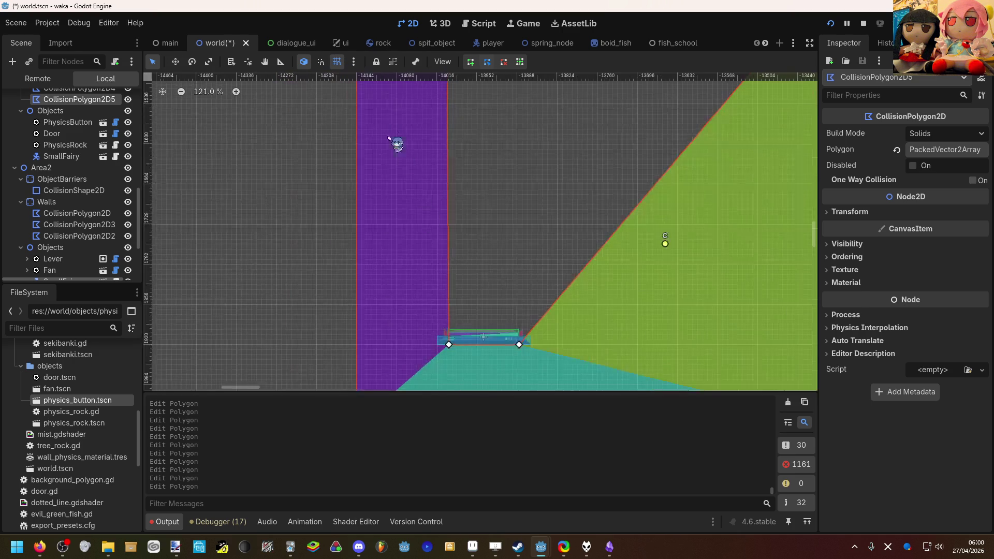
{"action": "left_click", "coordinate": [321, 62]}
{"action": "scroll", "coordinate": [428, 166], "scroll_direction": "up", "scroll_amount": 2}
{"action": "mouse_move", "coordinate": [449, 108]}
{"action": "left_mouse_down"}
{"action": "mouse_move", "coordinate": [471, 115]}
{"action": "mouse_move", "coordinate": [454, 110]}
{"action": "left_mouse_up"}
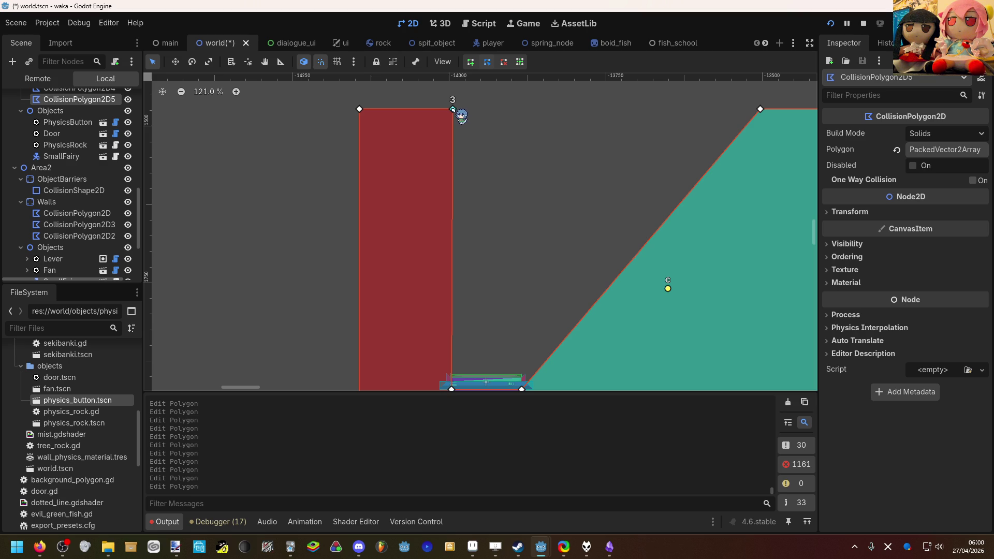
{"action": "left_click_drag", "start_coordinate": [450, 110], "coordinate": [450, 110]}
Turn grid snapping off and bring up the snapping options menu.
{"action": "key", "text": "shift+g"}
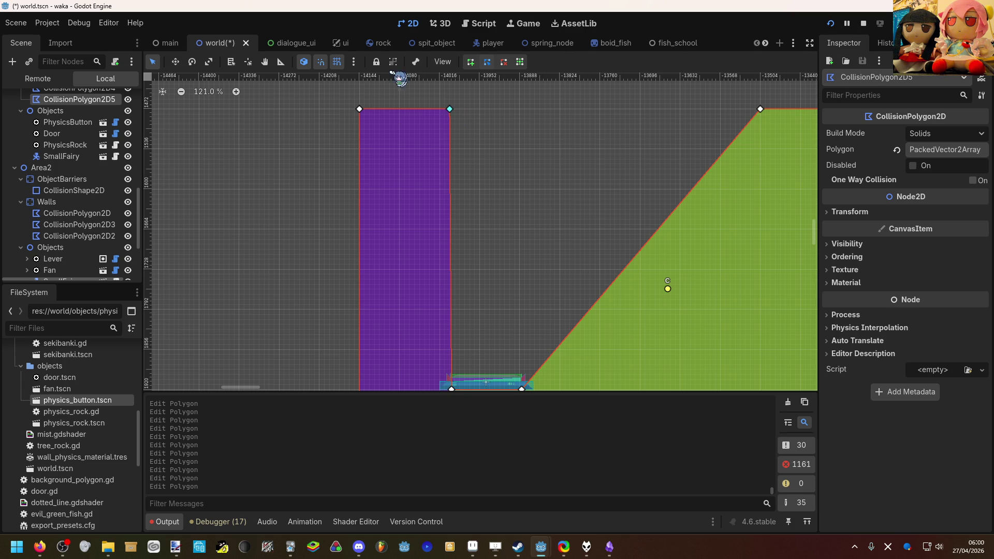
{"action": "left_click", "coordinate": [338, 63]}
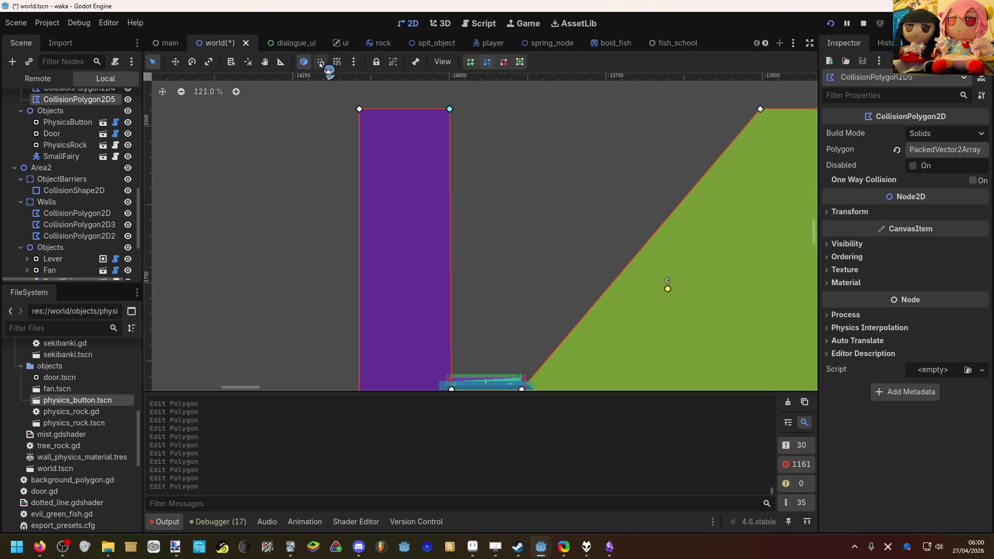
{"action": "left_click", "coordinate": [354, 62]}
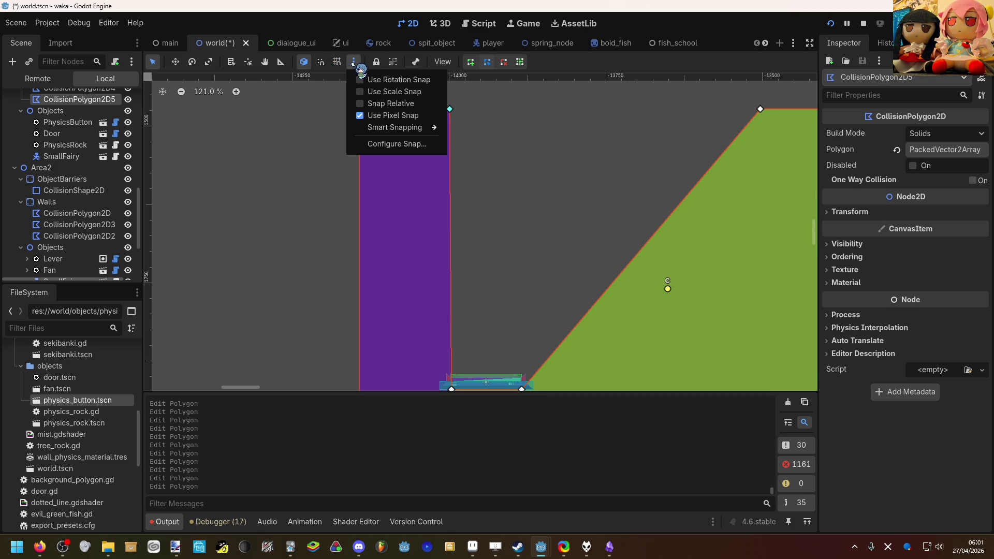
Close the snapping options and move the lower-left vertex onto the button's left corner.
{"action": "mouse_move", "coordinate": [404, 130]}
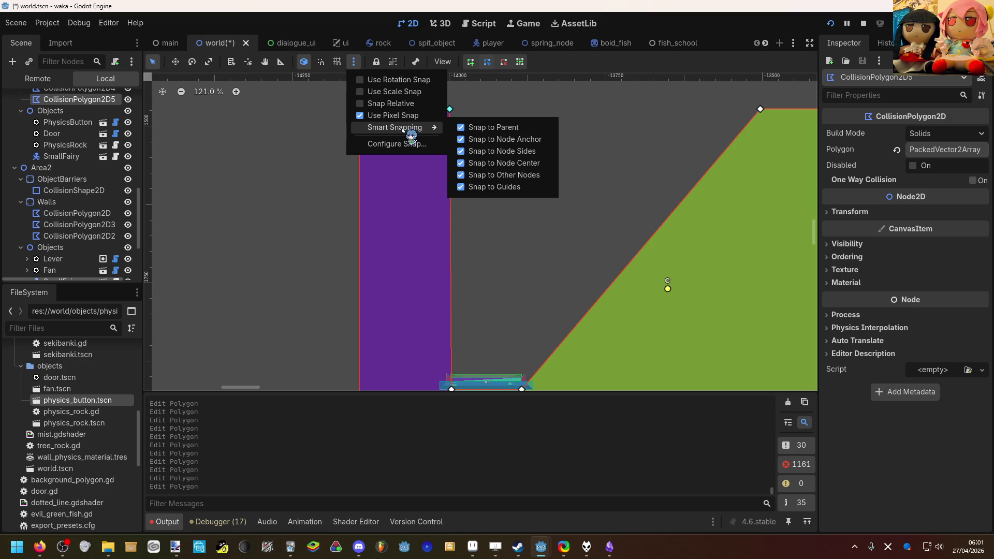
{"action": "left_click", "coordinate": [319, 66]}
{"action": "scroll", "coordinate": [469, 342], "scroll_direction": "up", "scroll_amount": 3}
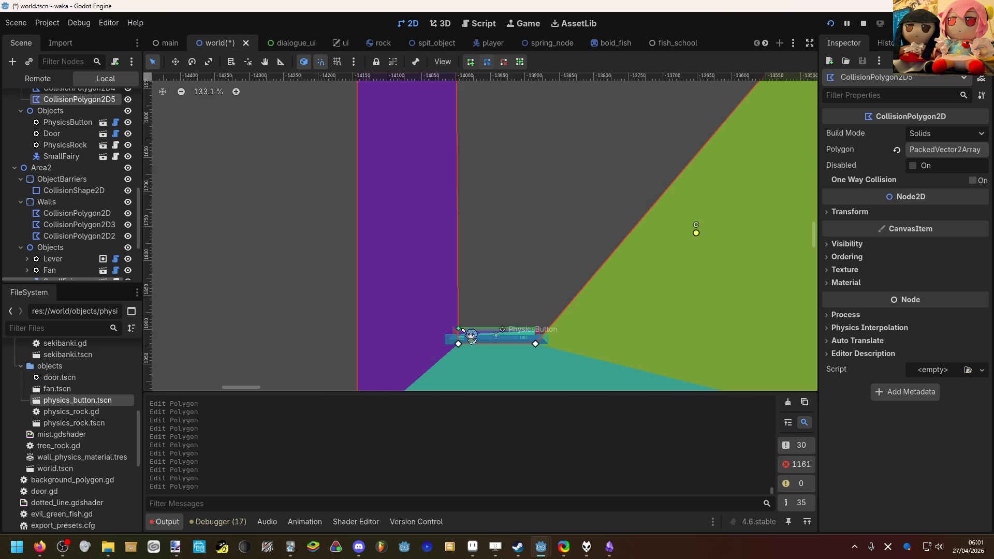
{"action": "scroll", "coordinate": [461, 343], "scroll_direction": "up", "scroll_amount": 1}
{"action": "mouse_move", "coordinate": [456, 339]}
{"action": "left_mouse_down"}
{"action": "mouse_move", "coordinate": [434, 328]}
{"action": "mouse_move", "coordinate": [457, 340]}
{"action": "left_mouse_up"}
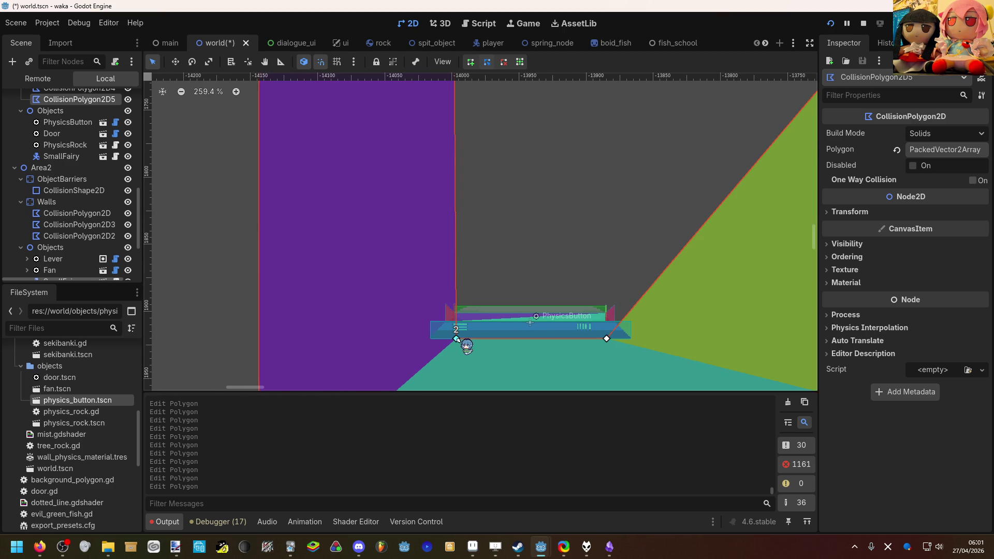
Cancel an accidental drag of the whole wall polygon.
{"action": "scroll", "coordinate": [457, 340], "scroll_direction": "up", "scroll_amount": 4}
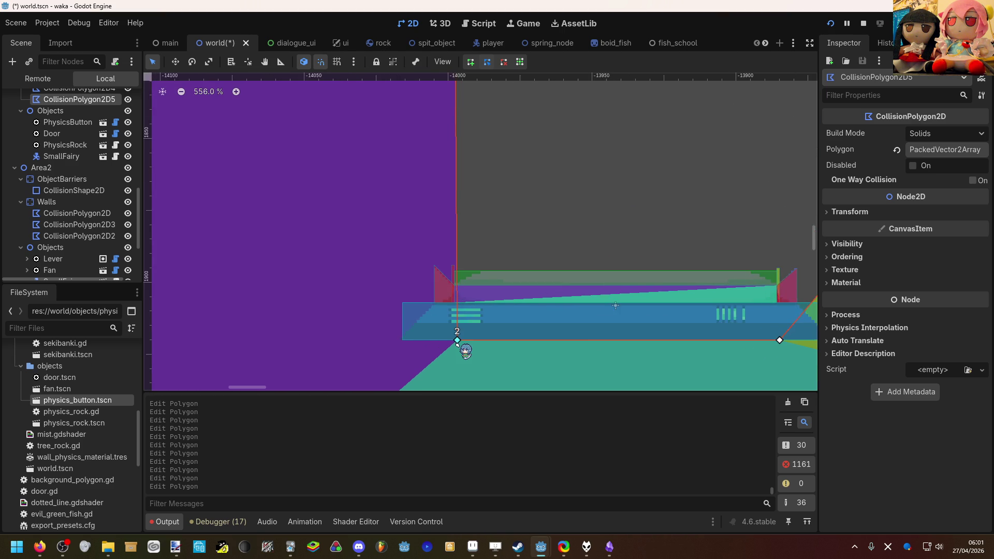
{"action": "scroll", "coordinate": [458, 340], "scroll_direction": "up", "scroll_amount": 3}
{"action": "left_click_drag", "start_coordinate": [459, 340], "coordinate": [450, 342]}
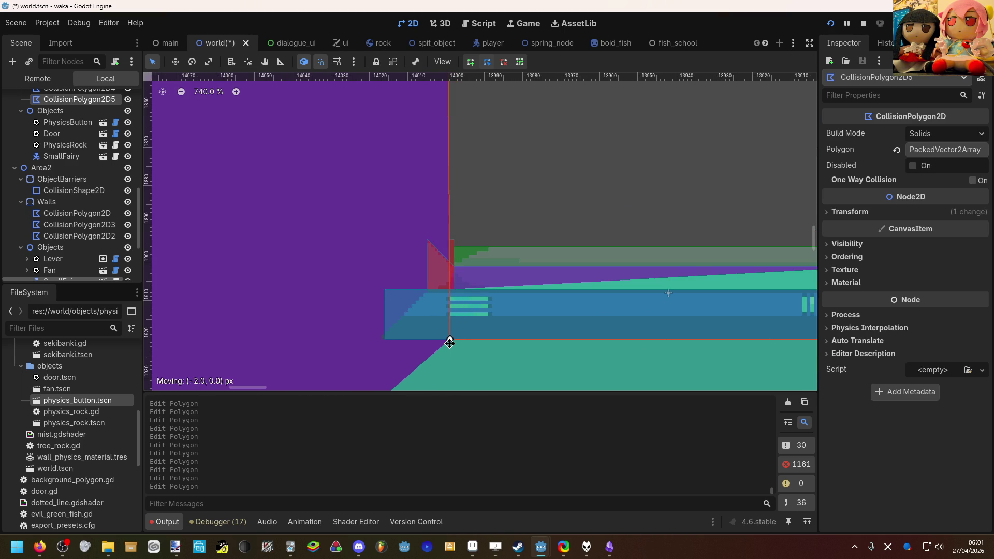
{"action": "key", "text": "Escape"}
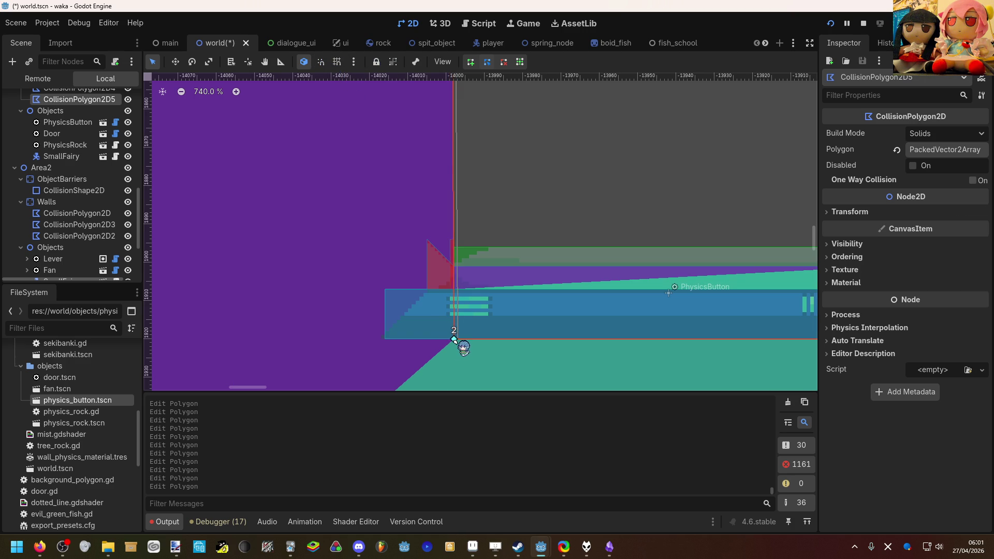
Nudge vertex 3 of the wall polygon about 2 px.
{"action": "scroll", "coordinate": [452, 317], "scroll_direction": "down", "scroll_amount": 6}
{"action": "scroll", "coordinate": [452, 317], "scroll_direction": "down", "scroll_amount": 15}
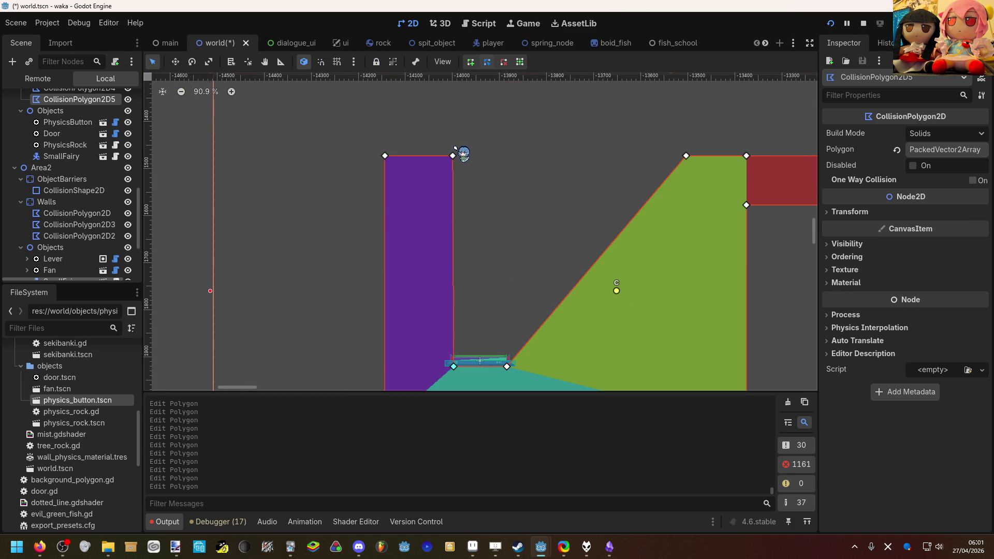
{"action": "left_click_drag", "start_coordinate": [453, 157], "coordinate": [454, 157]}
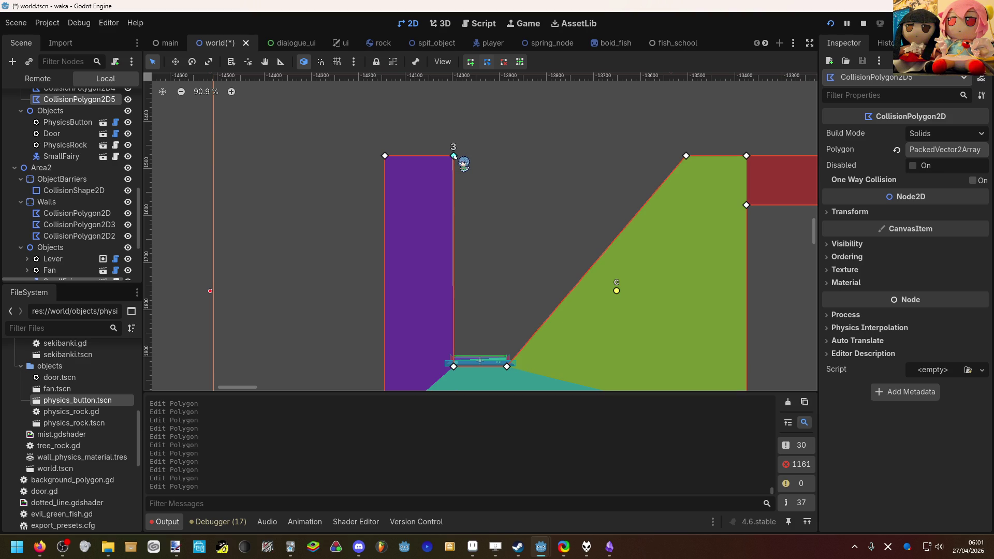
{"action": "scroll", "coordinate": [453, 264], "scroll_direction": "up", "scroll_amount": 2}
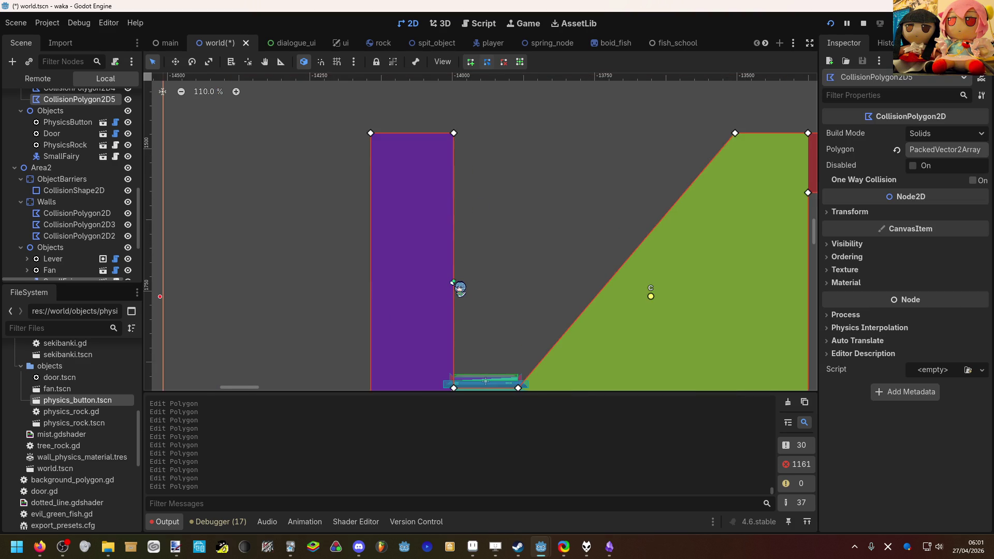
{"action": "scroll", "coordinate": [453, 284], "scroll_direction": "up", "scroll_amount": 5}
{"action": "scroll", "coordinate": [461, 286], "scroll_direction": "down", "scroll_amount": 12}
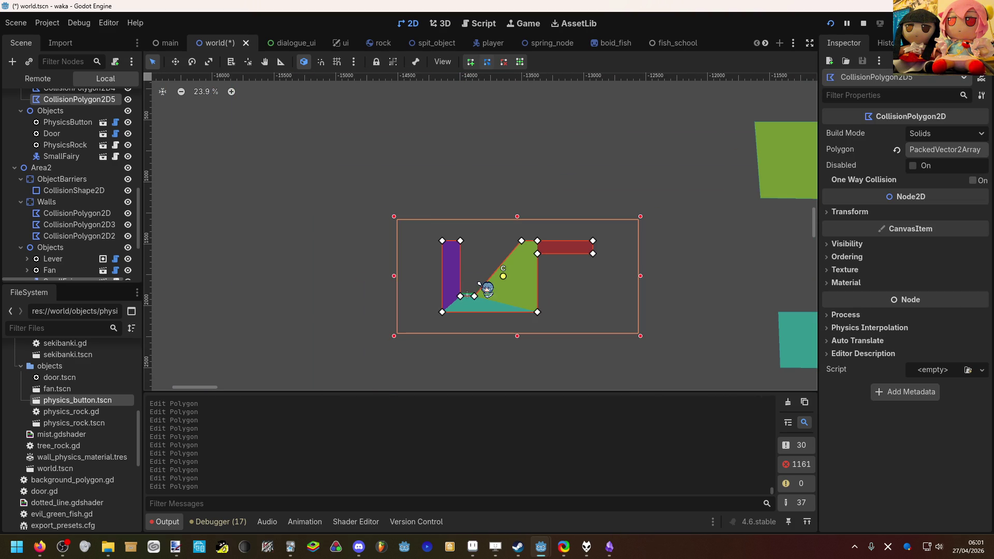
Deselect the collision polygon, then reselect the wall collision polygon.
{"action": "left_click", "coordinate": [478, 283]}
{"action": "scroll", "coordinate": [479, 284], "scroll_direction": "up", "scroll_amount": 12}
{"action": "left_click", "coordinate": [568, 249]}
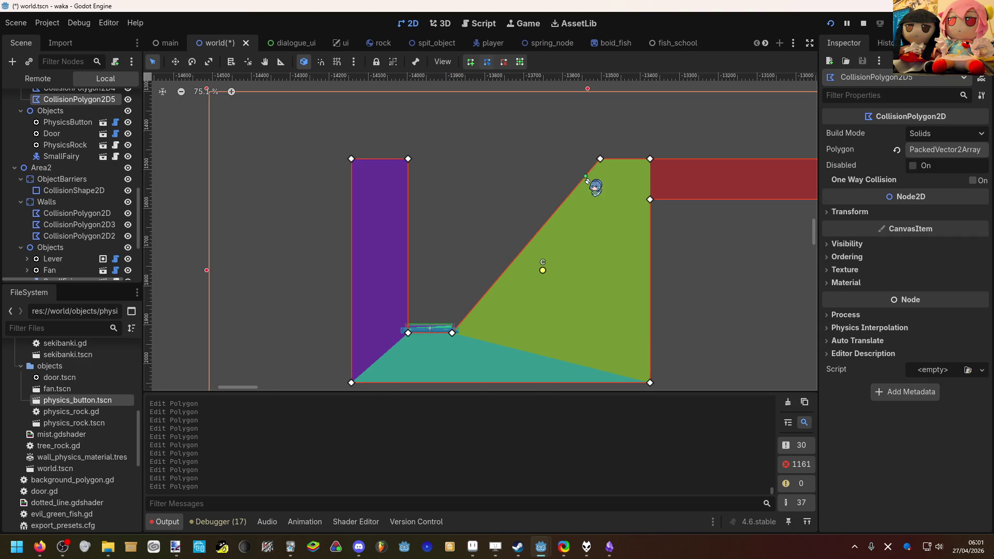
Add a vertex to square off the green wall and fine-tune its top-left corner.
{"action": "mouse_move", "coordinate": [557, 209]}
{"action": "left_mouse_down"}
{"action": "mouse_move", "coordinate": [473, 182]}
{"action": "mouse_move", "coordinate": [452, 158]}
{"action": "left_mouse_up"}
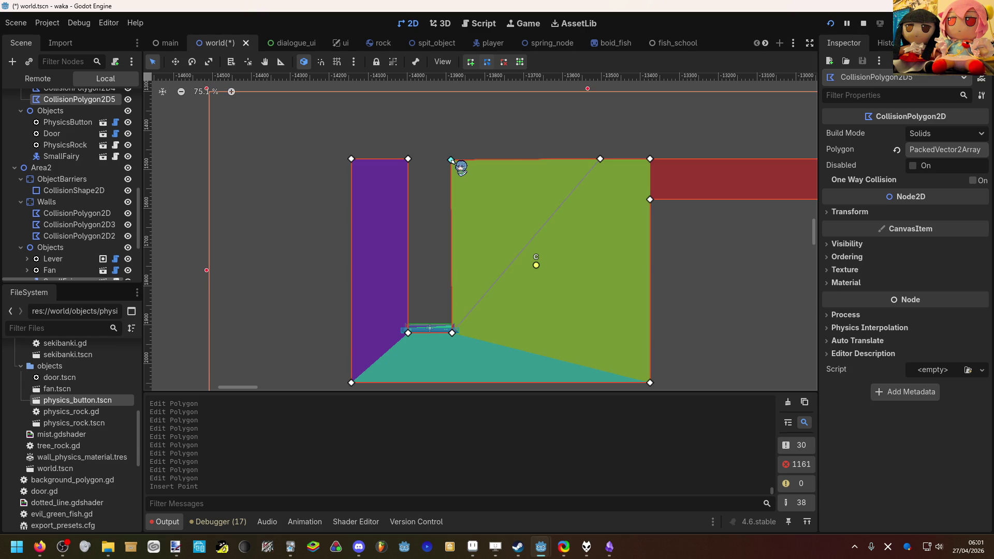
{"action": "scroll", "coordinate": [451, 159], "scroll_direction": "up", "scroll_amount": 5}
{"action": "scroll", "coordinate": [450, 162], "scroll_direction": "down", "scroll_amount": 5}
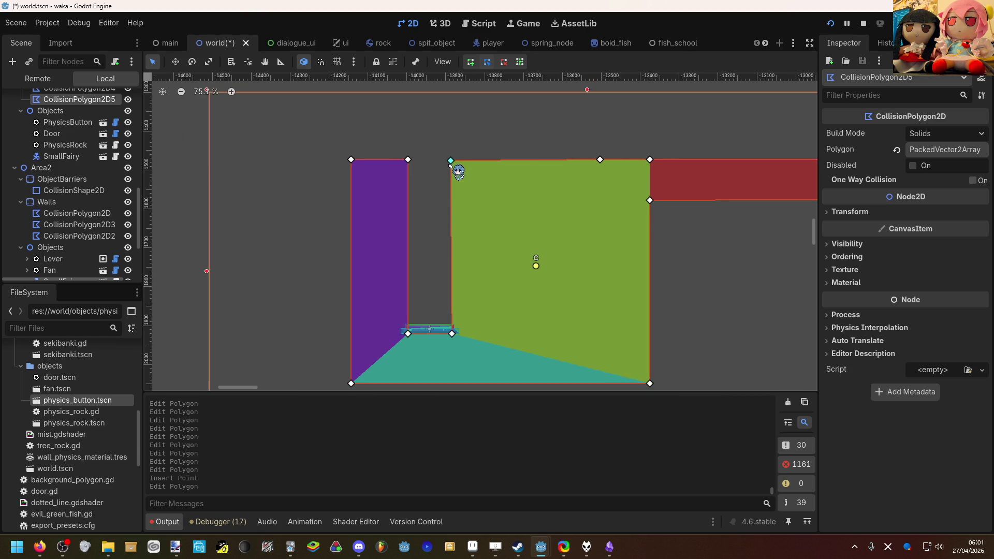
{"action": "scroll", "coordinate": [455, 167], "scroll_direction": "up", "scroll_amount": 3}
{"action": "left_click_drag", "start_coordinate": [457, 149], "coordinate": [459, 148]}
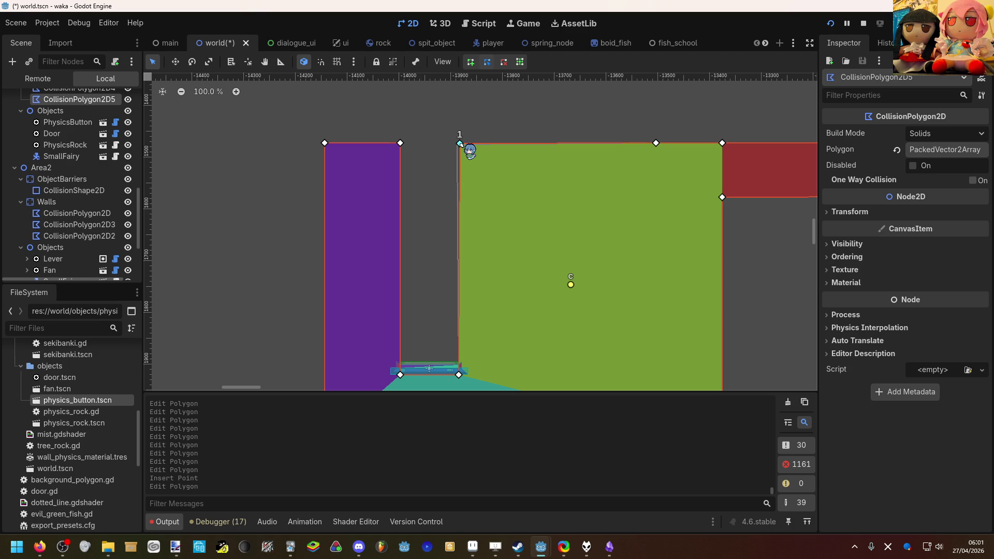
{"action": "left_click_drag", "start_coordinate": [459, 144], "coordinate": [458, 143]}
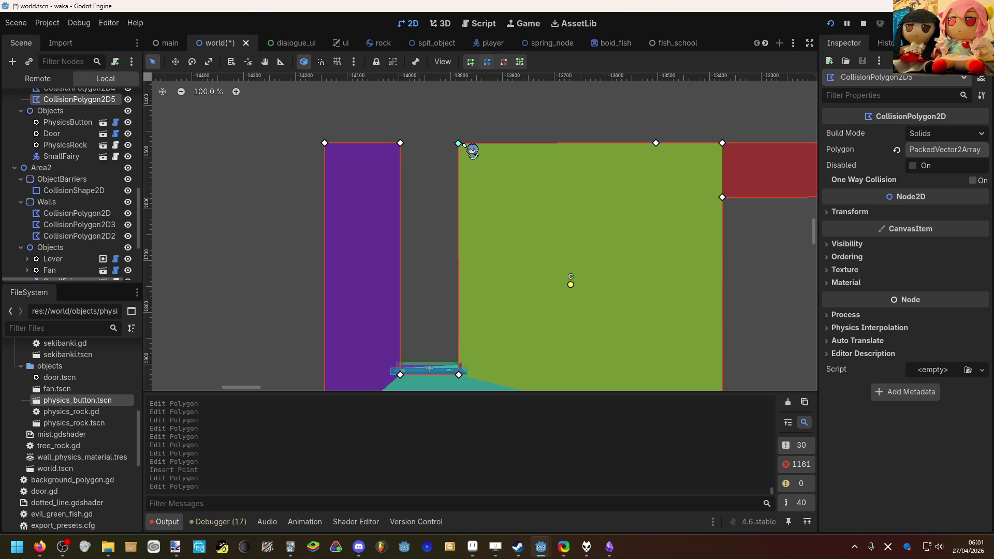
{"action": "left_click_drag", "start_coordinate": [460, 145], "coordinate": [458, 144]}
Deselect the collision polygon, then reselect the wall collision polygon for editing.
{"action": "scroll", "coordinate": [451, 197], "scroll_direction": "up", "scroll_amount": 5}
{"action": "scroll", "coordinate": [491, 238], "scroll_direction": "down", "scroll_amount": 2}
{"action": "scroll", "coordinate": [480, 255], "scroll_direction": "down", "scroll_amount": 3}
{"action": "left_click", "coordinate": [477, 254]}
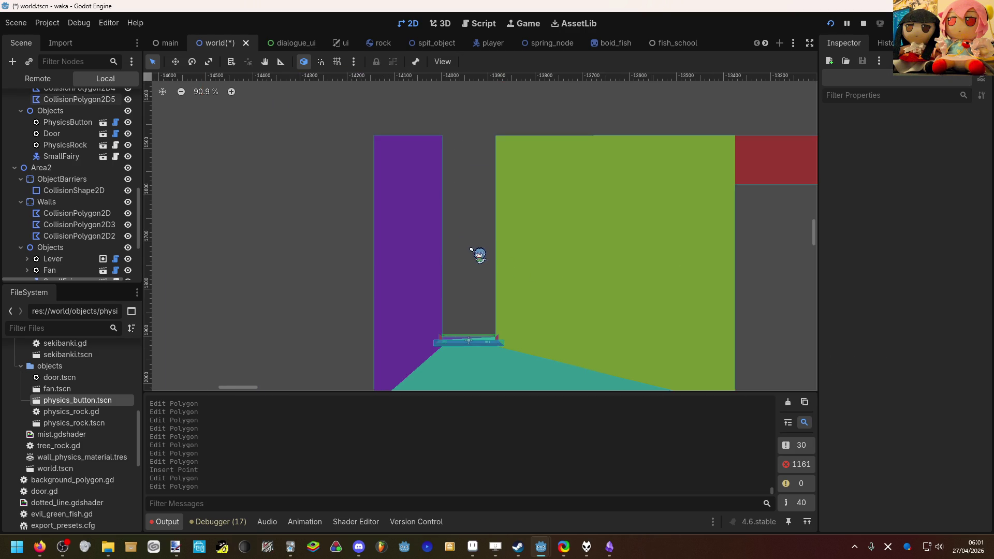
{"action": "scroll", "coordinate": [477, 253], "scroll_direction": "down", "scroll_amount": 2}
{"action": "scroll", "coordinate": [495, 322], "scroll_direction": "up", "scroll_amount": 3}
{"action": "scroll", "coordinate": [496, 322], "scroll_direction": "up", "scroll_amount": 15}
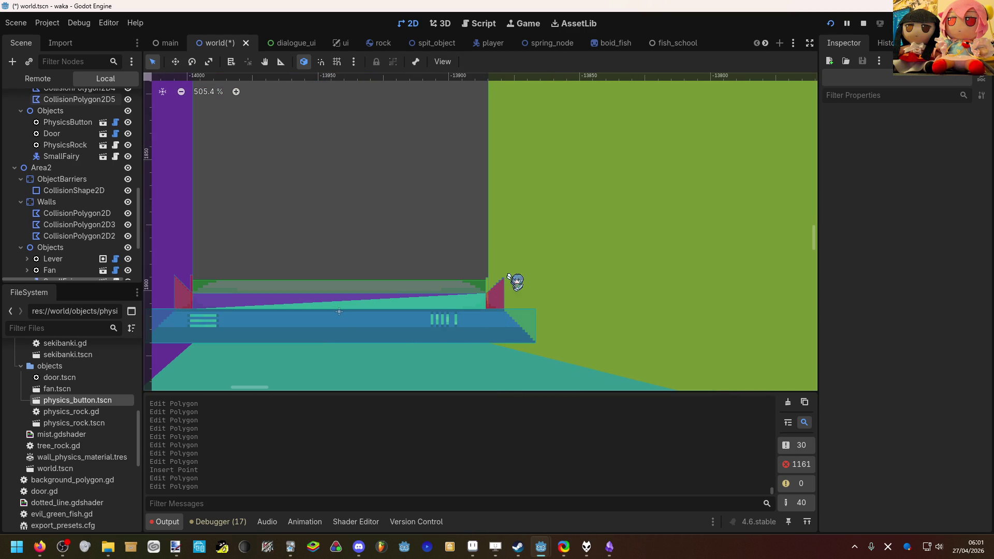
{"action": "left_click", "coordinate": [511, 253]}
Nudge the polygon corner at the top of the green wall into place.
{"action": "scroll", "coordinate": [488, 256], "scroll_direction": "down", "scroll_amount": 1}
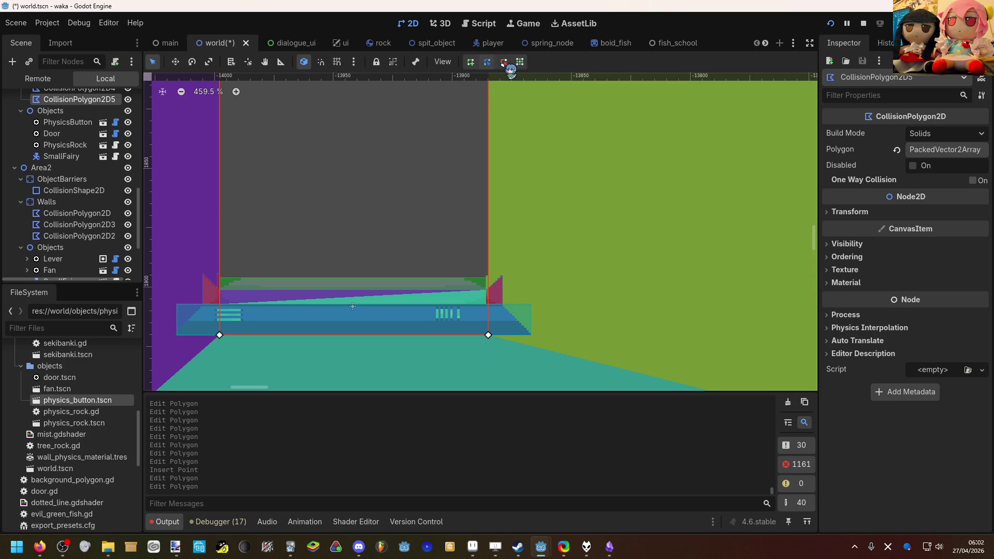
{"action": "scroll", "coordinate": [437, 146], "scroll_direction": "down", "scroll_amount": 7}
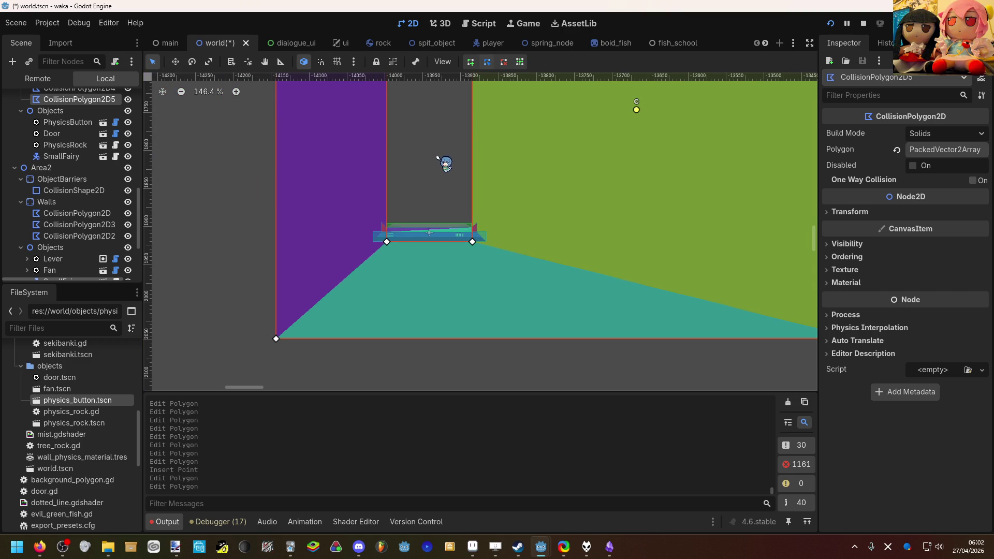
{"action": "scroll", "coordinate": [469, 248], "scroll_direction": "up", "scroll_amount": 10}
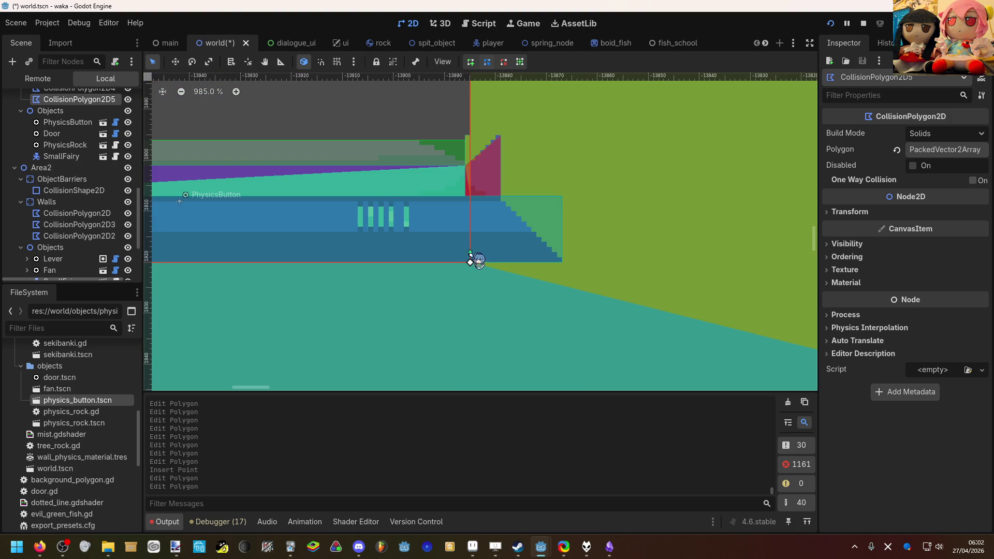
{"action": "scroll", "coordinate": [476, 266], "scroll_direction": "down", "scroll_amount": 9}
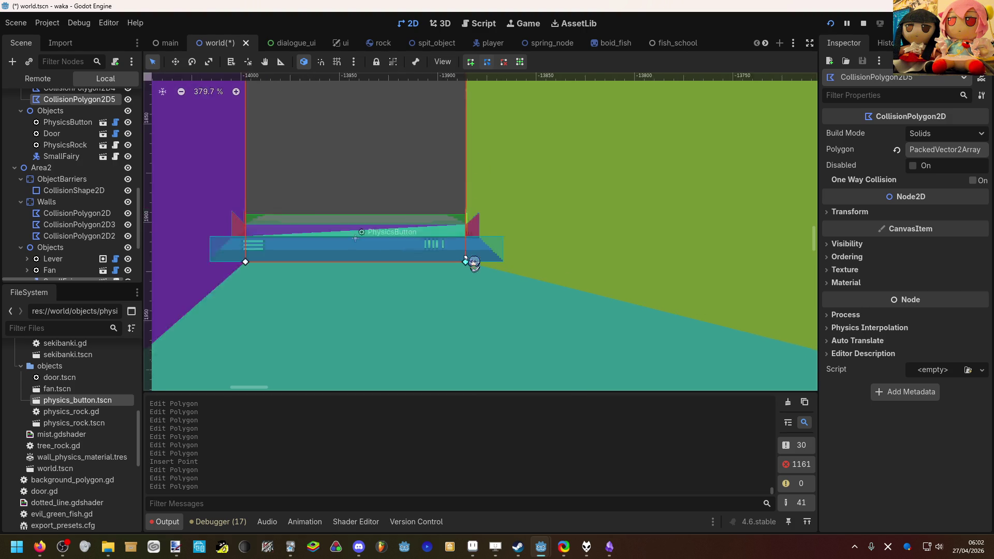
{"action": "scroll", "coordinate": [484, 155], "scroll_direction": "up", "scroll_amount": 10}
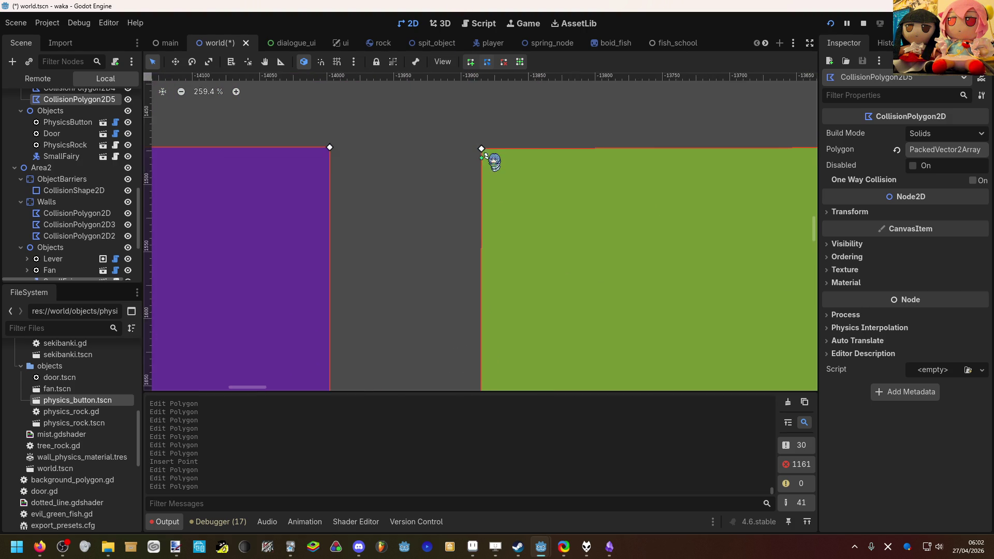
{"action": "left_click", "coordinate": [482, 153]}
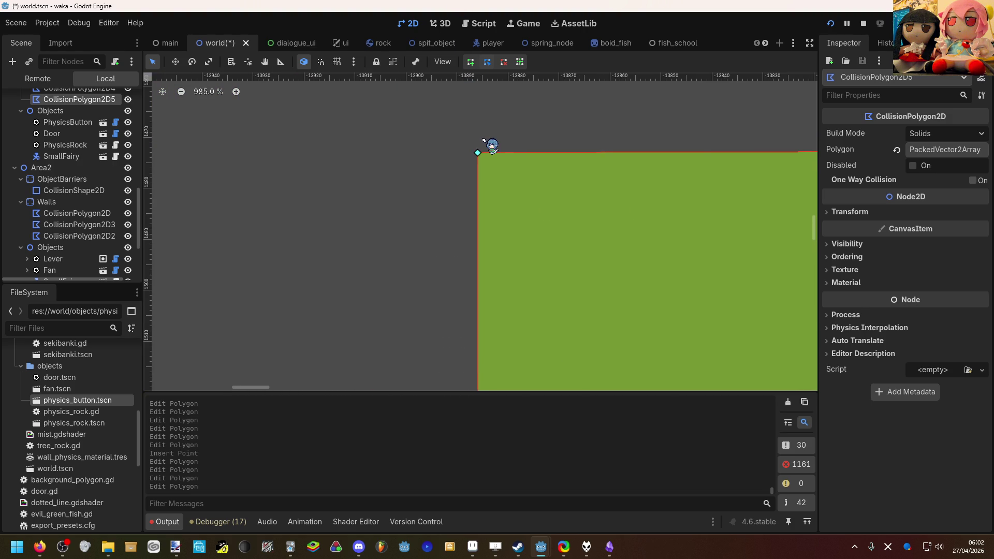
Deselect the polygon and zoom back out over the level.
{"action": "left_click", "coordinate": [480, 147]}
{"action": "scroll", "coordinate": [481, 145], "scroll_direction": "down", "scroll_amount": 8}
{"action": "scroll", "coordinate": [481, 129], "scroll_direction": "down", "scroll_amount": 5}
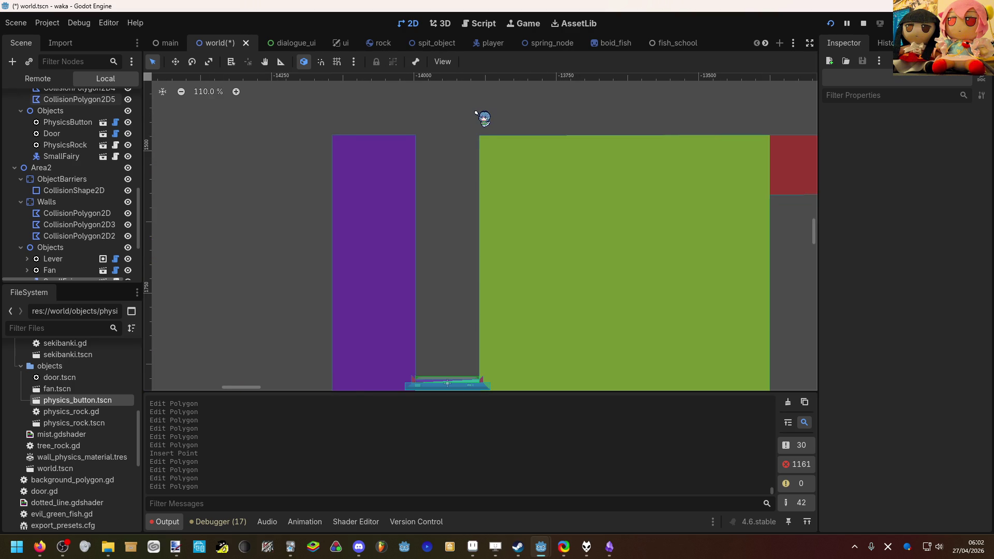
{"action": "scroll", "coordinate": [466, 204], "scroll_direction": "down", "scroll_amount": 6}
{"action": "scroll", "coordinate": [456, 202], "scroll_direction": "up", "scroll_amount": 4}
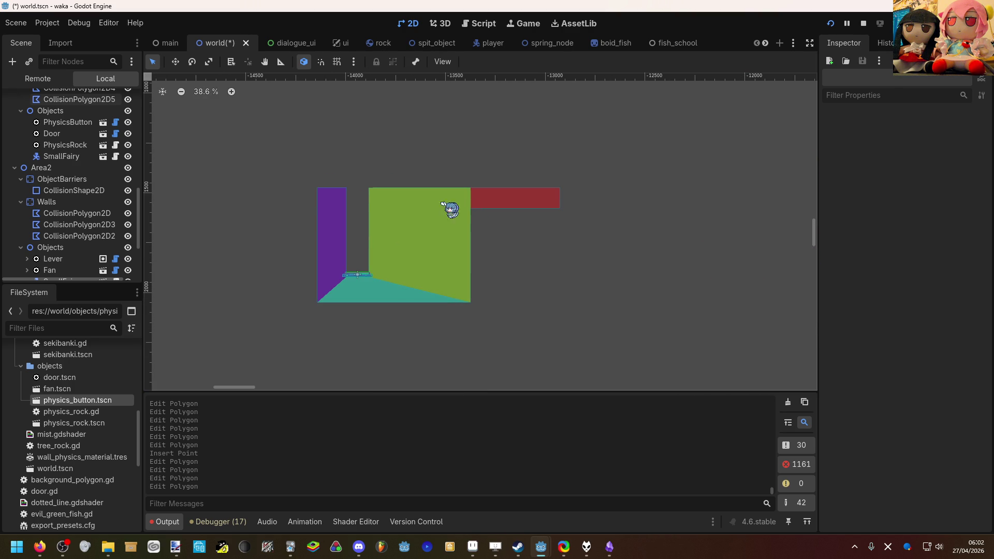
{"action": "scroll", "coordinate": [412, 208], "scroll_direction": "down", "scroll_amount": 1}
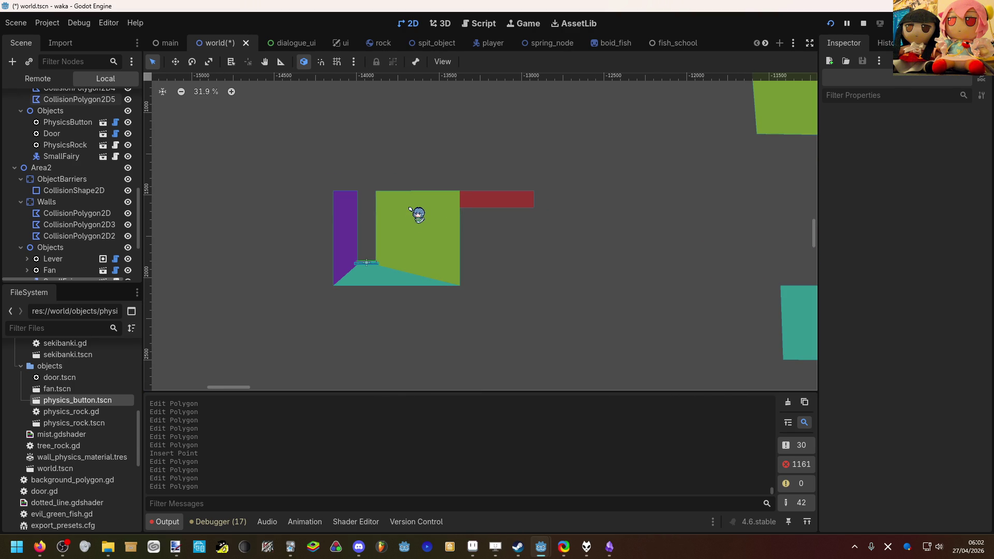
{"action": "scroll", "coordinate": [103, 233], "scroll_direction": "down", "scroll_amount": 3}
Make TestArea visible and move it up and right above the walls.
{"action": "left_click", "coordinate": [128, 253]}
{"action": "left_click", "coordinate": [106, 253]}
{"action": "scroll", "coordinate": [341, 156], "scroll_direction": "down", "scroll_amount": 12}
{"action": "key", "text": "w"}
{"action": "mouse_move", "coordinate": [499, 118]}
{"action": "left_mouse_down"}
{"action": "mouse_move", "coordinate": [272, 185]}
{"action": "mouse_move", "coordinate": [327, 127]}
{"action": "left_mouse_up"}
{"action": "scroll", "coordinate": [326, 127], "scroll_direction": "up", "scroll_amount": 10}
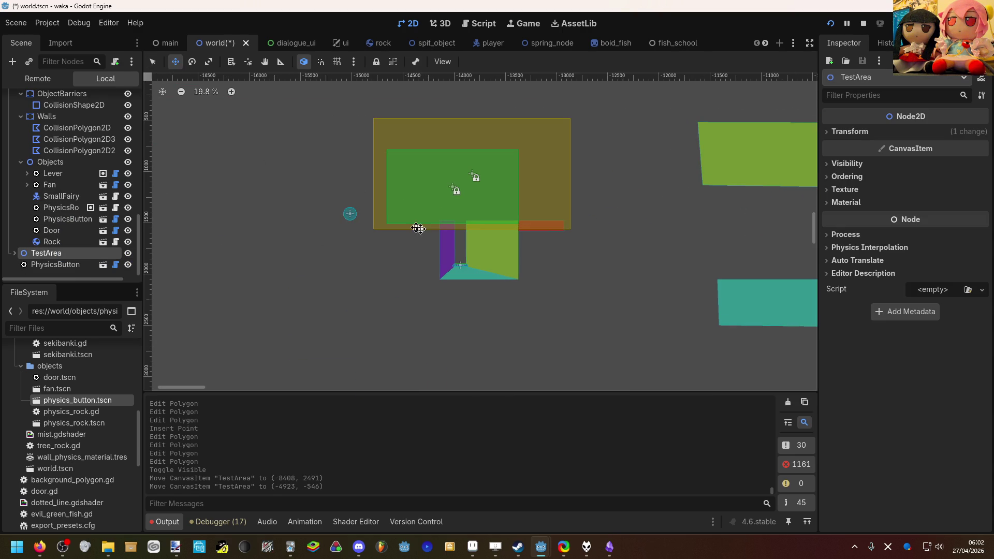
{"action": "left_click_drag", "start_coordinate": [428, 259], "coordinate": [460, 236]}
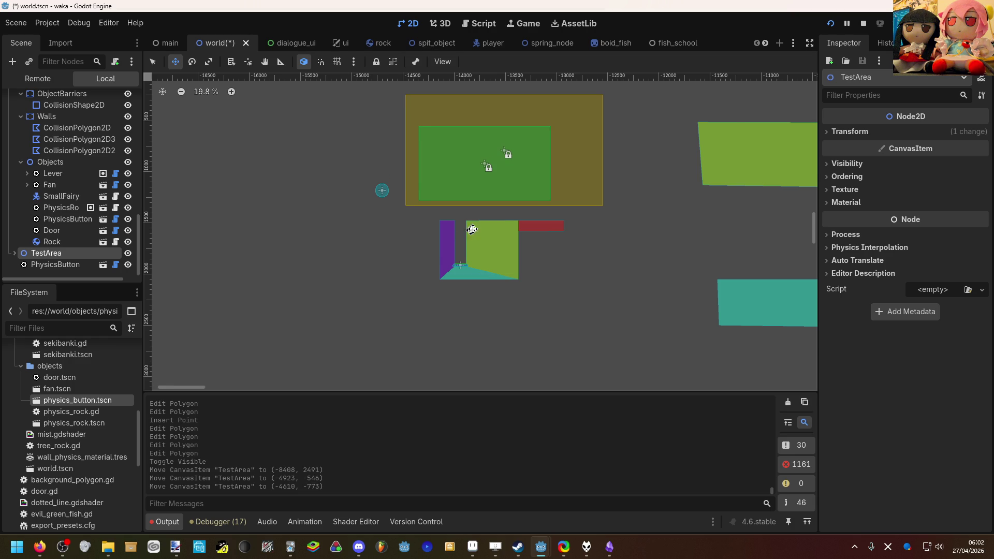
{"action": "scroll", "coordinate": [518, 229], "scroll_direction": "up", "scroll_amount": 1}
{"action": "key", "text": "q"}
Select the red-outlined collision polygon, then deselect it.
{"action": "scroll", "coordinate": [520, 230], "scroll_direction": "up", "scroll_amount": 2}
{"action": "scroll", "coordinate": [501, 224], "scroll_direction": "up", "scroll_amount": 1}
{"action": "scroll", "coordinate": [501, 223], "scroll_direction": "right", "scroll_amount": 1}
{"action": "left_click", "coordinate": [533, 242]}
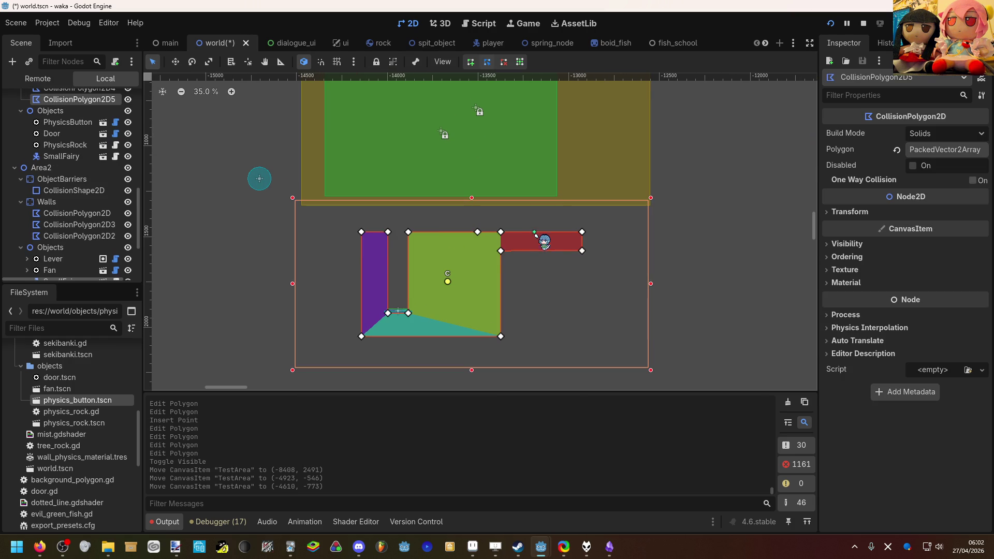
{"action": "left_click", "coordinate": [551, 221]}
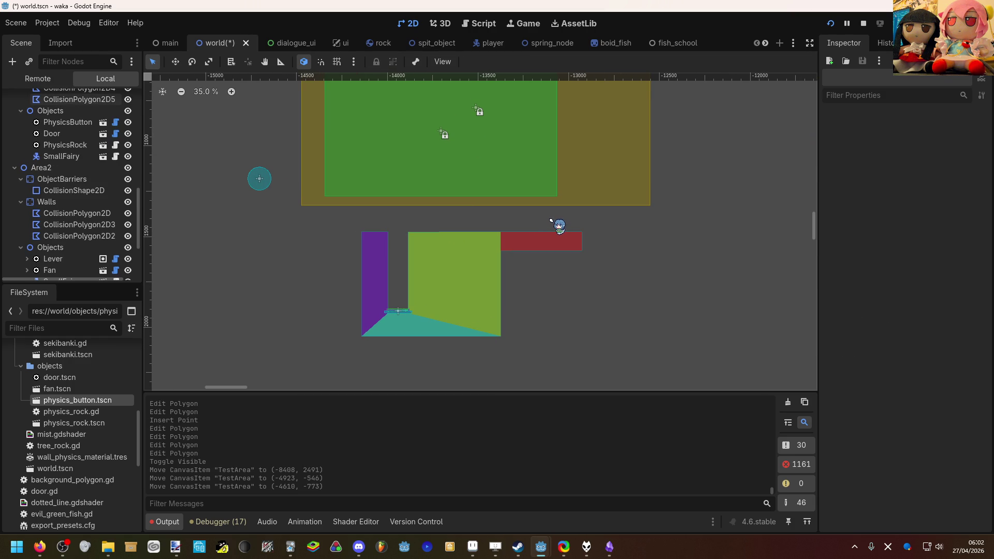
{"action": "scroll", "coordinate": [544, 216], "scroll_direction": "up", "scroll_amount": 3}
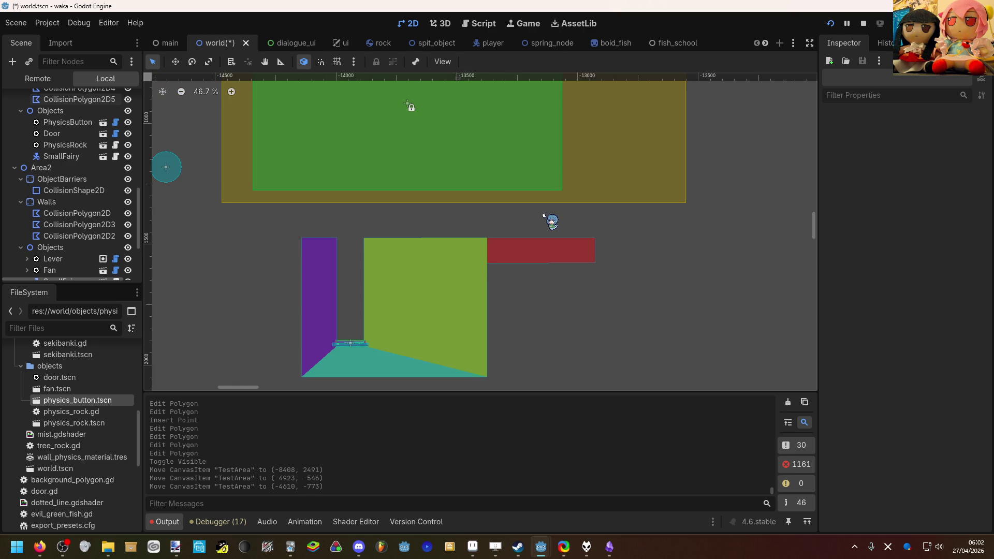
{"action": "scroll", "coordinate": [544, 222], "scroll_direction": "down", "scroll_amount": 4}
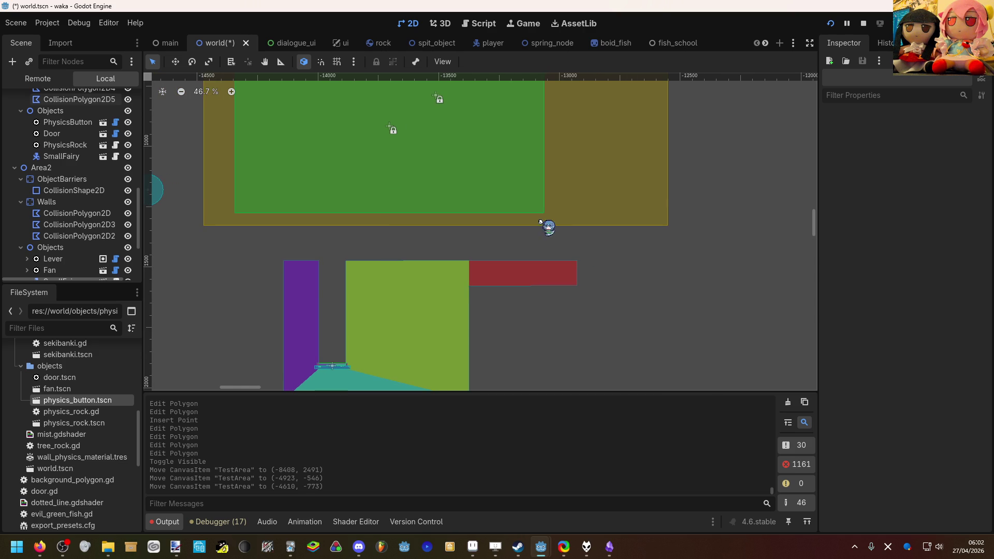
{"action": "scroll", "coordinate": [70, 239], "scroll_direction": "down", "scroll_amount": 3}
Reselect TestArea and shift it to about (-4434, -839) above the enclosure.
{"action": "left_click", "coordinate": [46, 253]}
{"action": "key", "text": "w"}
{"action": "mouse_move", "coordinate": [337, 261]}
{"action": "left_mouse_down"}
{"action": "mouse_move", "coordinate": [327, 227]}
{"action": "mouse_move", "coordinate": [460, 288]}
{"action": "mouse_move", "coordinate": [463, 306]}
{"action": "mouse_move", "coordinate": [465, 282]}
{"action": "mouse_move", "coordinate": [365, 251]}
{"action": "left_mouse_up"}
{"action": "key", "text": "q"}
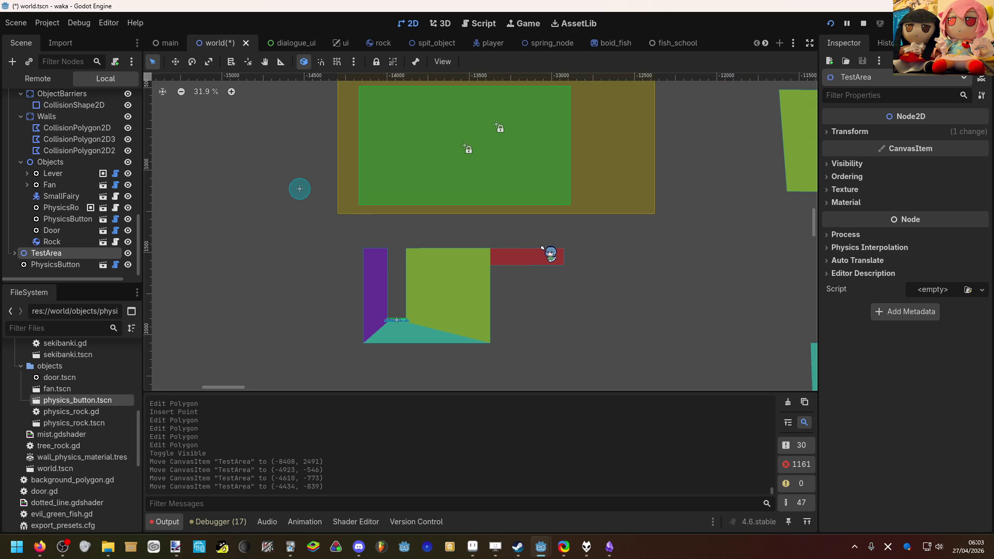
{"action": "scroll", "coordinate": [540, 245], "scroll_direction": "up", "scroll_amount": 5}
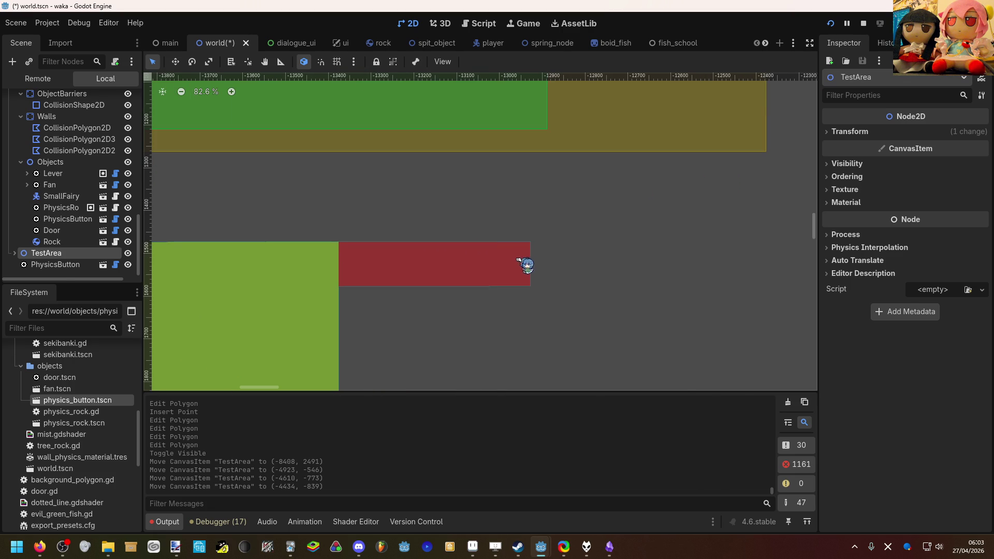
Add a pointed-tip vertex on the red wall's right edge, then remove it.
{"action": "left_click", "coordinate": [531, 261]}
{"action": "left_click_drag", "start_coordinate": [533, 280], "coordinate": [581, 286]}
{"action": "mouse_move", "coordinate": [581, 286]}
{"action": "left_mouse_down"}
{"action": "mouse_move", "coordinate": [584, 273]}
{"action": "mouse_move", "coordinate": [588, 295]}
{"action": "mouse_move", "coordinate": [582, 284]}
{"action": "mouse_move", "coordinate": [563, 326]}
{"action": "mouse_move", "coordinate": [601, 321]}
{"action": "mouse_move", "coordinate": [617, 228]}
{"action": "mouse_move", "coordinate": [611, 186]}
{"action": "mouse_move", "coordinate": [616, 272]}
{"action": "left_mouse_up"}
{"action": "right_click", "coordinate": [617, 271]}
{"action": "key", "text": "Escape"}
{"action": "right_click", "coordinate": [616, 271]}
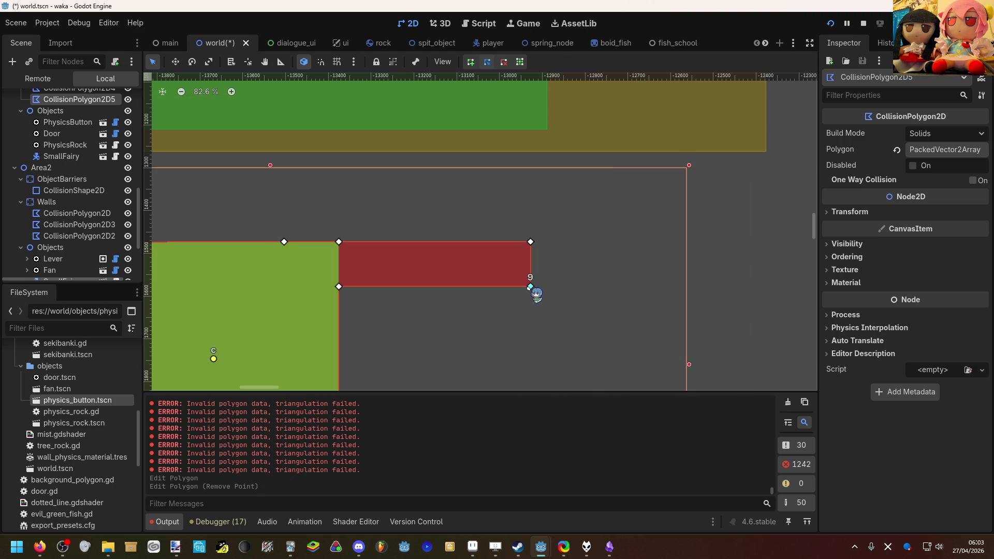
Stretch the red wall's bottom-right corner outward and insert a point on its bottom edge.
{"action": "left_click", "coordinate": [549, 286]}
{"action": "mouse_move", "coordinate": [550, 286]}
{"action": "left_mouse_down"}
{"action": "mouse_move", "coordinate": [705, 282]}
{"action": "mouse_move", "coordinate": [673, 284]}
{"action": "left_mouse_up"}
{"action": "key", "text": "ctrl+z"}
{"action": "left_click_drag", "start_coordinate": [531, 286], "coordinate": [650, 286]}
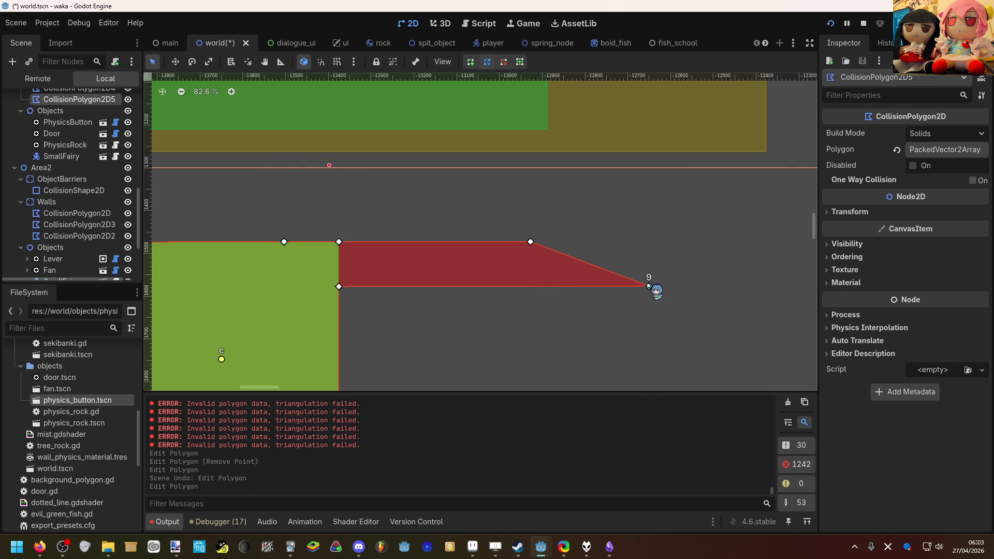
{"action": "left_click", "coordinate": [532, 286]}
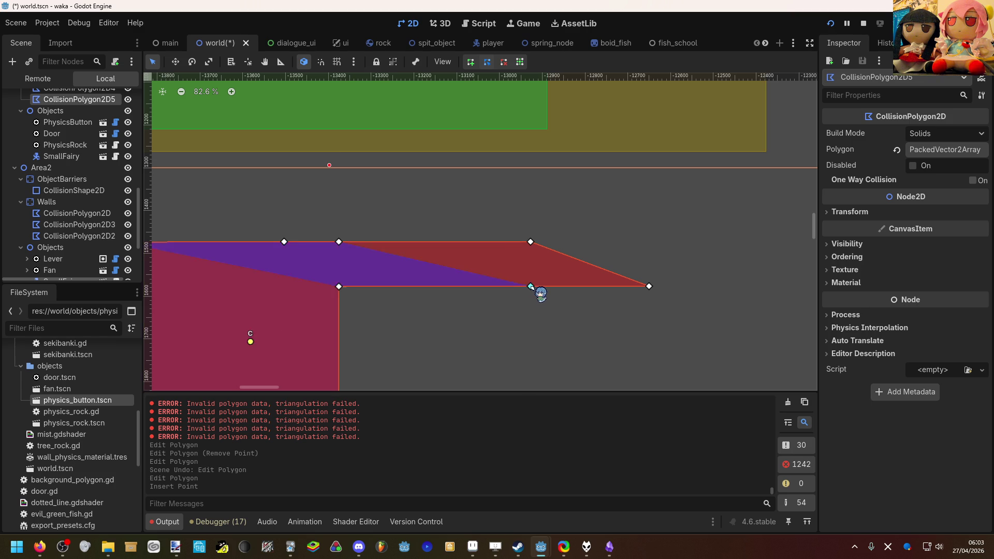
{"action": "left_click_drag", "start_coordinate": [531, 286], "coordinate": [530, 286]}
Add a raised point on the sloped edge to form the block's top-right corner.
{"action": "scroll", "coordinate": [539, 271], "scroll_direction": "up", "scroll_amount": 6}
{"action": "scroll", "coordinate": [544, 272], "scroll_direction": "down", "scroll_amount": 5}
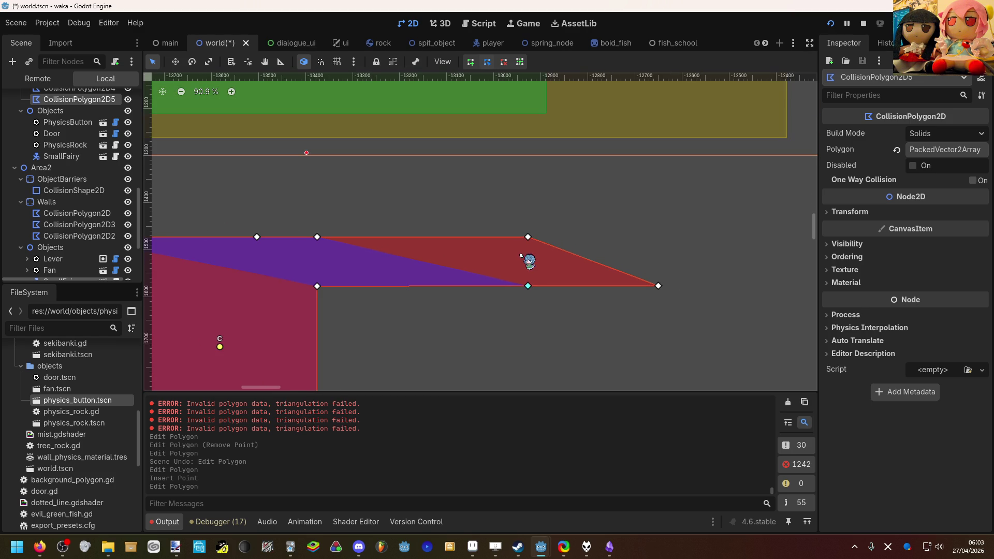
{"action": "left_click_drag", "start_coordinate": [611, 268], "coordinate": [656, 164]}
{"action": "scroll", "coordinate": [655, 163], "scroll_direction": "down", "scroll_amount": 6}
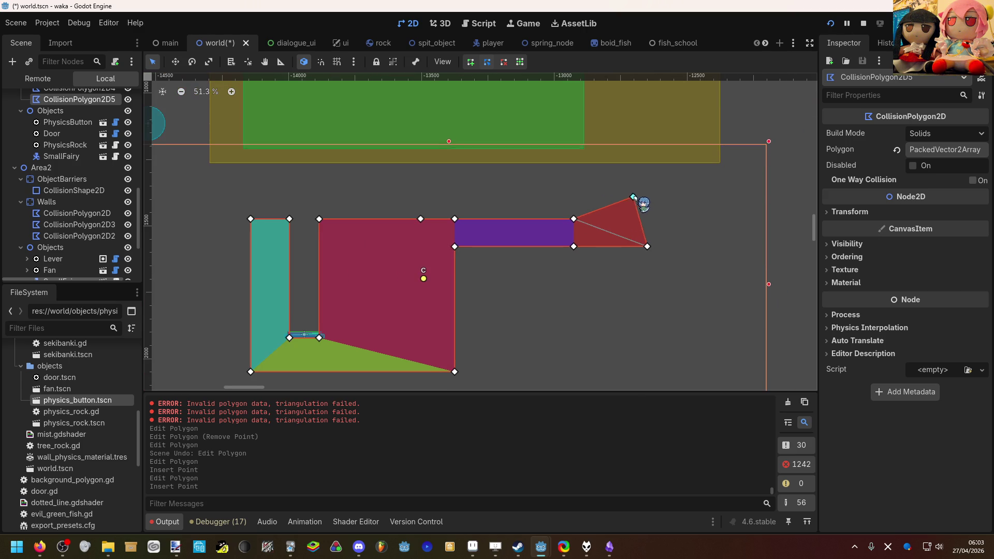
{"action": "scroll", "coordinate": [645, 197], "scroll_direction": "up", "scroll_amount": 9}
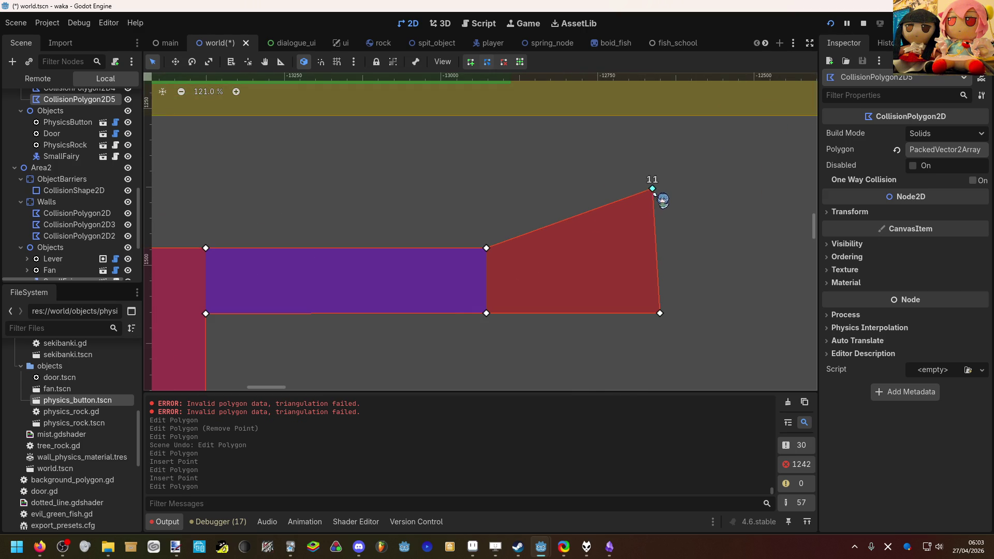
{"action": "scroll", "coordinate": [652, 187], "scroll_direction": "up", "scroll_amount": 1}
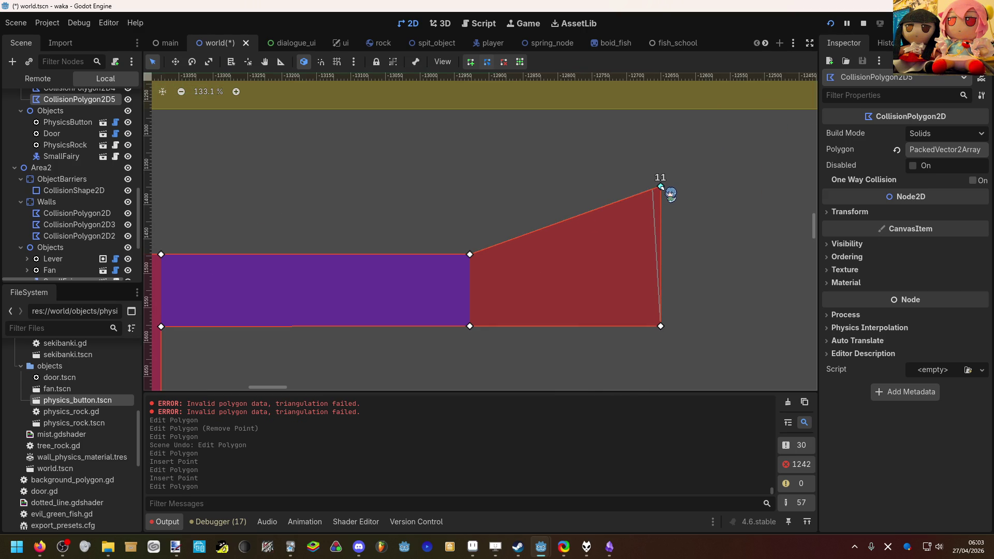
{"action": "left_click_drag", "start_coordinate": [660, 188], "coordinate": [663, 185]}
{"action": "scroll", "coordinate": [688, 243], "scroll_direction": "up", "scroll_amount": 5}
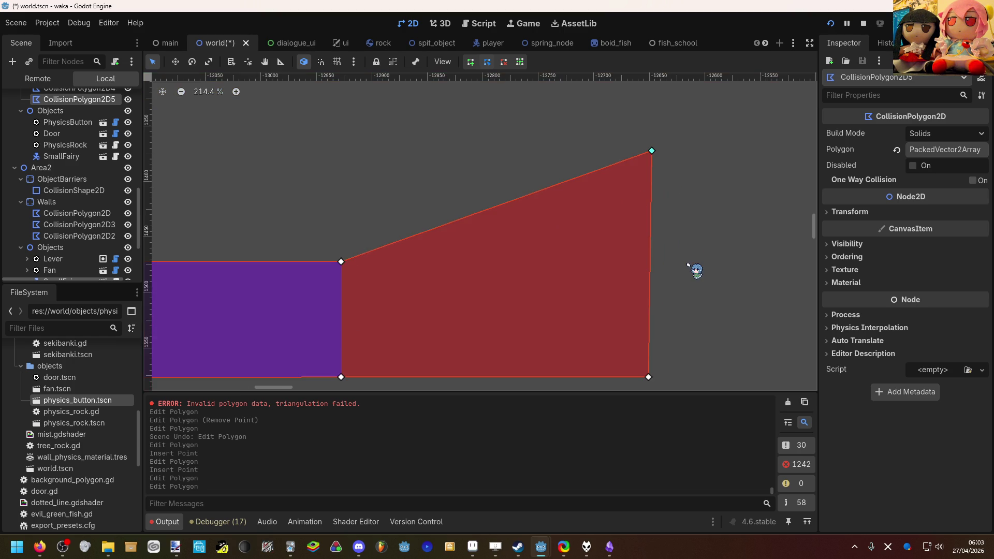
{"action": "left_click_drag", "start_coordinate": [675, 260], "coordinate": [599, 225]}
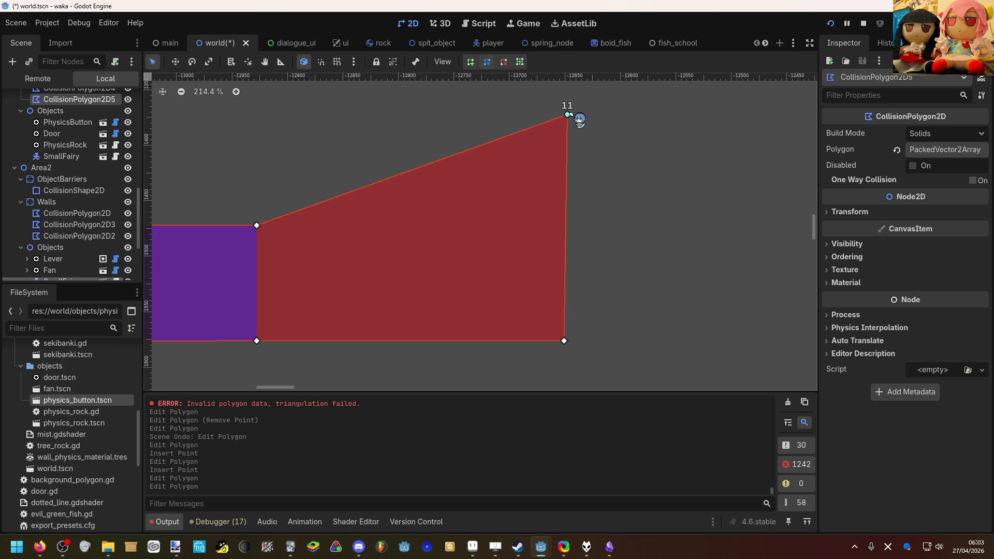
With grid snap on, straighten the right edge and flatten the block's top.
{"action": "left_click", "coordinate": [337, 62]}
{"action": "left_click_drag", "start_coordinate": [563, 341], "coordinate": [567, 341]}
{"action": "scroll", "coordinate": [514, 247], "scroll_direction": "down", "scroll_amount": 5}
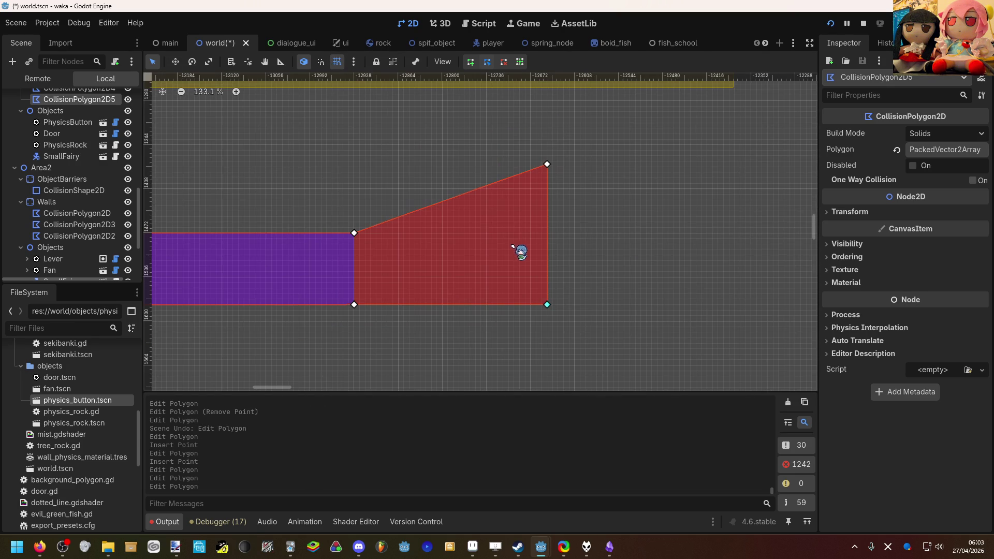
{"action": "mouse_move", "coordinate": [478, 191]}
{"action": "left_mouse_down"}
{"action": "mouse_move", "coordinate": [401, 155]}
{"action": "mouse_move", "coordinate": [354, 155]}
{"action": "mouse_move", "coordinate": [355, 167]}
{"action": "left_mouse_up"}
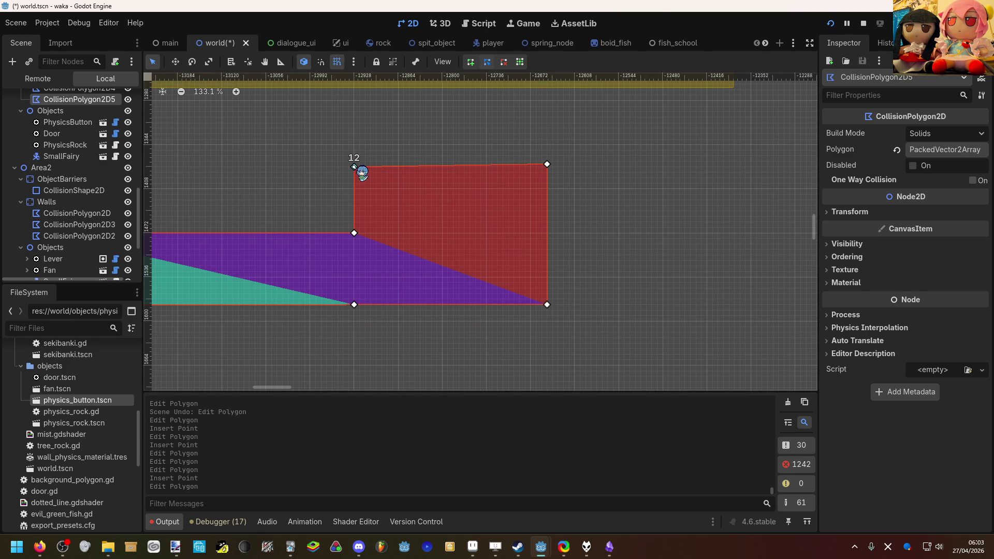
{"action": "left_click_drag", "start_coordinate": [547, 165], "coordinate": [546, 166]}
{"action": "left_click", "coordinate": [547, 166]}
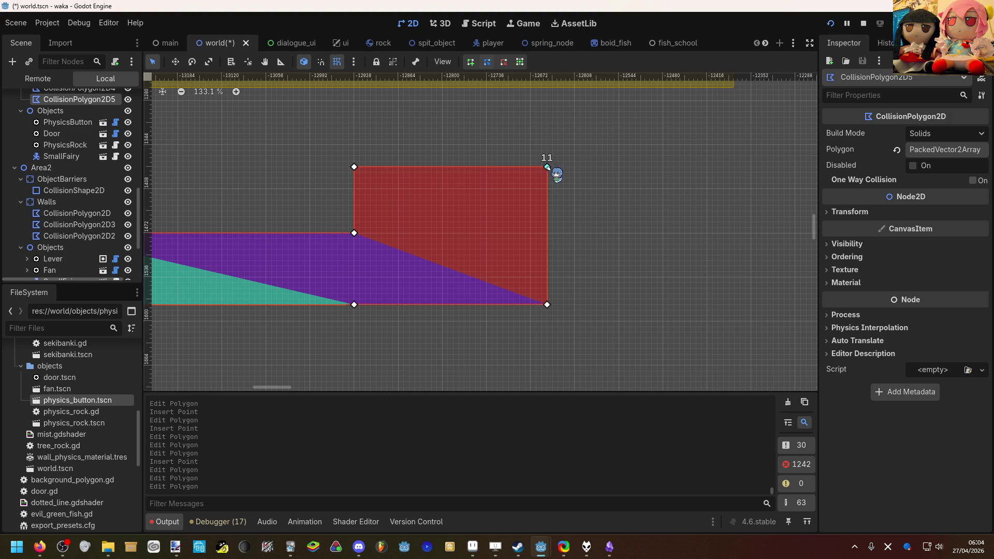
Raise the red block's upper-left and upper-right corners to a matching height.
{"action": "scroll", "coordinate": [401, 151], "scroll_direction": "down", "scroll_amount": 3}
{"action": "left_click_drag", "start_coordinate": [402, 151], "coordinate": [583, 188]}
{"action": "scroll", "coordinate": [583, 190], "scroll_direction": "down", "scroll_amount": 12}
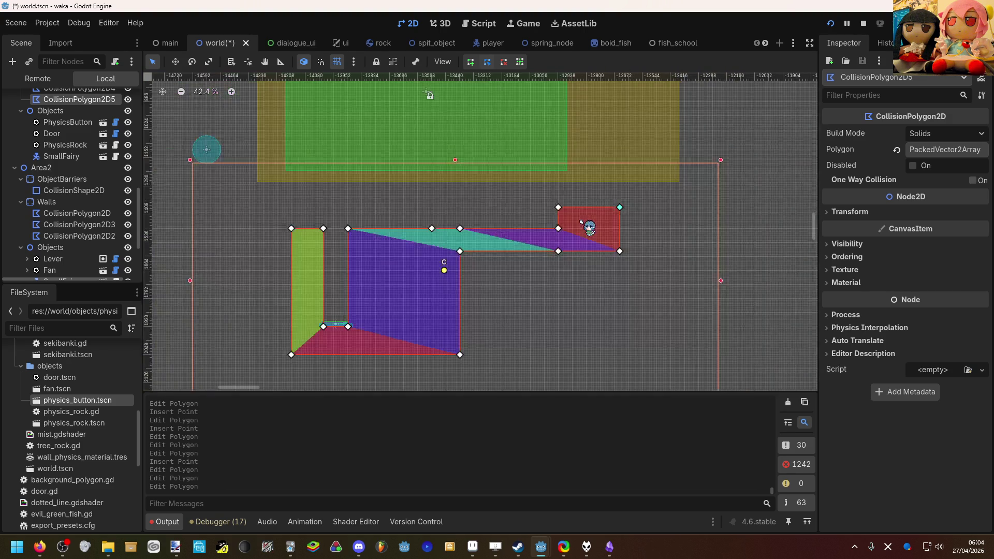
{"action": "scroll", "coordinate": [527, 214], "scroll_direction": "up", "scroll_amount": 1}
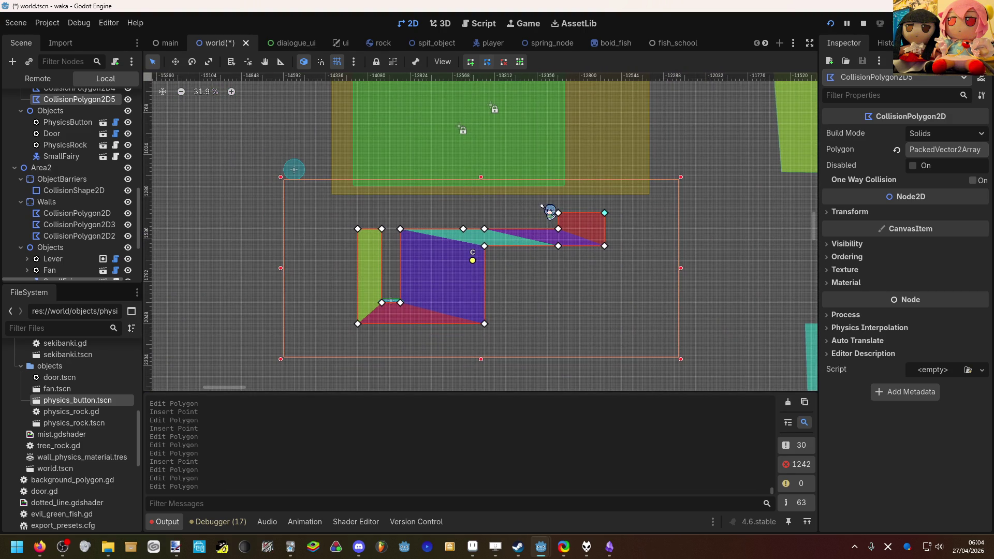
{"action": "scroll", "coordinate": [542, 207], "scroll_direction": "up", "scroll_amount": 7}
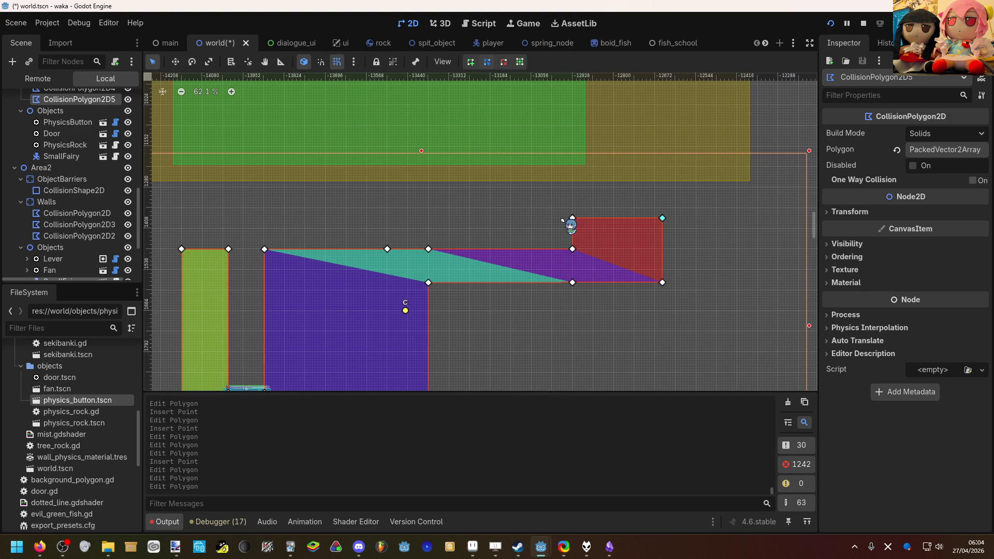
{"action": "left_click_drag", "start_coordinate": [572, 219], "coordinate": [572, 208]}
{"action": "left_click_drag", "start_coordinate": [662, 218], "coordinate": [662, 206]}
Nudge the red block's top-right corner slightly lower to square it off.
{"action": "scroll", "coordinate": [662, 206], "scroll_direction": "down", "scroll_amount": 9}
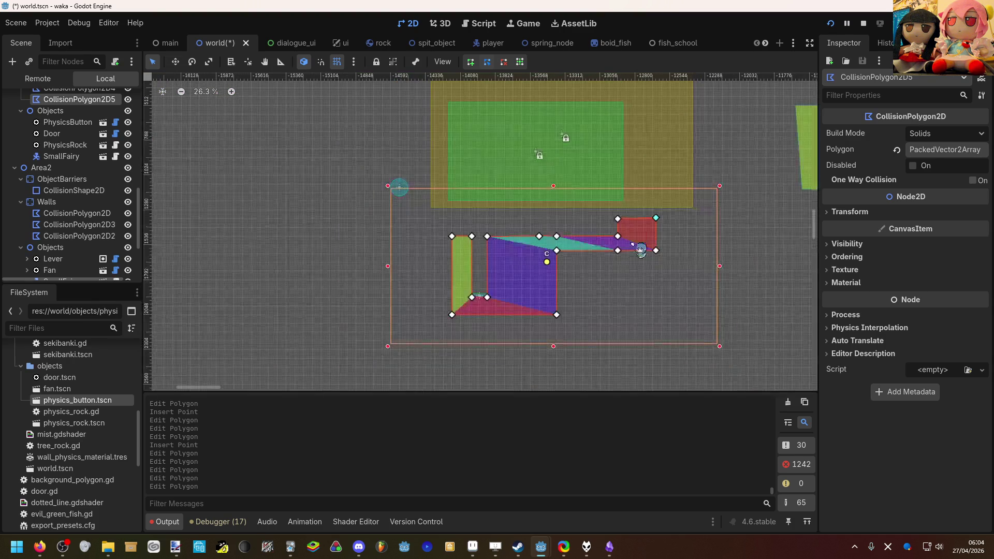
{"action": "scroll", "coordinate": [526, 275], "scroll_direction": "up", "scroll_amount": 5}
{"action": "left_click_drag", "start_coordinate": [559, 259], "coordinate": [344, 277]}
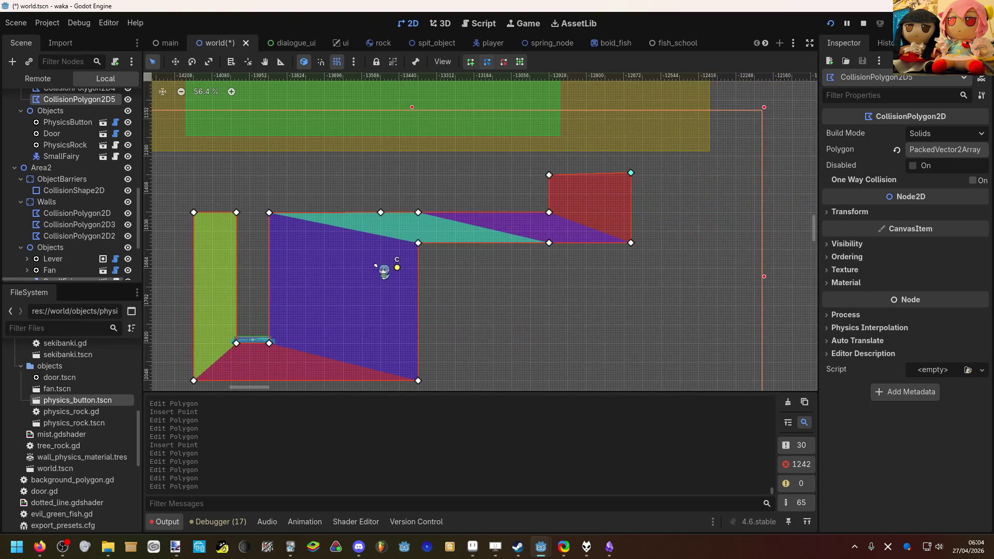
{"action": "left_click_drag", "start_coordinate": [636, 174], "coordinate": [636, 177]}
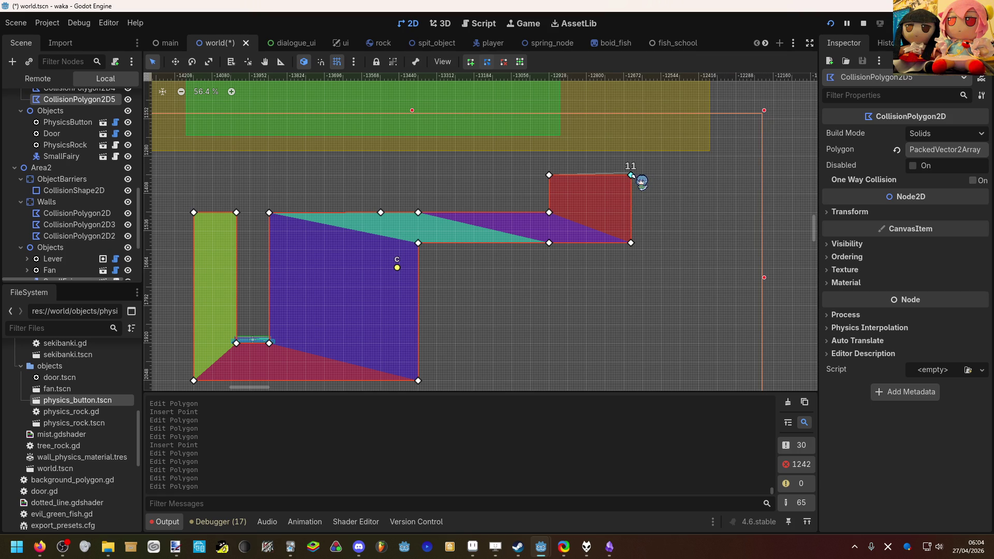
{"action": "left_click", "coordinate": [550, 164]}
Reselect the CollisionPolygon2D5 wall shape.
{"action": "scroll", "coordinate": [554, 186], "scroll_direction": "up", "scroll_amount": 1}
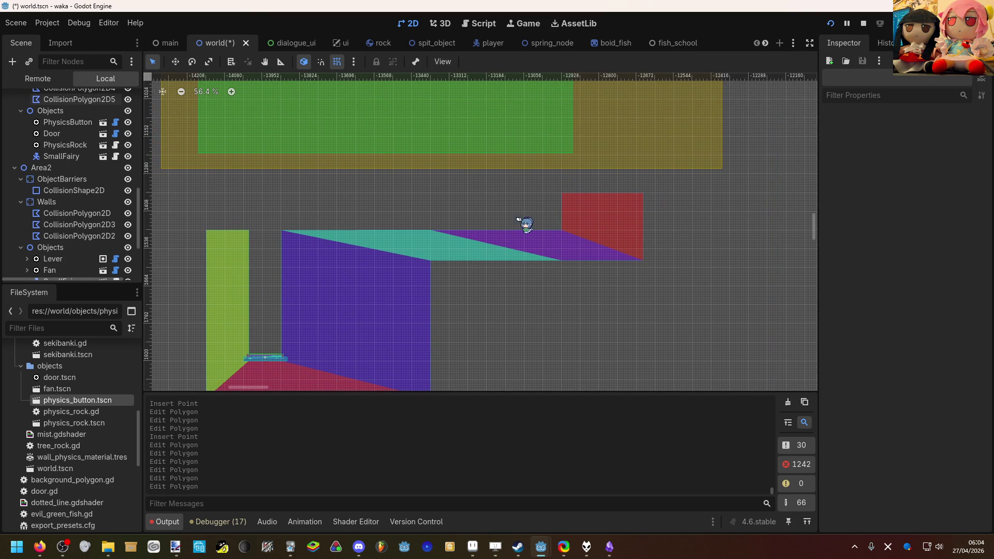
{"action": "scroll", "coordinate": [533, 207], "scroll_direction": "left", "scroll_amount": 4}
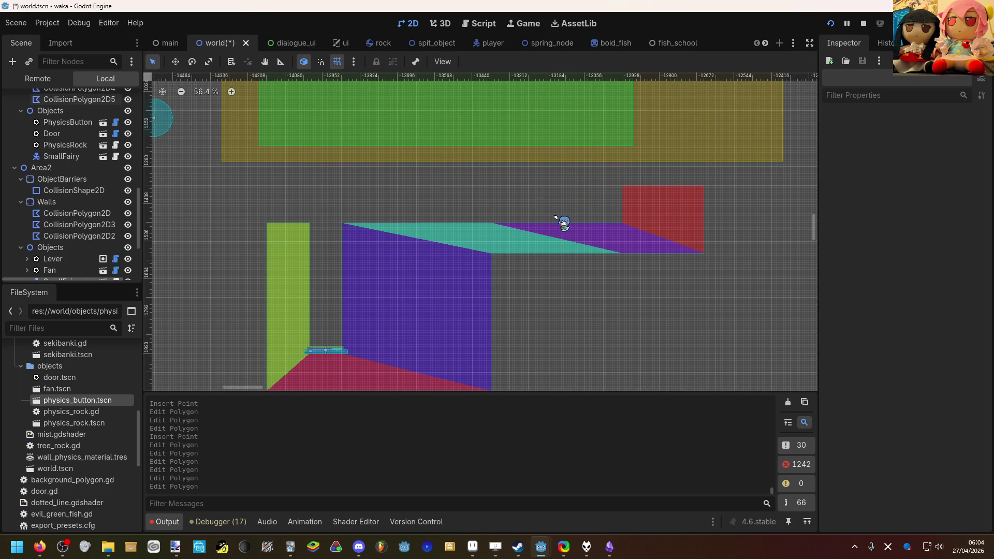
{"action": "scroll", "coordinate": [548, 222], "scroll_direction": "down", "scroll_amount": 1}
{"action": "left_click", "coordinate": [535, 266]}
{"action": "scroll", "coordinate": [526, 257], "scroll_direction": "down", "scroll_amount": 1}
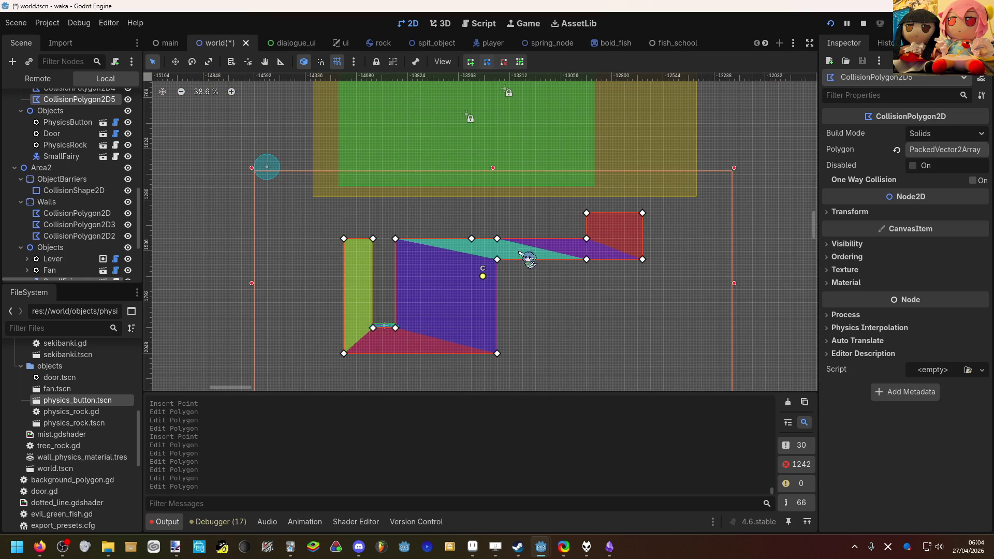
Duplicate the CollisionPolygon2D5 node from the Scene tree.
{"action": "right_click", "coordinate": [439, 252]}
{"action": "right_click", "coordinate": [83, 100]}
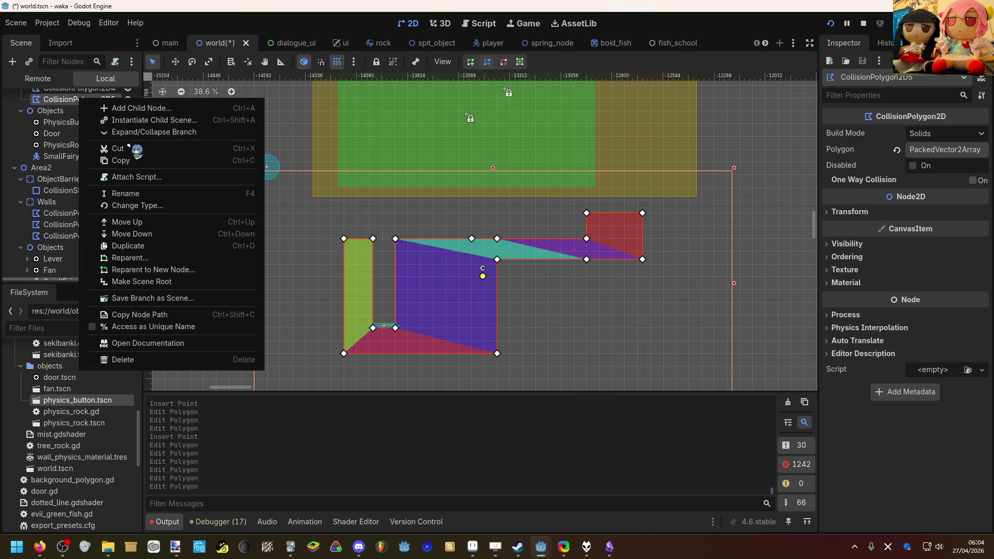
{"action": "left_click", "coordinate": [158, 246]}
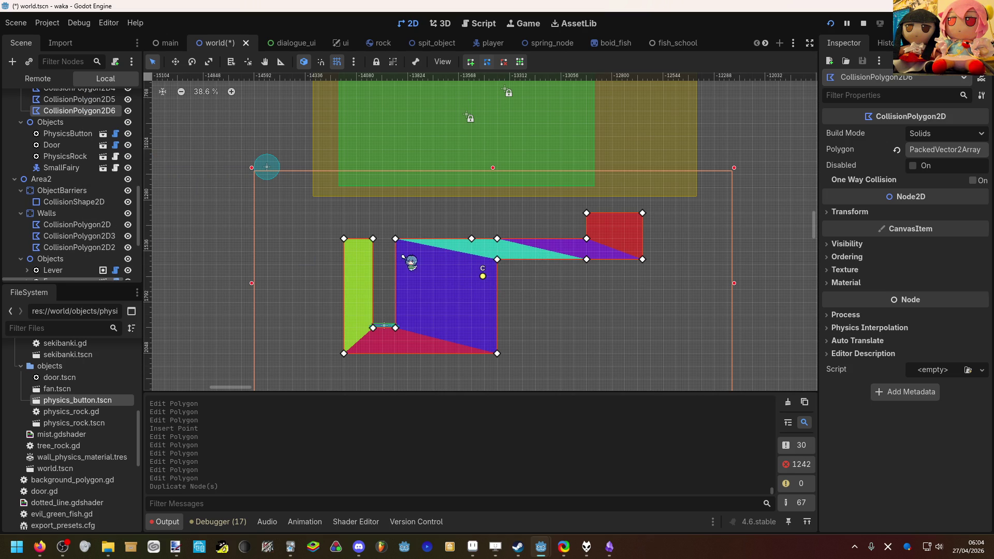
Try moving the copy above the walls, then undo so it overlaps the original.
{"action": "key", "text": "w"}
{"action": "mouse_move", "coordinate": [433, 260]}
{"action": "left_mouse_down"}
{"action": "mouse_move", "coordinate": [432, 116]}
{"action": "mouse_move", "coordinate": [417, 173]}
{"action": "left_mouse_up"}
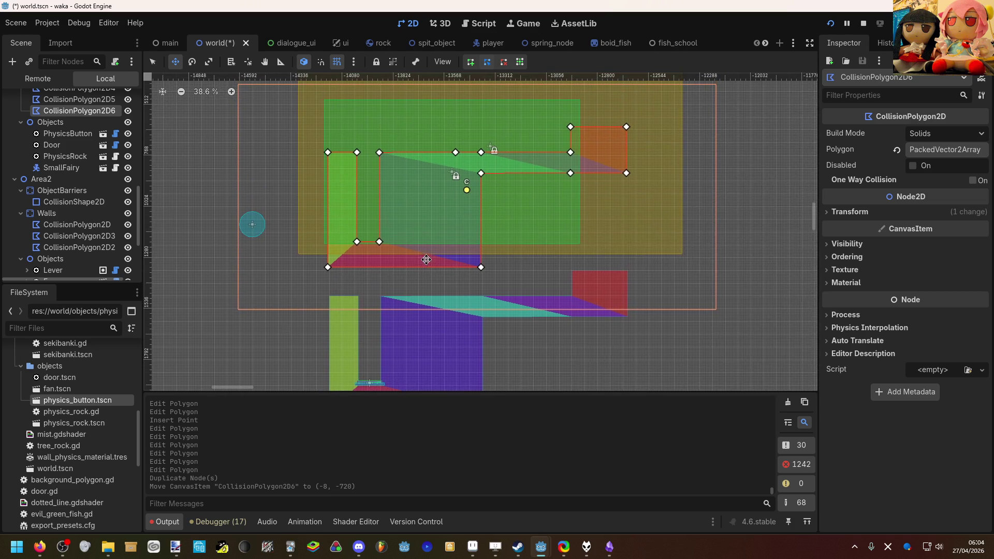
{"action": "left_click_drag", "start_coordinate": [423, 243], "coordinate": [425, 243]}
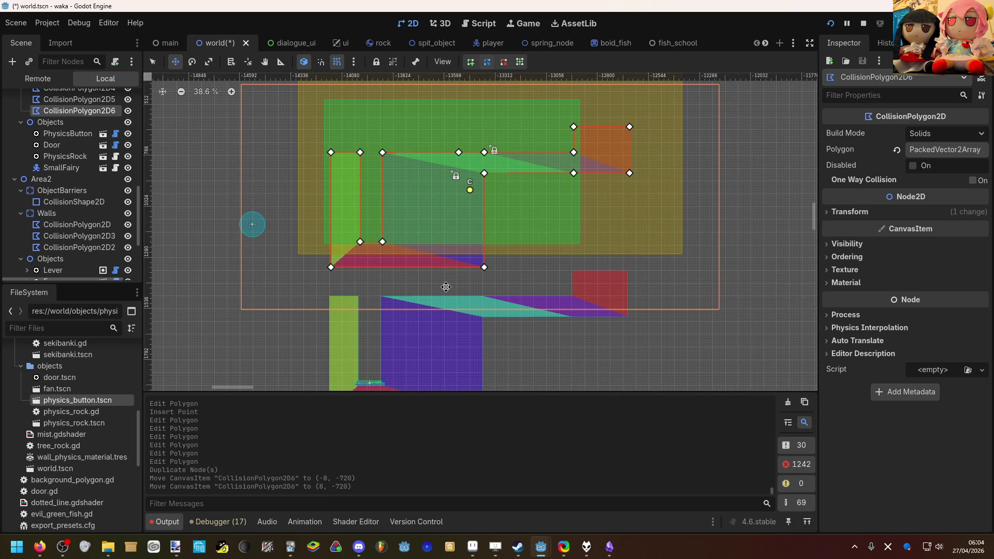
{"action": "key", "text": "ctrl+z"}
{"action": "key", "text": "ctrl+z"}
{"action": "key", "text": "q"}
{"action": "left_click", "coordinate": [444, 271]}
Pan and zoom over the walls to check the overlapping copy.
{"action": "left_click_drag", "start_coordinate": [444, 264], "coordinate": [441, 231]}
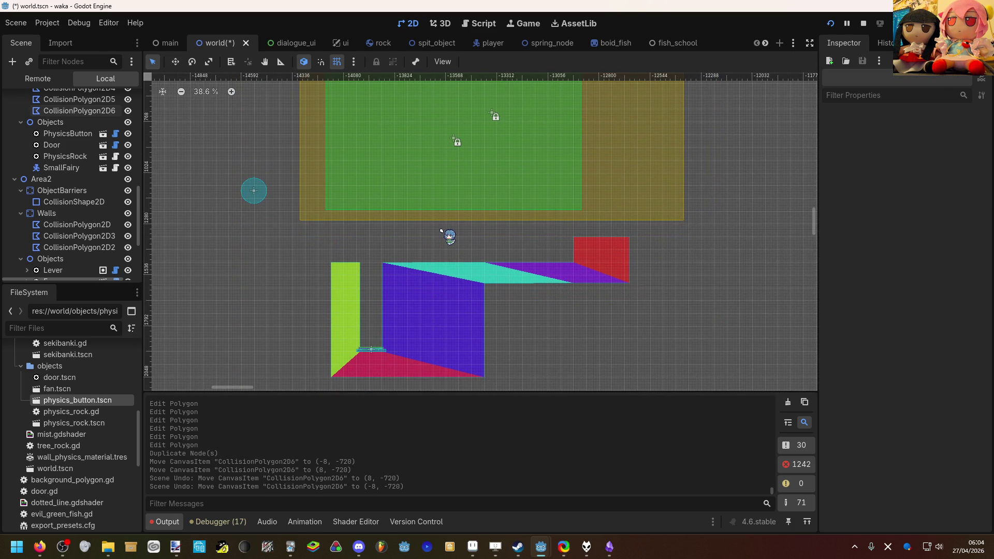
{"action": "scroll", "coordinate": [441, 231], "scroll_direction": "up", "scroll_amount": 5}
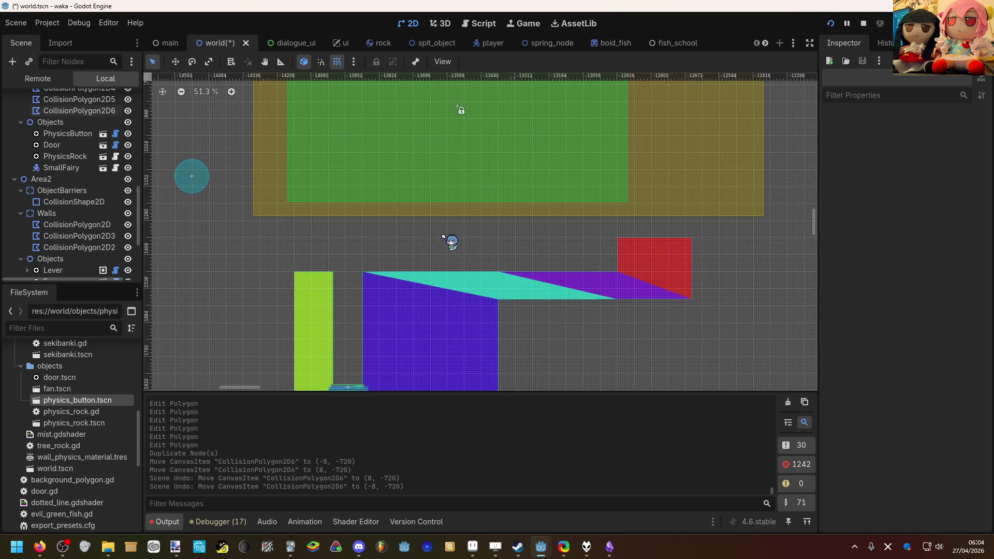
{"action": "scroll", "coordinate": [402, 200], "scroll_direction": "down", "scroll_amount": 4}
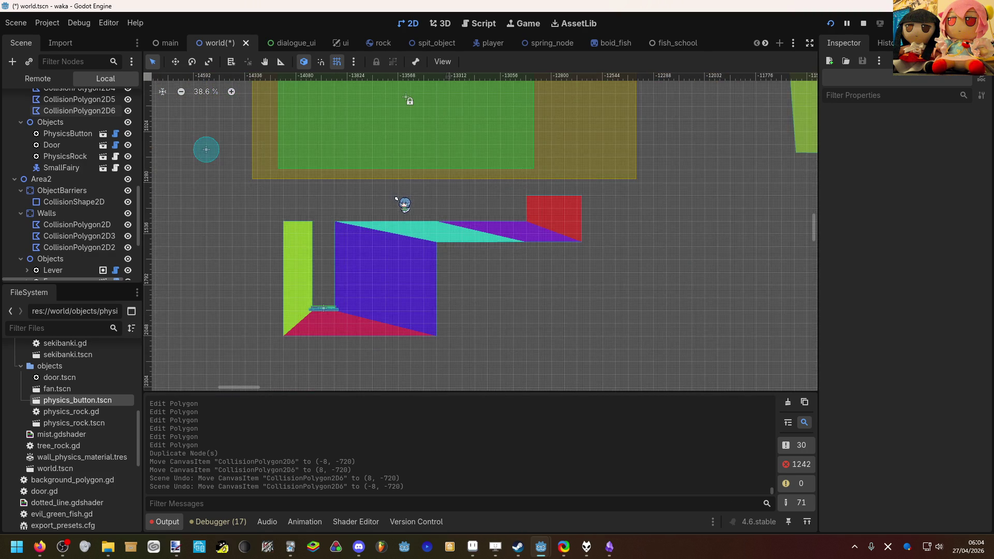
{"action": "scroll", "coordinate": [396, 198], "scroll_direction": "up", "scroll_amount": 2}
{"action": "scroll", "coordinate": [93, 222], "scroll_direction": "down", "scroll_amount": 3}
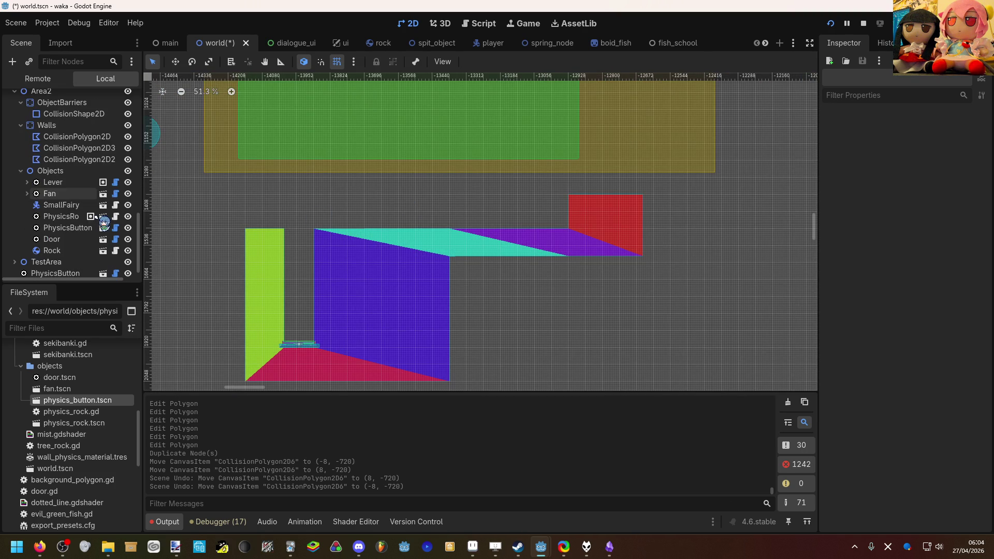
Drop fan.tscn into the level above the upper ledge near the red block.
{"action": "mouse_move", "coordinate": [100, 389]}
{"action": "left_mouse_down"}
{"action": "mouse_move", "coordinate": [561, 227]}
{"action": "mouse_move", "coordinate": [547, 220]}
{"action": "left_mouse_up"}
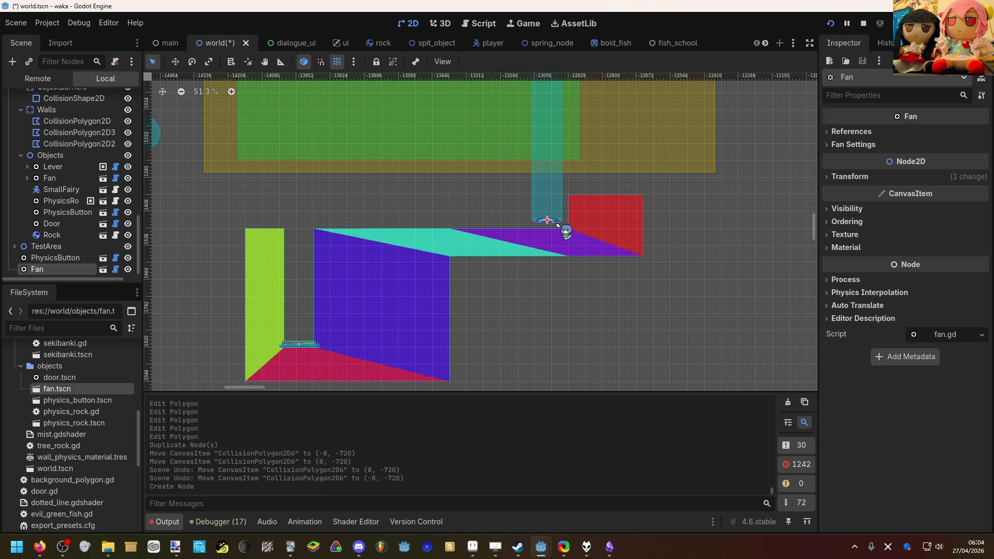
{"action": "scroll", "coordinate": [559, 226], "scroll_direction": "up", "scroll_amount": 3}
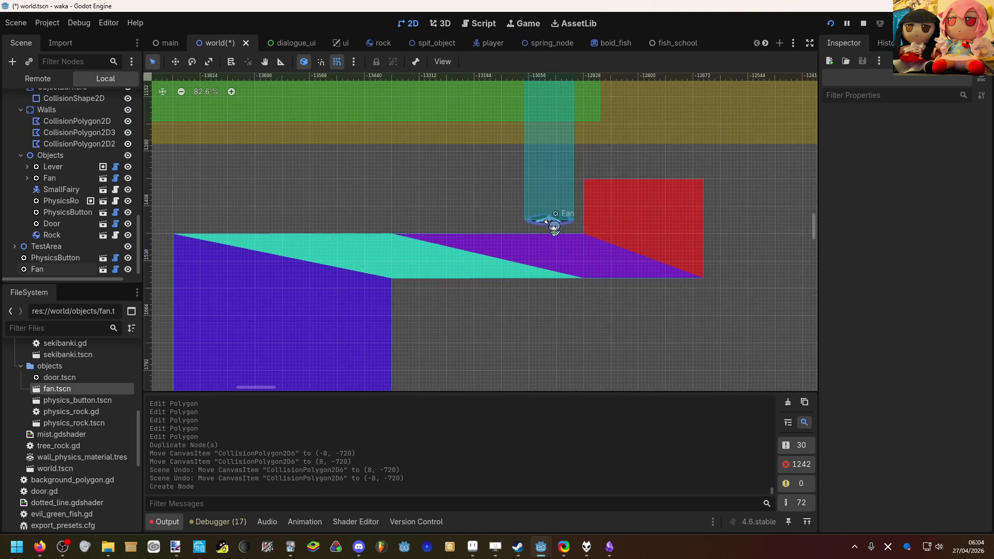
{"action": "left_click", "coordinate": [865, 208]}
{"action": "left_click", "coordinate": [865, 208]}
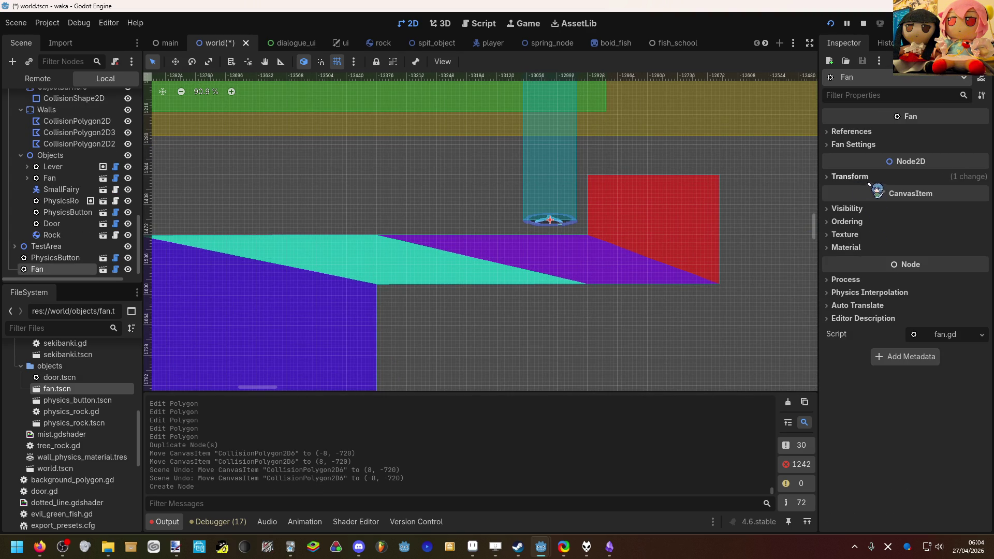
Set the Fan's Transform rotation to -90 degrees.
{"action": "left_click", "coordinate": [909, 179]}
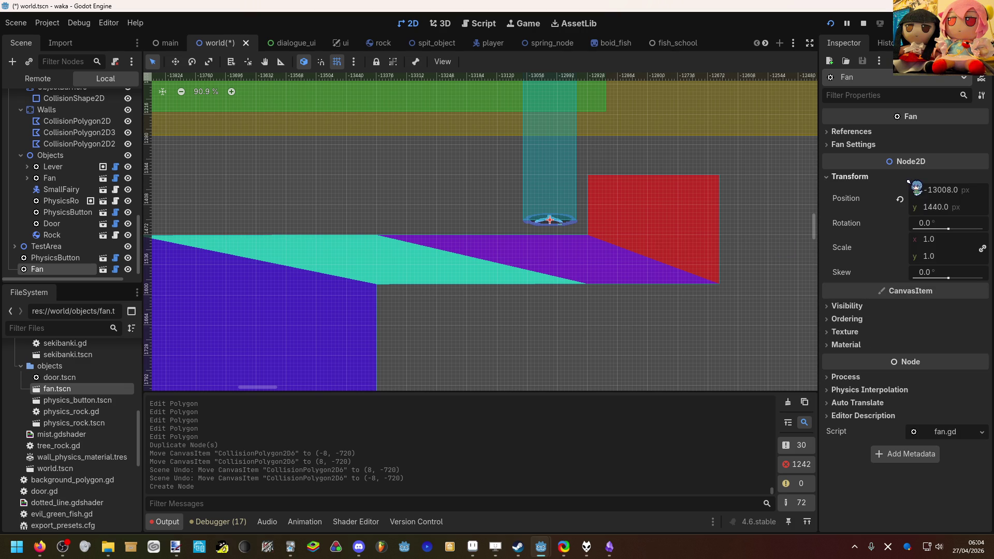
{"action": "left_click_drag", "start_coordinate": [947, 229], "coordinate": [939, 229]}
{"action": "left_click", "coordinate": [938, 222]}
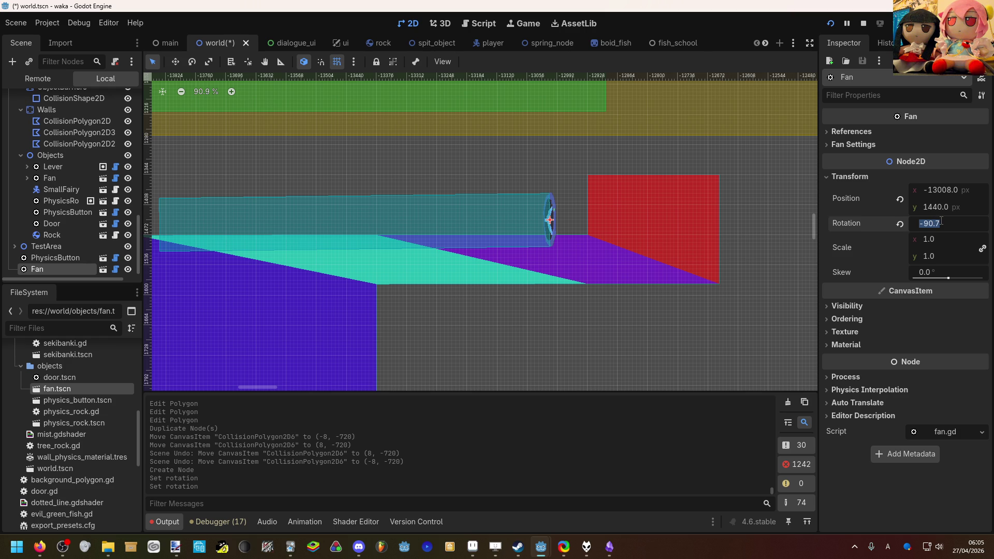
{"action": "key", "text": "Return"}
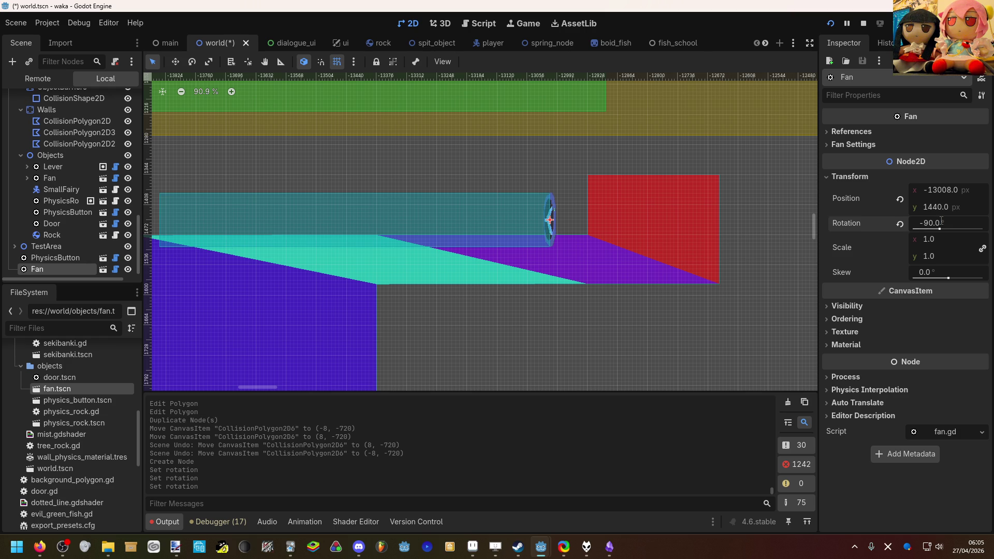
{"action": "scroll", "coordinate": [673, 219], "scroll_direction": "up", "scroll_amount": 5}
Move the Fan against the red block to position (-12928, 1416).
{"action": "key", "text": "w"}
{"action": "left_click_drag", "start_coordinate": [470, 225], "coordinate": [532, 208]}
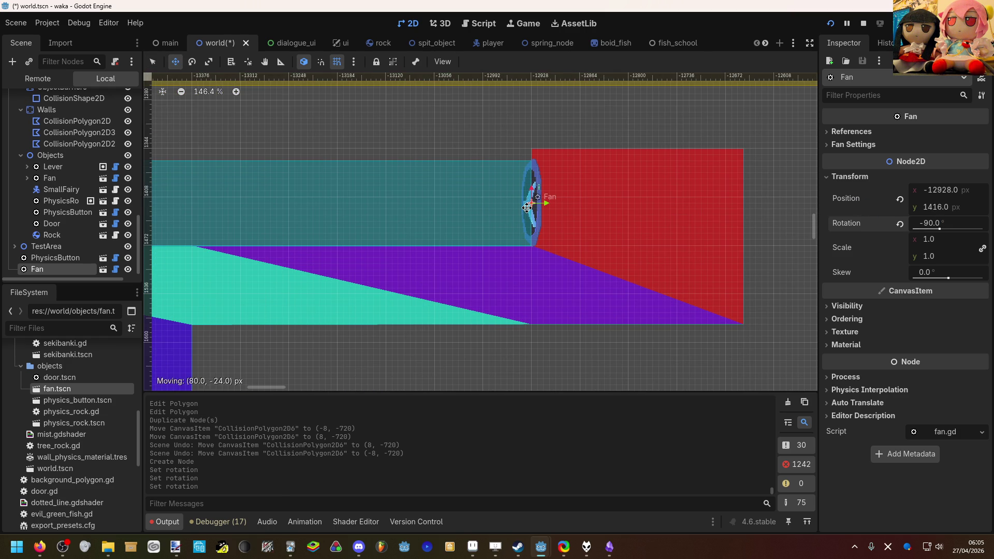
{"action": "key", "text": "q"}
{"action": "left_click", "coordinate": [500, 144]}
{"action": "scroll", "coordinate": [616, 168], "scroll_direction": "down", "scroll_amount": 4}
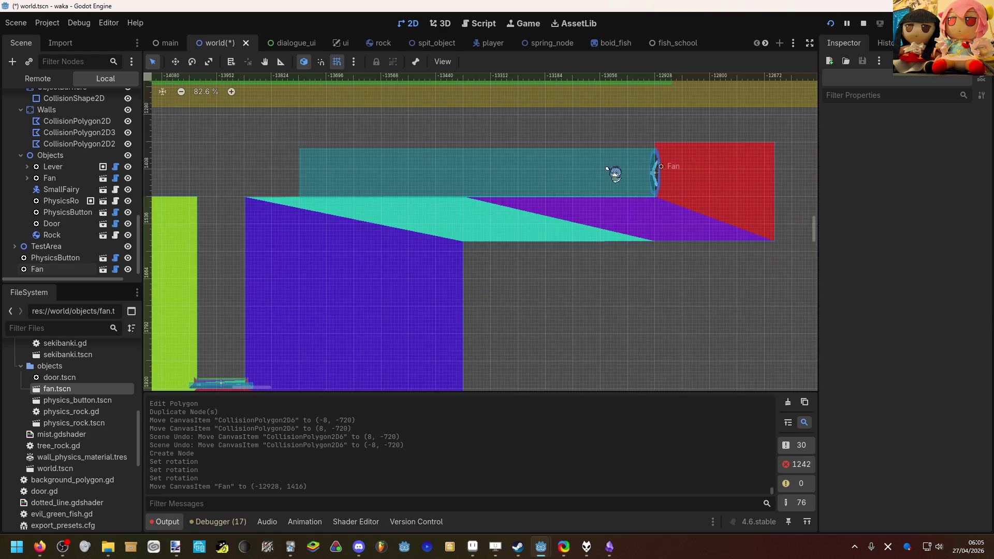
{"action": "scroll", "coordinate": [596, 239], "scroll_direction": "down", "scroll_amount": 2}
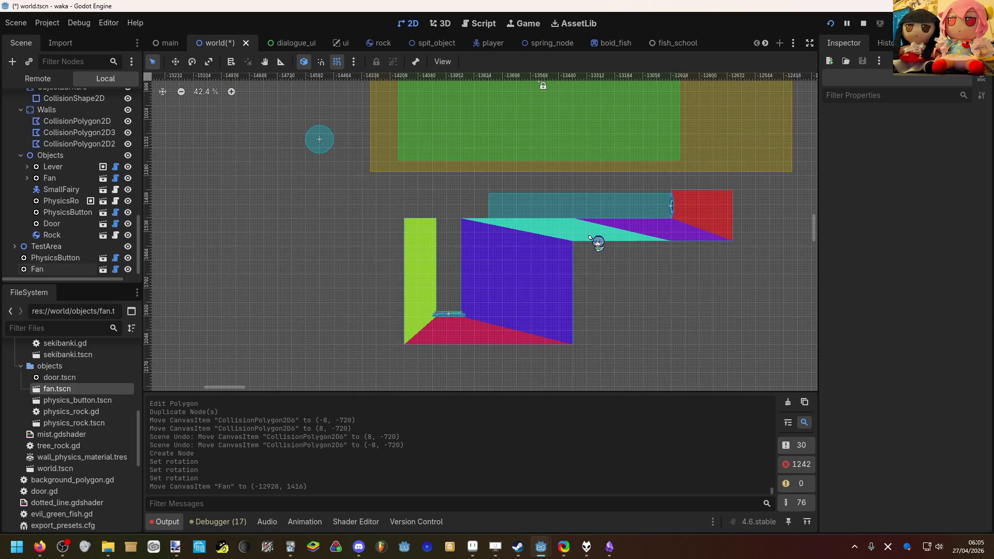
{"action": "left_click", "coordinate": [524, 203]}
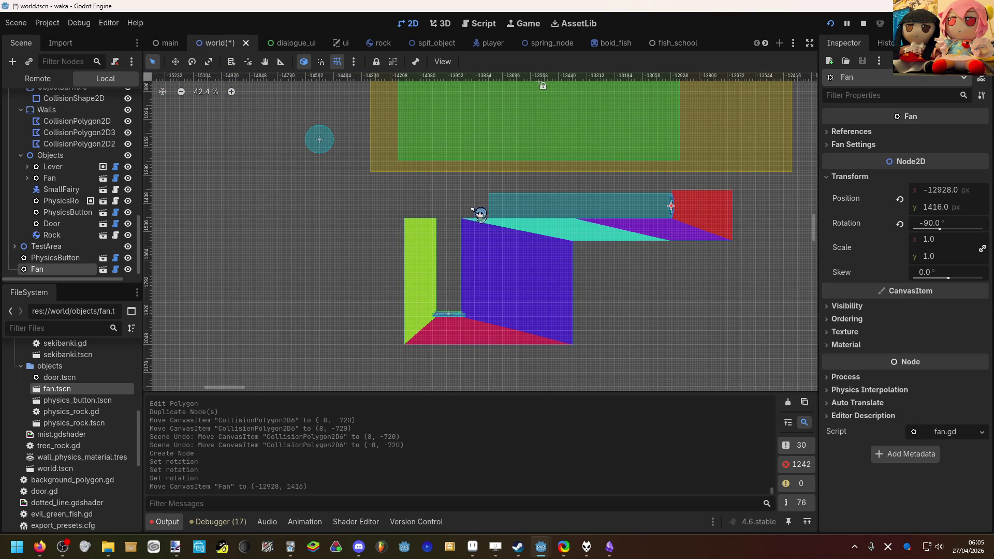
{"action": "left_click", "coordinate": [851, 144]}
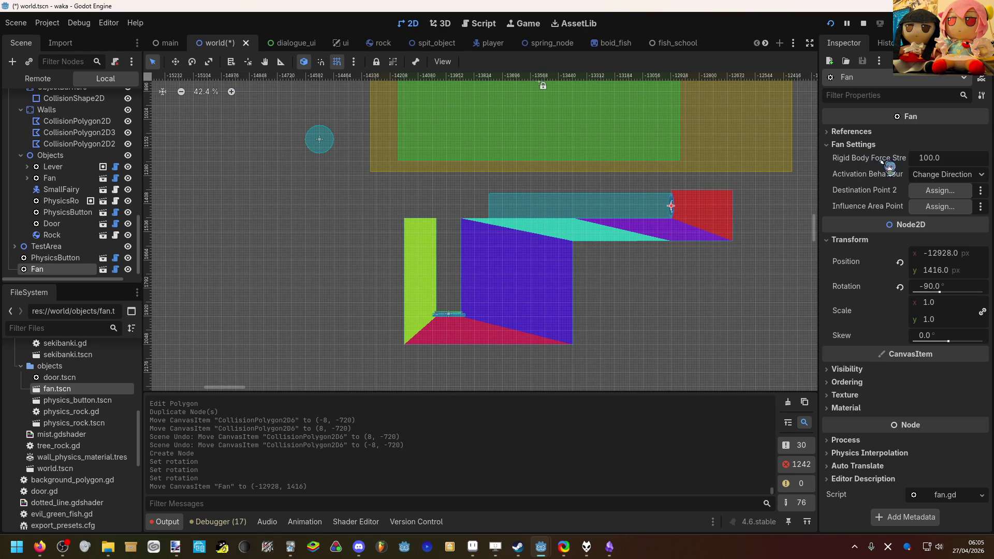
{"action": "left_click", "coordinate": [940, 175]}
{"action": "left_click", "coordinate": [940, 179]}
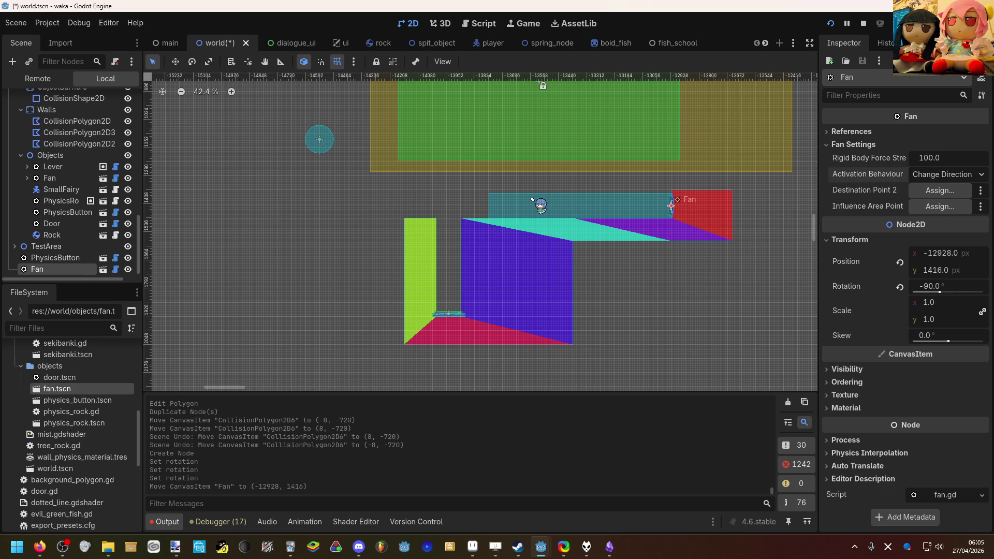
{"action": "scroll", "coordinate": [610, 186], "scroll_direction": "up", "scroll_amount": 8}
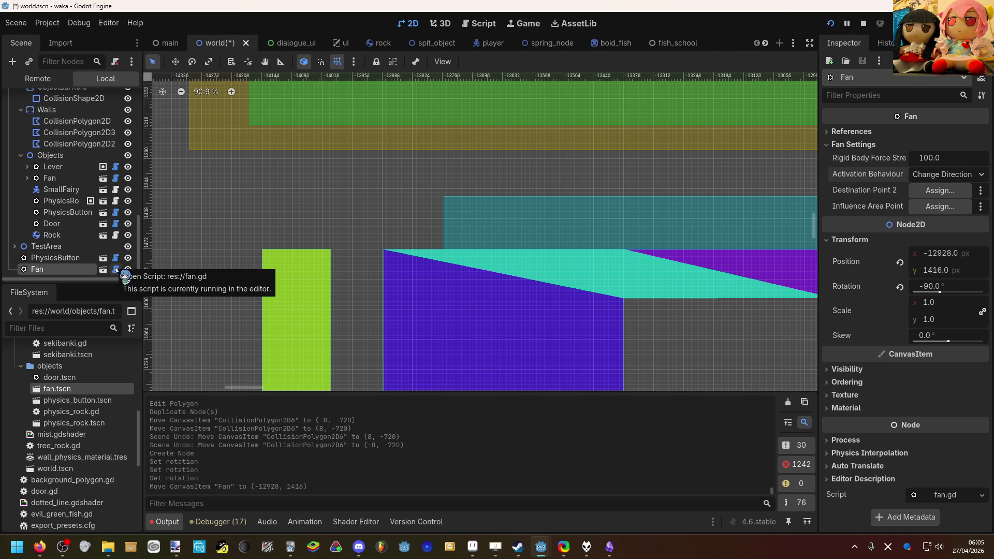
Add a NONE entry after SOME_OTHER_THING in fan.gd's ActivationBehaviour enum and save.
{"action": "left_click", "coordinate": [116, 269]}
{"action": "scroll", "coordinate": [316, 259], "scroll_direction": "up", "scroll_amount": 8}
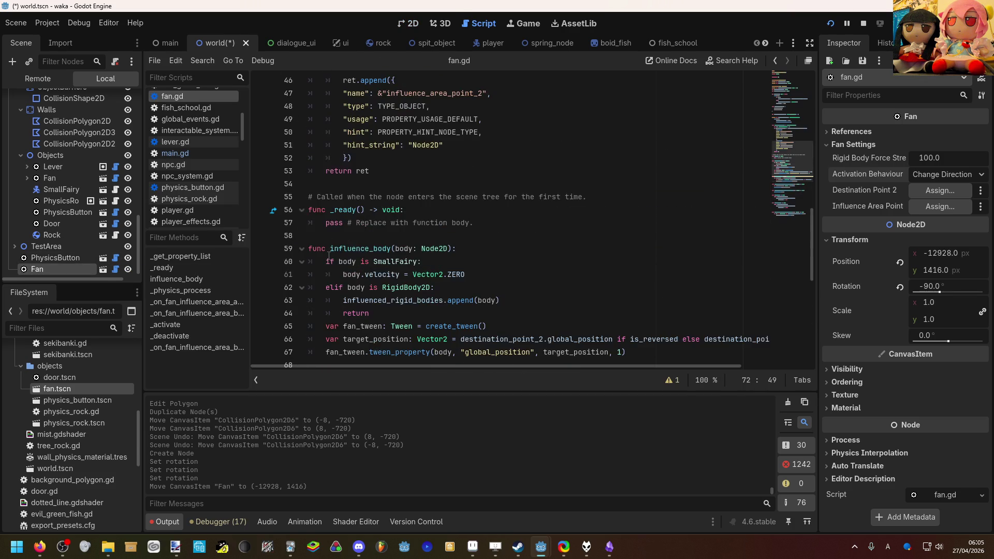
{"action": "scroll", "coordinate": [329, 256], "scroll_direction": "up", "scroll_amount": 4}
{"action": "scroll", "coordinate": [381, 258], "scroll_direction": "down", "scroll_amount": 4}
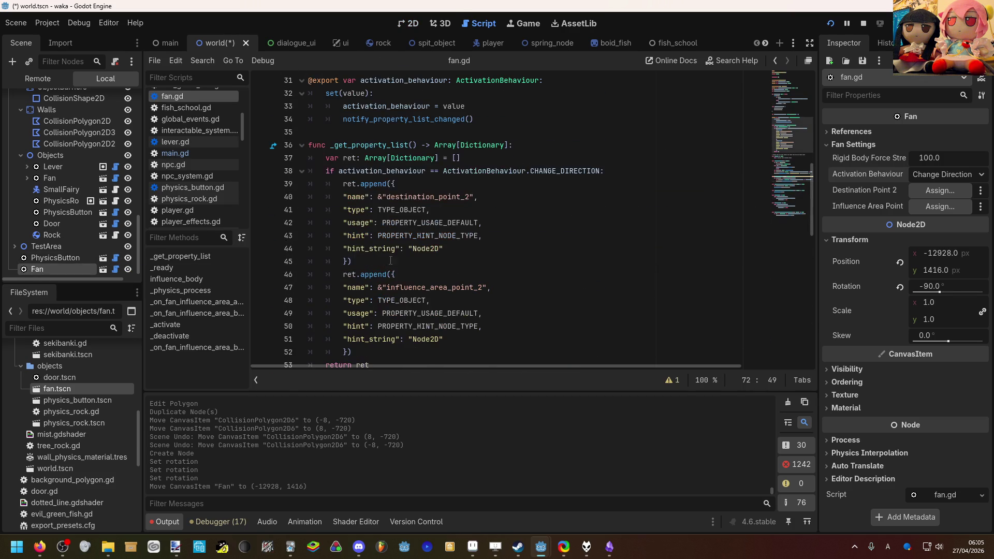
{"action": "scroll", "coordinate": [444, 268], "scroll_direction": "up", "scroll_amount": 10}
{"action": "scroll", "coordinate": [444, 268], "scroll_direction": "down", "scroll_amount": 4}
{"action": "type", "text": "SOME_OTHER_THING,"}
{"action": "left_click", "coordinate": [433, 248]}
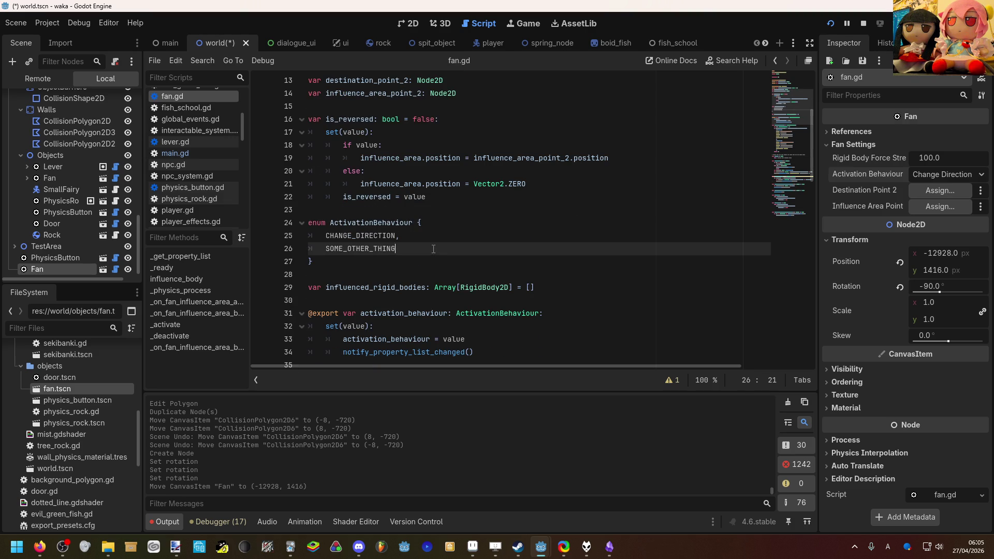
{"action": "key", "text": "Return"}
{"action": "type", "text": "NONE"}
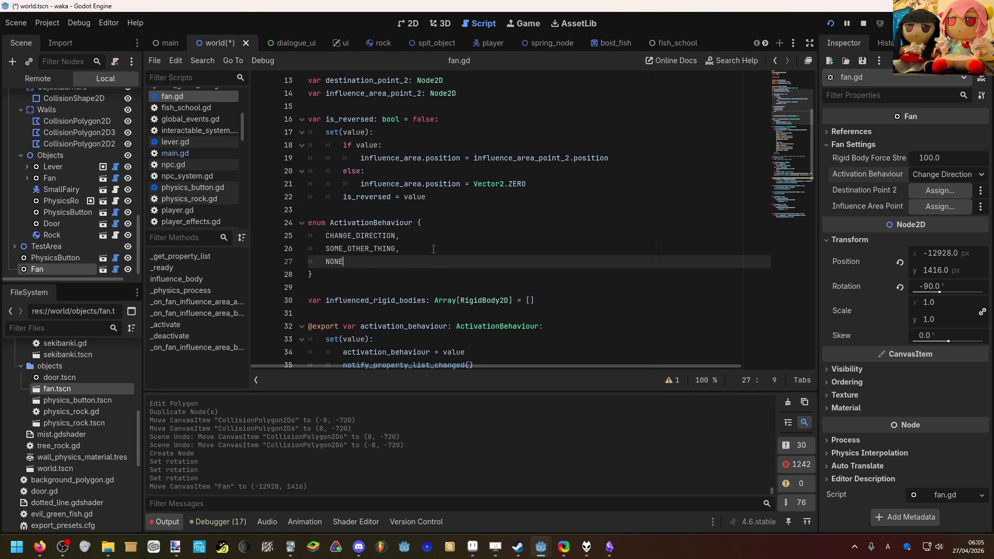
{"action": "key", "text": "ctrl+s"}
Set the Fan's Activation Behaviour to None and save the scene.
{"action": "left_click", "coordinate": [932, 175]}
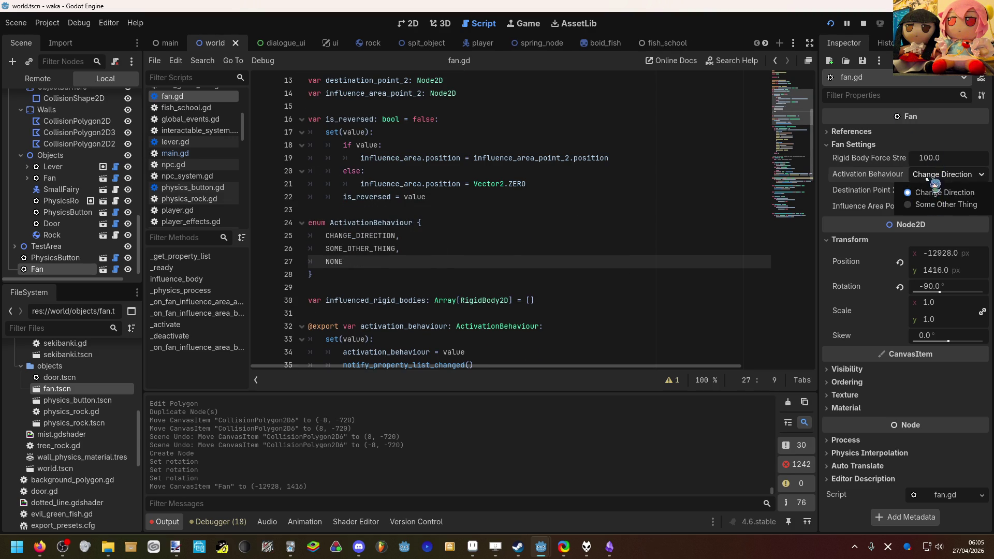
{"action": "left_click", "coordinate": [937, 204]}
{"action": "left_click", "coordinate": [940, 175]}
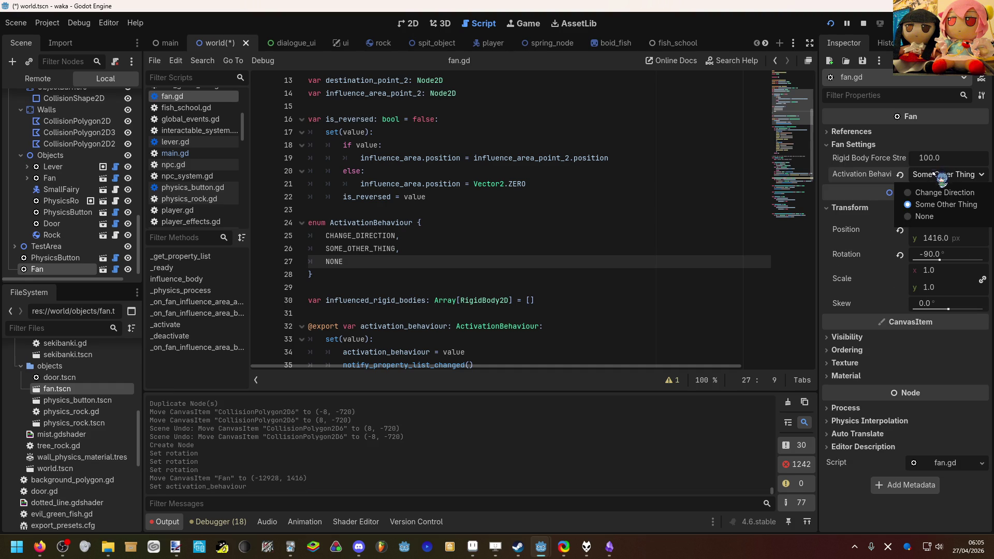
{"action": "left_click", "coordinate": [924, 216]}
{"action": "left_click", "coordinate": [561, 175]}
{"action": "key", "text": "ctrl+s"}
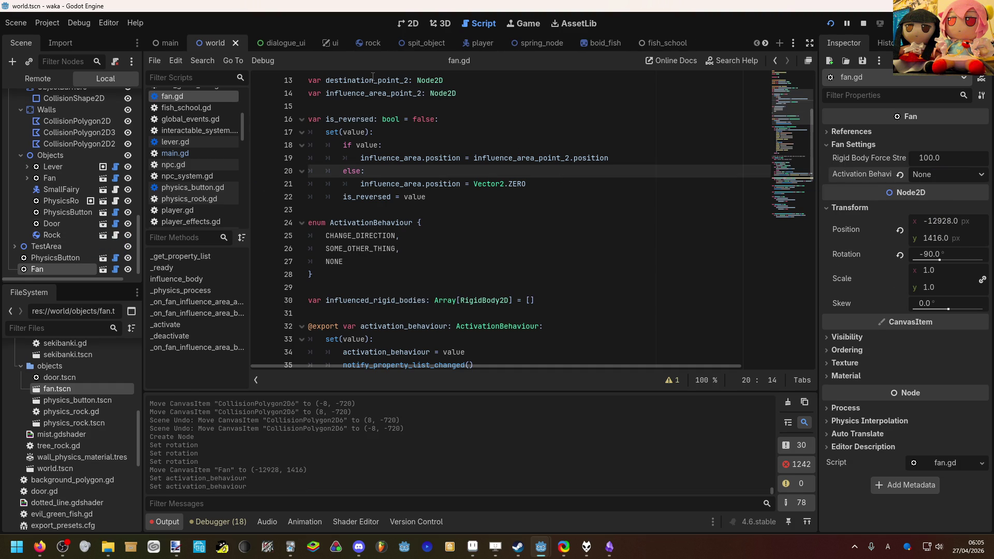
{"action": "left_click", "coordinate": [414, 23]}
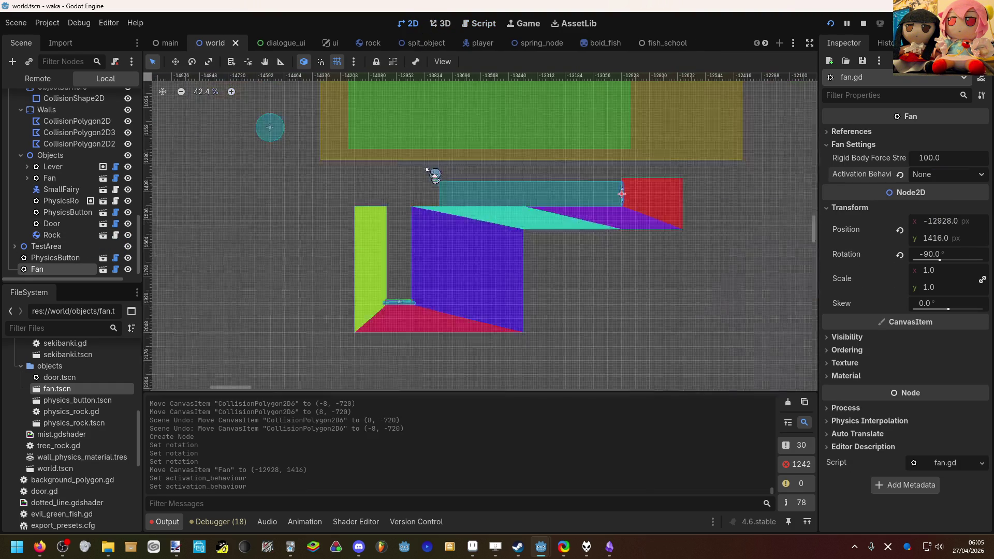
Reparent the root-level PhysicsButton and Fan under Area1's Objects node beside Door and PhysicsRock.
{"action": "left_click", "coordinate": [703, 179]}
{"action": "scroll", "coordinate": [516, 235], "scroll_direction": "up", "scroll_amount": 10}
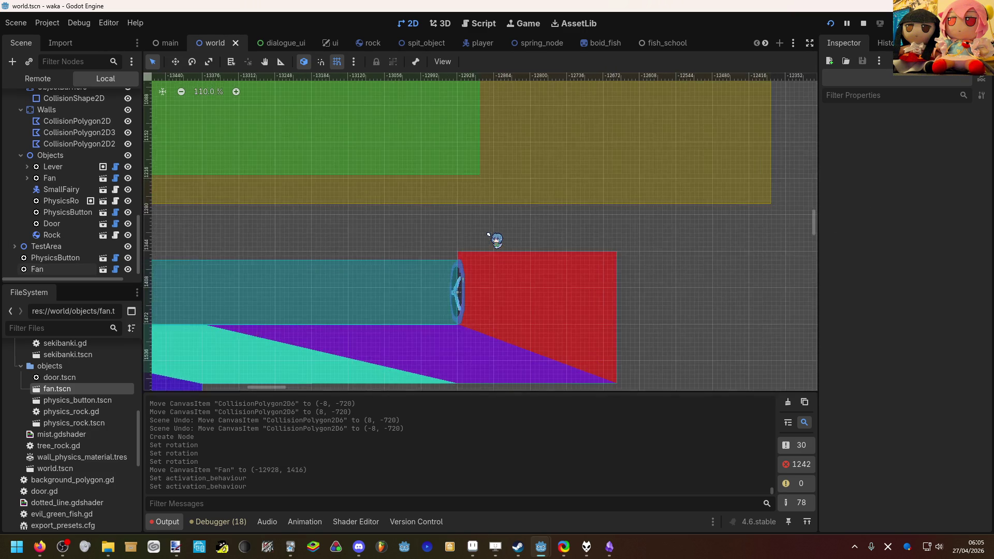
{"action": "scroll", "coordinate": [403, 249], "scroll_direction": "up", "scroll_amount": 4}
{"action": "left_click_drag", "start_coordinate": [403, 249], "coordinate": [493, 209]}
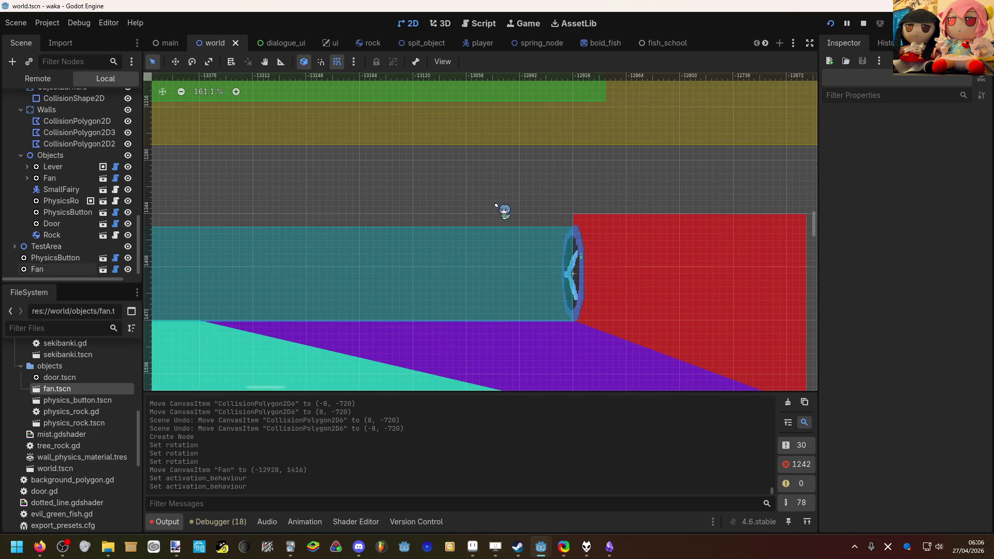
{"action": "scroll", "coordinate": [306, 223], "scroll_direction": "down", "scroll_amount": 3}
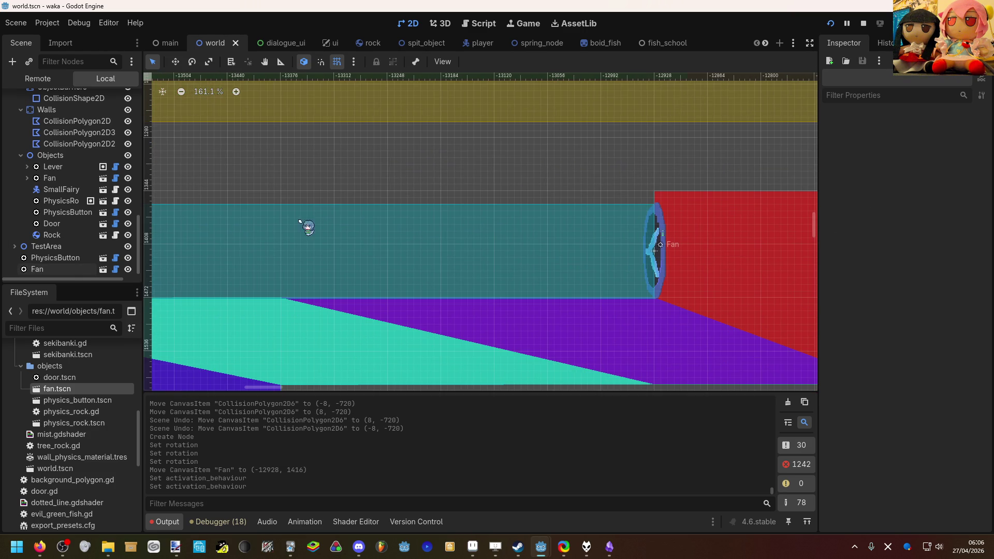
{"action": "left_click", "coordinate": [56, 257]}
{"action": "scroll", "coordinate": [390, 181], "scroll_direction": "down", "scroll_amount": 4}
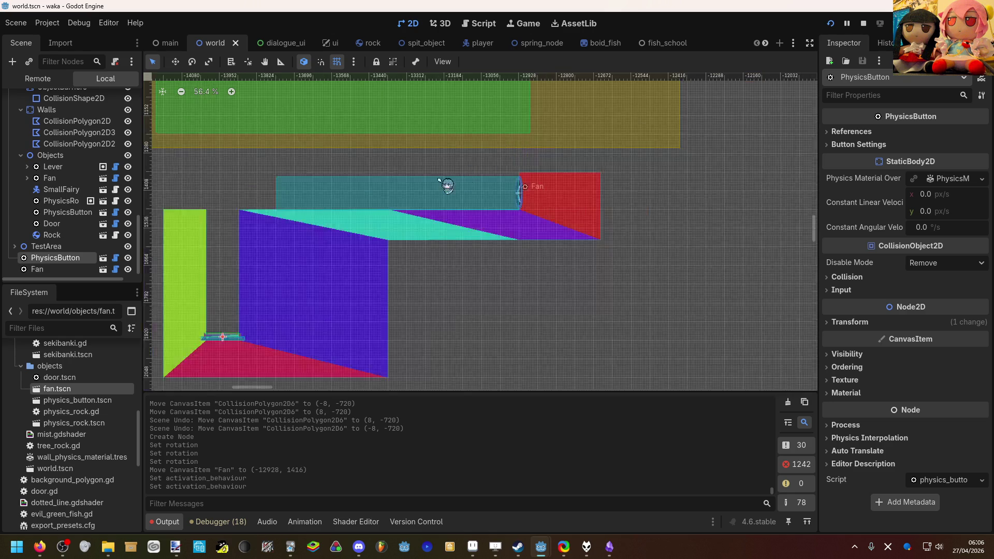
{"action": "scroll", "coordinate": [49, 194], "scroll_direction": "up", "scroll_amount": 2}
{"action": "scroll", "coordinate": [50, 194], "scroll_direction": "down", "scroll_amount": 2}
{"action": "scroll", "coordinate": [49, 194], "scroll_direction": "up", "scroll_amount": 2}
{"action": "scroll", "coordinate": [40, 187], "scroll_direction": "up", "scroll_amount": 5}
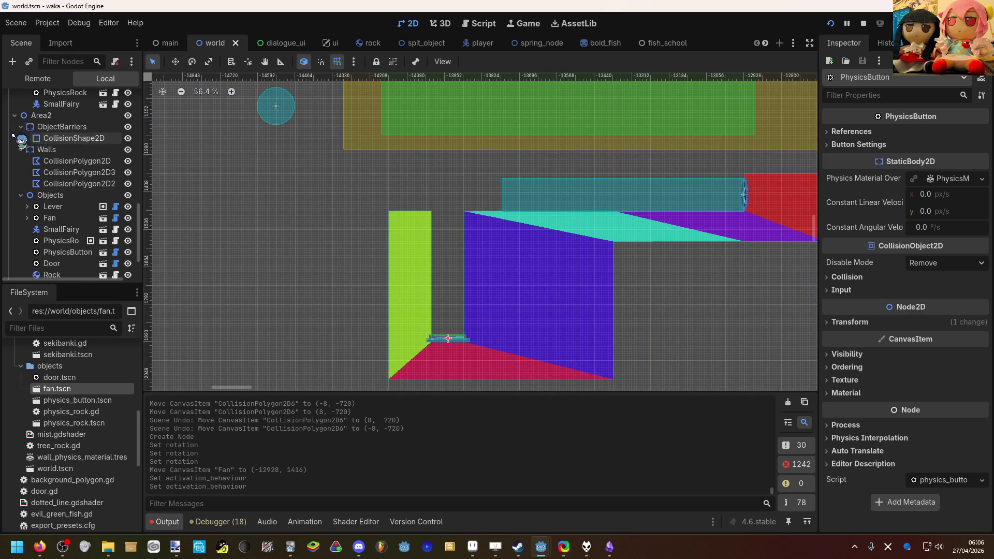
{"action": "scroll", "coordinate": [40, 162], "scroll_direction": "down", "scroll_amount": 2}
{"action": "left_click_drag", "start_coordinate": [52, 252], "coordinate": [59, 176]}
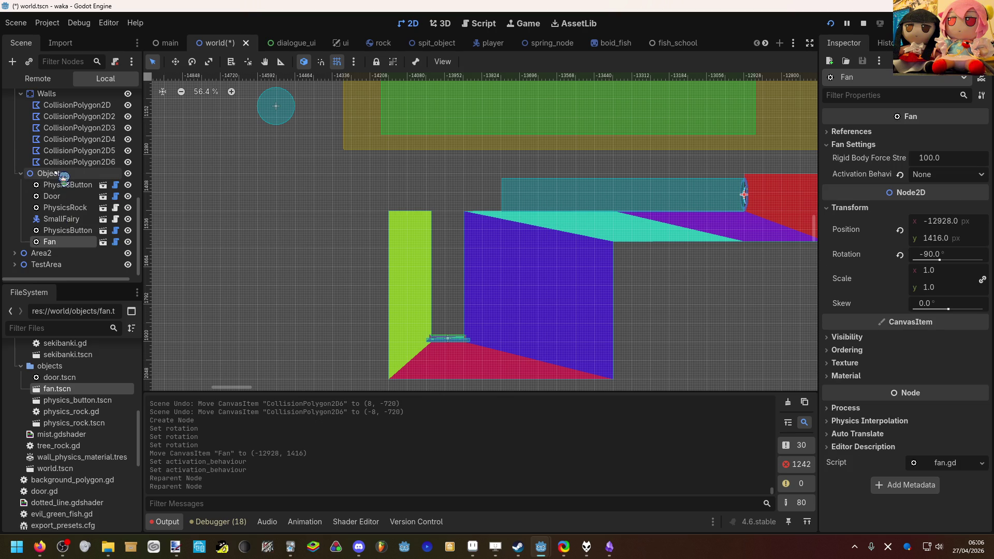
{"action": "left_click", "coordinate": [235, 197]}
{"action": "scroll", "coordinate": [235, 197], "scroll_direction": "down", "scroll_amount": 1}
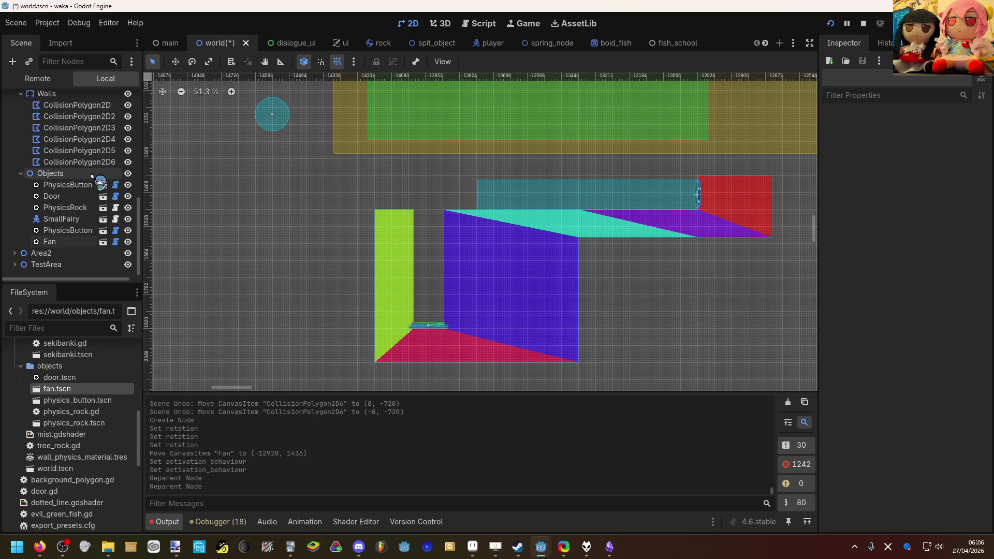
{"action": "scroll", "coordinate": [278, 204], "scroll_direction": "down", "scroll_amount": 15}
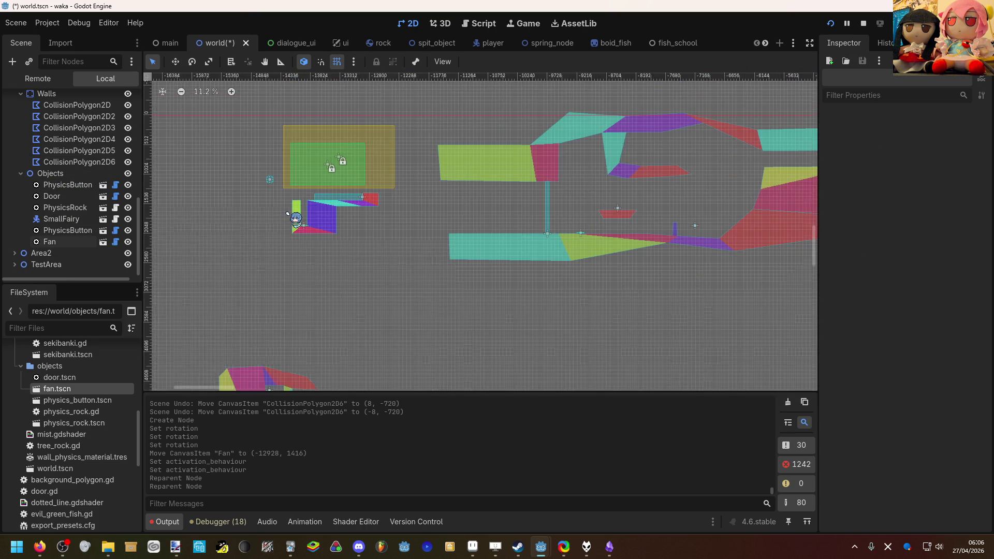
{"action": "scroll", "coordinate": [292, 213], "scroll_direction": "down", "scroll_amount": 1}
{"action": "left_click", "coordinate": [79, 150]}
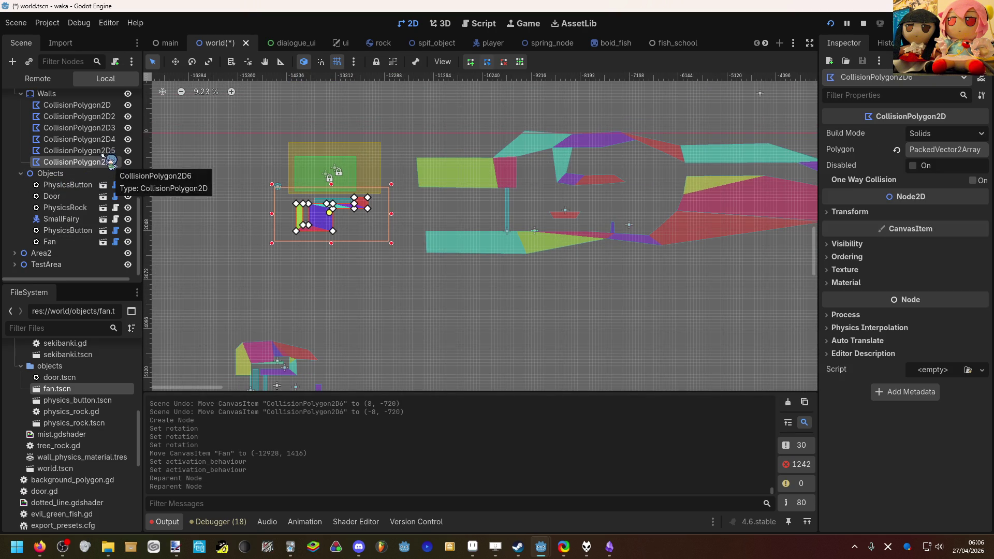
{"action": "left_click", "coordinate": [110, 161]}
{"action": "scroll", "coordinate": [281, 196], "scroll_direction": "up", "scroll_amount": 15}
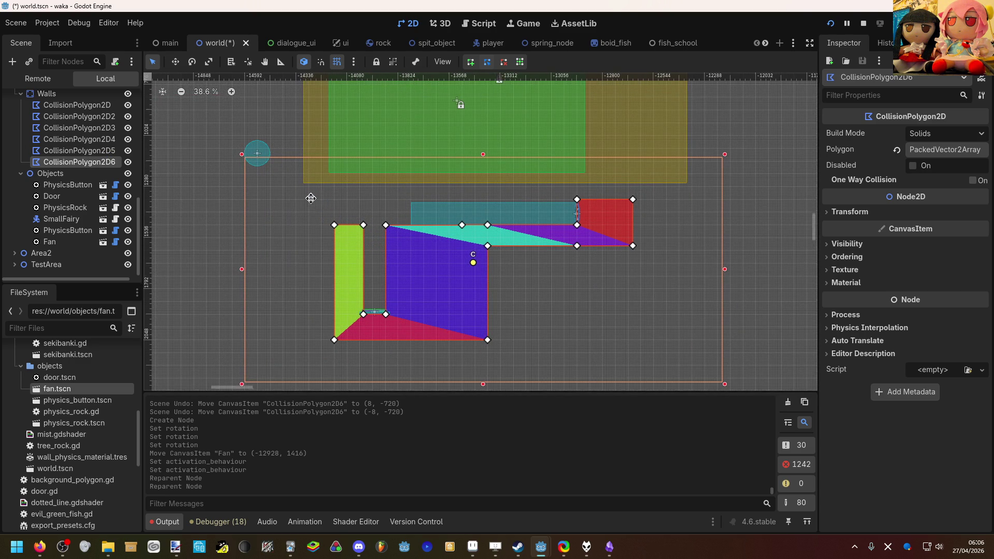
{"action": "scroll", "coordinate": [482, 231], "scroll_direction": "up", "scroll_amount": 2}
{"action": "scroll", "coordinate": [316, 217], "scroll_direction": "down", "scroll_amount": 4}
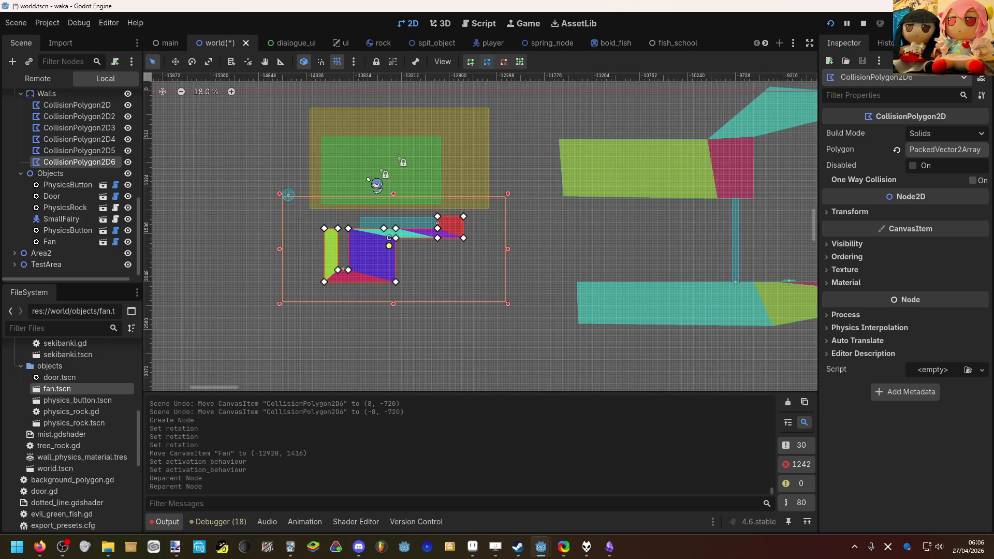
{"action": "scroll", "coordinate": [373, 193], "scroll_direction": "up", "scroll_amount": 10}
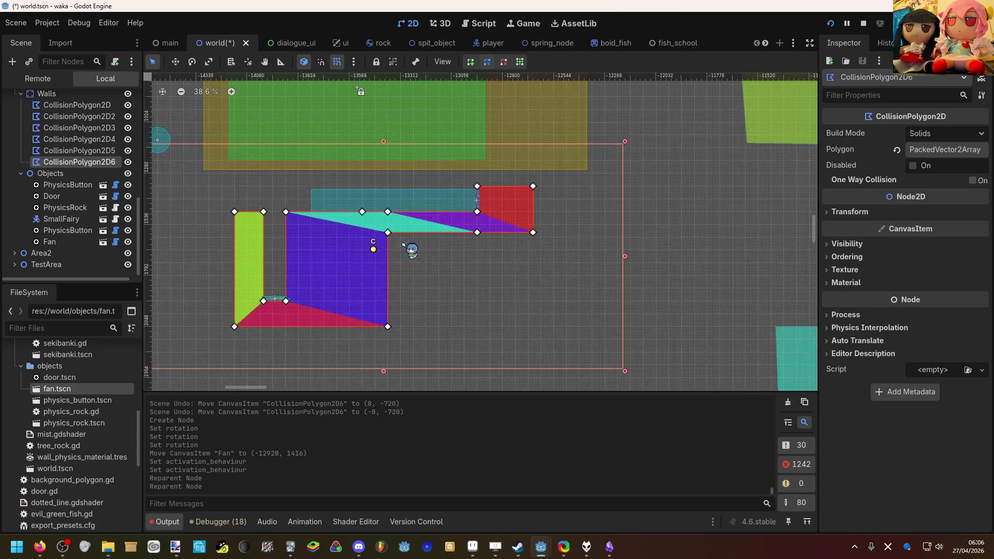
{"action": "scroll", "coordinate": [293, 313], "scroll_direction": "up", "scroll_amount": 3}
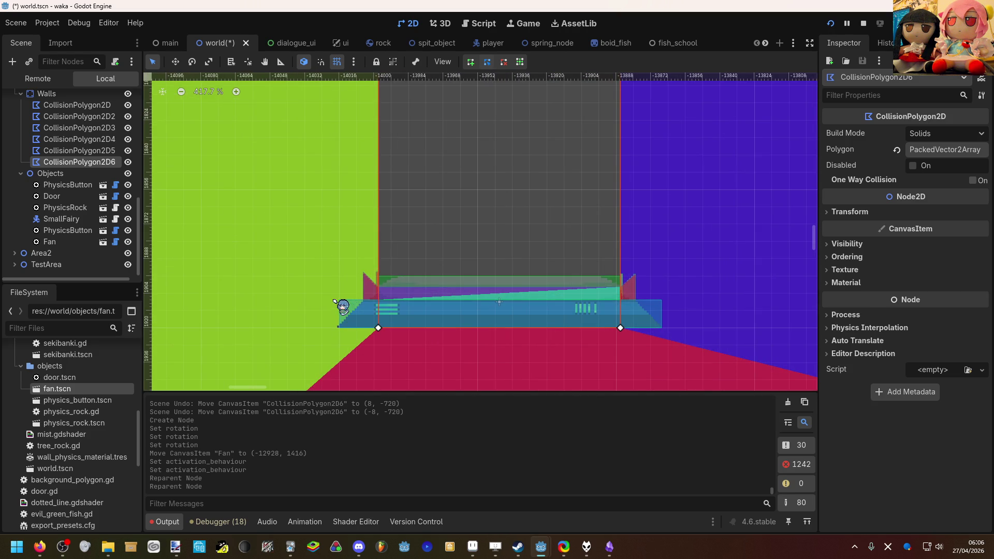
{"action": "scroll", "coordinate": [354, 284], "scroll_direction": "down", "scroll_amount": 4}
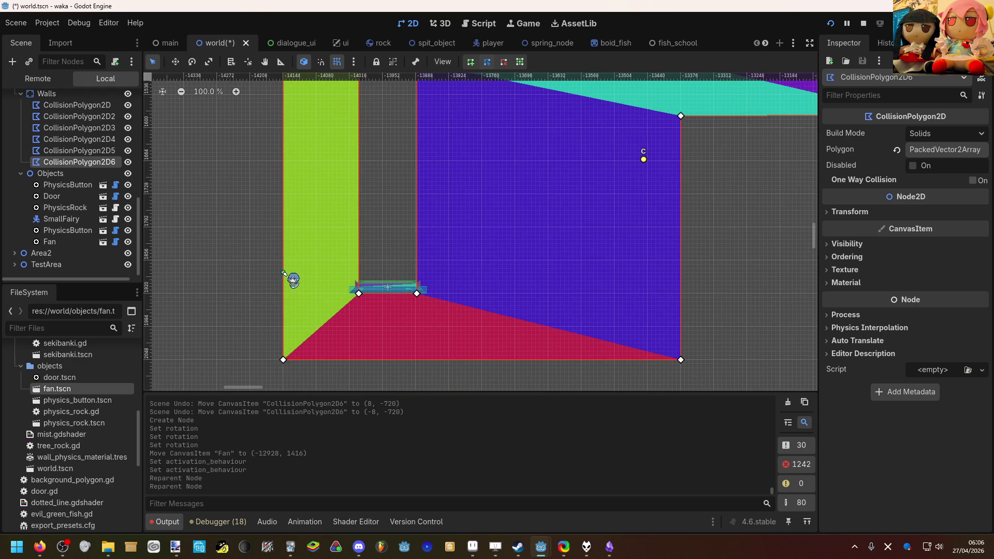
{"action": "scroll", "coordinate": [274, 271], "scroll_direction": "down", "scroll_amount": 4}
{"action": "left_click", "coordinate": [255, 270]}
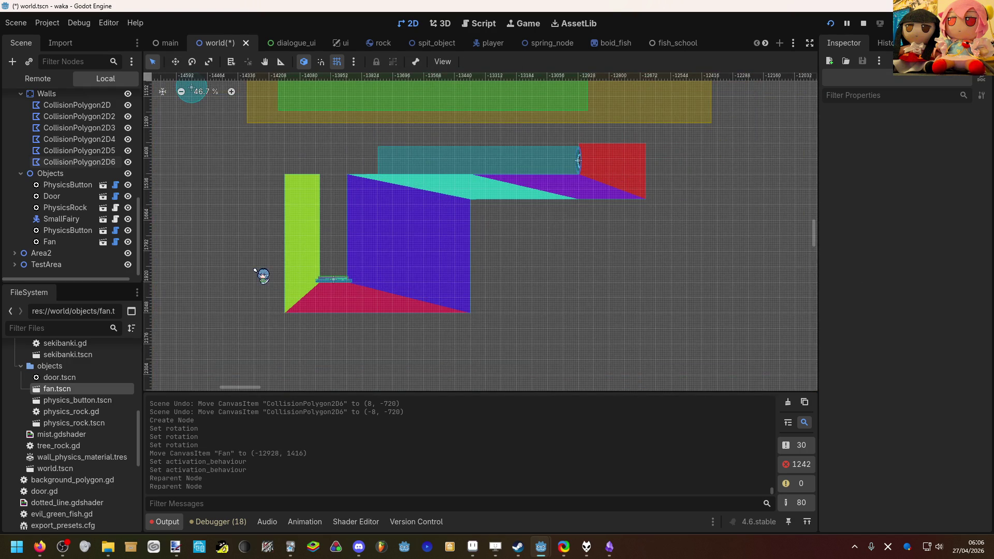
Select the Fan and expand References to show Influence Area and Destination Point.
{"action": "scroll", "coordinate": [258, 273], "scroll_direction": "down", "scroll_amount": 9}
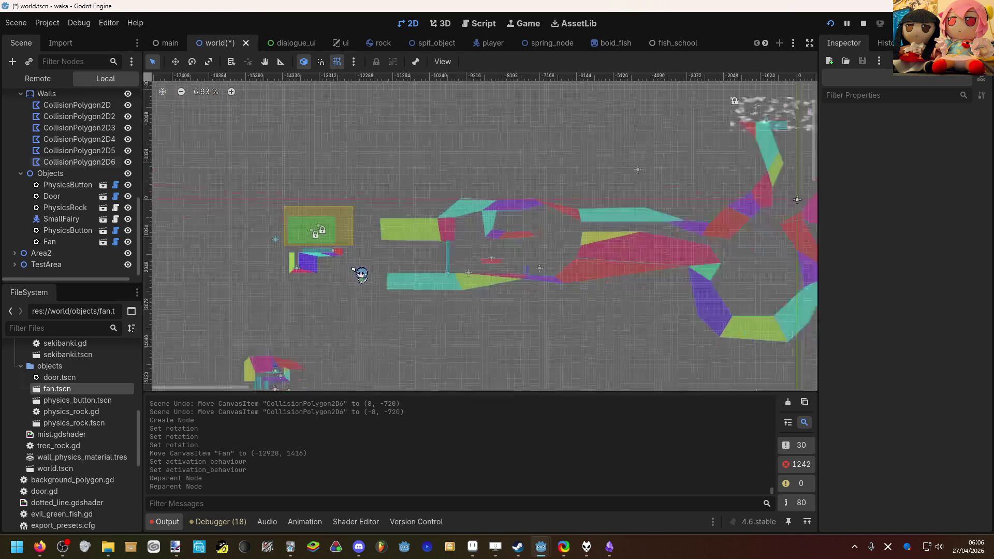
{"action": "scroll", "coordinate": [355, 270], "scroll_direction": "right", "scroll_amount": 3}
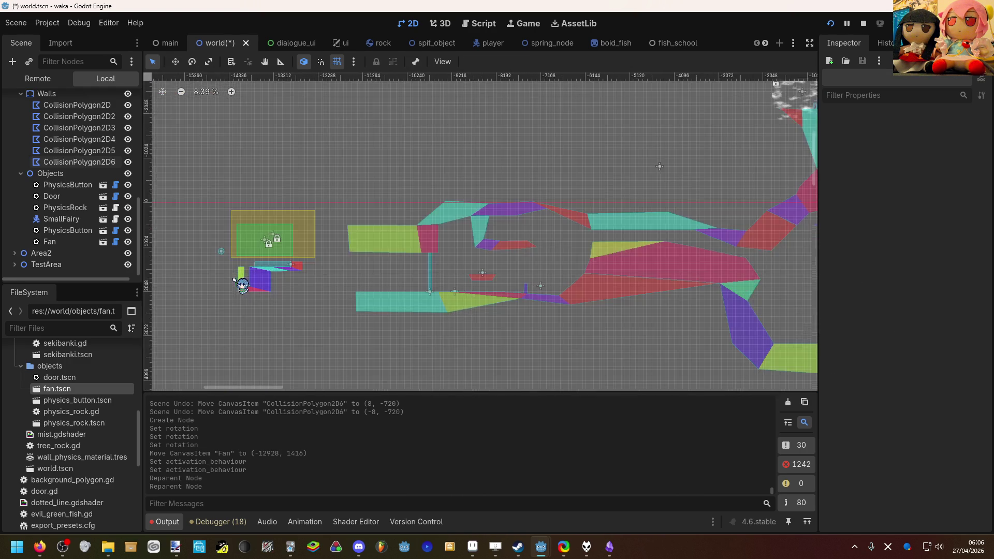
{"action": "scroll", "coordinate": [236, 281], "scroll_direction": "up", "scroll_amount": 10}
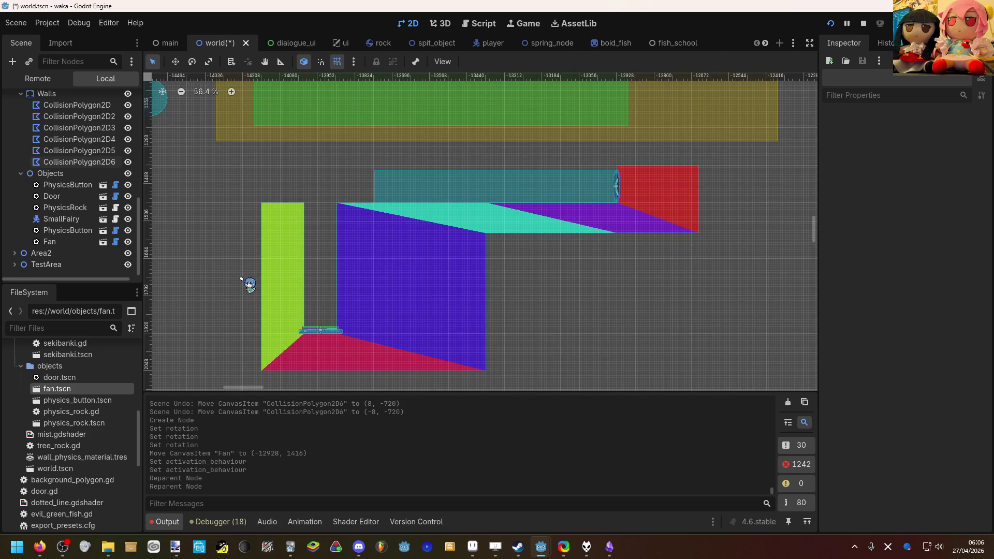
{"action": "scroll", "coordinate": [244, 275], "scroll_direction": "up", "scroll_amount": 1}
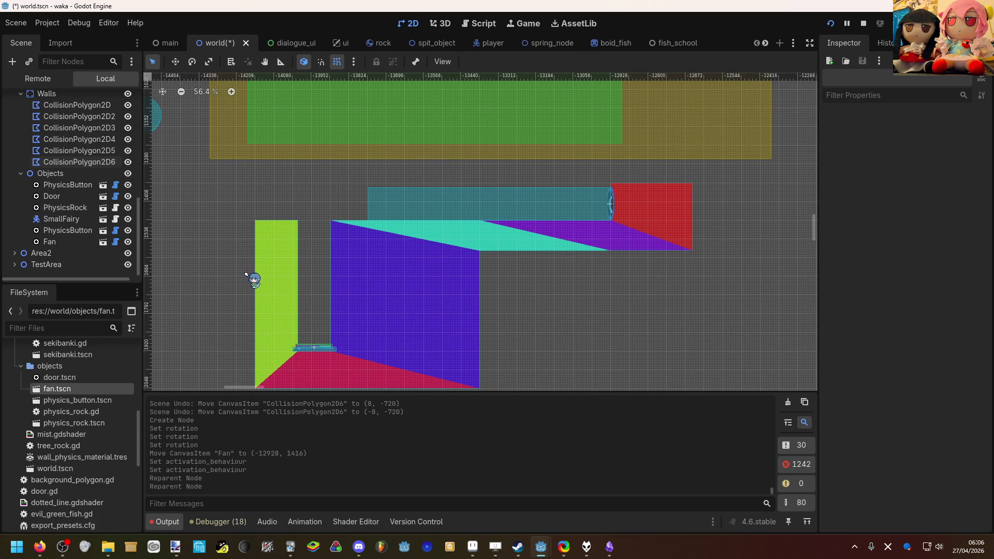
{"action": "left_click", "coordinate": [392, 200]}
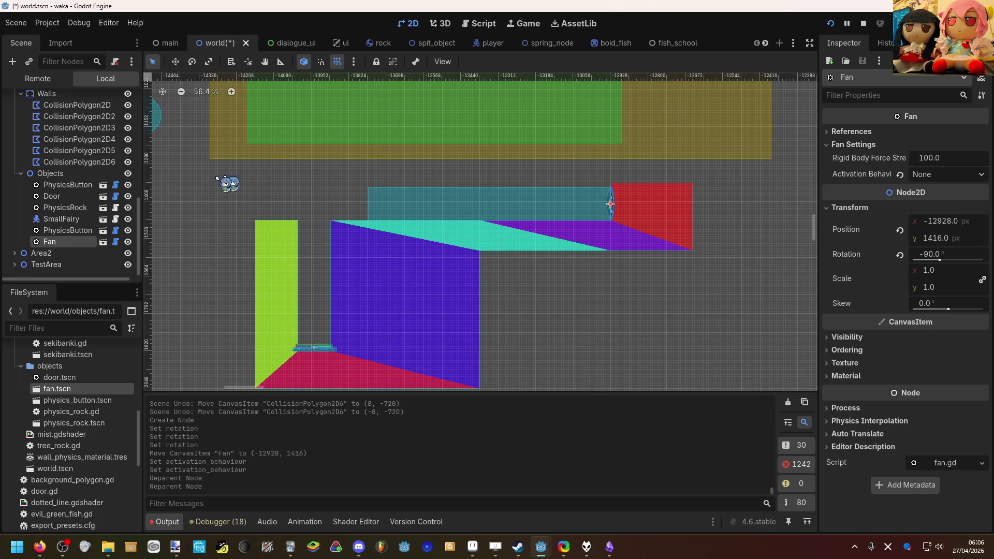
{"action": "left_click", "coordinate": [844, 132]}
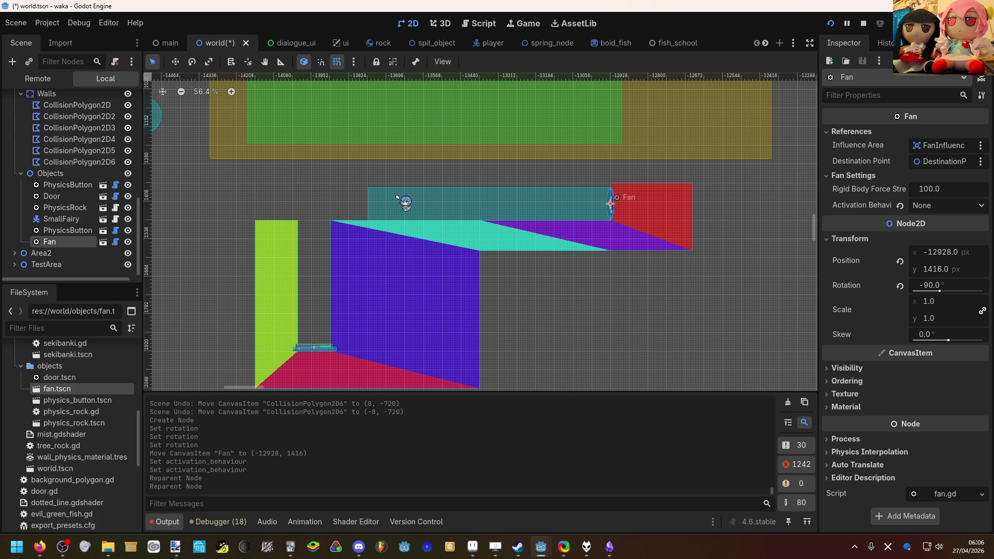
Zoom and pan the 2D viewport to survey the level around the Fan.
{"action": "scroll", "coordinate": [374, 208], "scroll_direction": "up", "scroll_amount": 2}
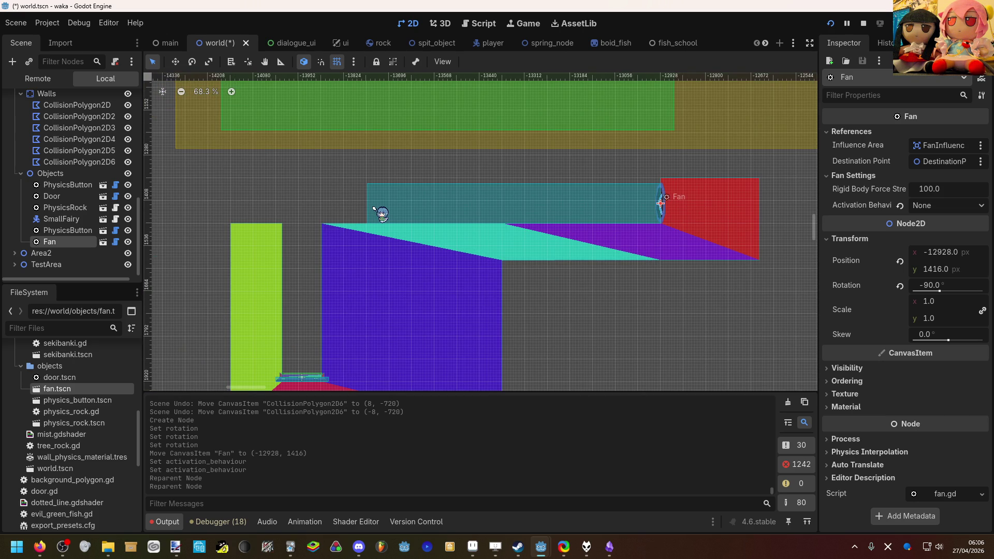
{"action": "scroll", "coordinate": [380, 215], "scroll_direction": "down", "scroll_amount": 8}
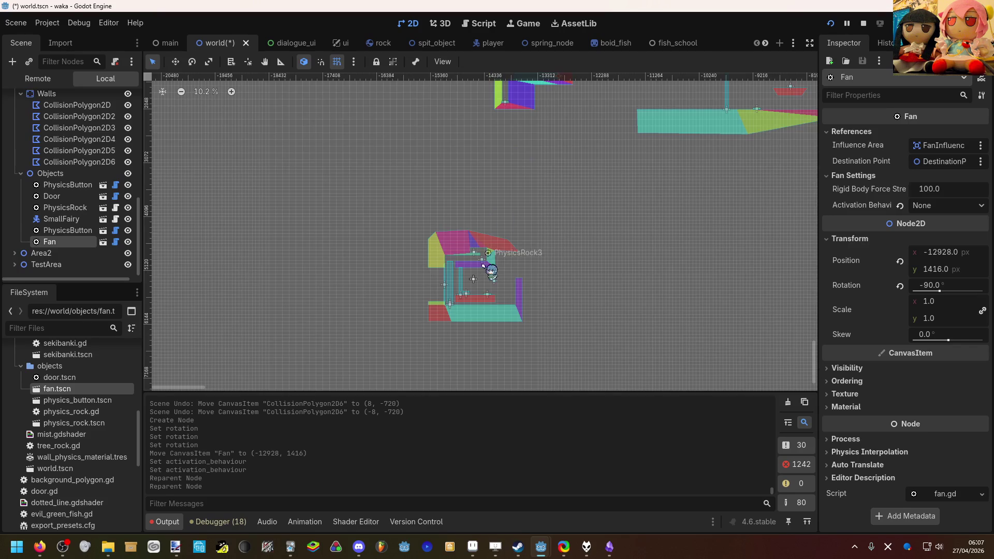
{"action": "scroll", "coordinate": [484, 264], "scroll_direction": "up", "scroll_amount": 12}
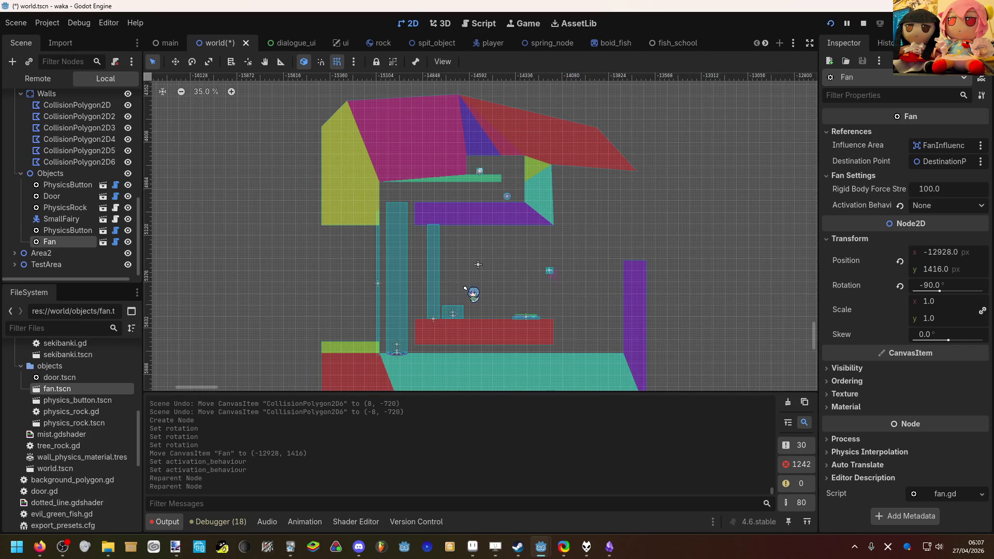
{"action": "scroll", "coordinate": [464, 288], "scroll_direction": "down", "scroll_amount": 2}
{"action": "scroll", "coordinate": [465, 287], "scroll_direction": "up", "scroll_amount": 4}
{"action": "scroll", "coordinate": [472, 272], "scroll_direction": "down", "scroll_amount": 20}
{"action": "scroll", "coordinate": [504, 266], "scroll_direction": "up", "scroll_amount": 8}
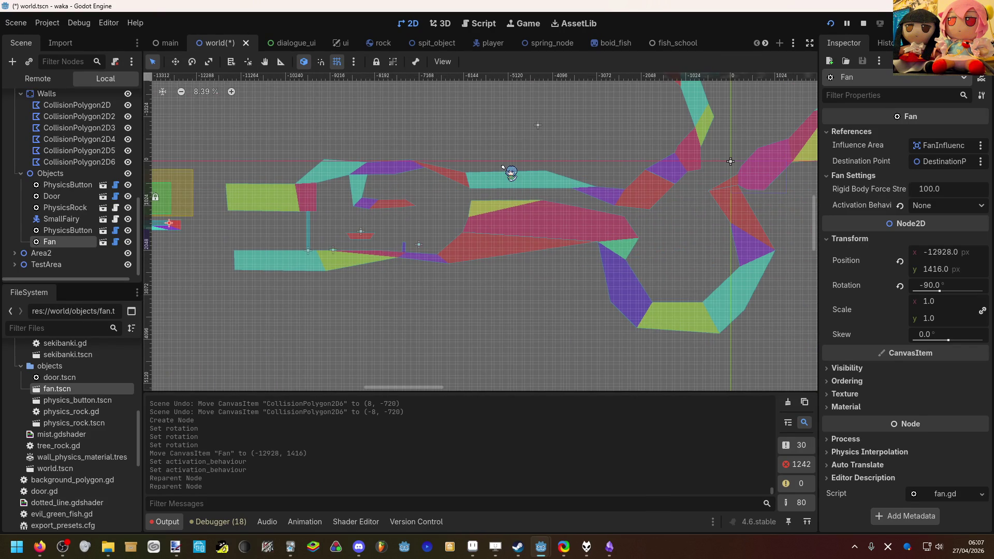
{"action": "scroll", "coordinate": [299, 211], "scroll_direction": "left", "scroll_amount": 3}
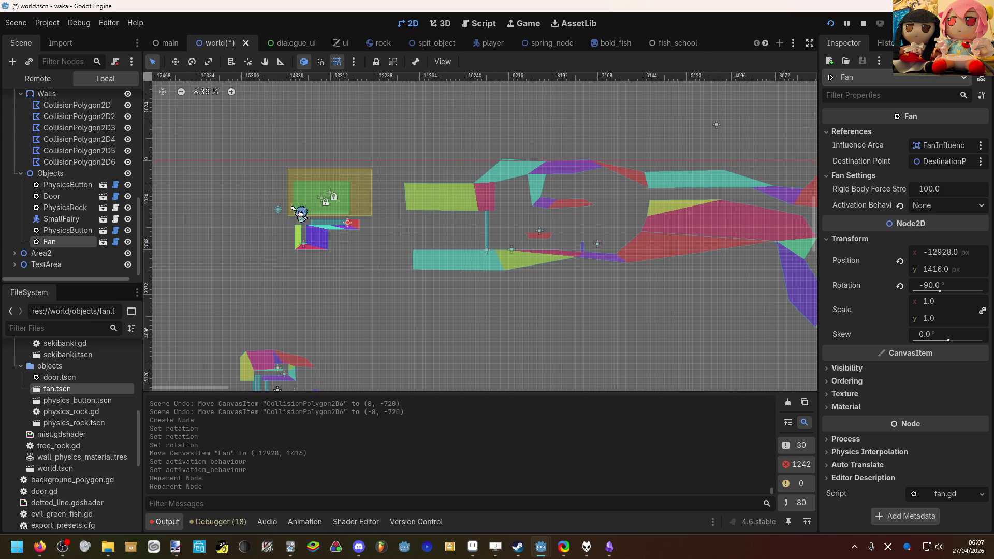
{"action": "scroll", "coordinate": [262, 210], "scroll_direction": "up", "scroll_amount": 9}
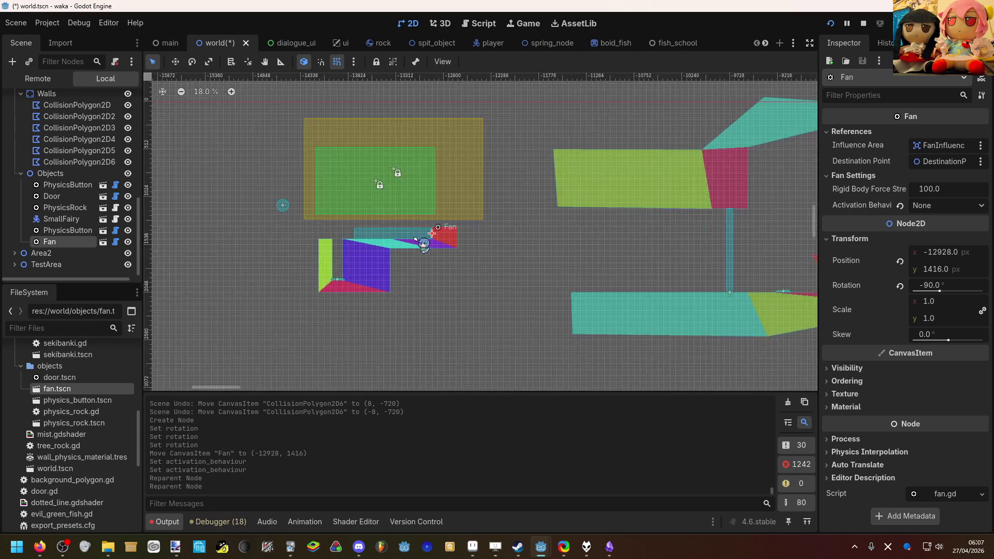
{"action": "scroll", "coordinate": [388, 253], "scroll_direction": "up", "scroll_amount": 7}
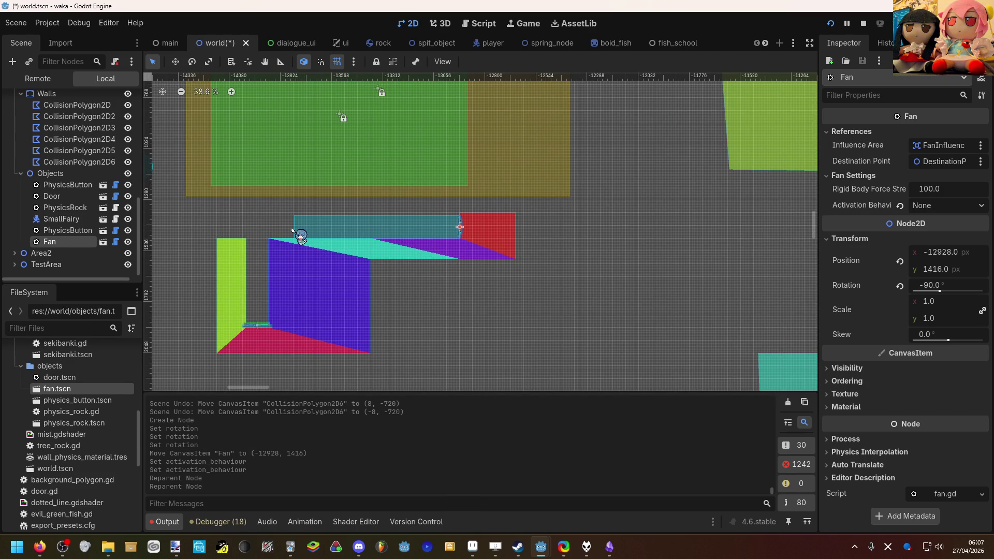
{"action": "scroll", "coordinate": [350, 239], "scroll_direction": "up", "scroll_amount": 9}
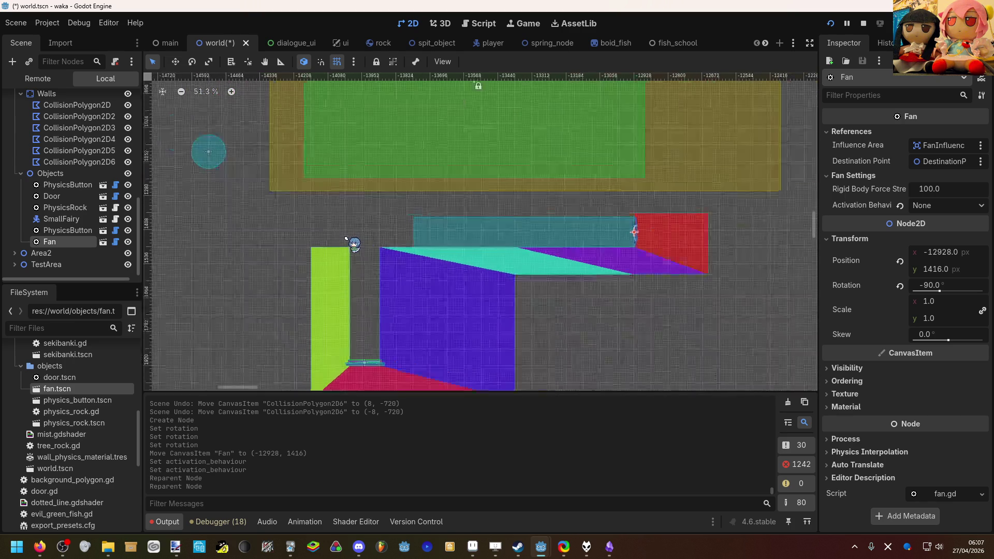
{"action": "scroll", "coordinate": [349, 240], "scroll_direction": "down", "scroll_amount": 11}
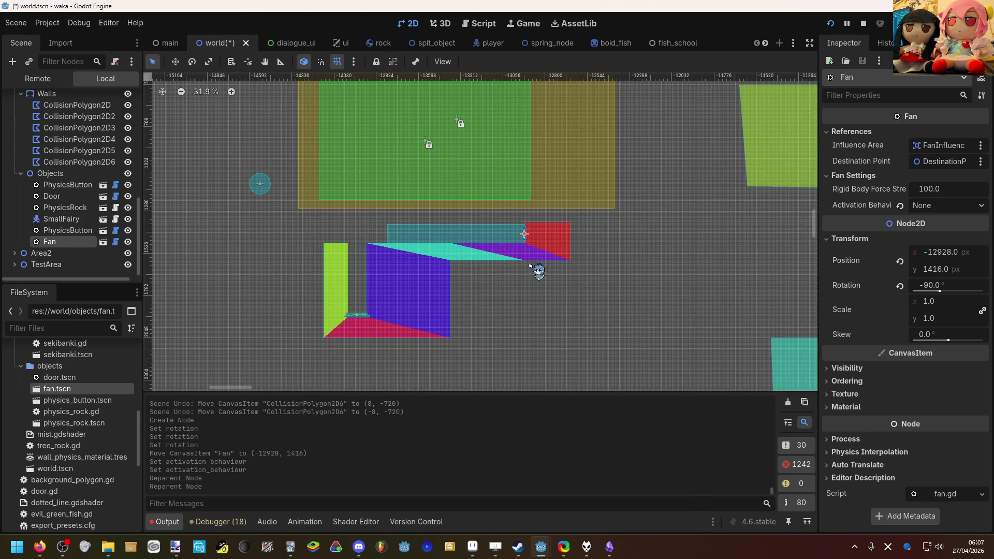
{"action": "scroll", "coordinate": [487, 266], "scroll_direction": "right", "scroll_amount": 5}
{"action": "scroll", "coordinate": [486, 267], "scroll_direction": "up", "scroll_amount": 2}
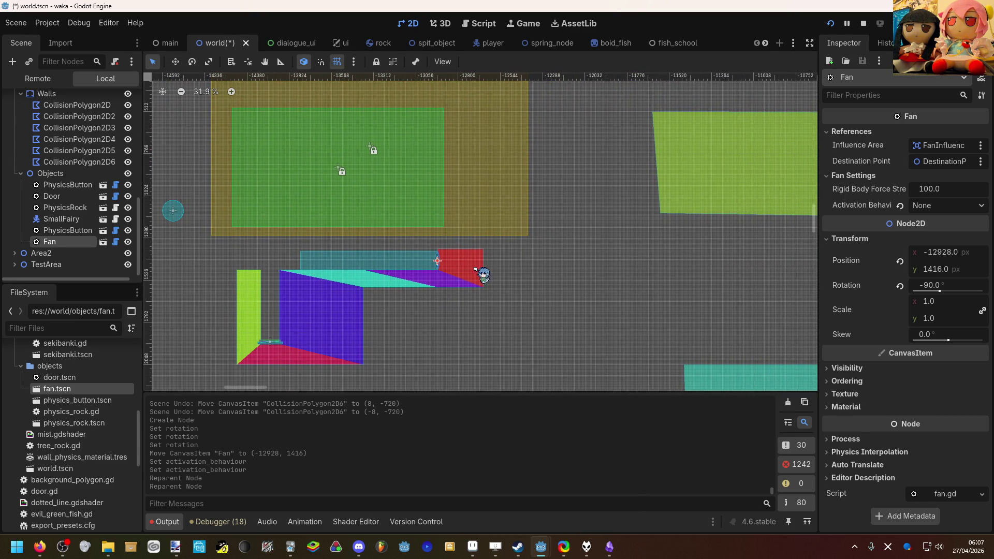
{"action": "scroll", "coordinate": [466, 259], "scroll_direction": "up", "scroll_amount": 14}
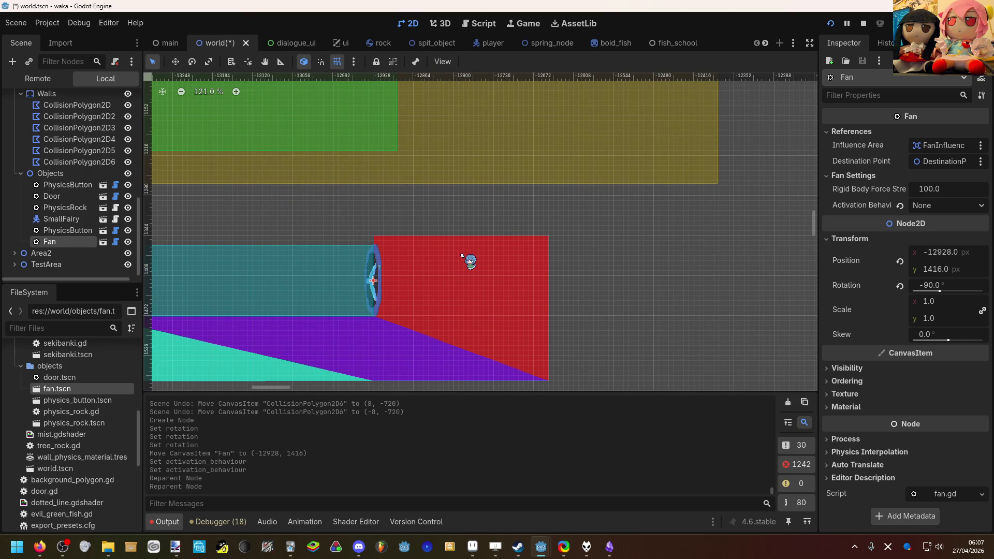
{"action": "scroll", "coordinate": [462, 254], "scroll_direction": "down", "scroll_amount": 6}
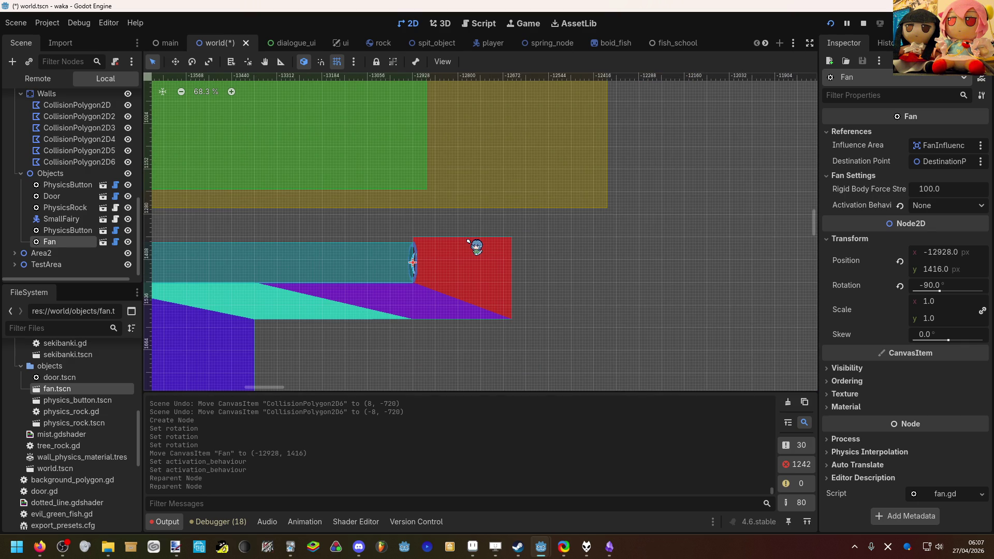
{"action": "scroll", "coordinate": [469, 241], "scroll_direction": "down", "scroll_amount": 13}
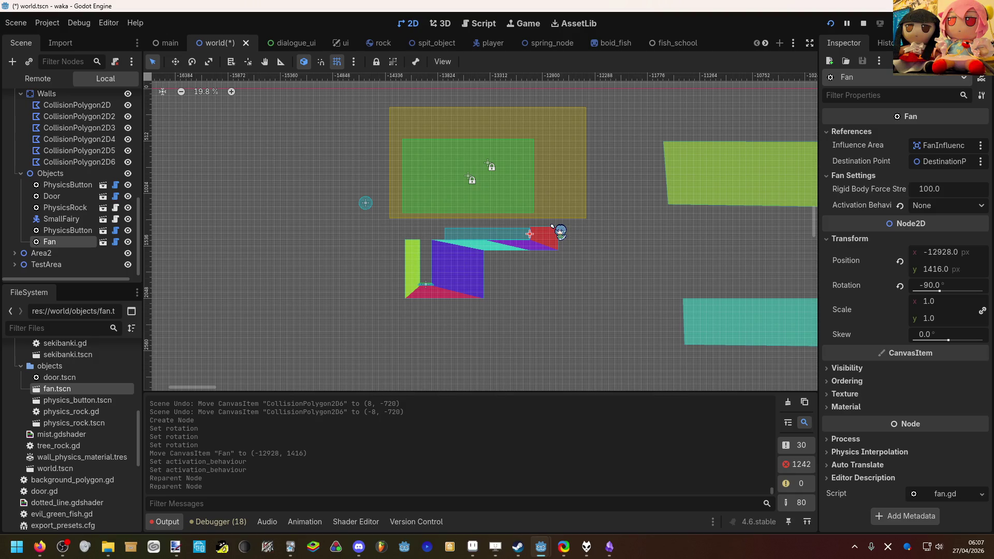
{"action": "mouse_move", "coordinate": [552, 226]}
{"action": "left_mouse_down"}
{"action": "mouse_move", "coordinate": [372, 233]}
{"action": "mouse_move", "coordinate": [251, 184]}
{"action": "mouse_move", "coordinate": [310, 241]}
{"action": "mouse_move", "coordinate": [541, 213]}
{"action": "left_mouse_up"}
{"action": "scroll", "coordinate": [372, 233], "scroll_direction": "down", "scroll_amount": 3}
{"action": "scroll", "coordinate": [290, 240], "scroll_direction": "up", "scroll_amount": 5}
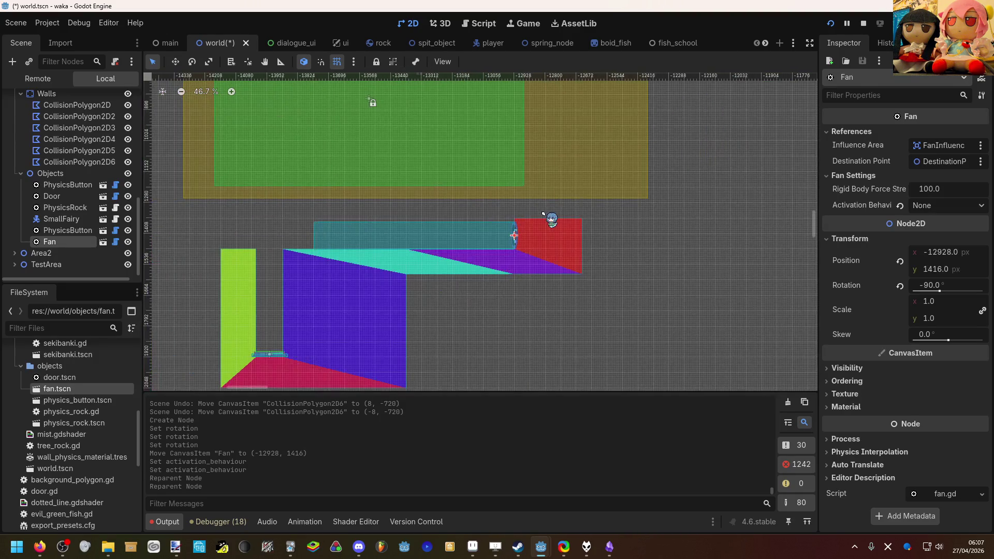
{"action": "scroll", "coordinate": [78, 193], "scroll_direction": "up", "scroll_amount": 4}
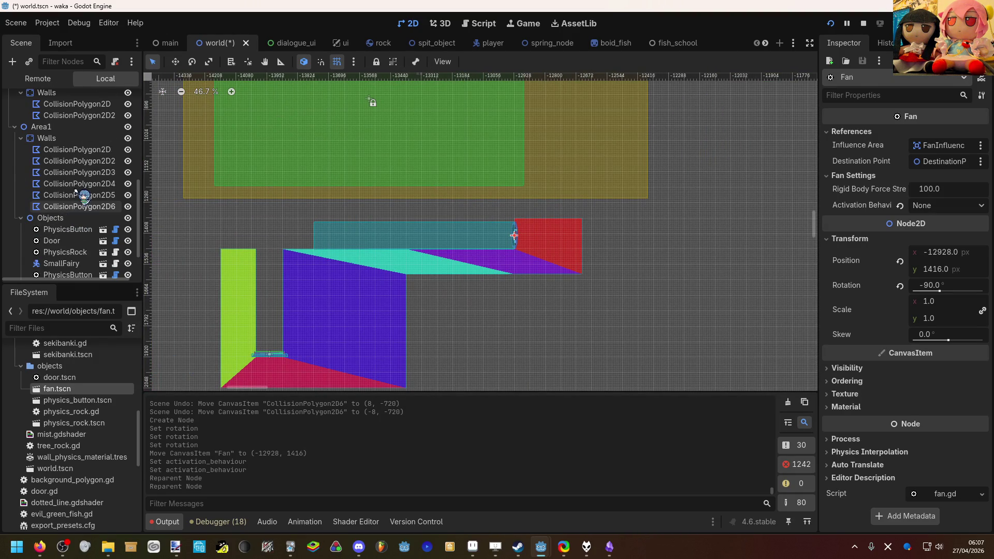
{"action": "scroll", "coordinate": [78, 194], "scroll_direction": "down", "scroll_amount": 3}
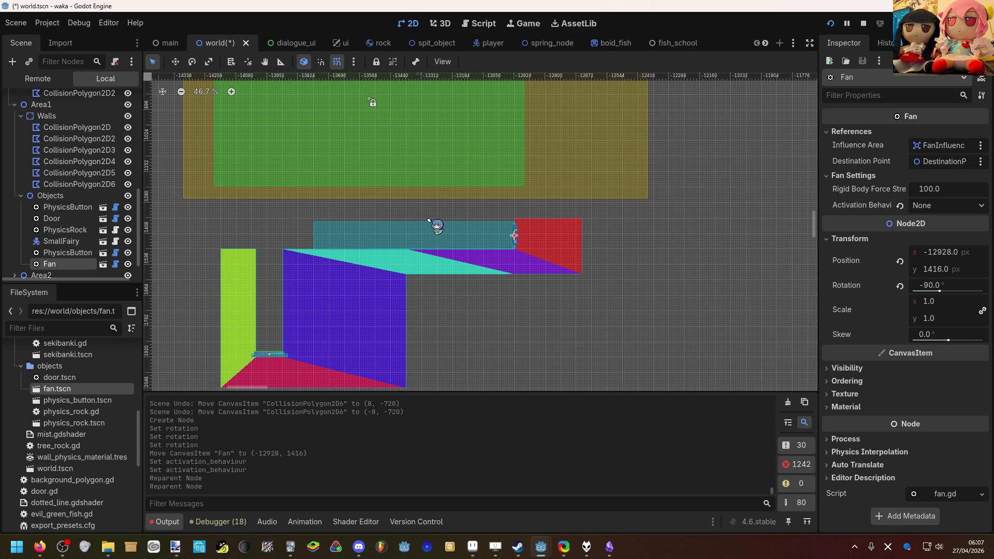
{"action": "scroll", "coordinate": [409, 212], "scroll_direction": "left", "scroll_amount": 3}
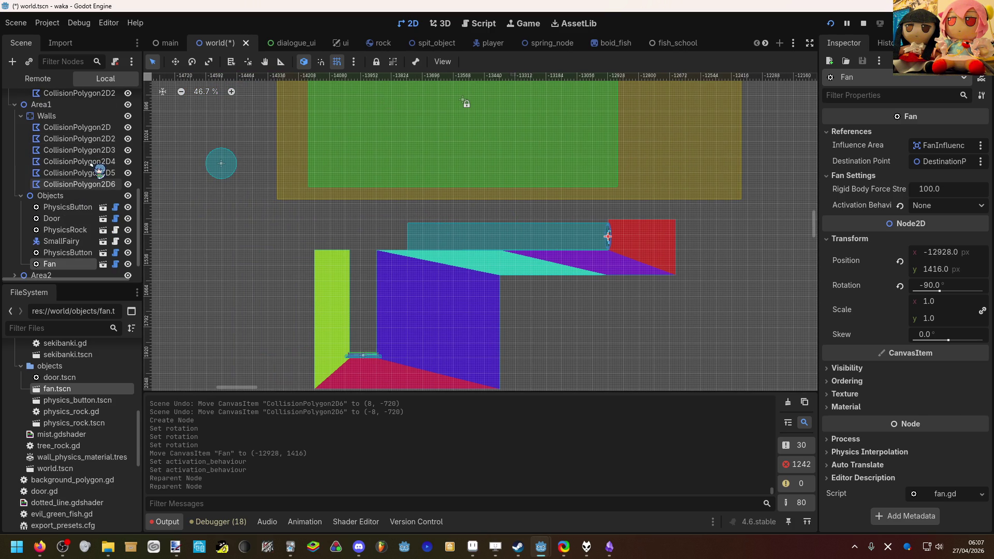
Mark CollisionPolygon2D through CollisionPolygon2D4 as Access as Unique Name.
{"action": "left_click", "coordinate": [79, 139]}
{"action": "right_click", "coordinate": [79, 140]}
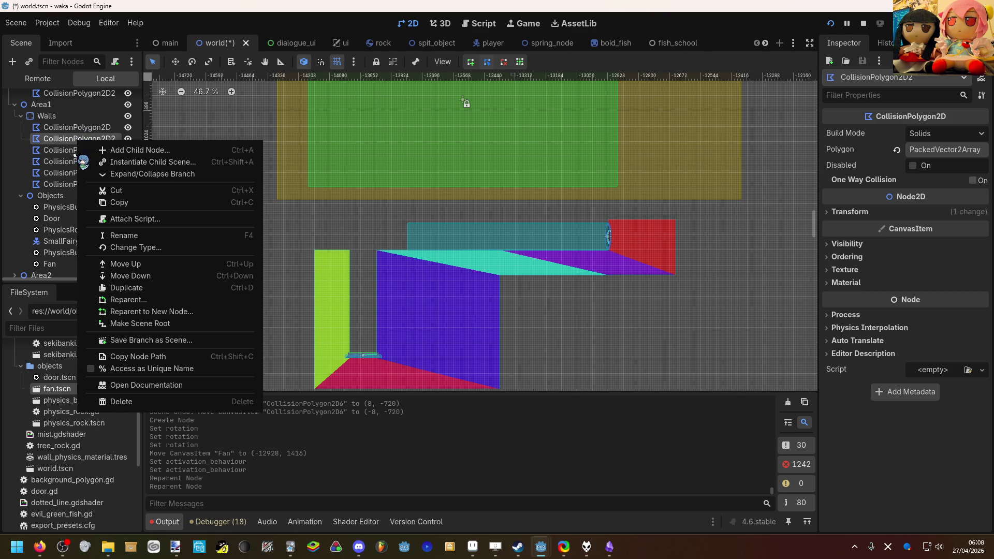
{"action": "left_click", "coordinate": [75, 151]}
{"action": "left_click", "coordinate": [73, 153], "text": "ctrl"}
{"action": "right_click", "coordinate": [72, 155]}
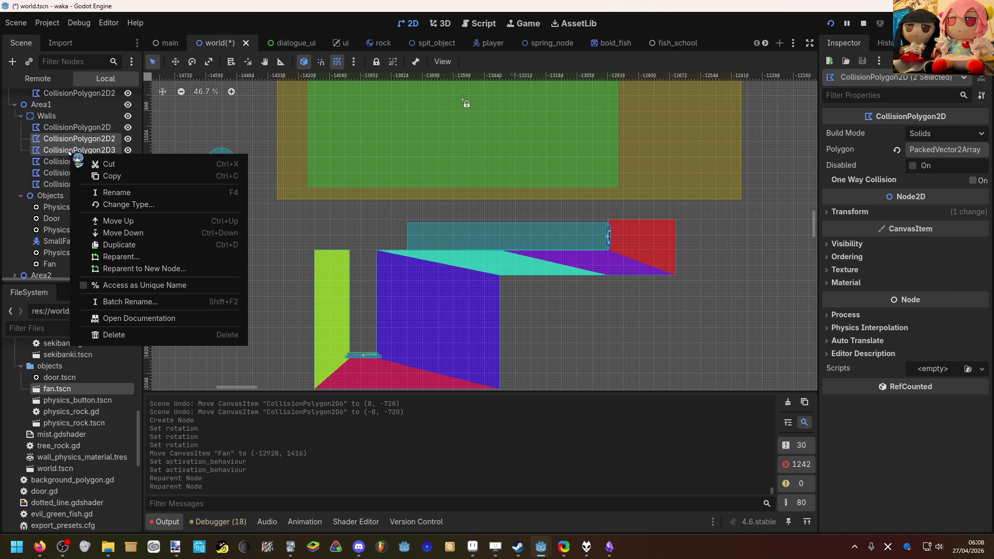
{"action": "left_click", "coordinate": [61, 179]}
{"action": "right_click", "coordinate": [61, 176]}
{"action": "left_click", "coordinate": [77, 168]}
{"action": "right_click", "coordinate": [78, 161]}
{"action": "left_click", "coordinate": [79, 161]}
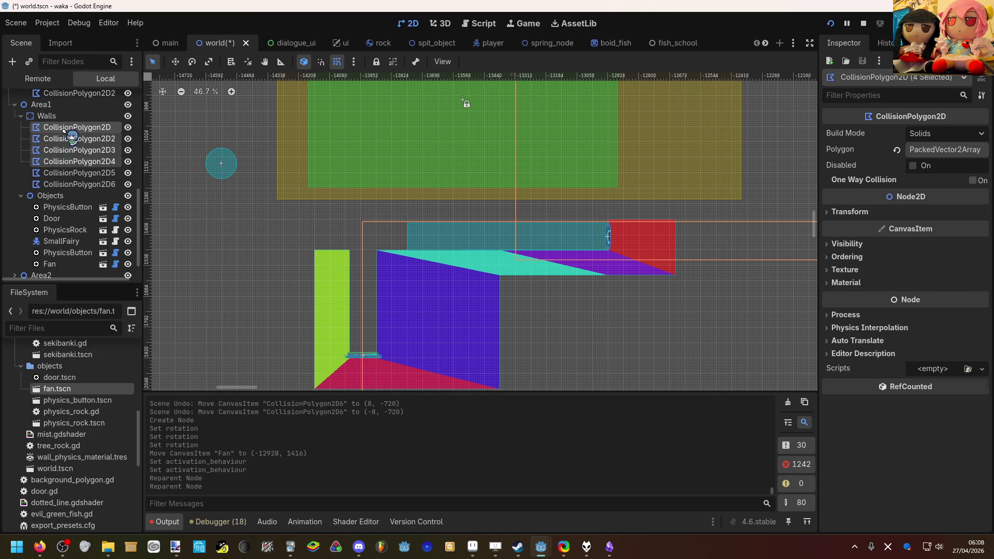
{"action": "left_click", "coordinate": [63, 129], "text": "shift"}
{"action": "right_click", "coordinate": [63, 131]}
{"action": "left_click", "coordinate": [78, 273]}
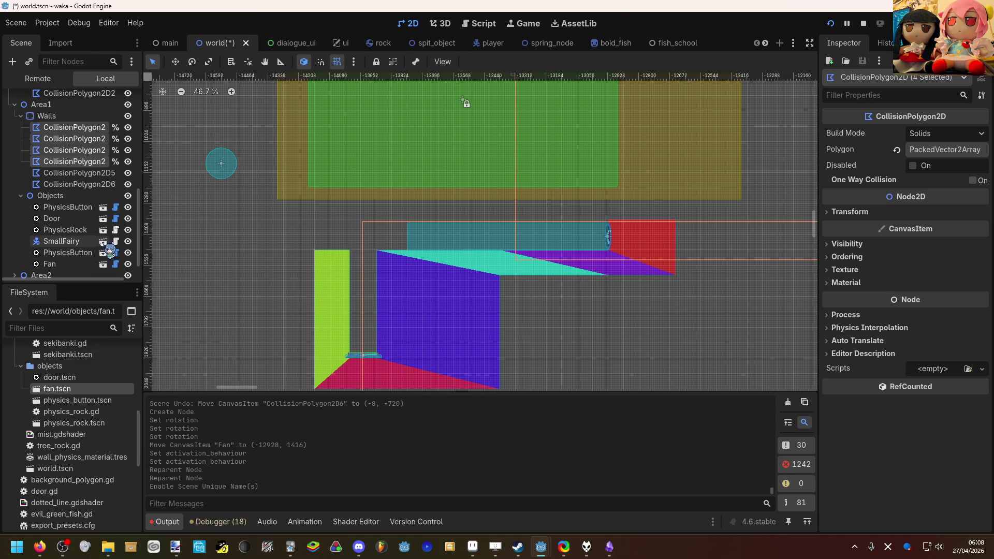
Cancel the prompt to revoke CollisionPolygon2D2's unique name, then reselect CollisionPolygon2D4.
{"action": "right_click", "coordinate": [89, 167]}
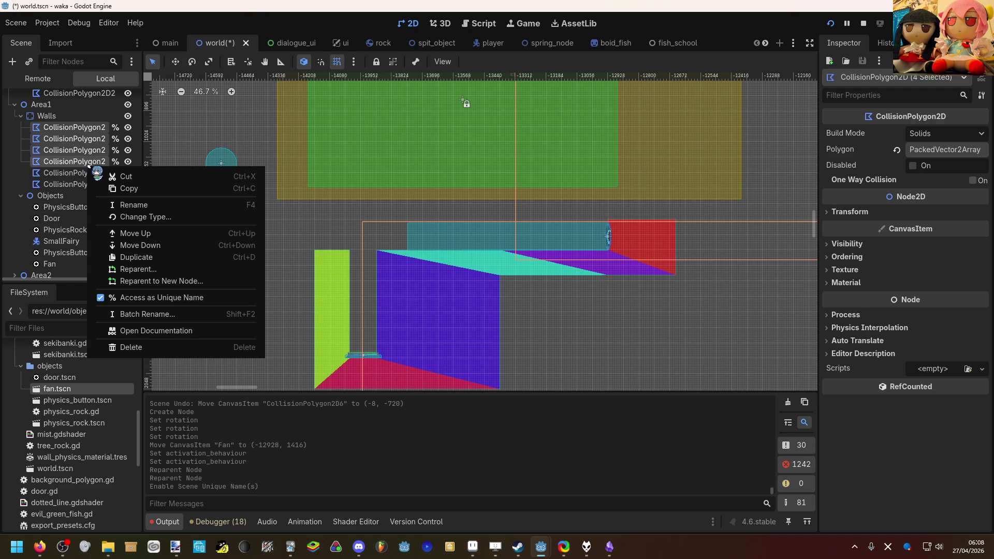
{"action": "left_click", "coordinate": [113, 136]}
{"action": "left_click", "coordinate": [114, 138]}
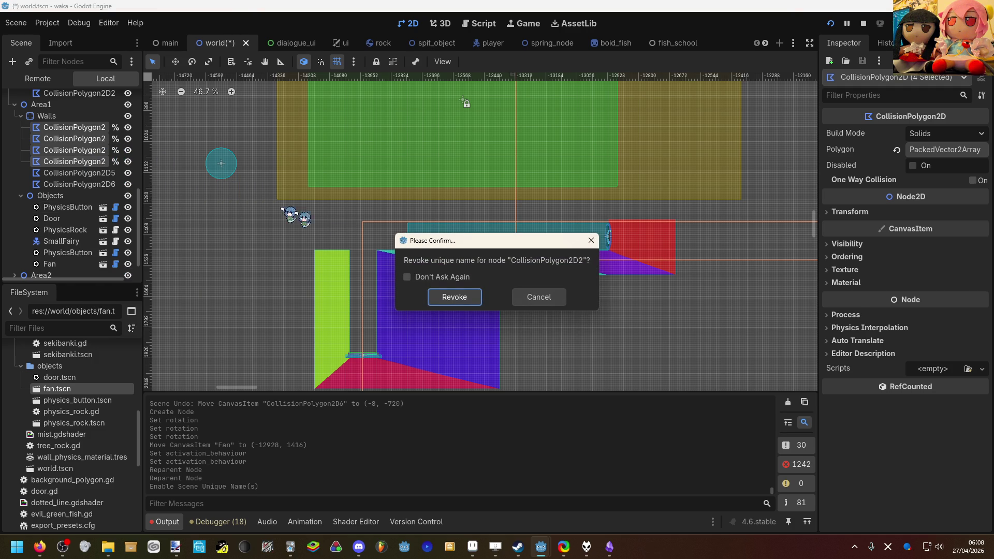
{"action": "left_click", "coordinate": [536, 304]}
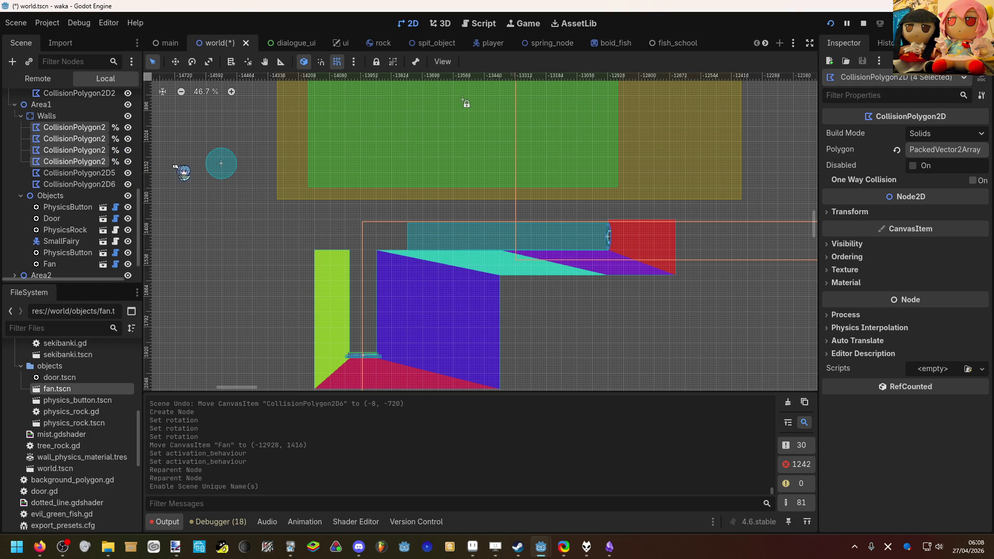
{"action": "left_click", "coordinate": [161, 173]}
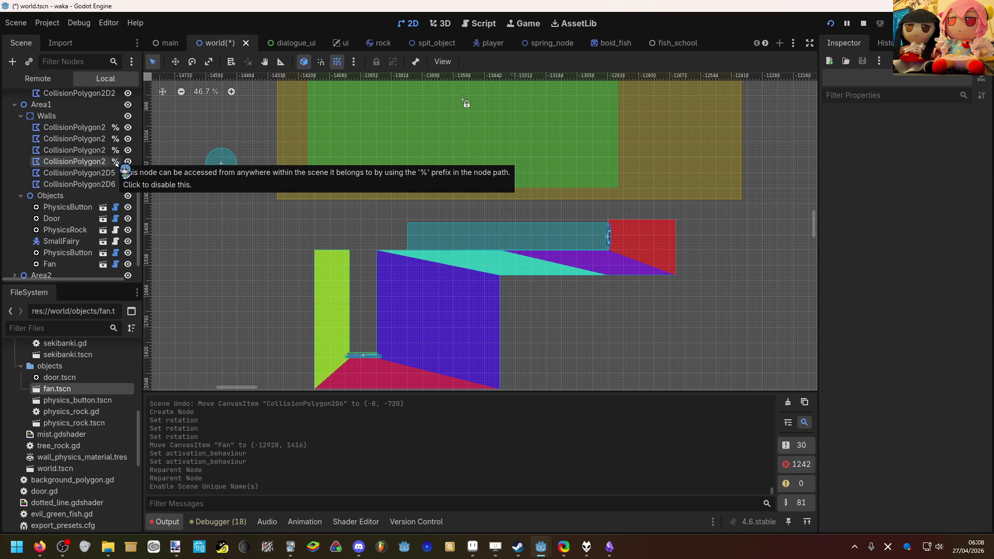
{"action": "left_click", "coordinate": [104, 161]}
{"action": "scroll", "coordinate": [291, 207], "scroll_direction": "down", "scroll_amount": 6}
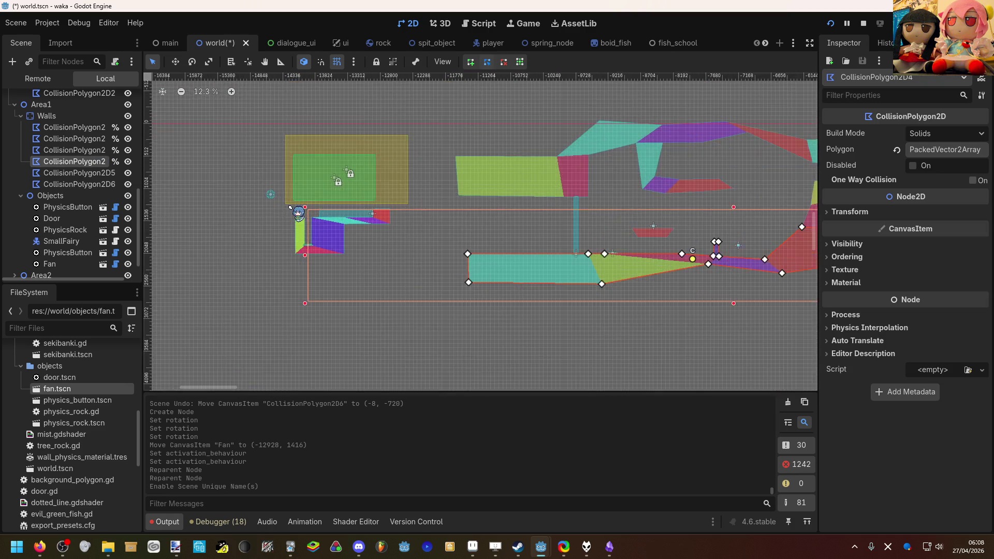
{"action": "scroll", "coordinate": [290, 208], "scroll_direction": "down", "scroll_amount": 1}
{"action": "key", "text": "ctrl+z"}
{"action": "left_click", "coordinate": [263, 207]}
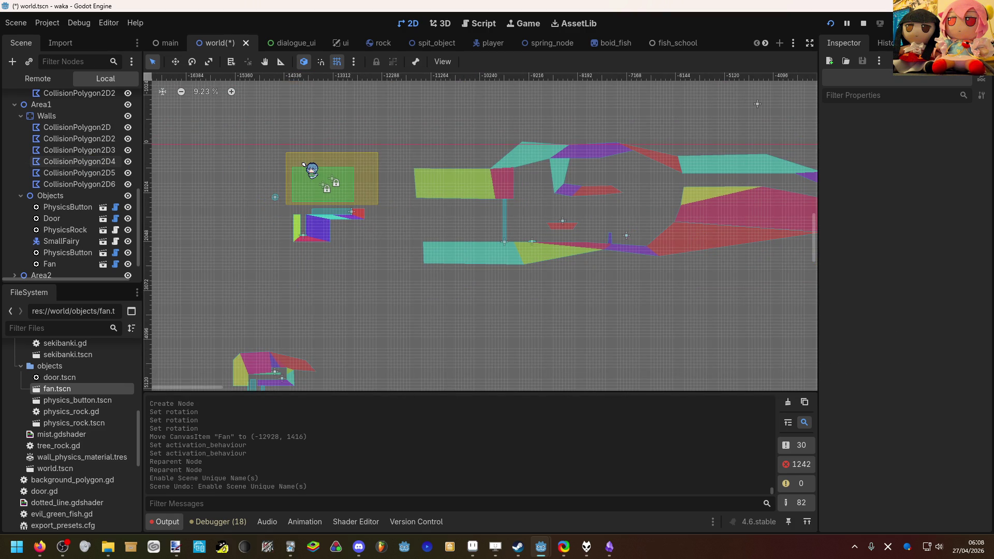
{"action": "scroll", "coordinate": [337, 228], "scroll_direction": "up", "scroll_amount": 3}
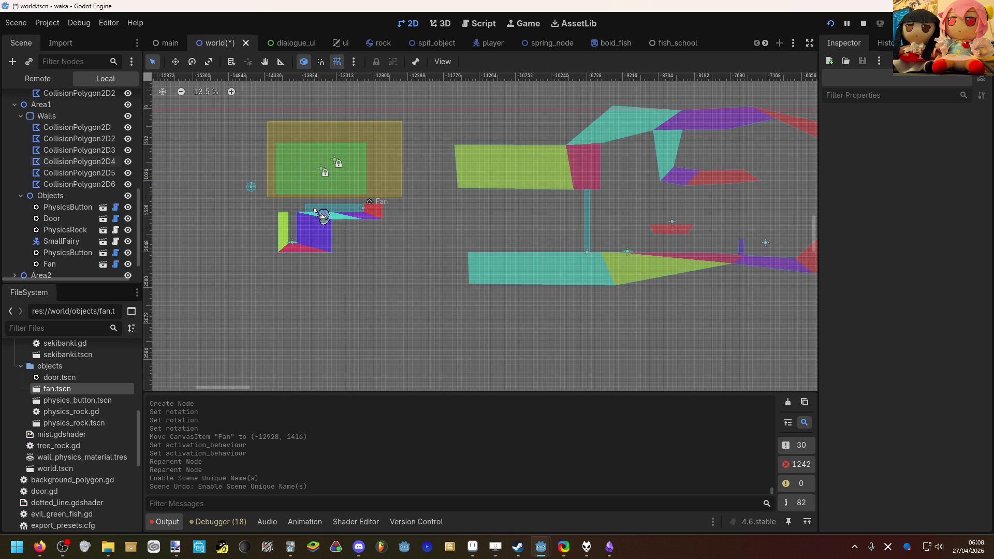
{"action": "scroll", "coordinate": [315, 210], "scroll_direction": "down", "scroll_amount": 3}
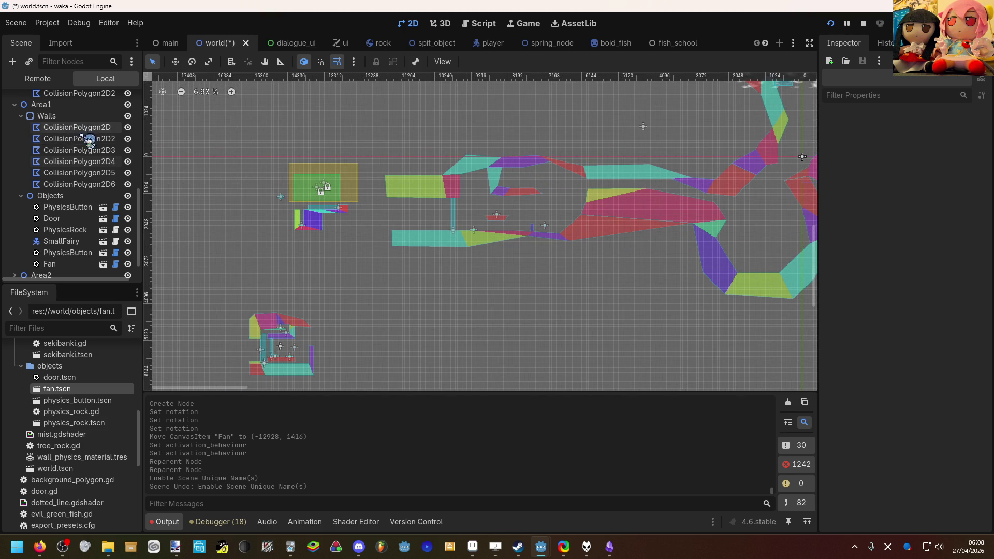
{"action": "scroll", "coordinate": [279, 213], "scroll_direction": "down", "scroll_amount": 1}
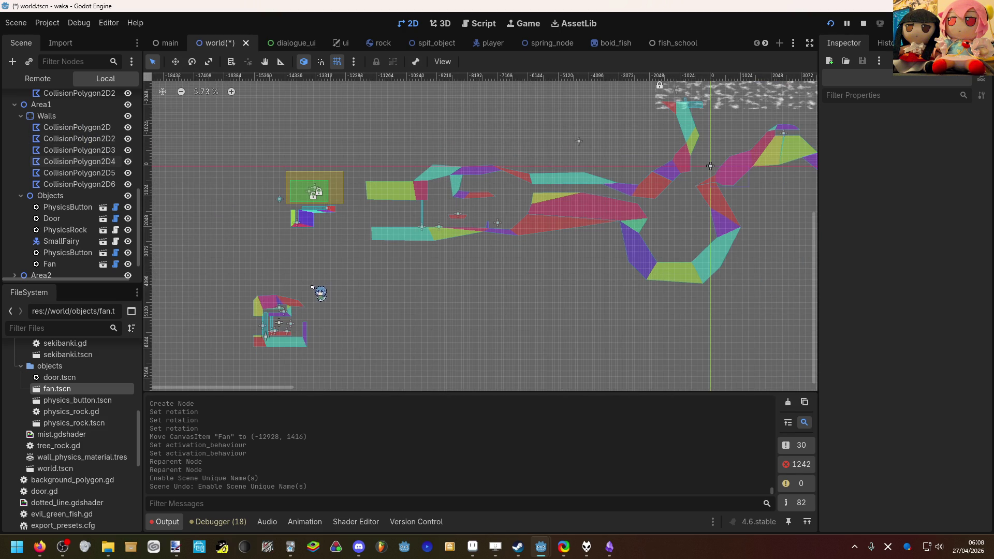
{"action": "mouse_move", "coordinate": [130, 203]}
{"action": "left_mouse_down"}
{"action": "mouse_move", "coordinate": [237, 206]}
{"action": "mouse_move", "coordinate": [89, 155]}
{"action": "mouse_move", "coordinate": [89, 165]}
{"action": "left_mouse_up"}
{"action": "scroll", "coordinate": [237, 207], "scroll_direction": "up", "scroll_amount": 2}
{"action": "scroll", "coordinate": [89, 165], "scroll_direction": "up", "scroll_amount": 2}
{"action": "left_click", "coordinate": [97, 171]}
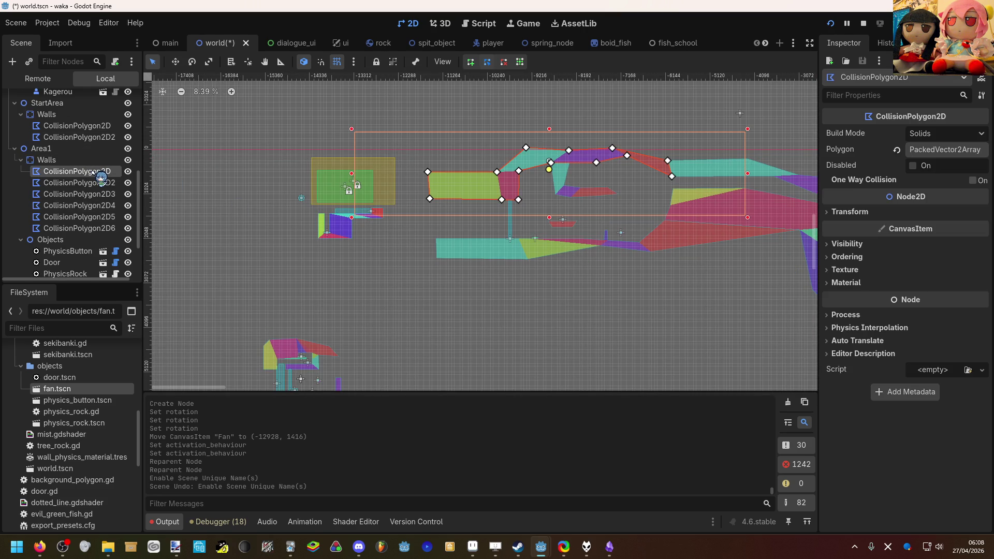
Select all six wall collision polygons and toggle Access as Unique Name on them.
{"action": "left_click", "coordinate": [100, 183], "text": "ctrl"}
{"action": "left_click", "coordinate": [97, 194], "text": "ctrl"}
{"action": "left_click", "coordinate": [97, 206], "text": "ctrl"}
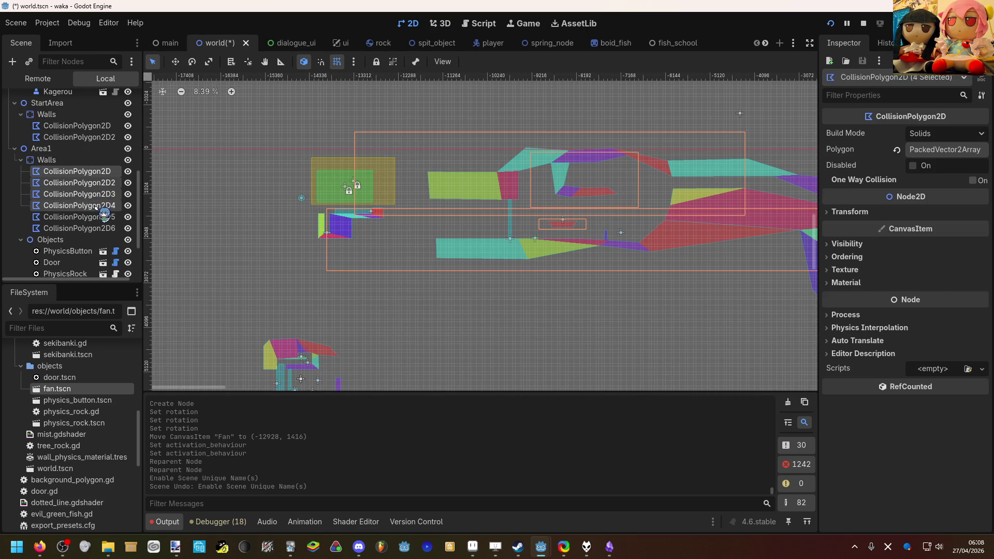
{"action": "left_click", "coordinate": [97, 217], "text": "ctrl"}
{"action": "left_click", "coordinate": [97, 228], "text": "ctrl"}
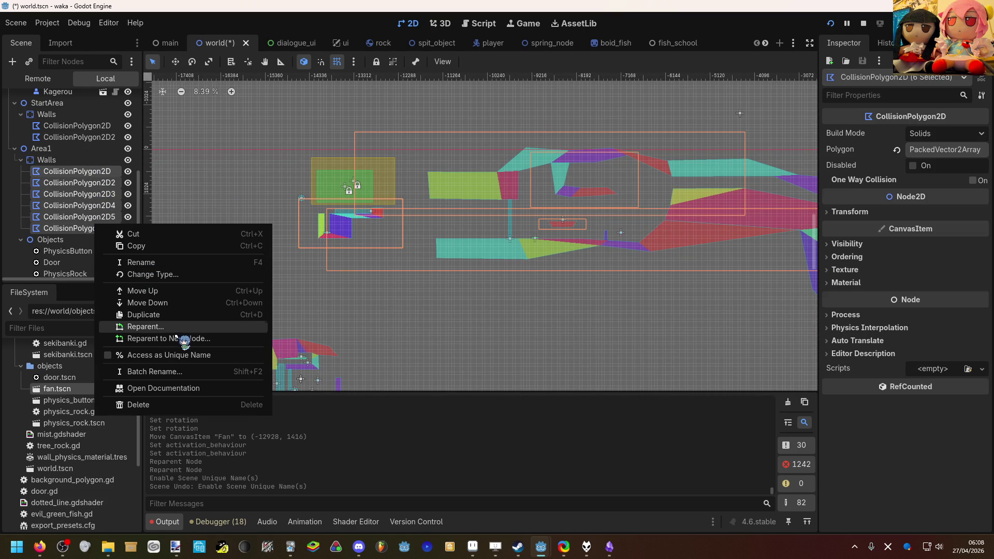
{"action": "left_click", "coordinate": [180, 356]}
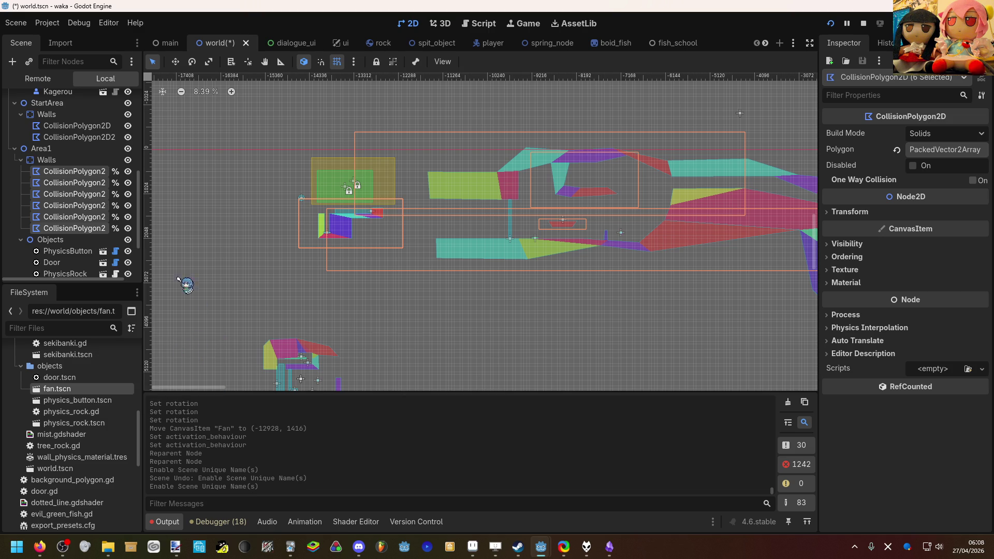
Start revoking unique names on several polygons, cancelling each confirmation.
{"action": "left_click", "coordinate": [115, 228]}
{"action": "left_click", "coordinate": [537, 296]}
{"action": "left_click", "coordinate": [88, 183]}
{"action": "double_click", "coordinate": [96, 183]}
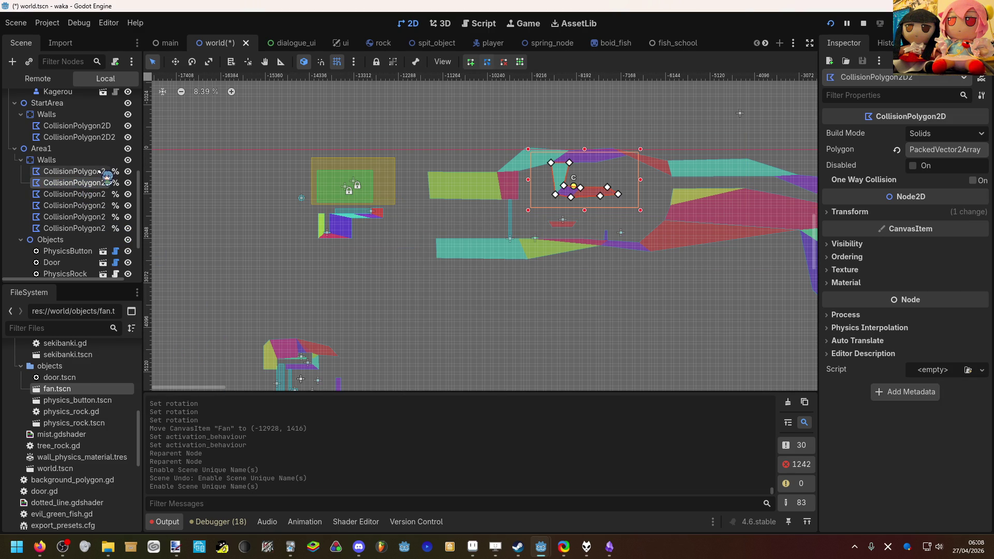
{"action": "left_click", "coordinate": [115, 171]}
{"action": "left_click", "coordinate": [542, 304]}
{"action": "left_click", "coordinate": [109, 172]}
{"action": "left_click", "coordinate": [116, 178]}
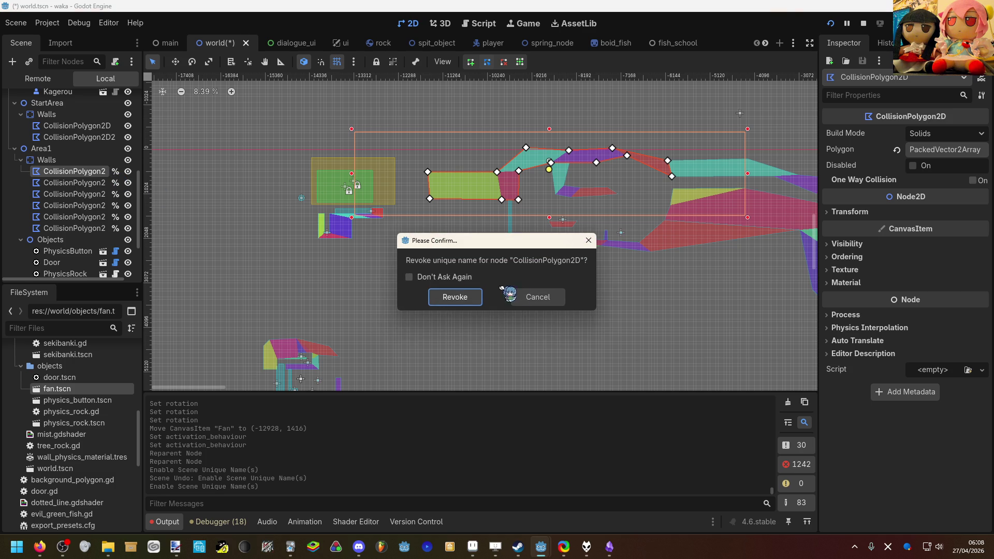
{"action": "left_click", "coordinate": [528, 297]}
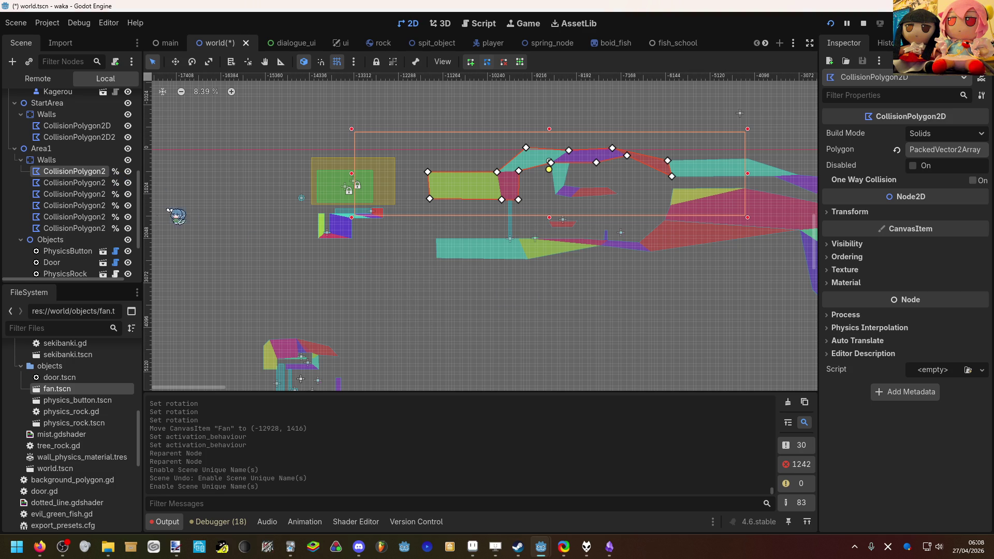
{"action": "left_click", "coordinate": [98, 218]}
{"action": "key", "text": "Down"}
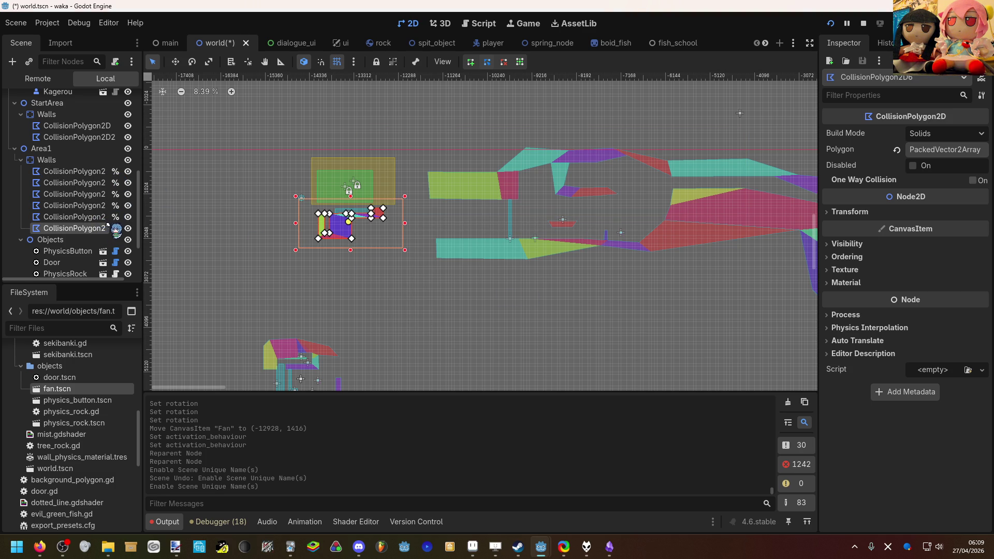
{"action": "key", "text": "Up"}
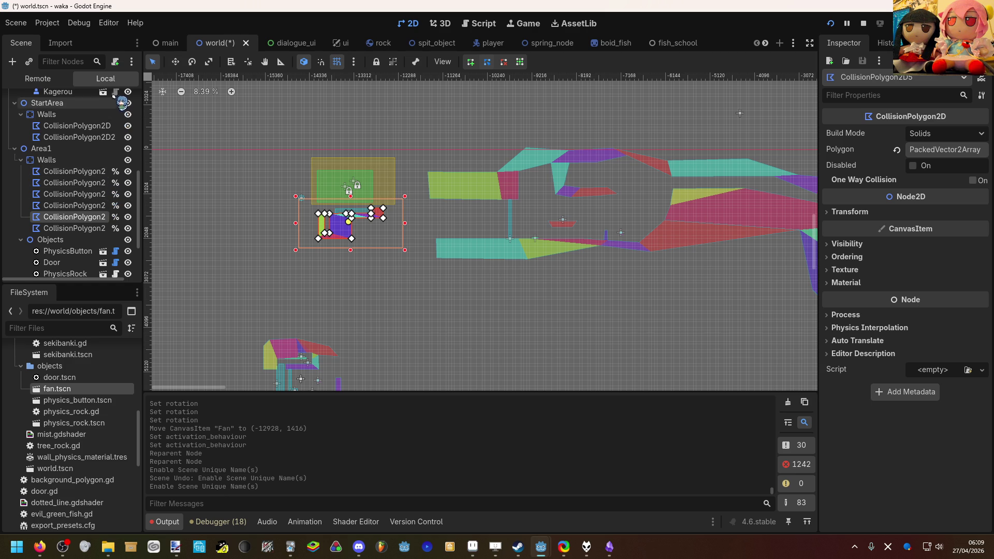
Revoke unique names on CollisionPolygon2D and CollisionPolygon2D2 with Don't Ask Again checked.
{"action": "left_click", "coordinate": [115, 172]}
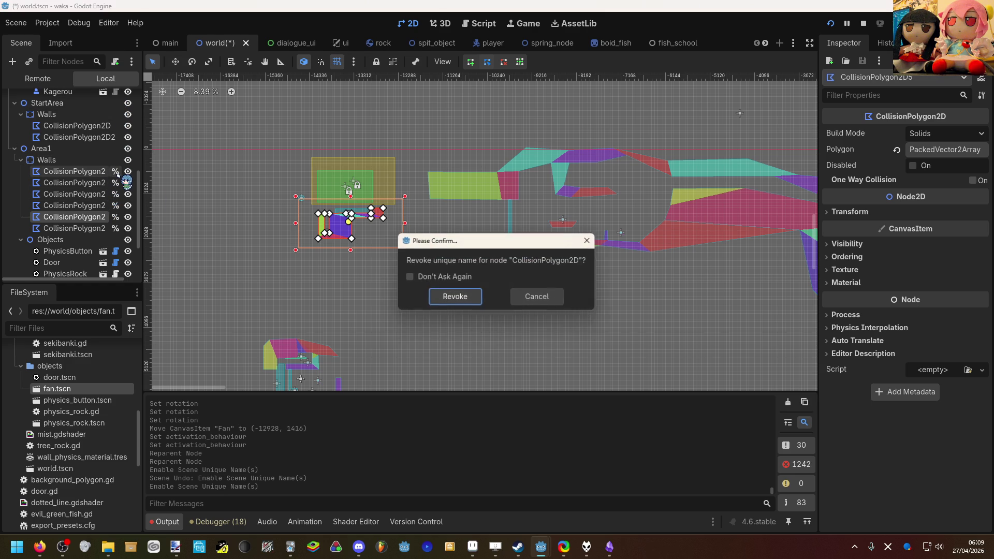
{"action": "left_click", "coordinate": [450, 297]}
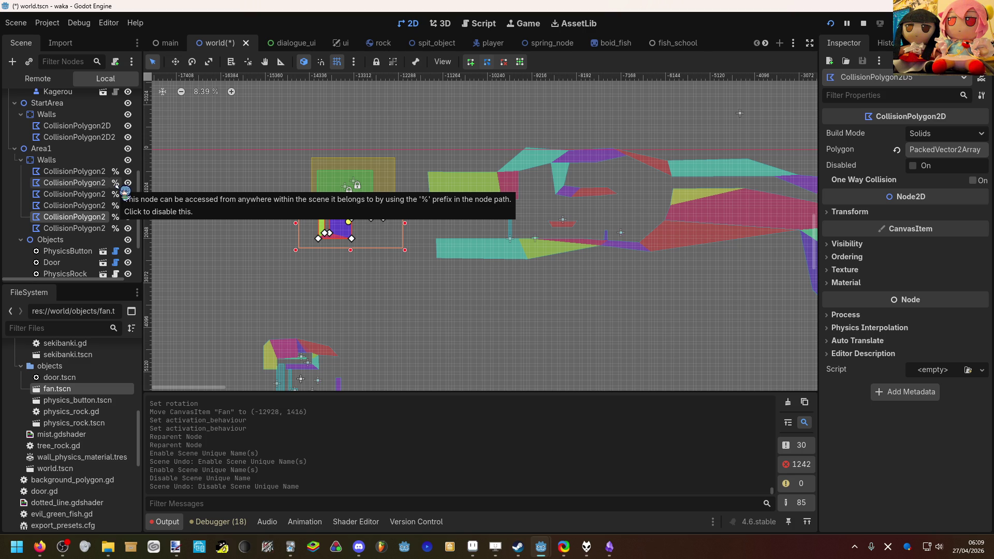
{"action": "left_click", "coordinate": [120, 187]}
{"action": "left_click", "coordinate": [437, 278]}
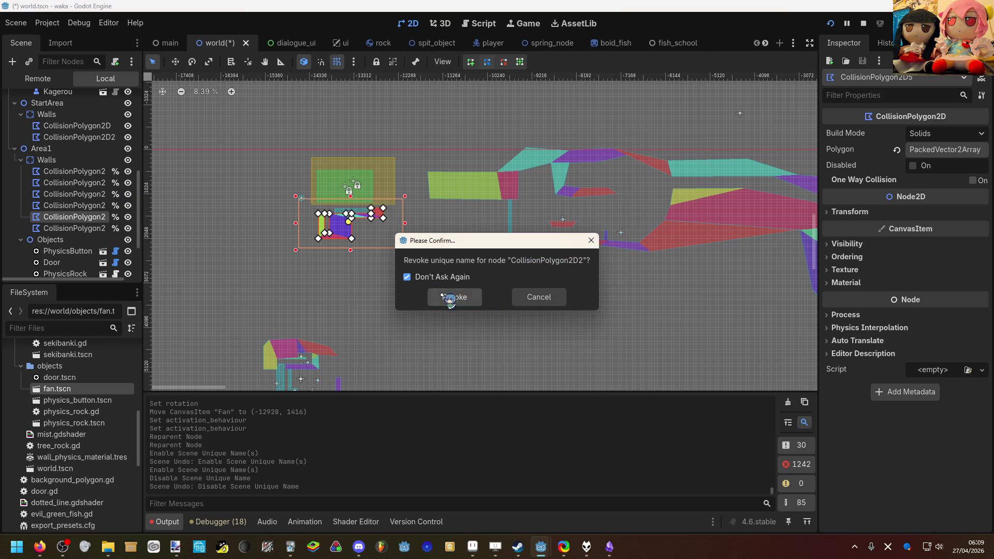
{"action": "left_click", "coordinate": [452, 296]}
Revoke the remaining polygons' unique names and save world.tscn.
{"action": "left_click", "coordinate": [115, 171]}
{"action": "left_click", "coordinate": [115, 194]}
{"action": "left_click", "coordinate": [115, 205]}
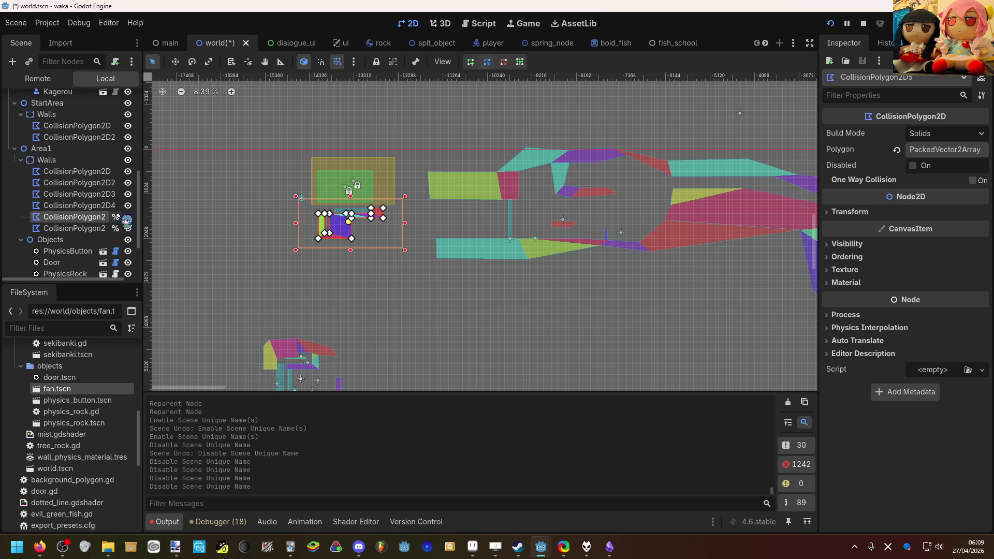
{"action": "left_click", "coordinate": [115, 216]}
{"action": "left_click", "coordinate": [115, 227]}
{"action": "key", "text": "ctrl+s"}
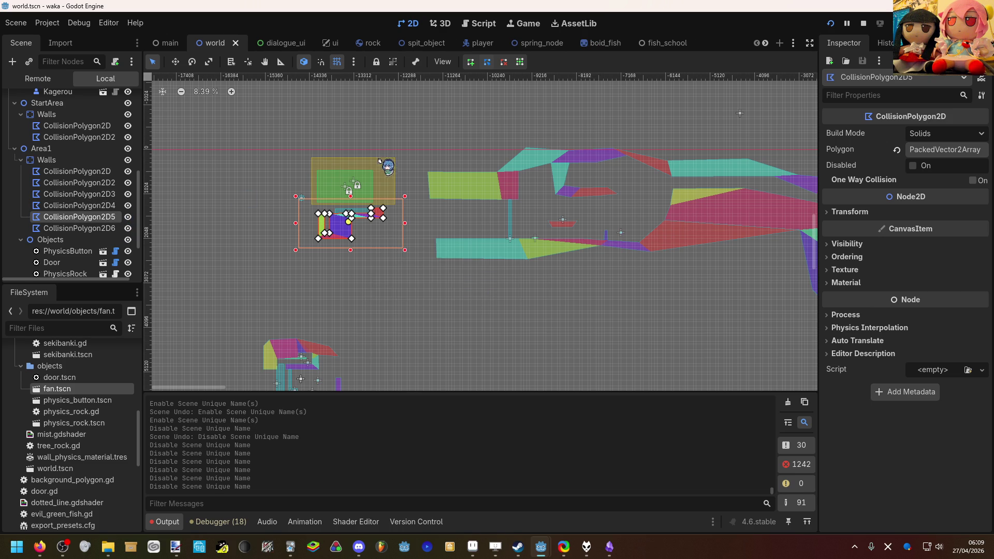
{"action": "scroll", "coordinate": [332, 176], "scroll_direction": "up", "scroll_amount": 1}
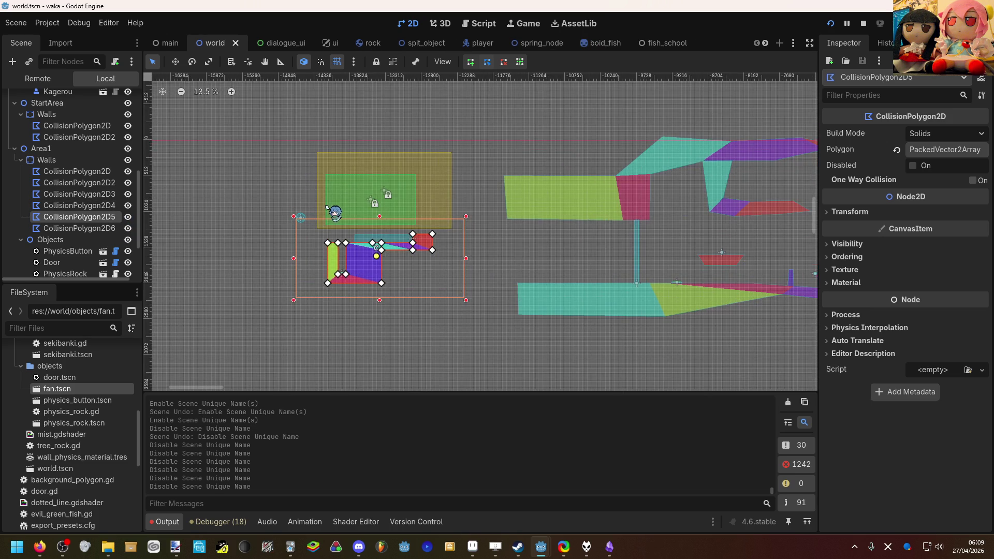
{"action": "scroll", "coordinate": [329, 218], "scroll_direction": "up", "scroll_amount": 1}
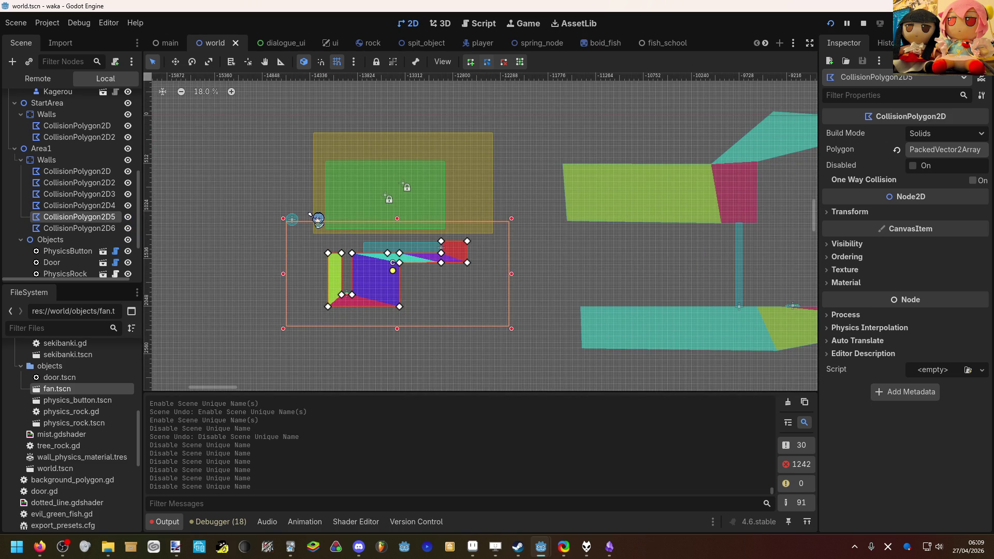
{"action": "left_click", "coordinate": [310, 212]}
{"action": "scroll", "coordinate": [340, 242], "scroll_direction": "up", "scroll_amount": 2}
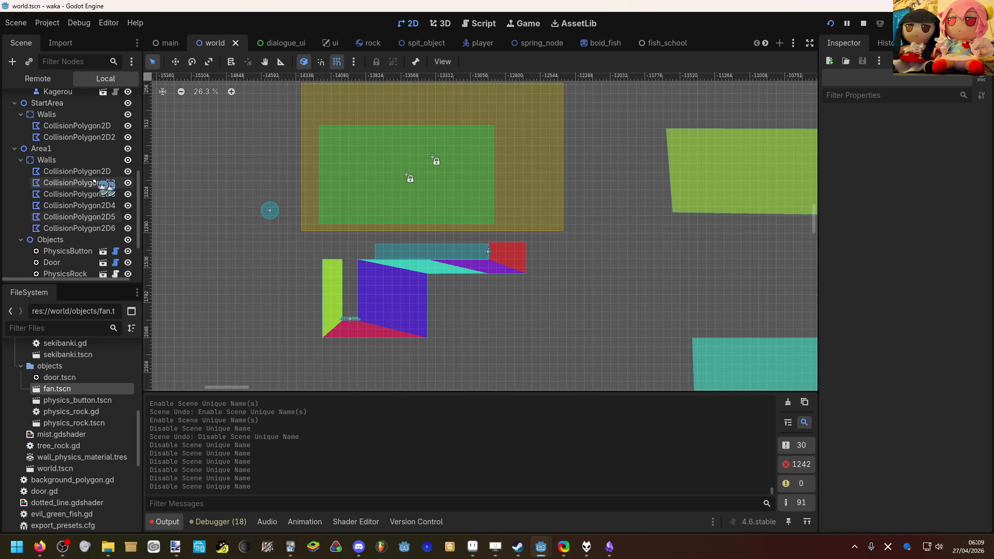
{"action": "scroll", "coordinate": [304, 223], "scroll_direction": "up", "scroll_amount": 1}
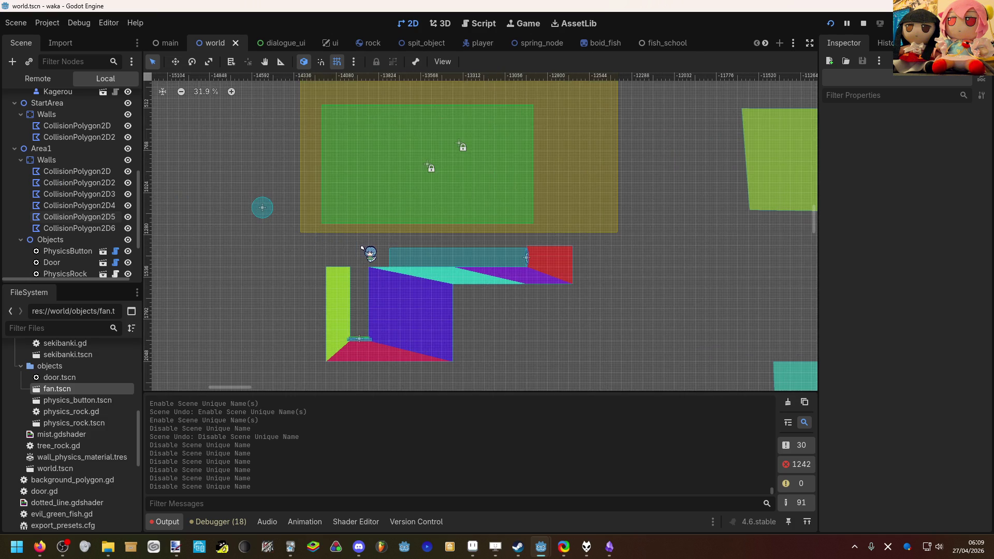
{"action": "scroll", "coordinate": [362, 248], "scroll_direction": "up", "scroll_amount": 4}
{"action": "scroll", "coordinate": [275, 223], "scroll_direction": "up", "scroll_amount": 2}
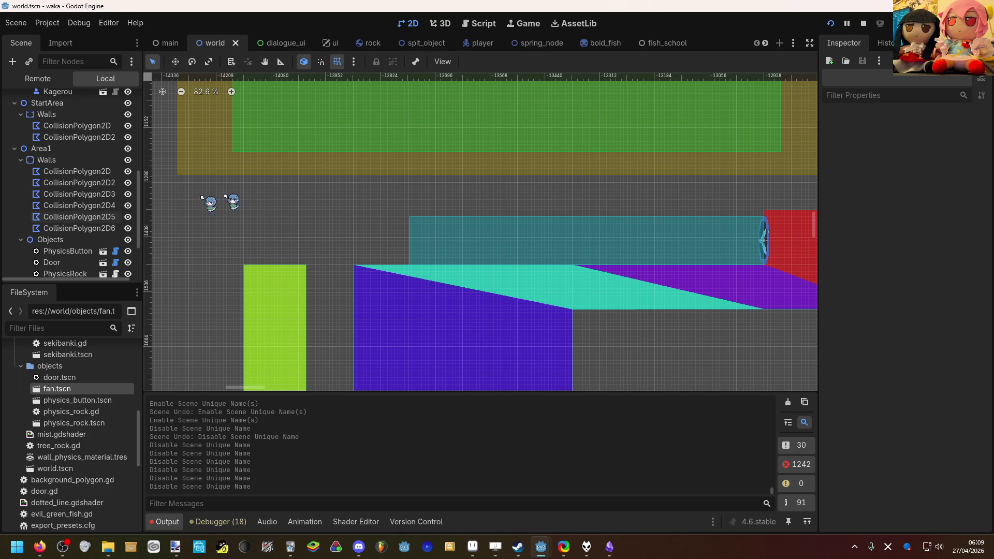
{"action": "scroll", "coordinate": [52, 198], "scroll_direction": "up", "scroll_amount": 10}
{"action": "scroll", "coordinate": [52, 197], "scroll_direction": "down", "scroll_amount": 10}
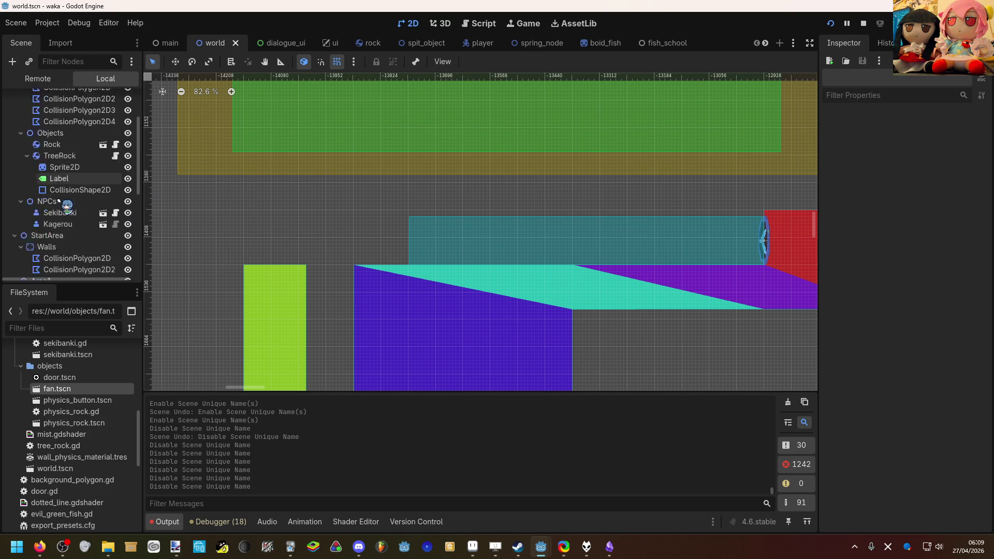
{"action": "scroll", "coordinate": [244, 208], "scroll_direction": "left", "scroll_amount": 5}
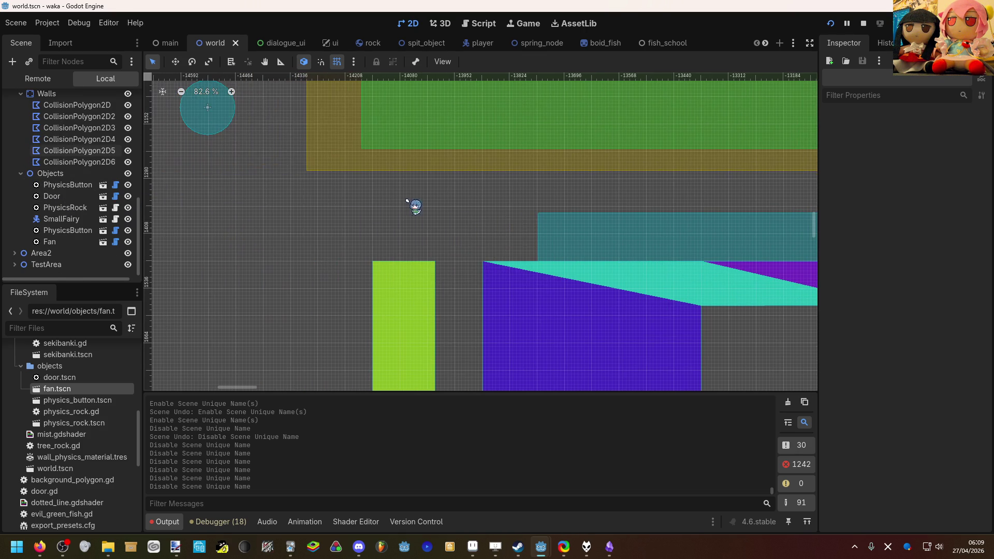
{"action": "scroll", "coordinate": [328, 217], "scroll_direction": "up", "scroll_amount": 1}
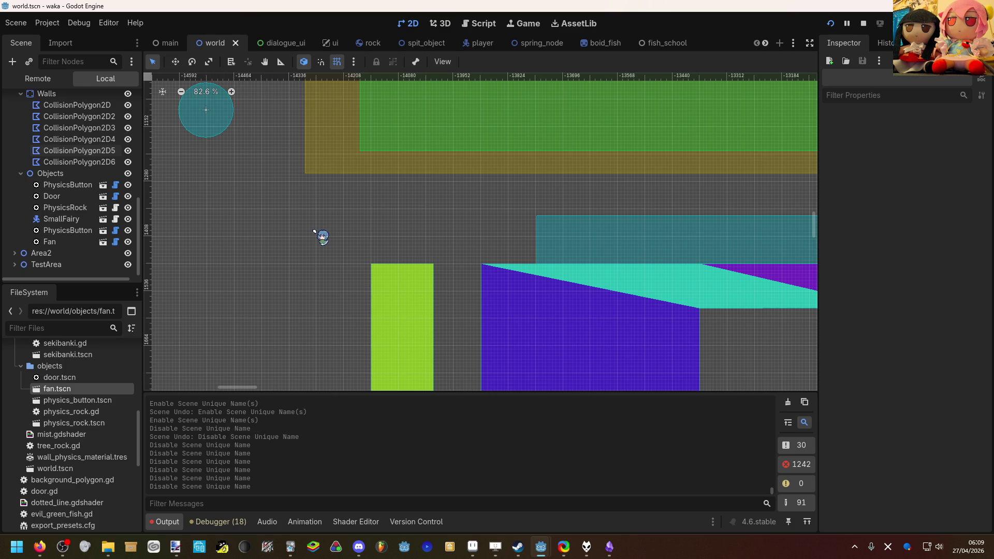
Pan and zoom out to the multi-coloured wall polygon and select CollisionPolygon2D6.
{"action": "left_click_drag", "start_coordinate": [314, 231], "coordinate": [228, 238]}
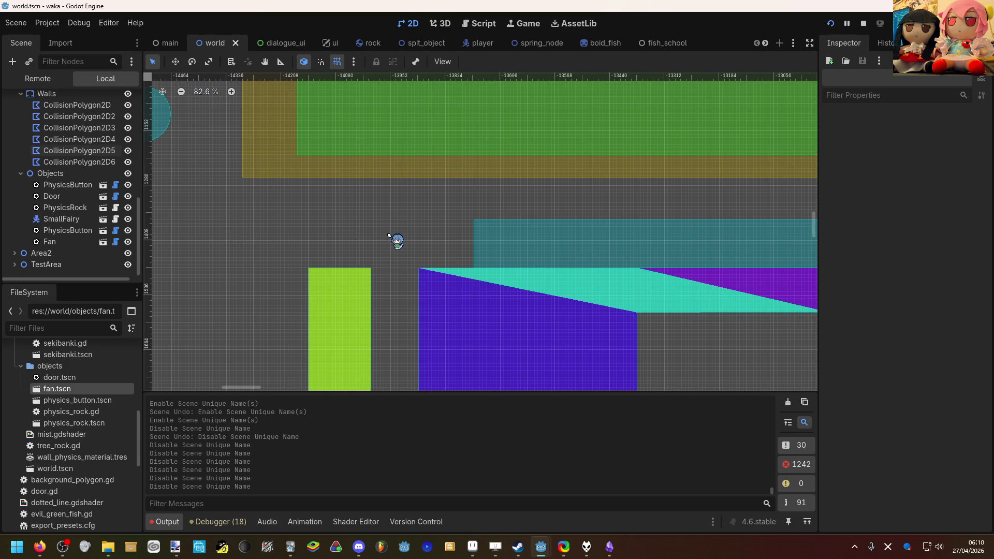
{"action": "scroll", "coordinate": [389, 236], "scroll_direction": "down", "scroll_amount": 2}
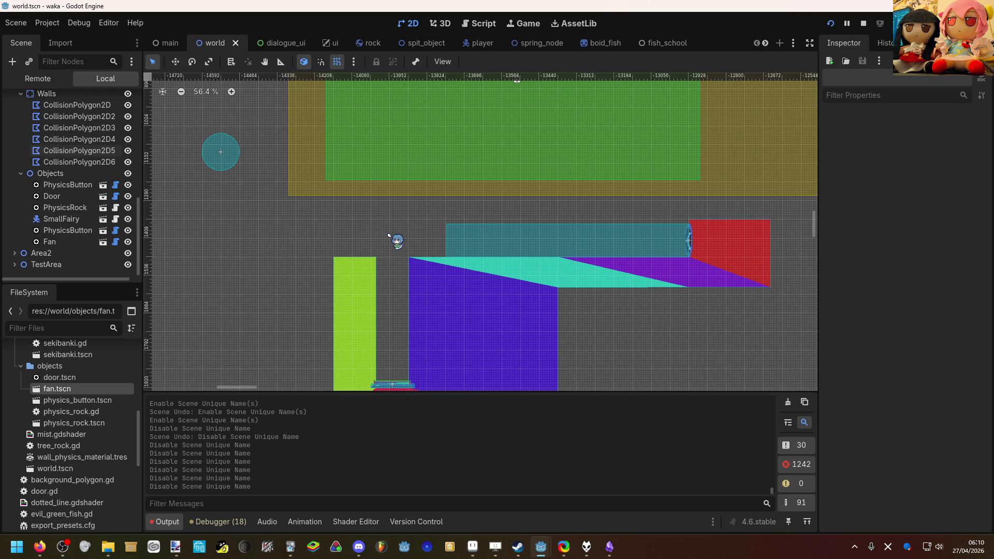
{"action": "left_click_drag", "start_coordinate": [389, 236], "coordinate": [360, 238]}
{"action": "left_click", "coordinate": [339, 269]}
{"action": "scroll", "coordinate": [348, 251], "scroll_direction": "down", "scroll_amount": 1}
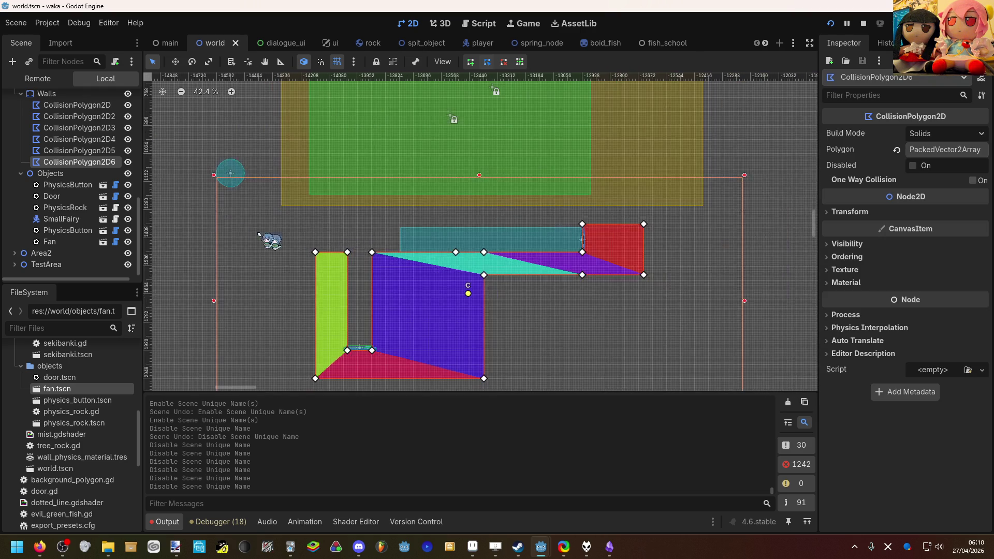
{"action": "scroll", "coordinate": [95, 203], "scroll_direction": "up", "scroll_amount": 2}
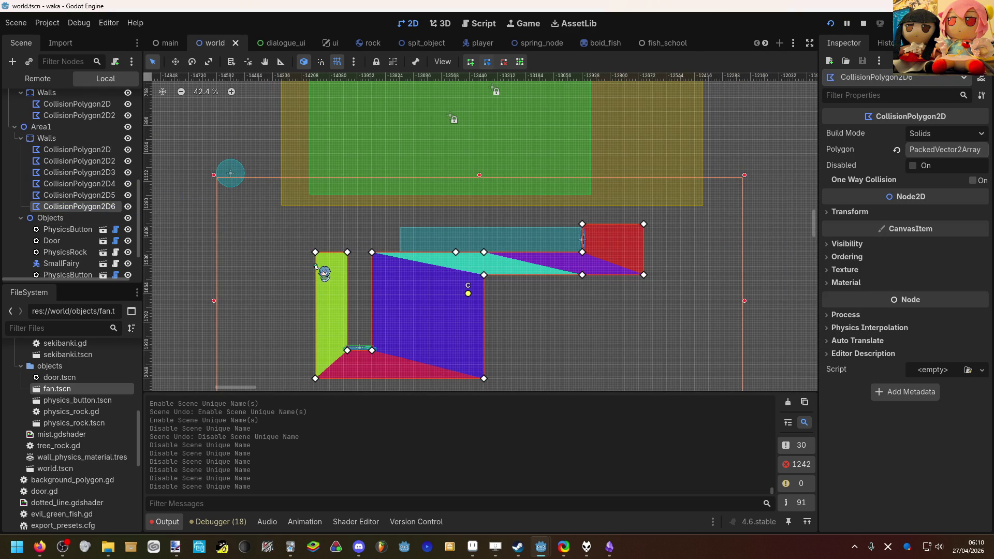
Delete the polygon's lower points and drag several remaining points upward.
{"action": "right_click", "coordinate": [315, 380]}
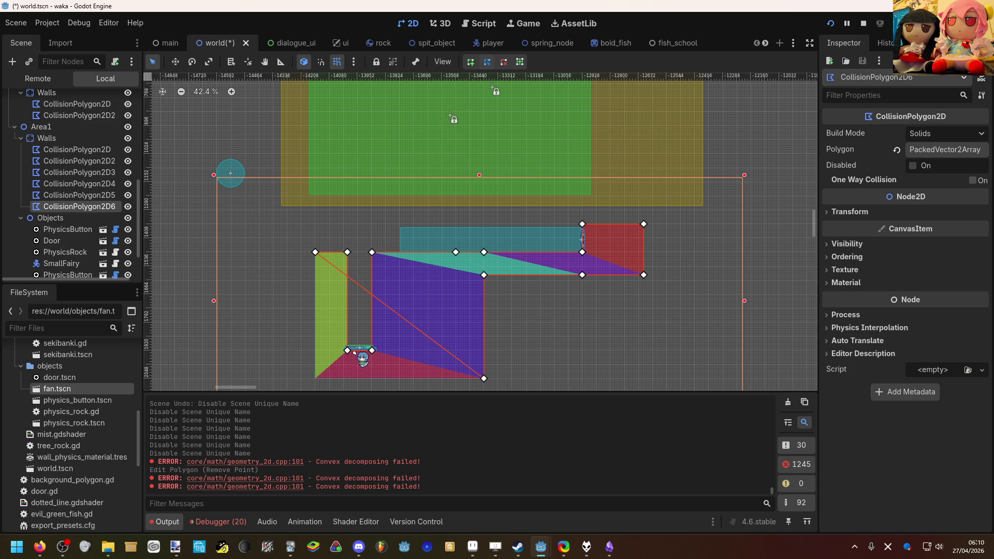
{"action": "right_click", "coordinate": [484, 379]}
{"action": "left_click_drag", "start_coordinate": [347, 252], "coordinate": [351, 217]}
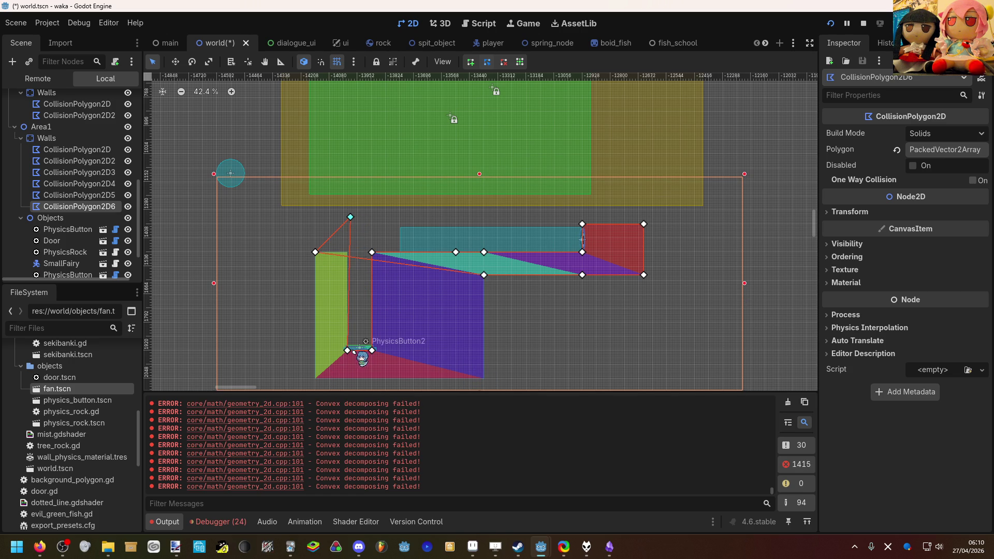
{"action": "right_click", "coordinate": [348, 351]}
{"action": "right_click", "coordinate": [372, 351]}
{"action": "left_click_drag", "start_coordinate": [370, 253], "coordinate": [375, 195]}
{"action": "left_click_drag", "start_coordinate": [455, 252], "coordinate": [446, 193]}
{"action": "left_click_drag", "start_coordinate": [483, 274], "coordinate": [497, 193]}
{"action": "left_click_drag", "start_coordinate": [483, 252], "coordinate": [510, 164]}
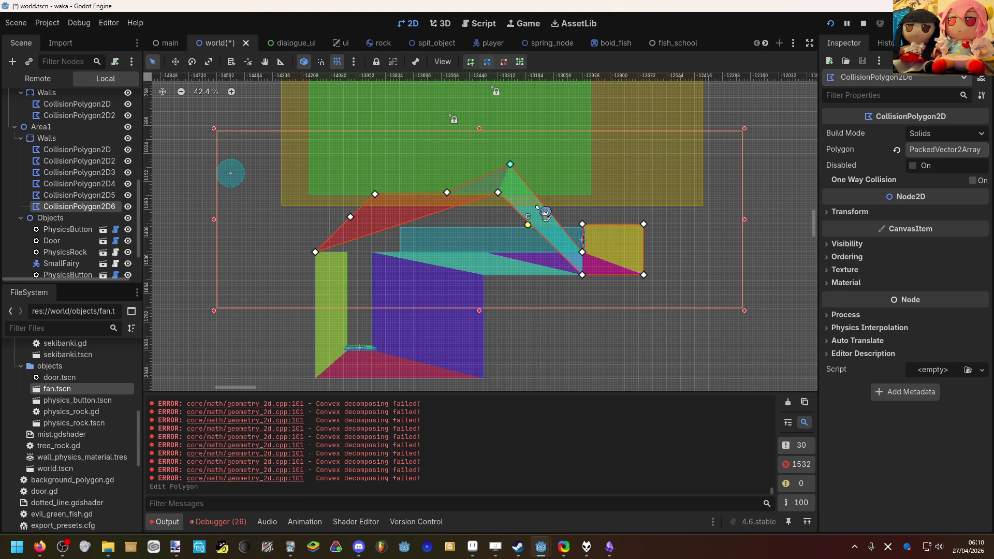
{"action": "left_click_drag", "start_coordinate": [581, 252], "coordinate": [564, 178]}
Delete every remaining vertex so CollisionPolygon2D6 is left empty.
{"action": "right_click", "coordinate": [582, 274]}
{"action": "right_click", "coordinate": [582, 224]}
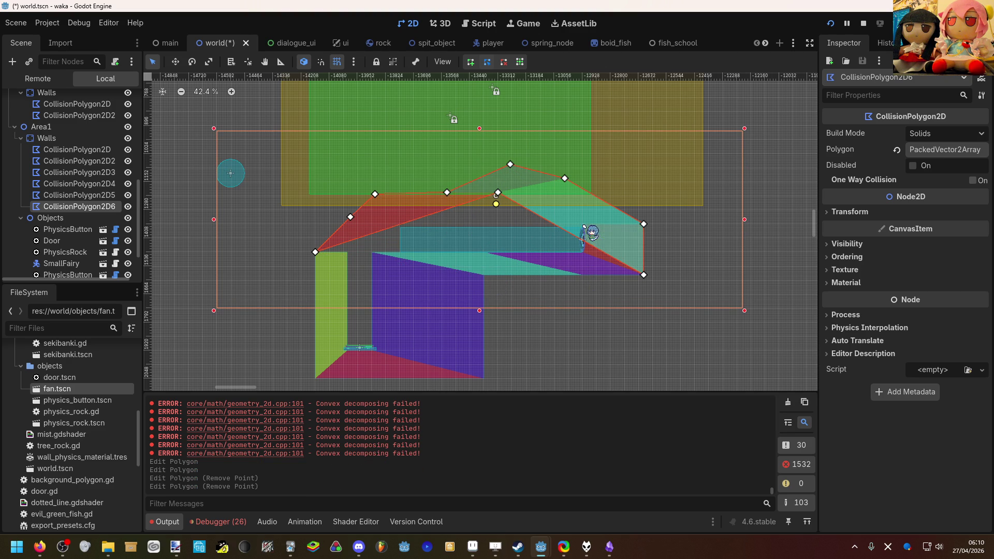
{"action": "right_click", "coordinate": [645, 229]}
{"action": "left_click", "coordinate": [646, 230]}
{"action": "right_click", "coordinate": [644, 223]}
{"action": "right_click", "coordinate": [644, 274]}
{"action": "right_click", "coordinate": [498, 192]}
{"action": "right_click", "coordinate": [560, 182]}
{"action": "right_click", "coordinate": [563, 180]}
{"action": "right_click", "coordinate": [564, 178]}
{"action": "right_click", "coordinate": [512, 165]}
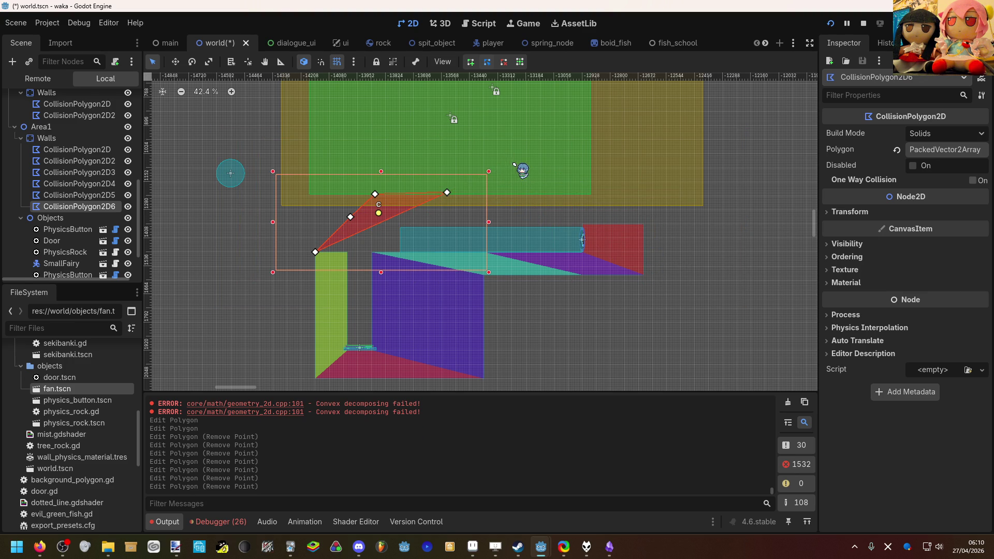
{"action": "right_click", "coordinate": [448, 192]}
{"action": "right_click", "coordinate": [375, 194]}
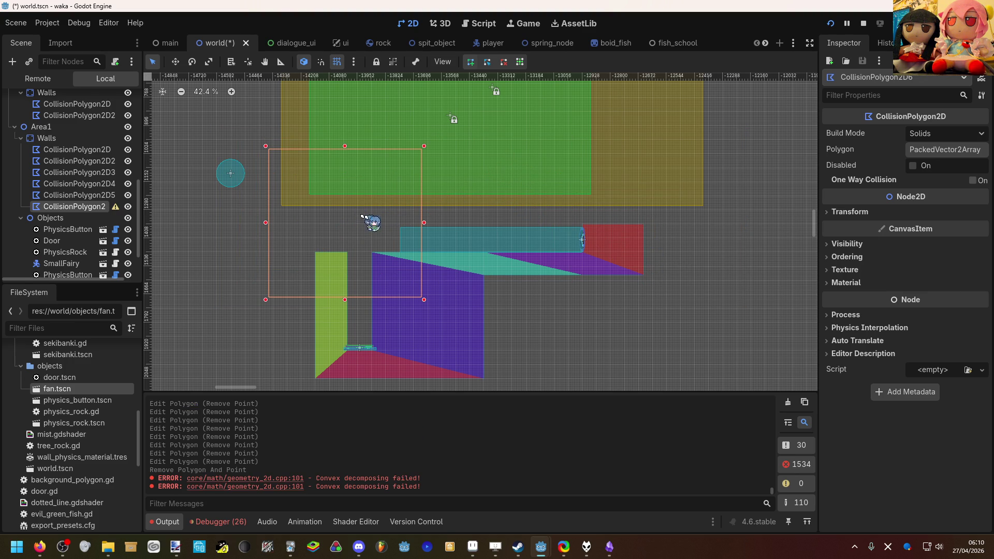
{"action": "scroll", "coordinate": [607, 216], "scroll_direction": "up", "scroll_amount": 10}
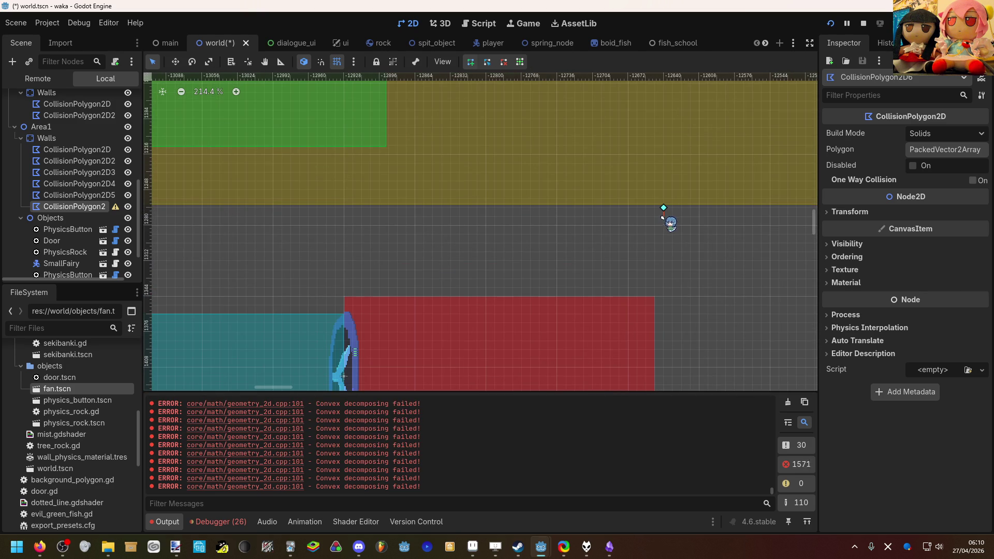
Zoom to the area beneath the yellow and green block, dismissing a stray popup.
{"action": "scroll", "coordinate": [619, 210], "scroll_direction": "down", "scroll_amount": 6}
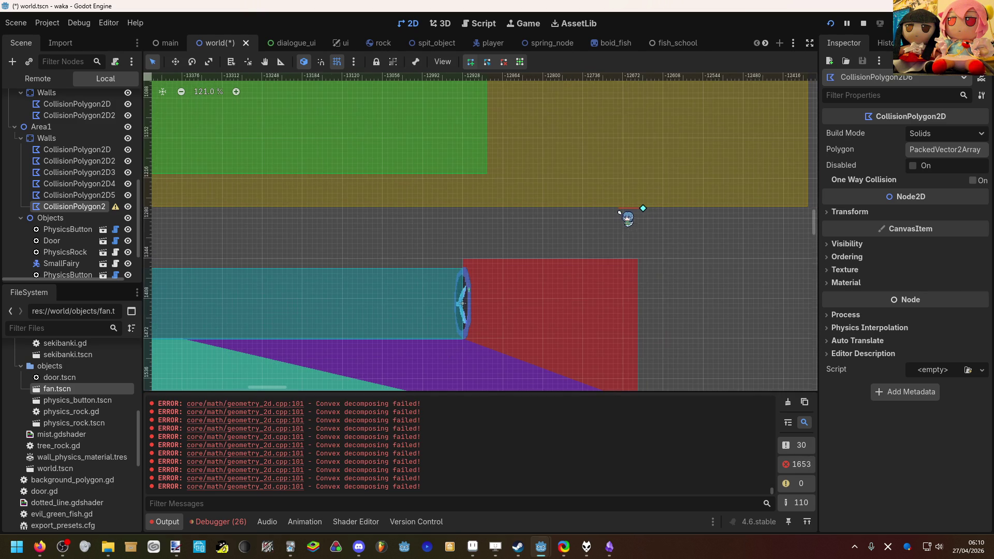
{"action": "right_click", "coordinate": [640, 212]}
{"action": "left_click", "coordinate": [639, 209]}
{"action": "scroll", "coordinate": [462, 204], "scroll_direction": "down", "scroll_amount": 7}
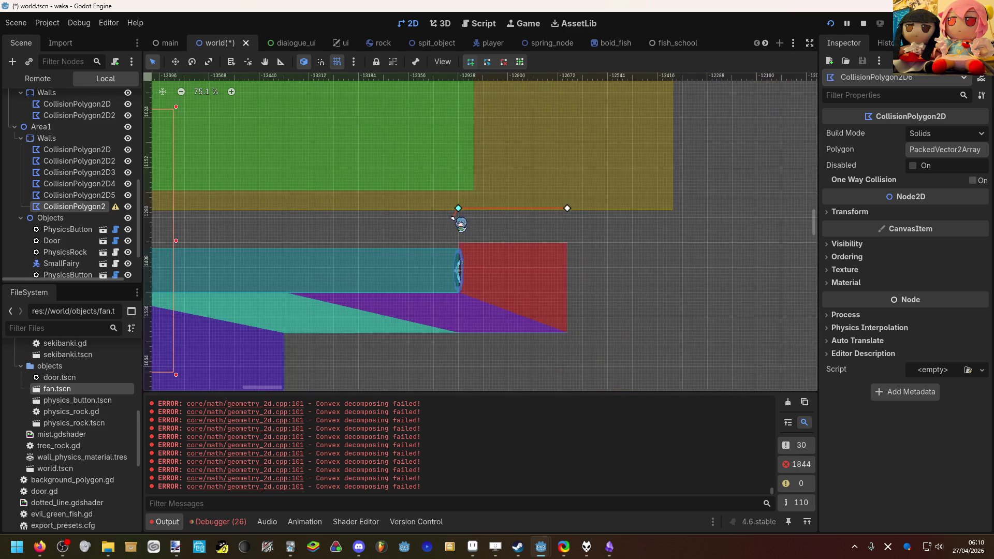
{"action": "scroll", "coordinate": [451, 218], "scroll_direction": "down", "scroll_amount": 1}
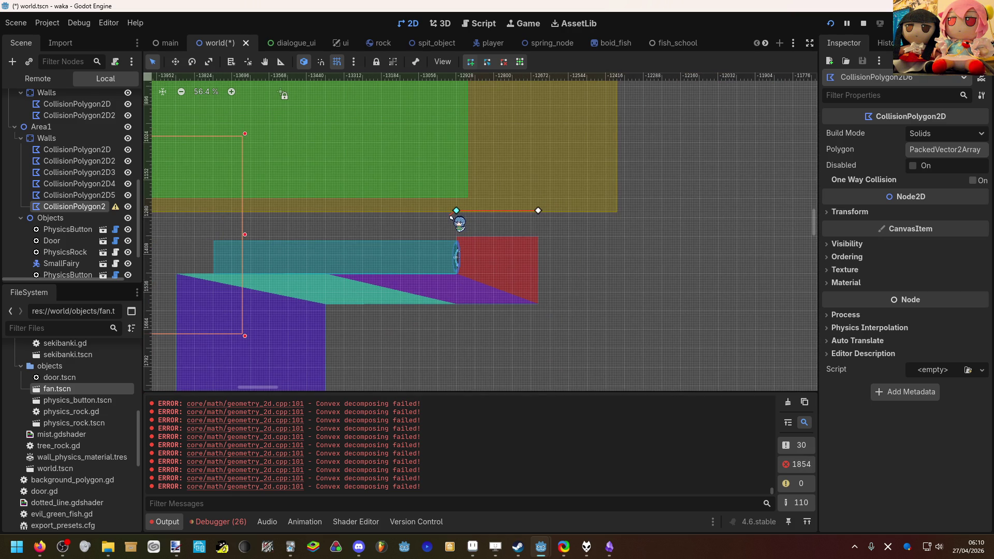
{"action": "scroll", "coordinate": [450, 218], "scroll_direction": "down", "scroll_amount": 2}
{"action": "scroll", "coordinate": [233, 217], "scroll_direction": "up", "scroll_amount": 5}
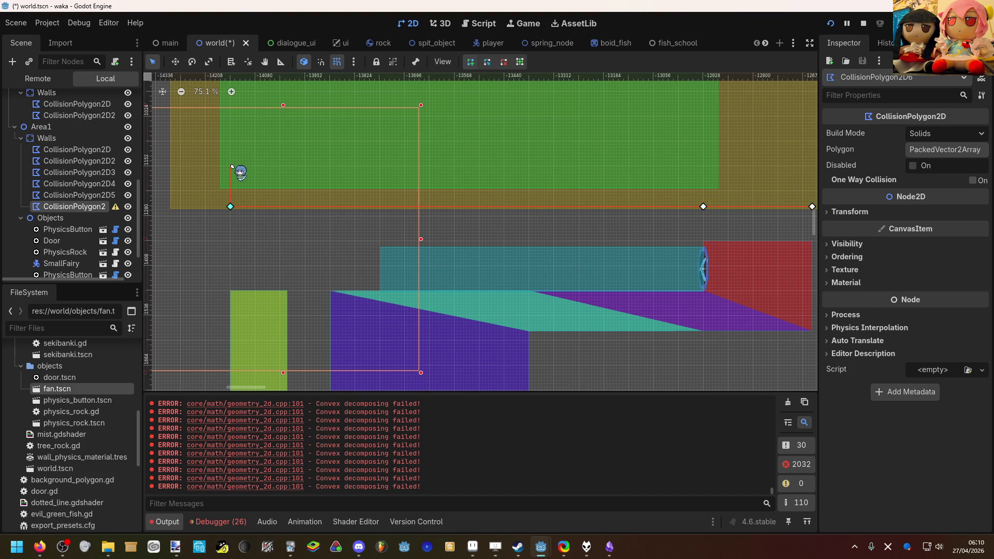
{"action": "scroll", "coordinate": [366, 166], "scroll_direction": "down", "scroll_amount": 3}
{"action": "scroll", "coordinate": [710, 173], "scroll_direction": "up", "scroll_amount": 5}
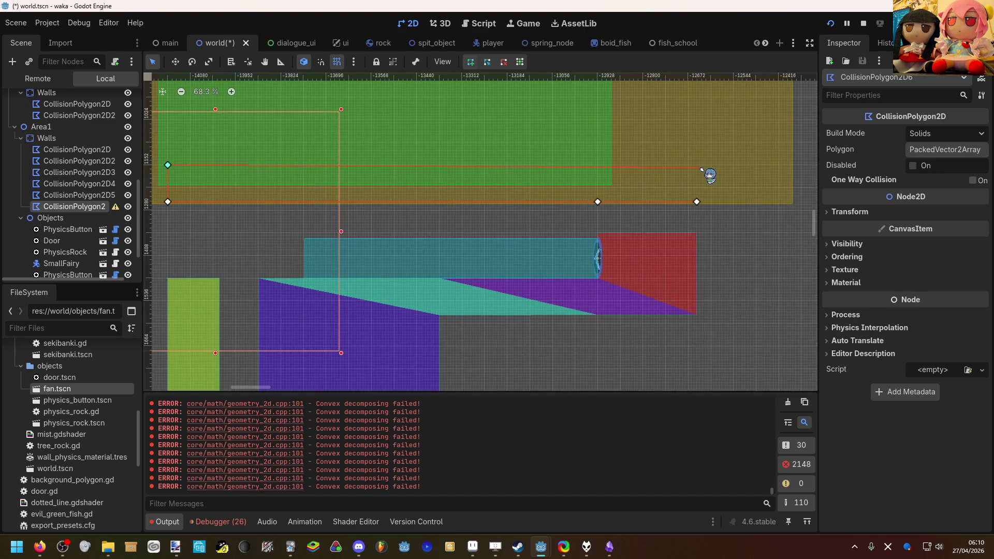
{"action": "scroll", "coordinate": [698, 168], "scroll_direction": "up", "scroll_amount": 4}
Place the strip's corners and close the thin horizontal strip on its first point.
{"action": "left_click", "coordinate": [697, 164]}
{"action": "left_click", "coordinate": [696, 235]}
{"action": "scroll", "coordinate": [696, 235], "scroll_direction": "down", "scroll_amount": 15}
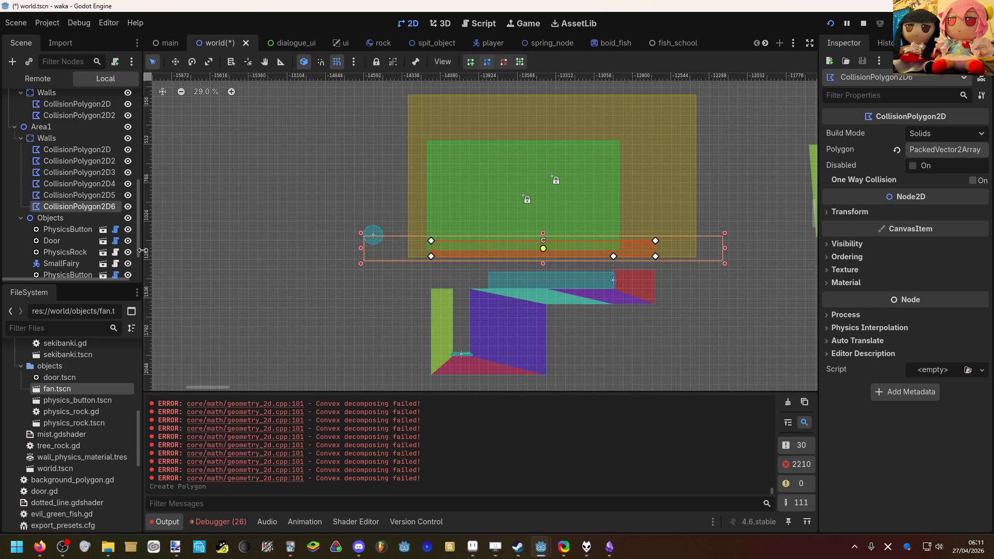
{"action": "scroll", "coordinate": [77, 233], "scroll_direction": "down", "scroll_amount": 3}
Drag TestArea up to leave a clear gap above the red strip.
{"action": "left_click", "coordinate": [57, 264]}
{"action": "left_click_drag", "start_coordinate": [358, 228], "coordinate": [355, 184]}
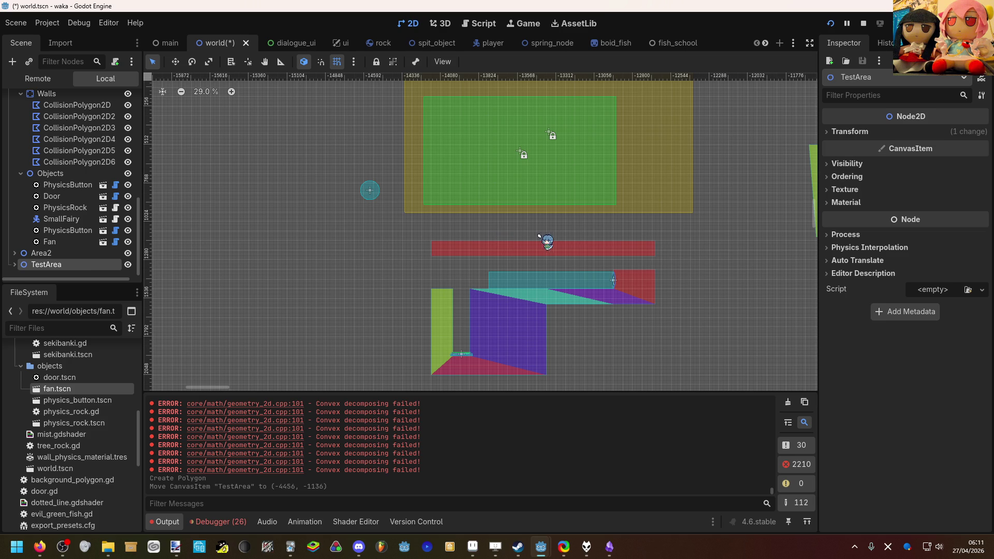
{"action": "left_click", "coordinate": [595, 253]}
{"action": "scroll", "coordinate": [601, 254], "scroll_direction": "up", "scroll_amount": 7}
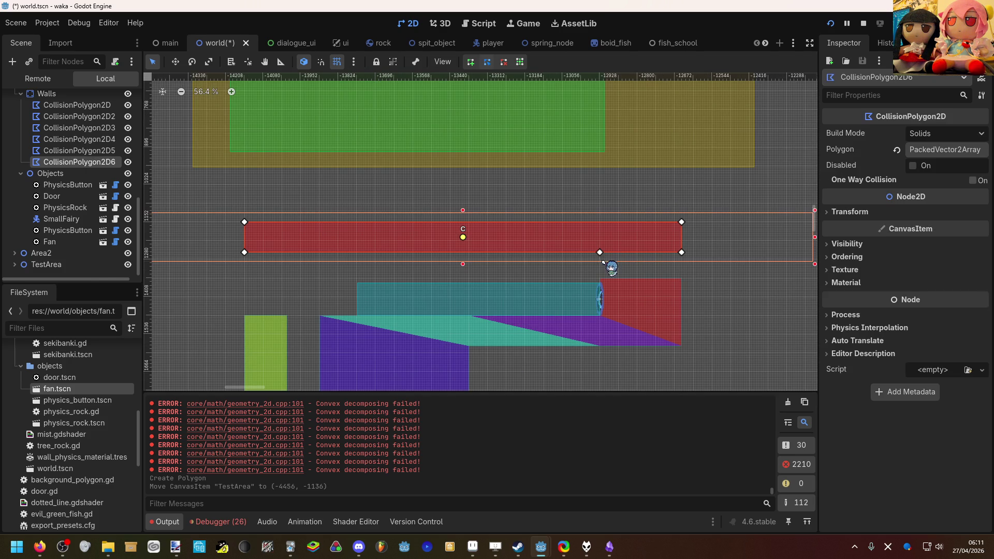
{"action": "scroll", "coordinate": [595, 256], "scroll_direction": "right", "scroll_amount": 2}
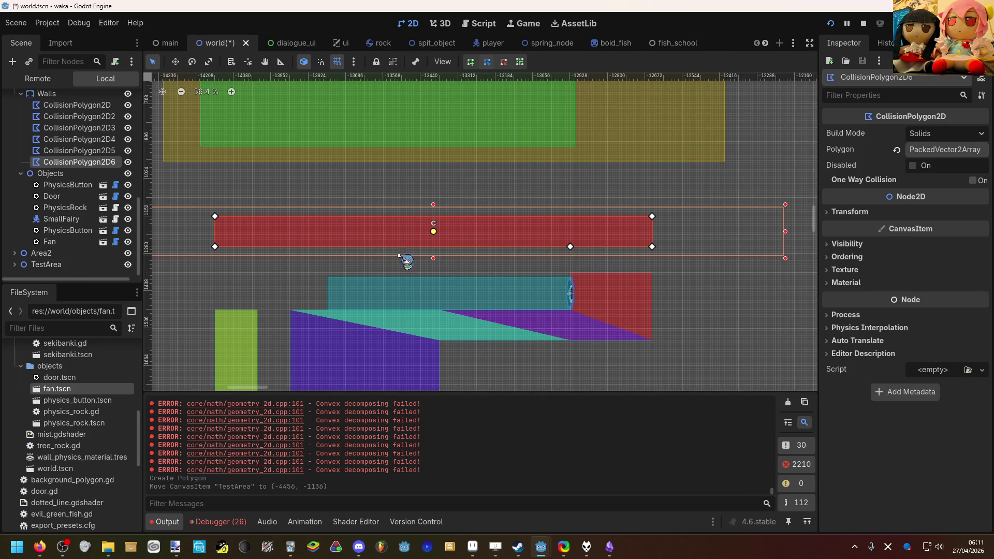
Expand TestArea and select its PlayerSize test shape.
{"action": "scroll", "coordinate": [85, 155], "scroll_direction": "up", "scroll_amount": 4}
{"action": "scroll", "coordinate": [86, 153], "scroll_direction": "up", "scroll_amount": 6}
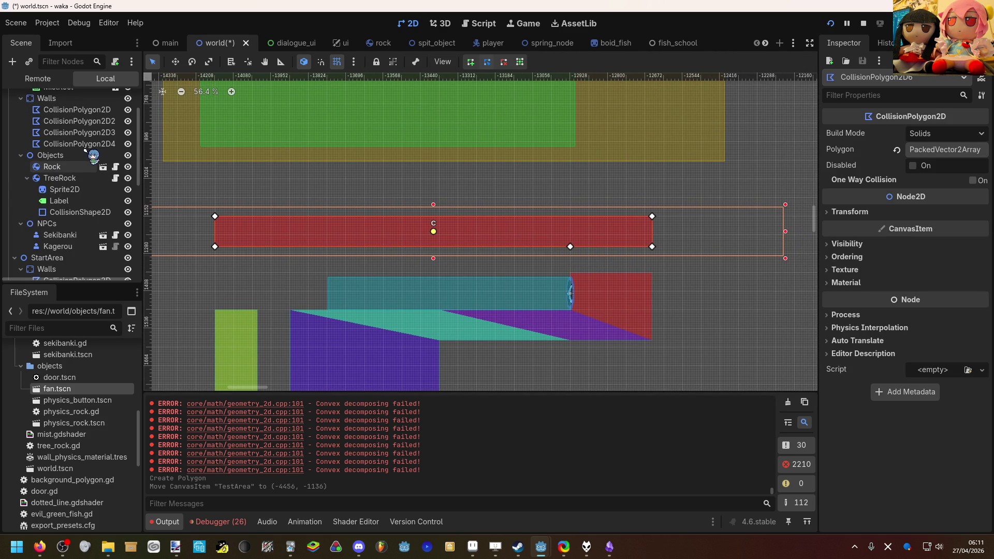
{"action": "scroll", "coordinate": [92, 156], "scroll_direction": "down", "scroll_amount": 10}
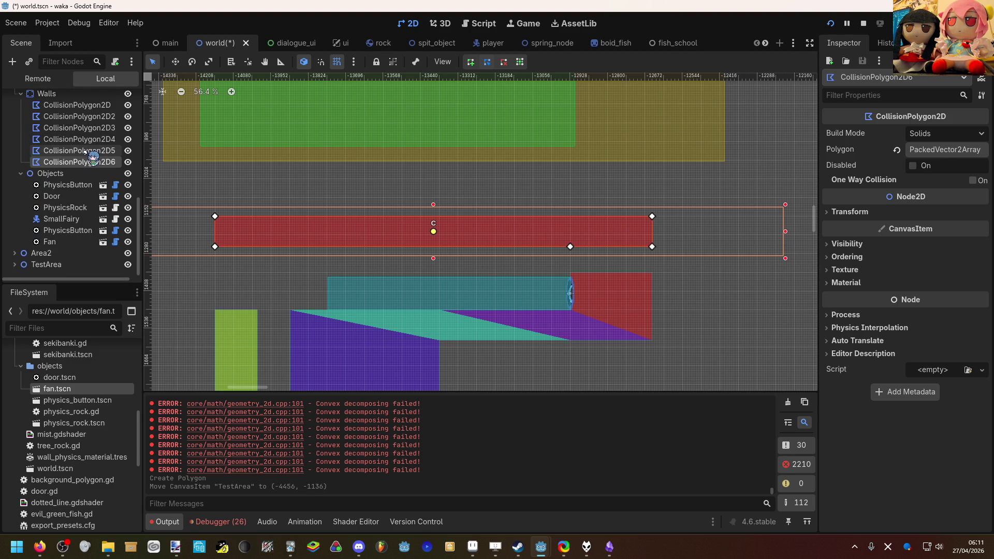
{"action": "left_click", "coordinate": [650, 267]}
{"action": "scroll", "coordinate": [647, 277], "scroll_direction": "down", "scroll_amount": 4}
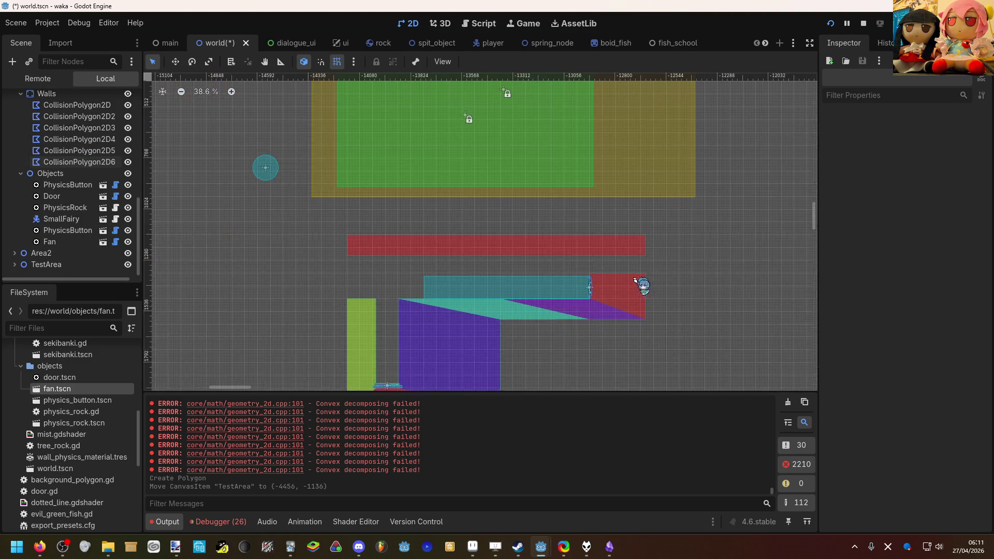
{"action": "left_click", "coordinate": [269, 177]}
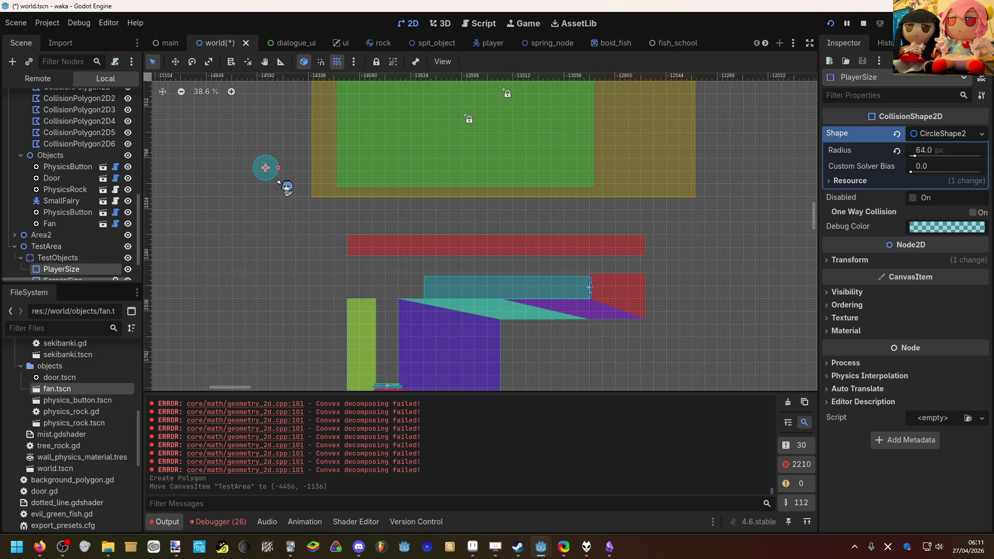
Place the PlayerSize circle beside the strip's right end, undoing a trial 64 px strip raise.
{"action": "mouse_move", "coordinate": [261, 163]}
{"action": "left_mouse_down"}
{"action": "mouse_move", "coordinate": [673, 292]}
{"action": "mouse_move", "coordinate": [636, 253]}
{"action": "left_mouse_up"}
{"action": "left_click", "coordinate": [641, 254]}
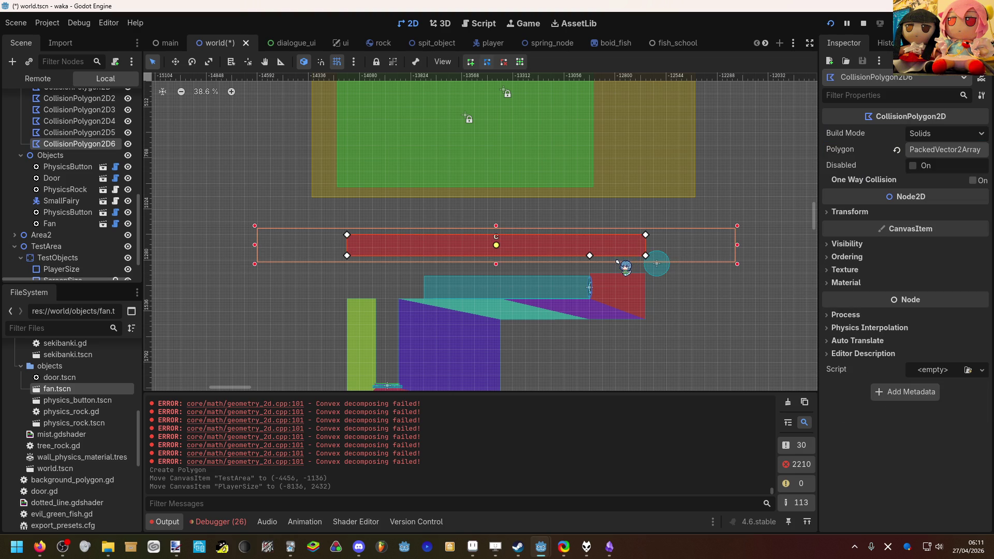
{"action": "key", "text": "w"}
{"action": "left_click_drag", "start_coordinate": [616, 267], "coordinate": [615, 256]}
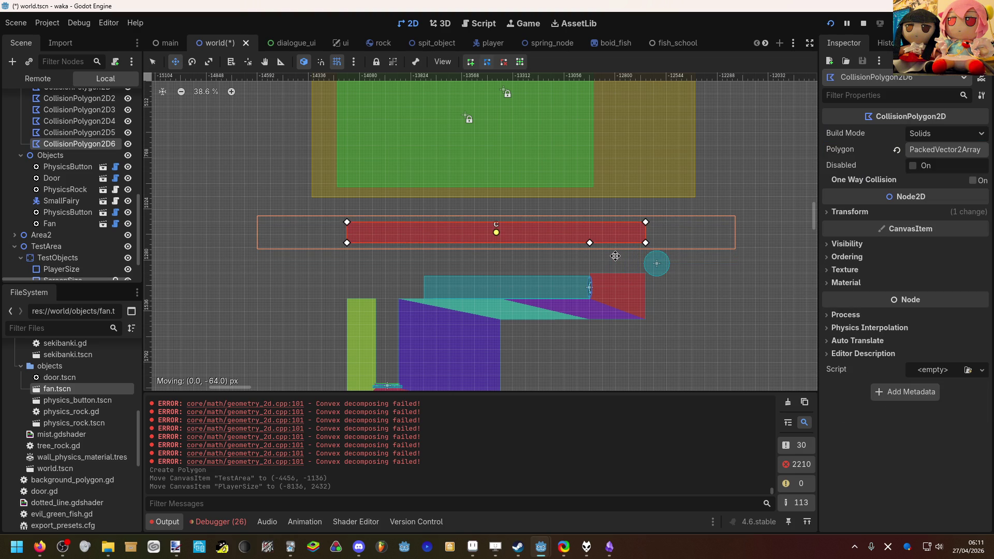
{"action": "key", "text": "ctrl+z"}
{"action": "key", "text": "q"}
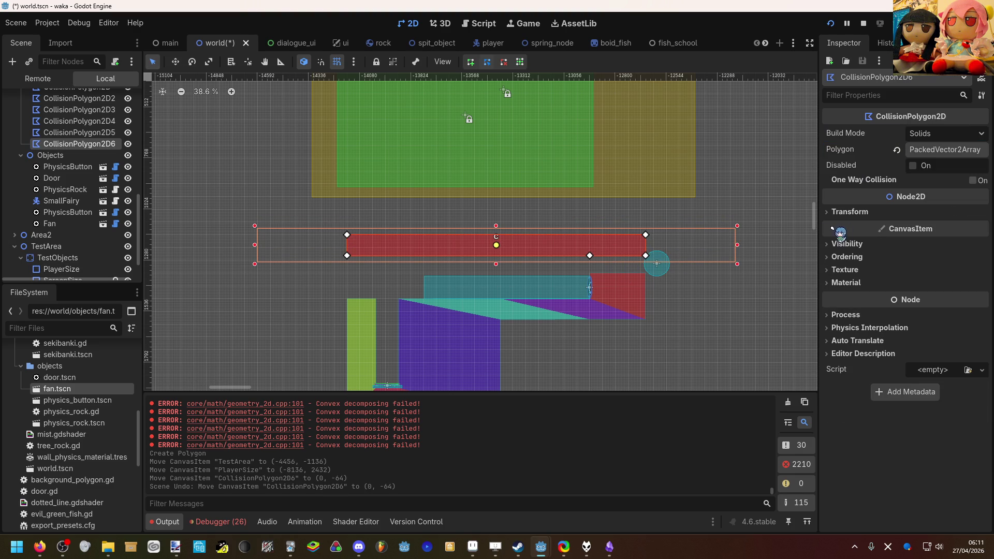
Check the strip's transform and lift it upward in Move mode with arrow nudges.
{"action": "left_click", "coordinate": [844, 211]}
{"action": "scroll", "coordinate": [600, 265], "scroll_direction": "down", "scroll_amount": 3}
{"action": "scroll", "coordinate": [599, 269], "scroll_direction": "down", "scroll_amount": 7}
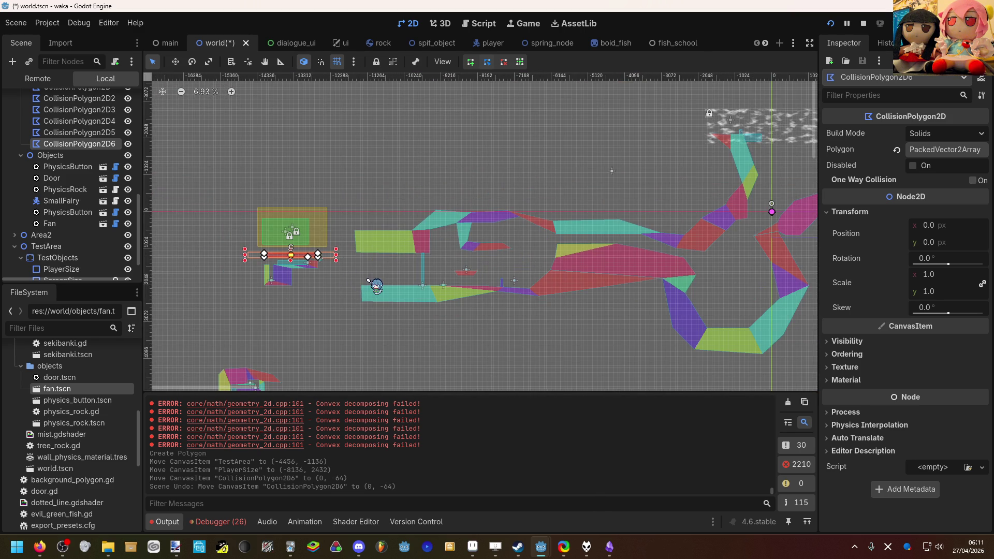
{"action": "scroll", "coordinate": [277, 261], "scroll_direction": "up", "scroll_amount": 12}
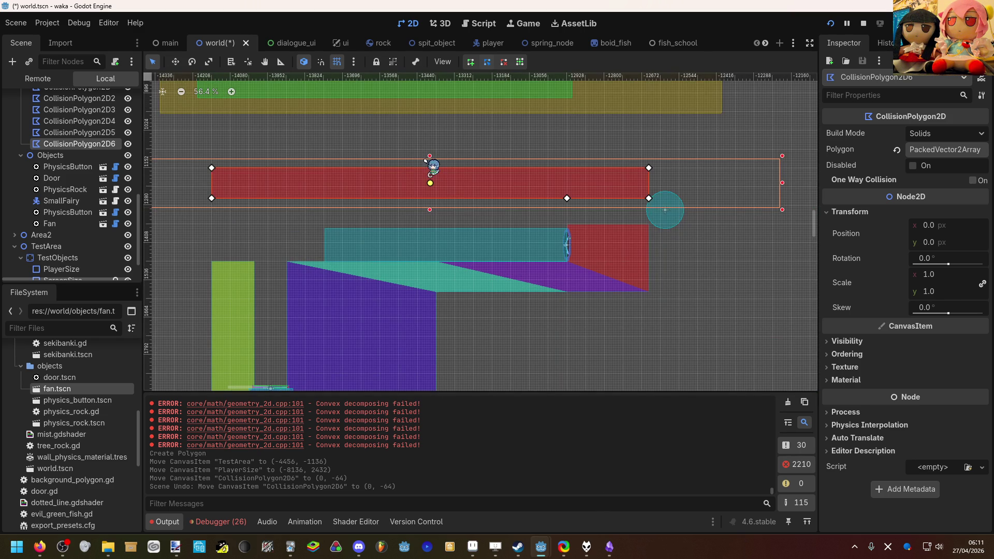
{"action": "key", "text": "w"}
{"action": "left_click_drag", "start_coordinate": [461, 211], "coordinate": [453, 200]}
{"action": "key", "text": "Up"}
{"action": "key", "text": "Up"}
{"action": "key", "text": "Up"}
{"action": "key", "text": "q"}
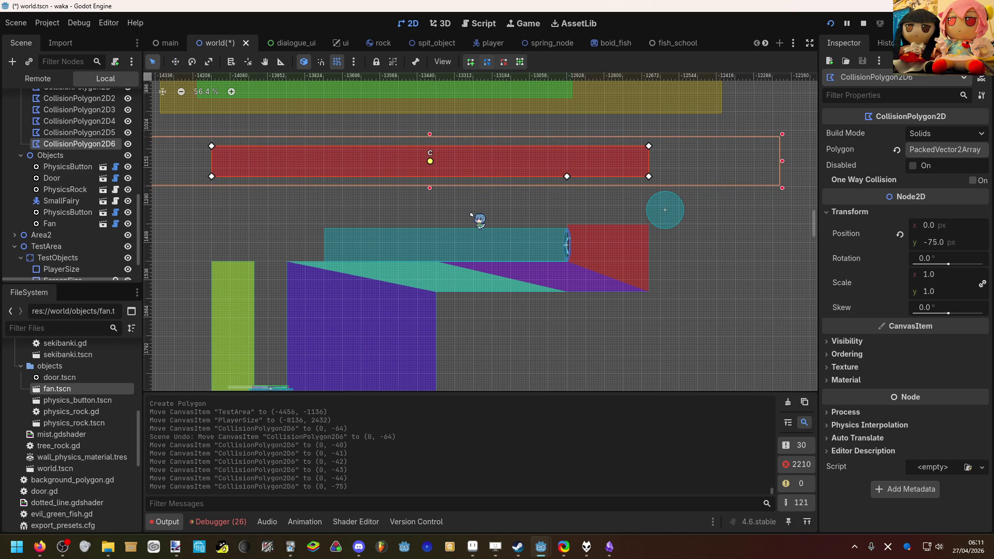
Fine-tune CollisionPolygon2D6 to position y -46, then clear the selection.
{"action": "key", "text": "w"}
{"action": "left_click_drag", "start_coordinate": [548, 190], "coordinate": [541, 207]}
{"action": "key", "text": "Up"}
{"action": "key", "text": "Up"}
{"action": "key", "text": "q"}
{"action": "key", "text": "Escape"}
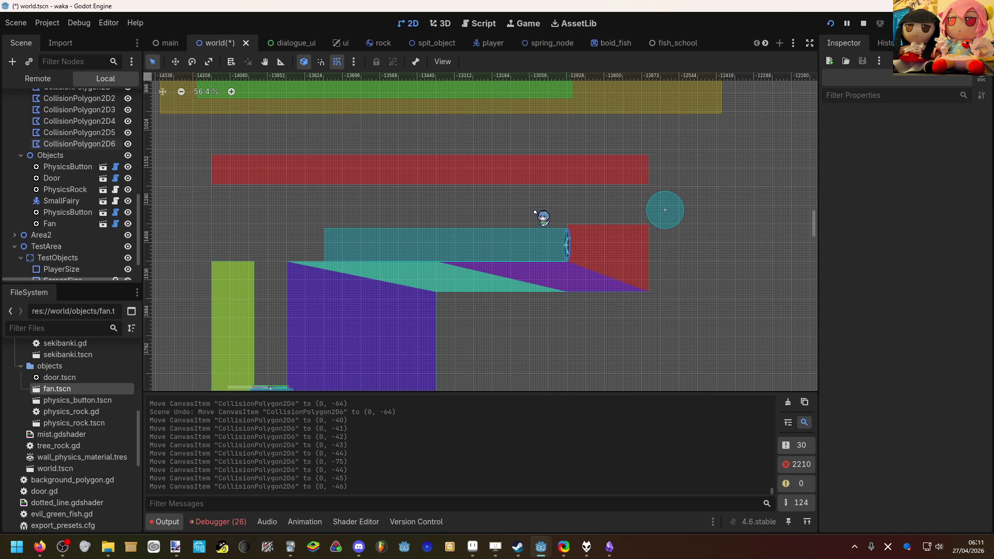
Navigate to the upper red bar and nudge CollisionPolygon2D6 up to y -84.
{"action": "scroll", "coordinate": [481, 232], "scroll_direction": "right", "scroll_amount": 5}
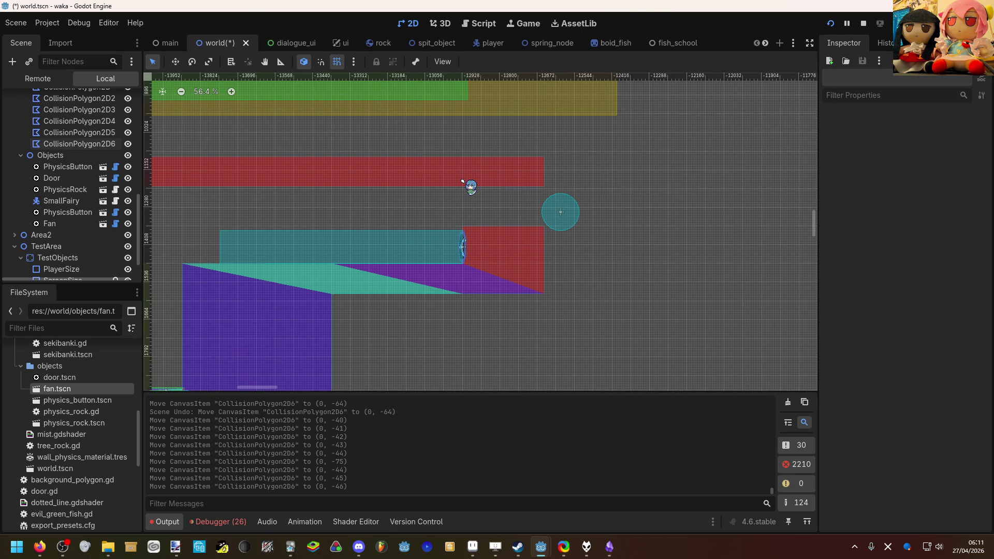
{"action": "scroll", "coordinate": [462, 181], "scroll_direction": "up", "scroll_amount": 5}
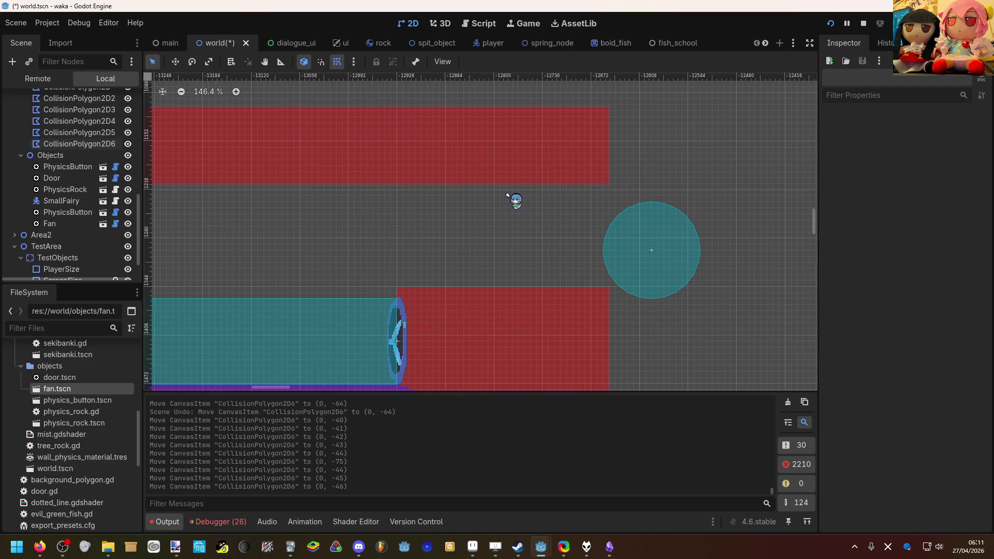
{"action": "scroll", "coordinate": [508, 203], "scroll_direction": "down", "scroll_amount": 15}
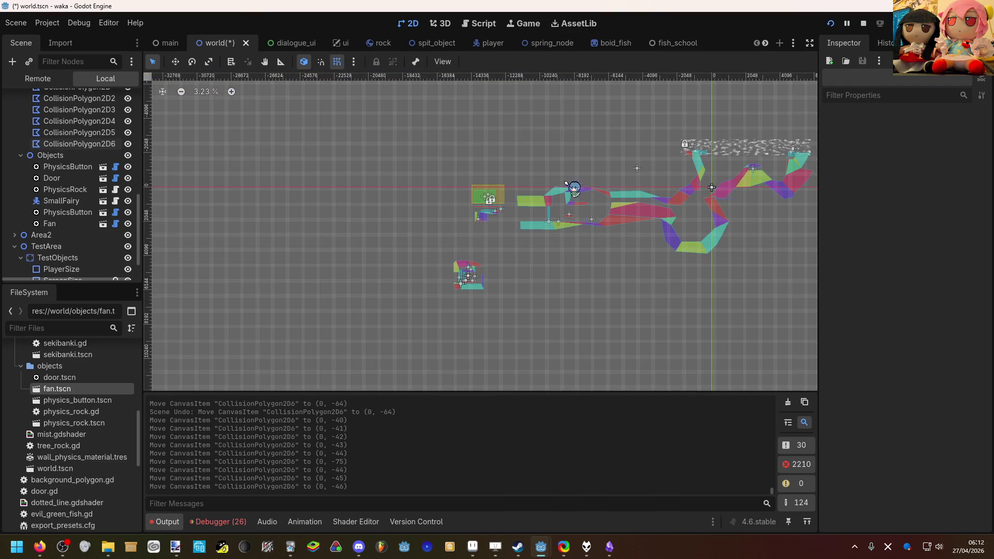
{"action": "scroll", "coordinate": [571, 187], "scroll_direction": "up", "scroll_amount": 12}
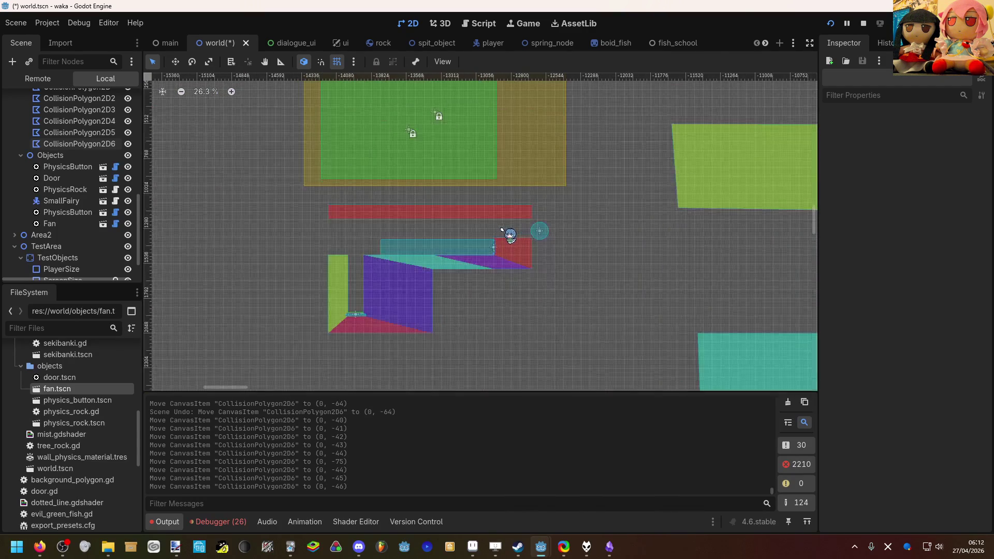
{"action": "scroll", "coordinate": [501, 229], "scroll_direction": "up", "scroll_amount": 6}
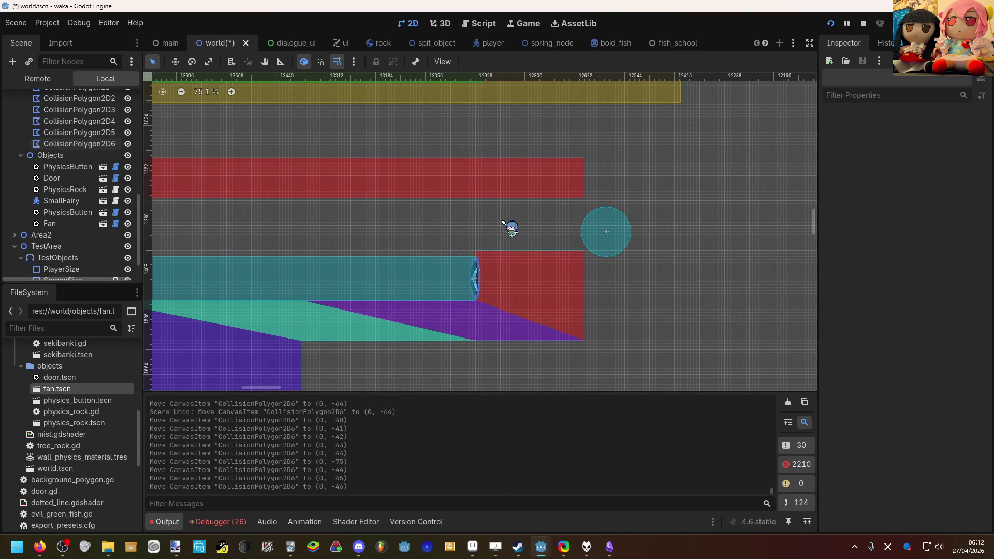
{"action": "scroll", "coordinate": [475, 211], "scroll_direction": "down", "scroll_amount": 10}
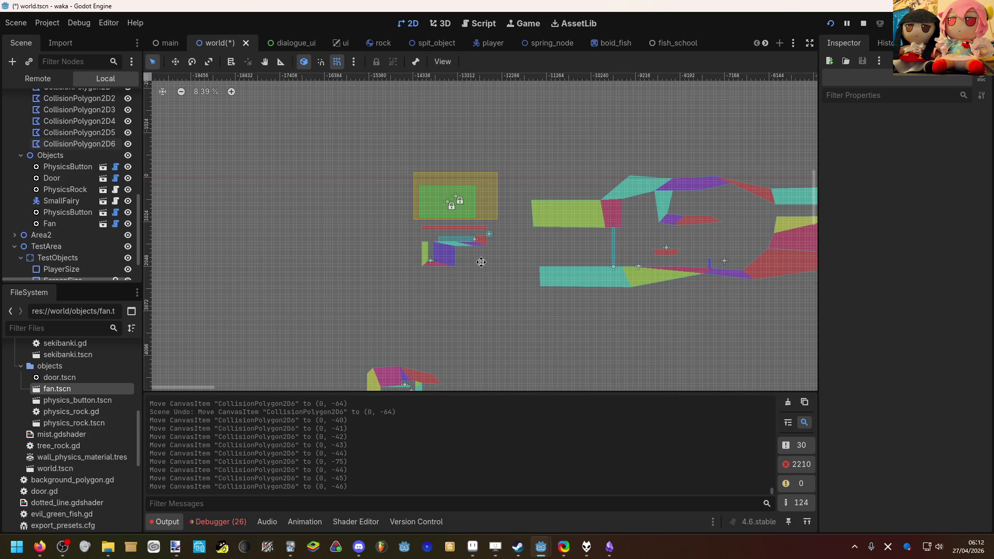
{"action": "left_click_drag", "start_coordinate": [482, 262], "coordinate": [454, 255]}
{"action": "scroll", "coordinate": [436, 226], "scroll_direction": "up", "scroll_amount": 4}
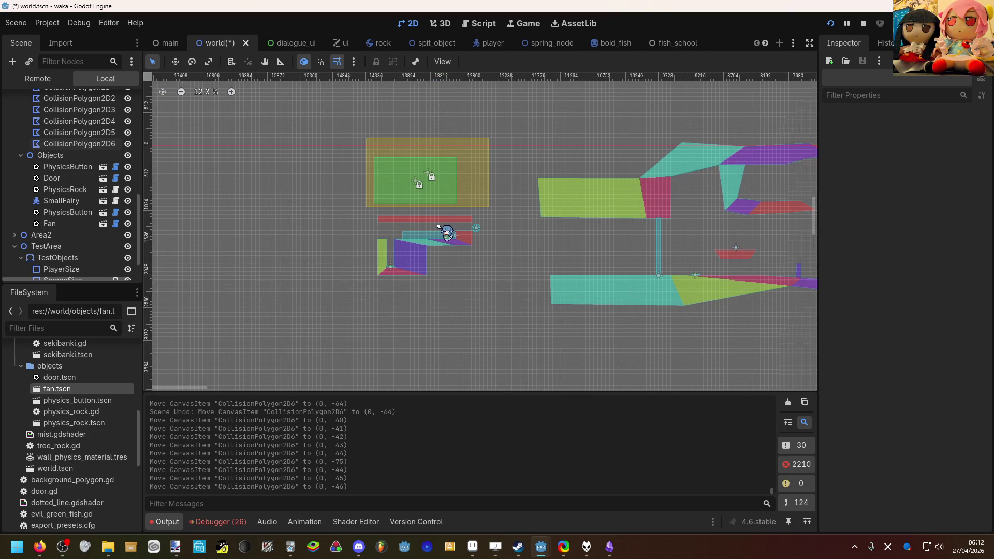
{"action": "scroll", "coordinate": [439, 227], "scroll_direction": "up", "scroll_amount": 15}
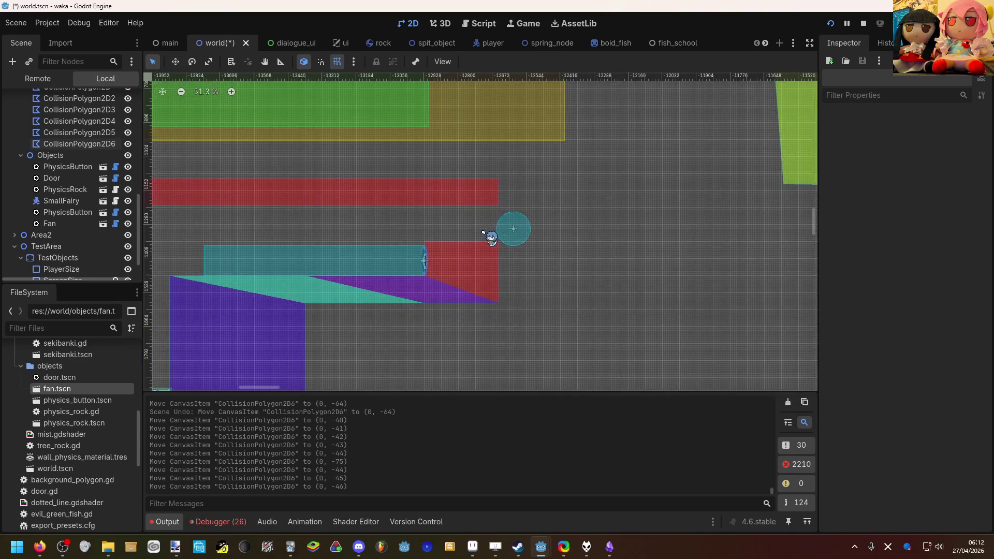
{"action": "scroll", "coordinate": [483, 232], "scroll_direction": "up", "scroll_amount": 11}
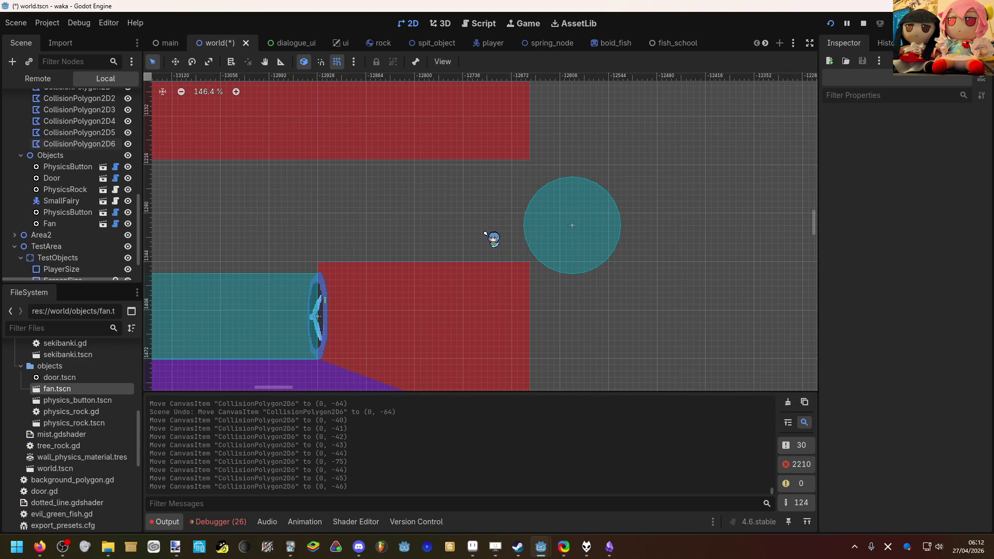
{"action": "left_click", "coordinate": [465, 165]}
{"action": "scroll", "coordinate": [465, 168], "scroll_direction": "down", "scroll_amount": 5}
{"action": "key", "text": "w"}
{"action": "key", "text": "Up"}
{"action": "key", "text": "Up"}
{"action": "key", "text": "Up"}
{"action": "key", "text": "Up"}
{"action": "key", "text": "Up"}
{"action": "key", "text": "Up"}
{"action": "key", "text": "Down"}
Drag the PlayerSize circle left to (-8264, 2416) and deselect it.
{"action": "left_click", "coordinate": [529, 208]}
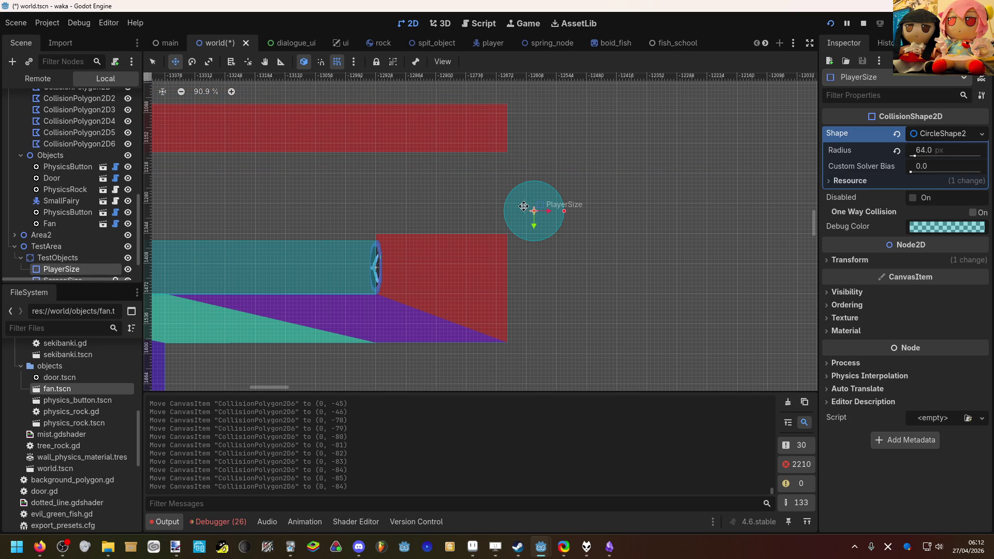
{"action": "left_click_drag", "start_coordinate": [507, 199], "coordinate": [447, 191]}
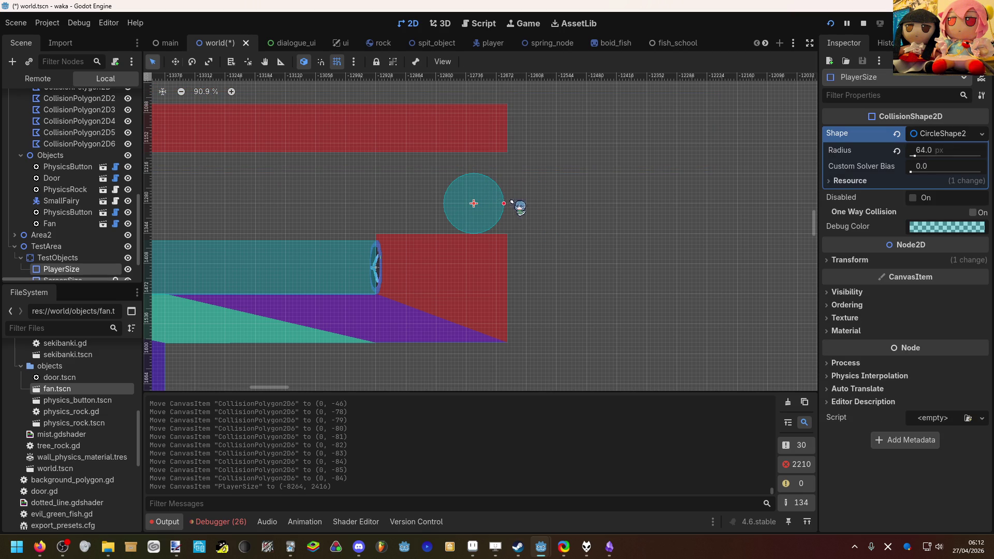
{"action": "key", "text": "q"}
{"action": "left_click", "coordinate": [525, 206]}
Look over the level and pick physics_rock.tscn in the FileSystem dock.
{"action": "scroll", "coordinate": [525, 206], "scroll_direction": "down", "scroll_amount": 11}
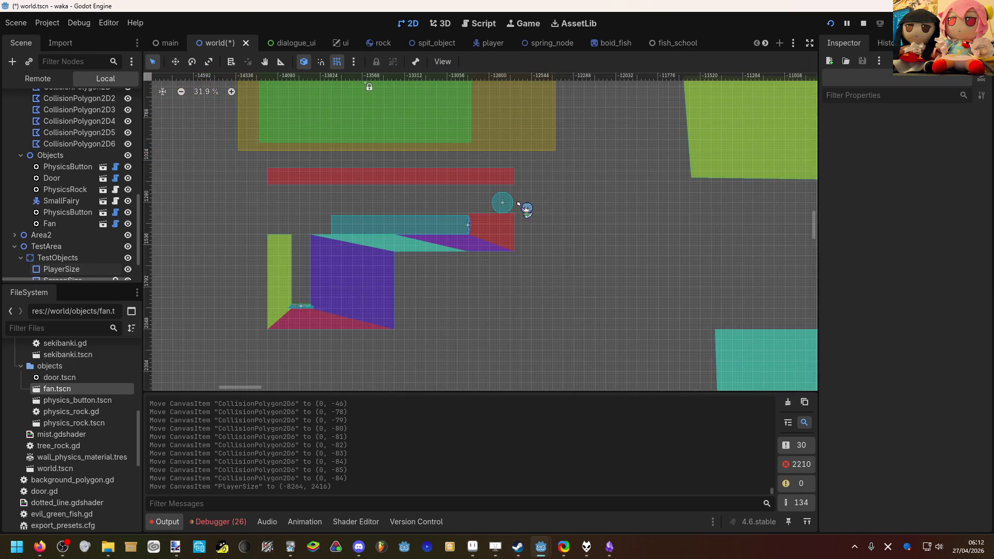
{"action": "scroll", "coordinate": [488, 189], "scroll_direction": "up", "scroll_amount": 3}
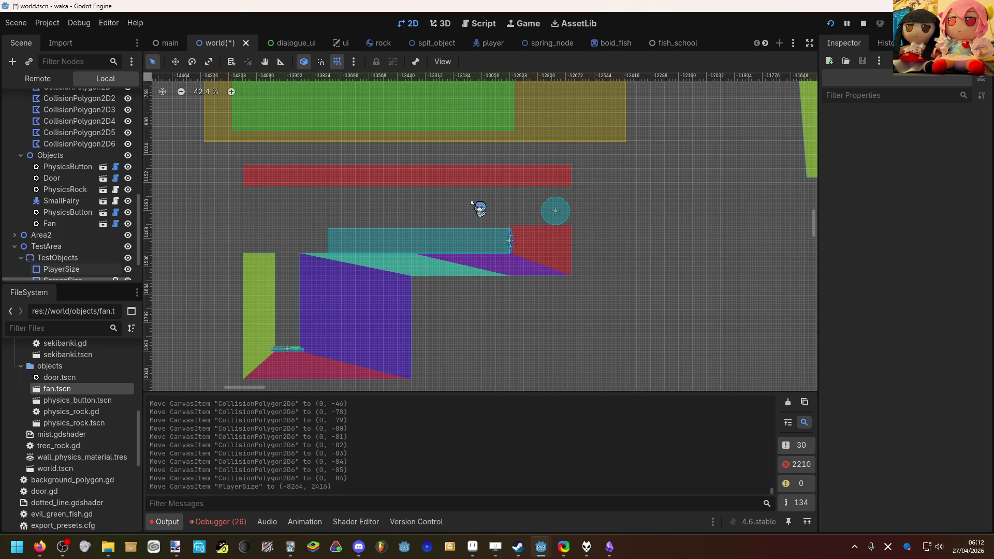
{"action": "scroll", "coordinate": [457, 206], "scroll_direction": "up", "scroll_amount": 7}
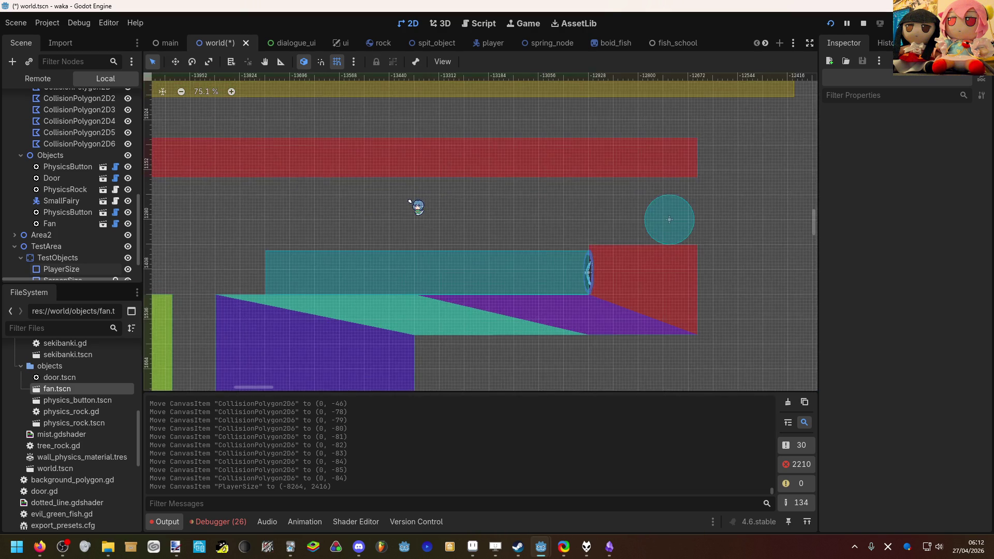
{"action": "scroll", "coordinate": [377, 224], "scroll_direction": "down", "scroll_amount": 17}
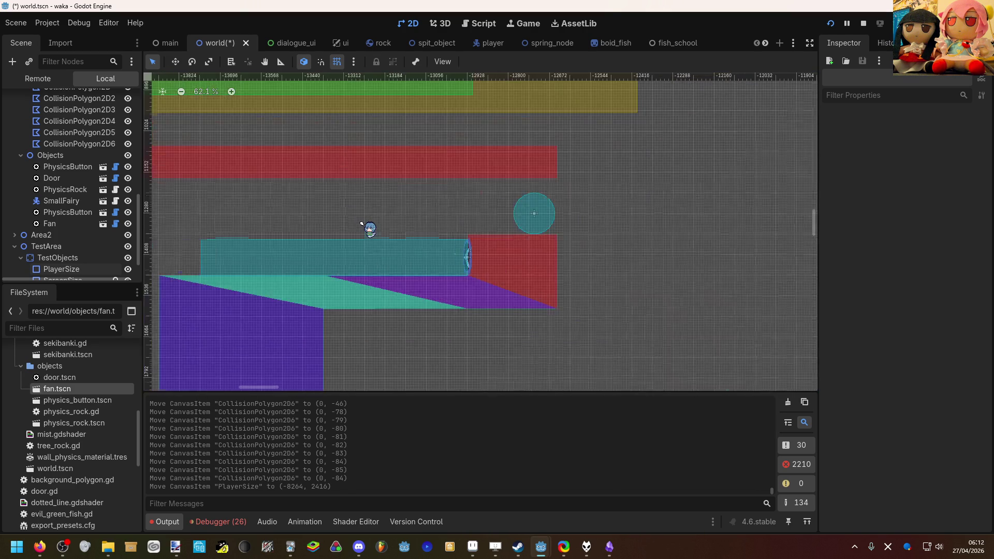
{"action": "scroll", "coordinate": [361, 223], "scroll_direction": "down", "scroll_amount": 10}
{"action": "scroll", "coordinate": [445, 371], "scroll_direction": "up", "scroll_amount": 8}
{"action": "scroll", "coordinate": [428, 358], "scroll_direction": "down", "scroll_amount": 10}
{"action": "scroll", "coordinate": [471, 168], "scroll_direction": "up", "scroll_amount": 9}
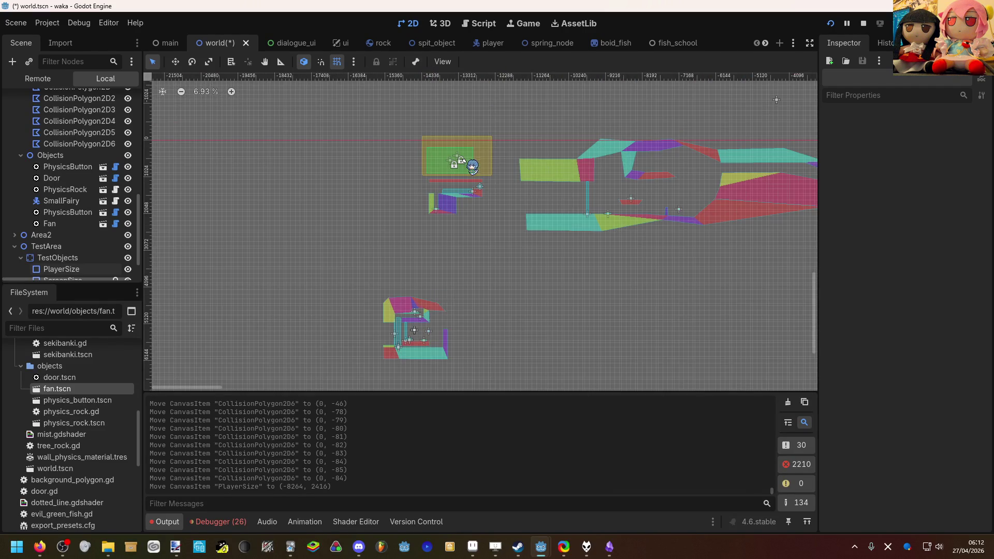
{"action": "scroll", "coordinate": [472, 185], "scroll_direction": "up", "scroll_amount": 9}
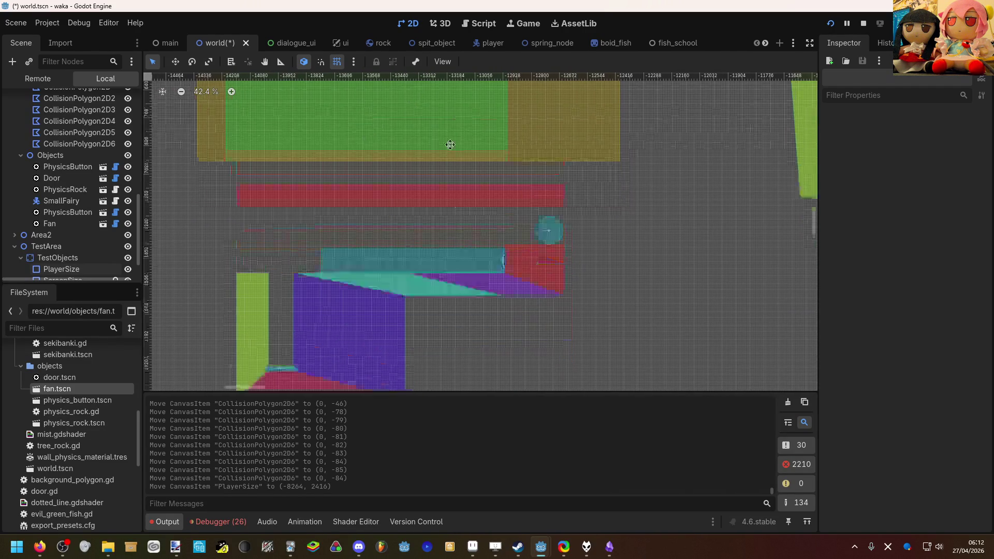
{"action": "scroll", "coordinate": [495, 206], "scroll_direction": "up", "scroll_amount": 4}
{"action": "scroll", "coordinate": [474, 199], "scroll_direction": "down", "scroll_amount": 20}
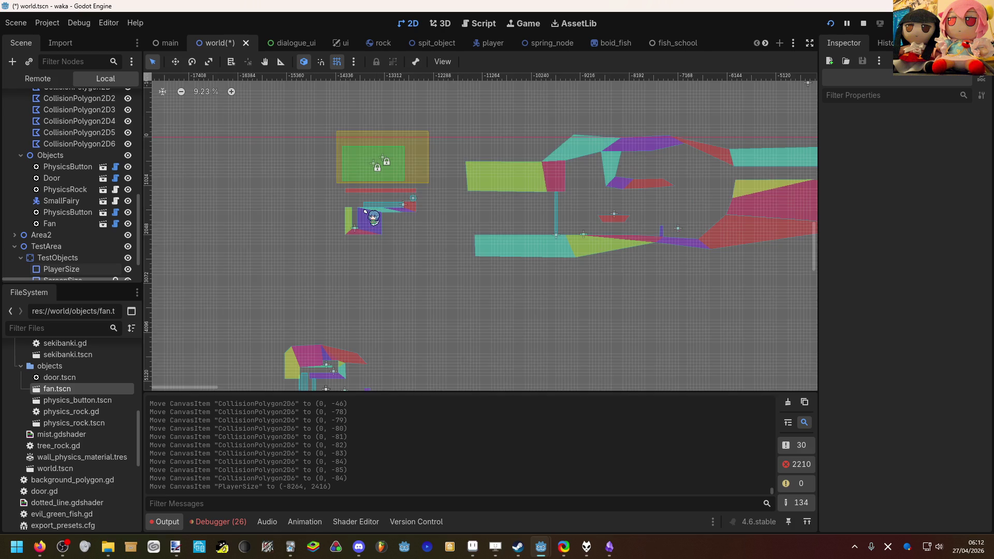
{"action": "scroll", "coordinate": [365, 211], "scroll_direction": "up", "scroll_amount": 10}
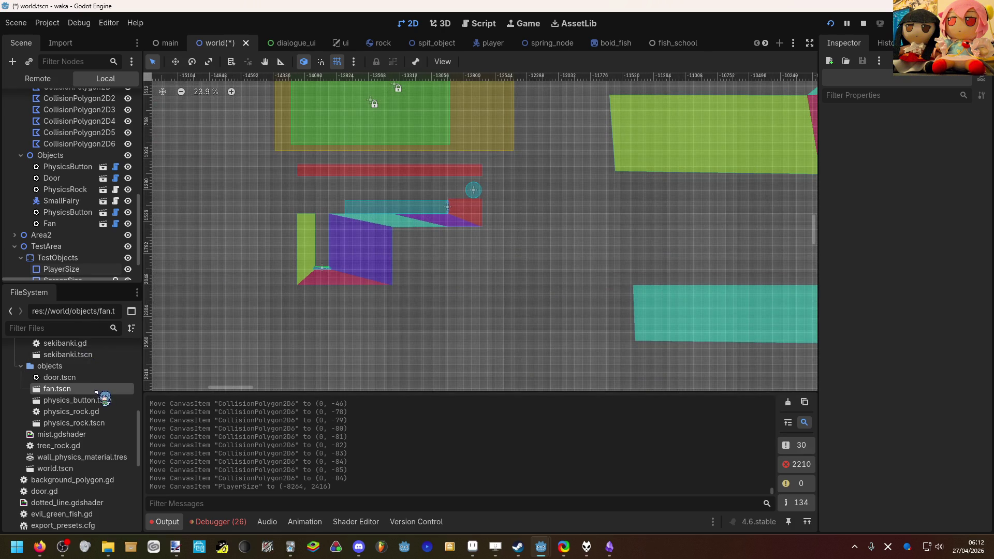
{"action": "scroll", "coordinate": [98, 398], "scroll_direction": "up", "scroll_amount": 1}
{"action": "left_click", "coordinate": [99, 446]}
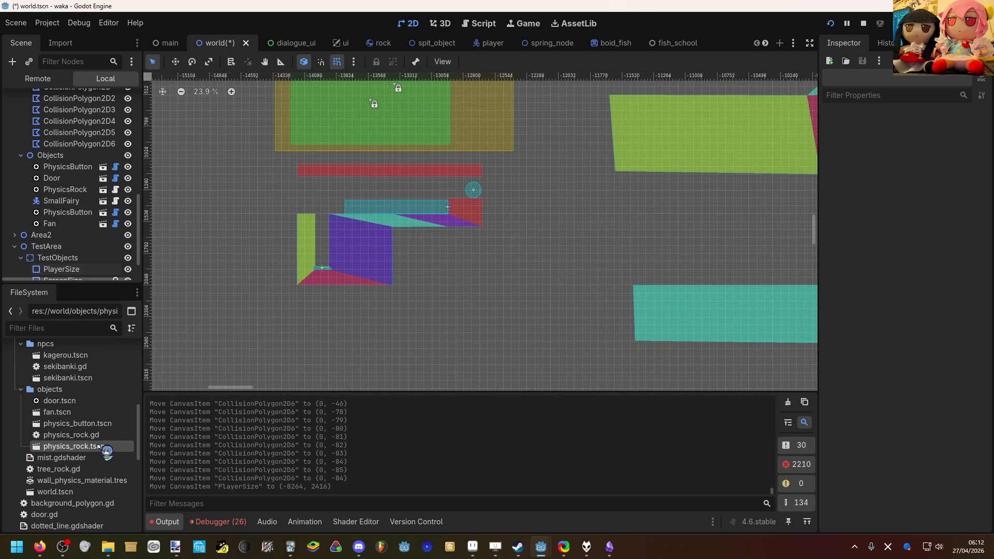
Add a PhysicsRock2 instance under Objects and place it at (-12864, 1304) above the red block.
{"action": "mouse_move", "coordinate": [100, 447]}
{"action": "left_mouse_down"}
{"action": "mouse_move", "coordinate": [70, 148]}
{"action": "mouse_move", "coordinate": [62, 158]}
{"action": "left_mouse_up"}
{"action": "scroll", "coordinate": [455, 171], "scroll_direction": "up", "scroll_amount": 15}
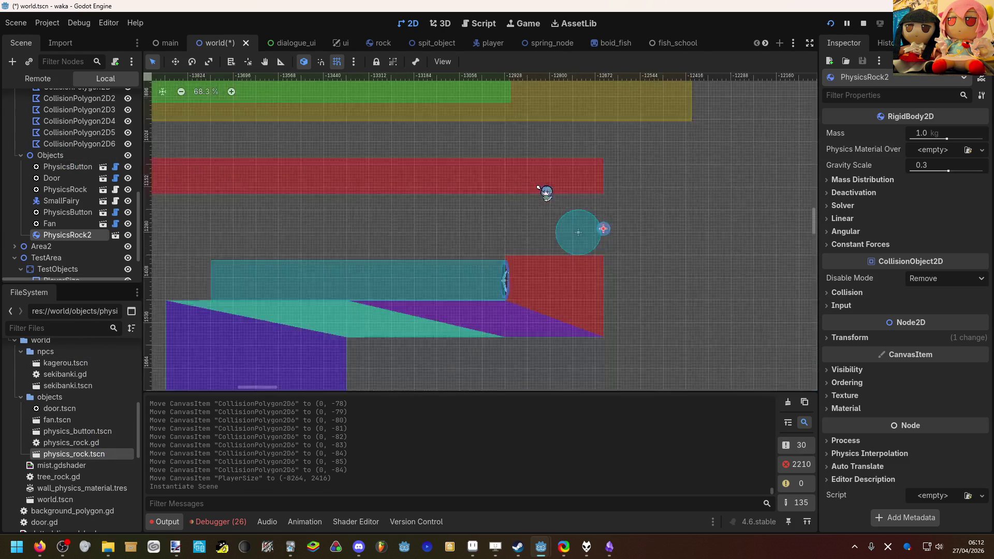
{"action": "scroll", "coordinate": [621, 269], "scroll_direction": "up", "scroll_amount": 4}
{"action": "key", "text": "w"}
{"action": "mouse_move", "coordinate": [667, 265]}
{"action": "left_mouse_down"}
{"action": "mouse_move", "coordinate": [554, 291]}
{"action": "mouse_move", "coordinate": [550, 313]}
{"action": "mouse_move", "coordinate": [508, 302]}
{"action": "left_mouse_up"}
{"action": "key", "text": "q"}
{"action": "left_click", "coordinate": [414, 251]}
Insert a vertex on the red bar and raise vertices 11 and 12 of the lower fan polygon.
{"action": "scroll", "coordinate": [414, 251], "scroll_direction": "down", "scroll_amount": 5}
{"action": "left_click", "coordinate": [591, 183]}
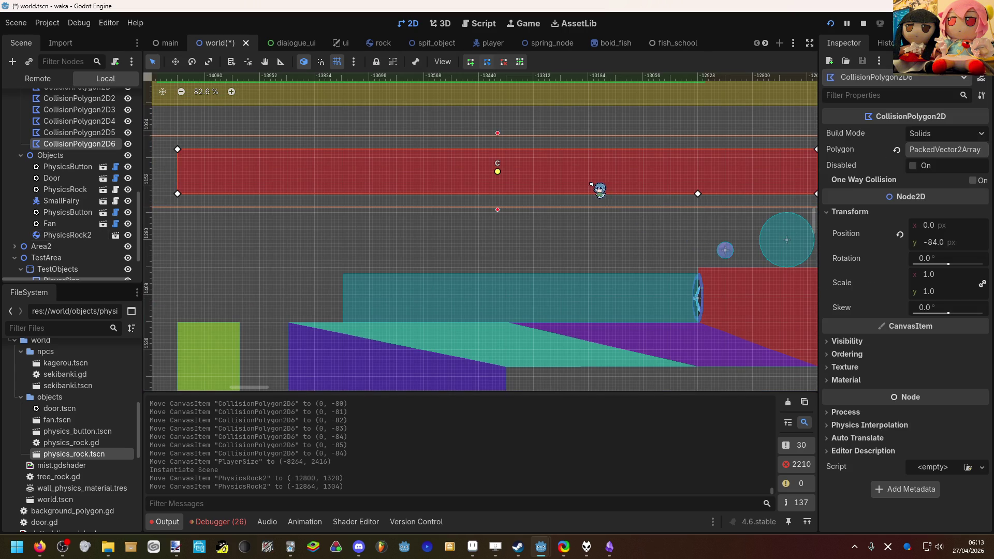
{"action": "mouse_move", "coordinate": [590, 195]}
{"action": "left_mouse_down"}
{"action": "mouse_move", "coordinate": [590, 216]}
{"action": "mouse_move", "coordinate": [650, 254]}
{"action": "left_mouse_up"}
{"action": "left_click", "coordinate": [730, 274]}
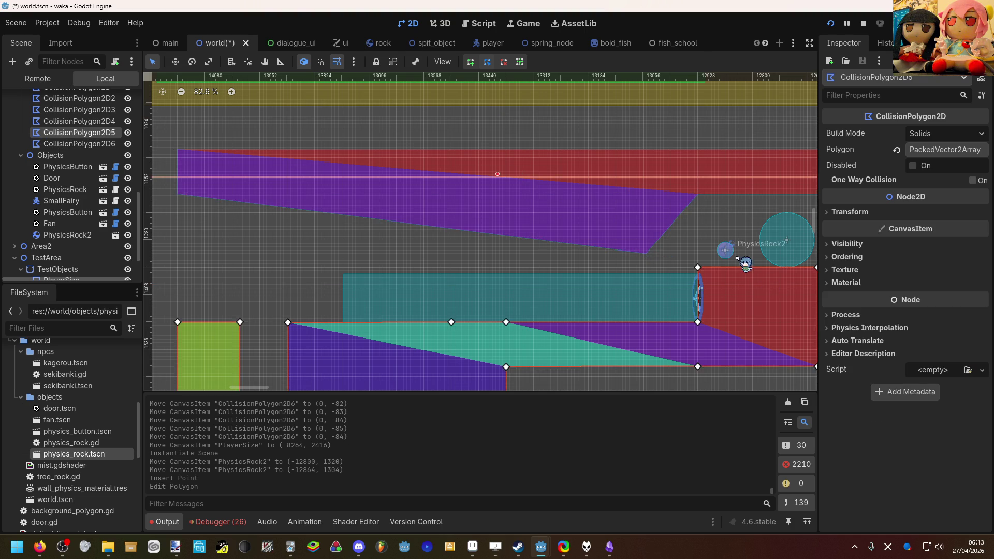
{"action": "scroll", "coordinate": [673, 257], "scroll_direction": "right", "scroll_amount": 3}
{"action": "scroll", "coordinate": [642, 248], "scroll_direction": "up", "scroll_amount": 1}
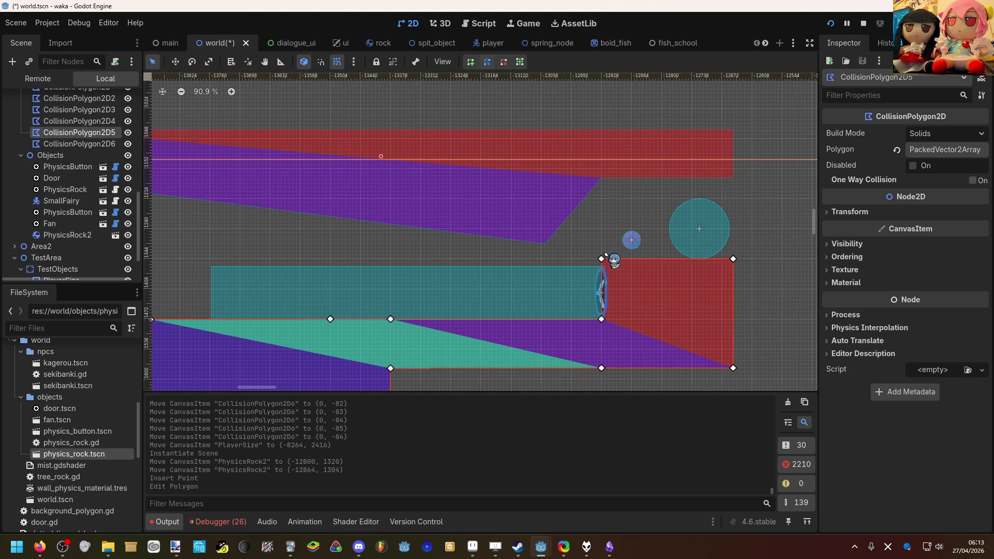
{"action": "left_click_drag", "start_coordinate": [604, 260], "coordinate": [604, 250]}
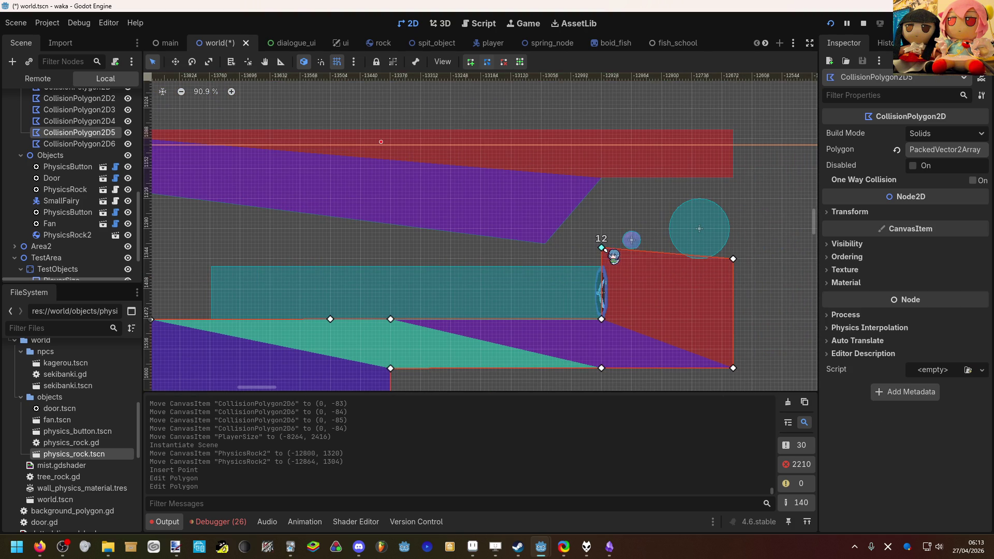
{"action": "left_click_drag", "start_coordinate": [733, 258], "coordinate": [730, 252]}
Move the red polygon's vertex 2 right and level its bottom edge.
{"action": "left_click", "coordinate": [504, 238]}
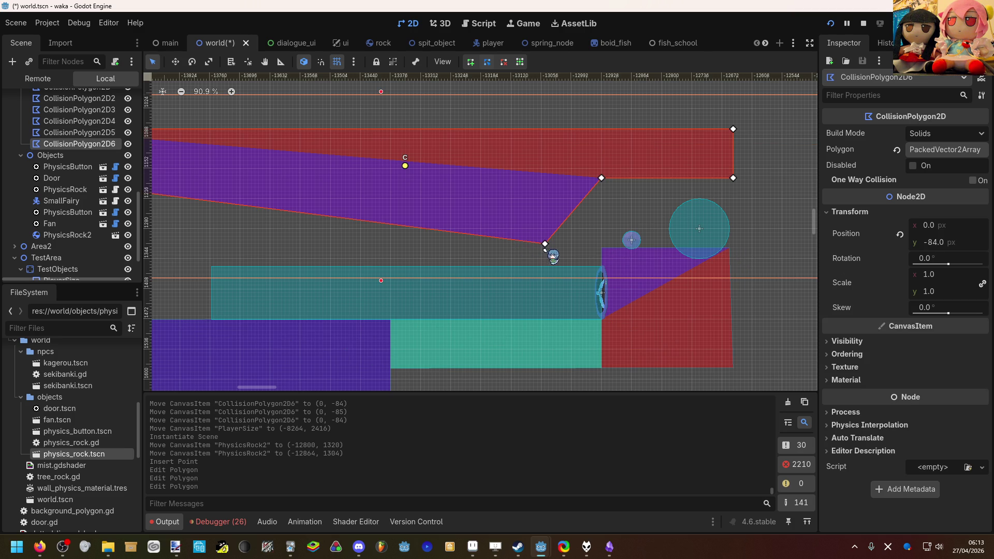
{"action": "mouse_move", "coordinate": [546, 244]}
{"action": "left_mouse_down"}
{"action": "mouse_move", "coordinate": [597, 243]}
{"action": "mouse_move", "coordinate": [573, 220]}
{"action": "mouse_move", "coordinate": [573, 183]}
{"action": "left_mouse_up"}
{"action": "scroll", "coordinate": [572, 179], "scroll_direction": "up", "scroll_amount": 6}
{"action": "left_click_drag", "start_coordinate": [668, 182], "coordinate": [668, 186]}
{"action": "scroll", "coordinate": [637, 171], "scroll_direction": "down", "scroll_amount": 3}
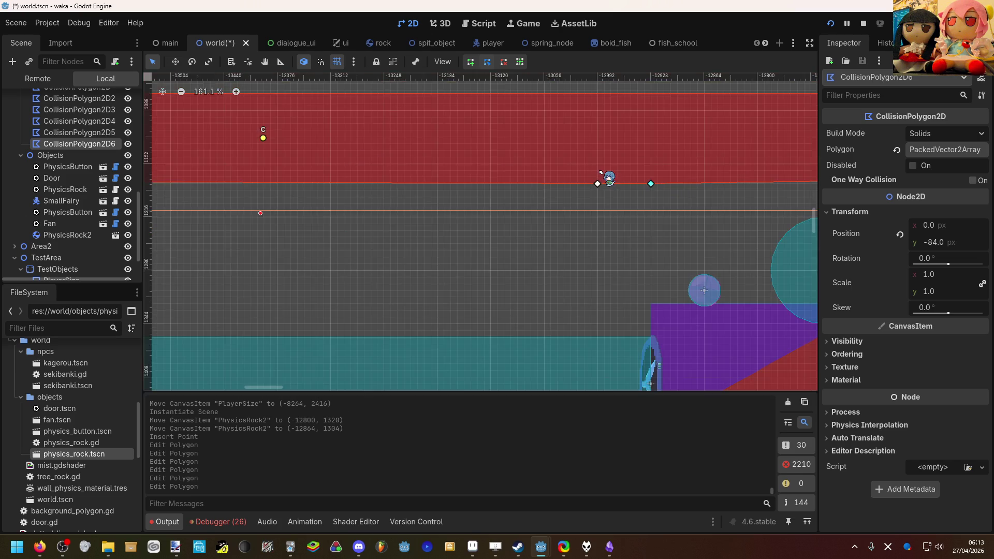
{"action": "scroll", "coordinate": [601, 172], "scroll_direction": "down", "scroll_amount": 5}
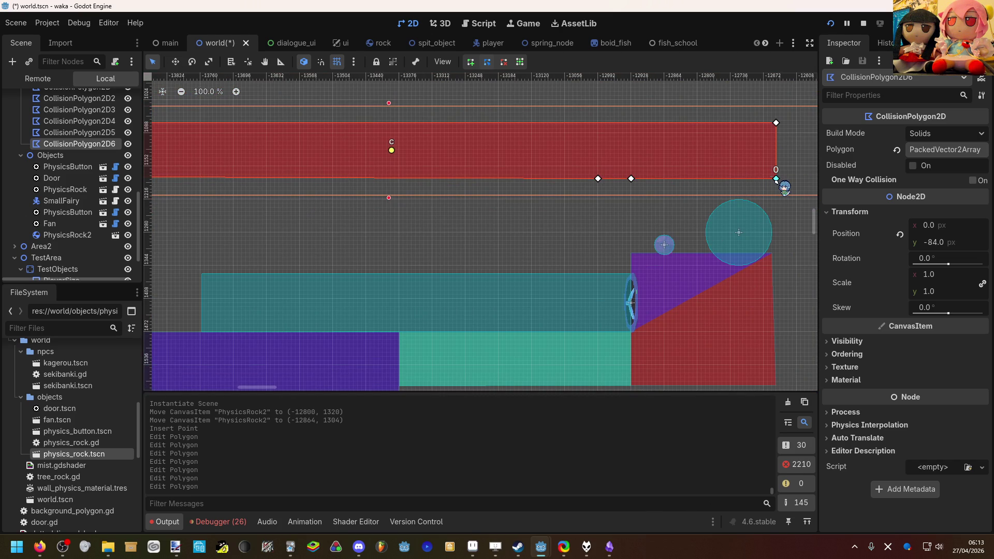
{"action": "scroll", "coordinate": [777, 182], "scroll_direction": "up", "scroll_amount": 2}
{"action": "scroll", "coordinate": [593, 202], "scroll_direction": "up", "scroll_amount": 1}
{"action": "scroll", "coordinate": [559, 186], "scroll_direction": "down", "scroll_amount": 2}
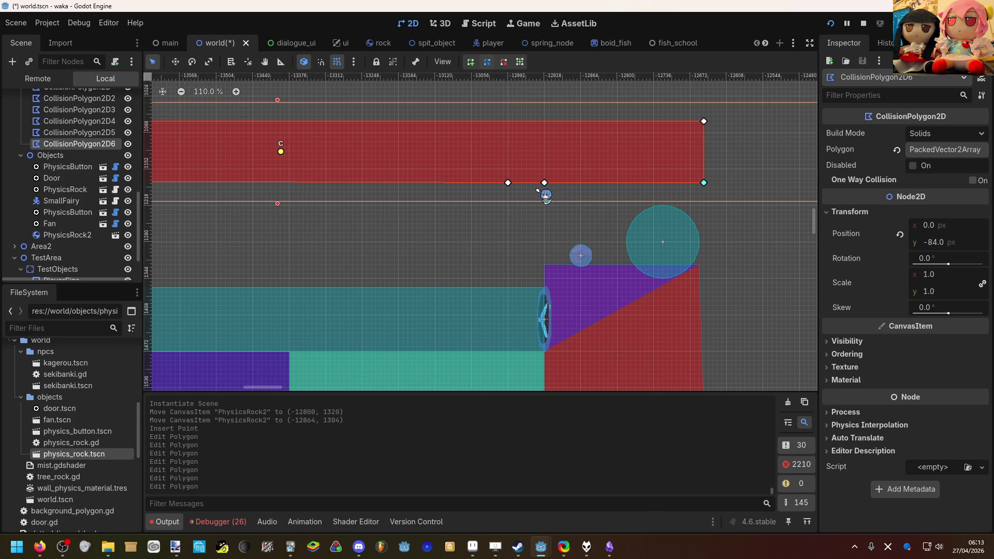
{"action": "scroll", "coordinate": [712, 135], "scroll_direction": "up", "scroll_amount": 6}
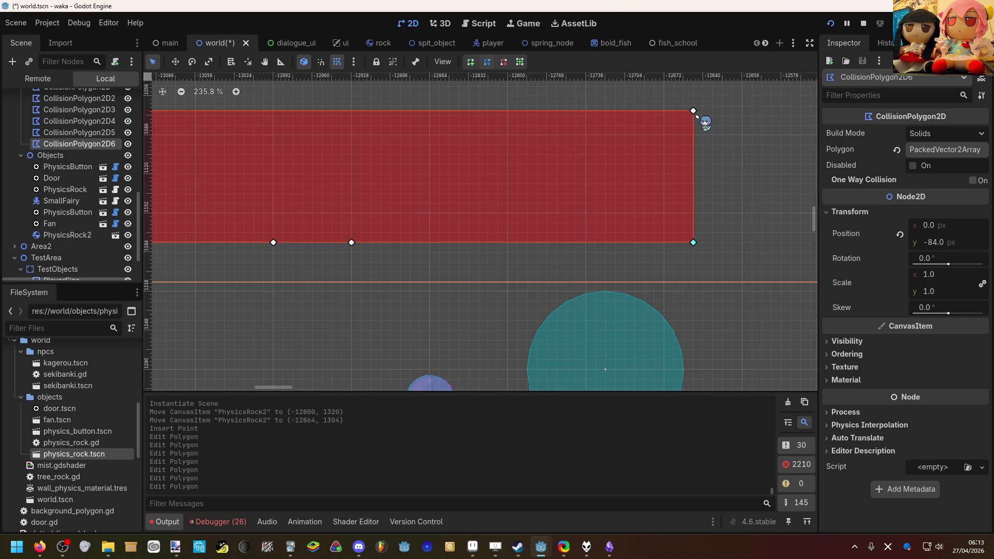
Adjust the wall's top corners to level the top edge and tweak the bottom-left corner.
{"action": "left_click_drag", "start_coordinate": [692, 111], "coordinate": [693, 106]}
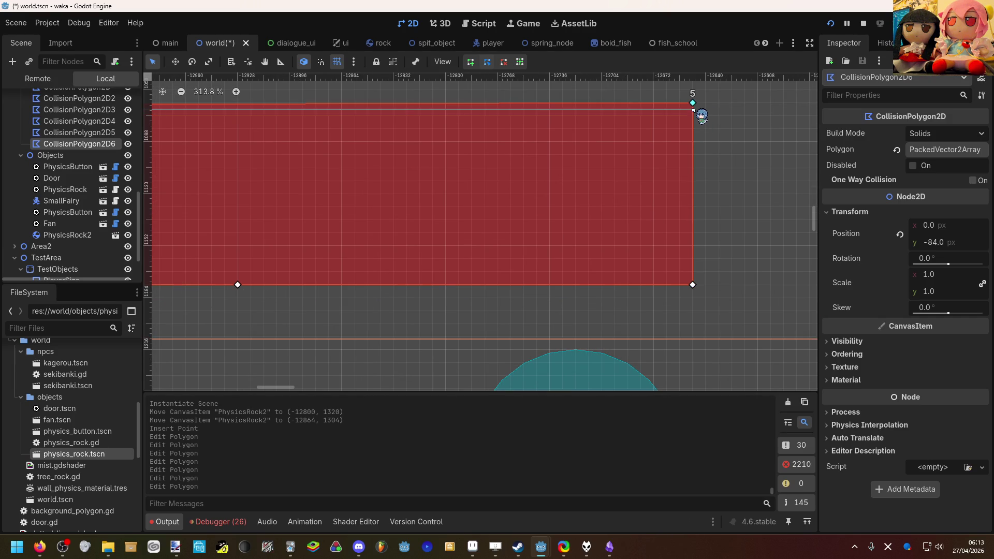
{"action": "scroll", "coordinate": [693, 109], "scroll_direction": "down", "scroll_amount": 12}
{"action": "scroll", "coordinate": [482, 119], "scroll_direction": "up", "scroll_amount": 5}
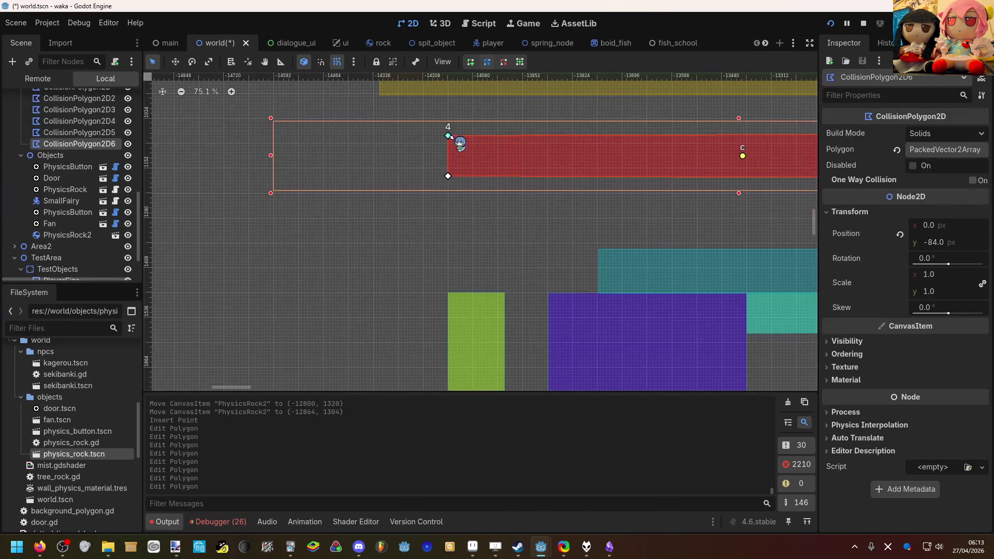
{"action": "left_click_drag", "start_coordinate": [449, 136], "coordinate": [448, 134]}
{"action": "left_click_drag", "start_coordinate": [448, 177], "coordinate": [449, 177]}
{"action": "scroll", "coordinate": [448, 178], "scroll_direction": "down", "scroll_amount": 2}
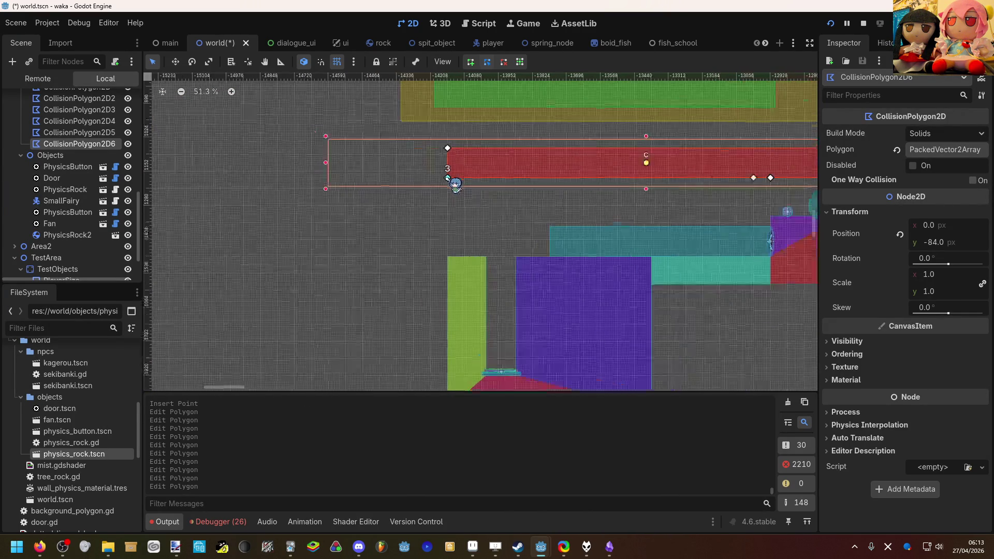
{"action": "scroll", "coordinate": [449, 179], "scroll_direction": "down", "scroll_amount": 5}
{"action": "left_click", "coordinate": [461, 186]}
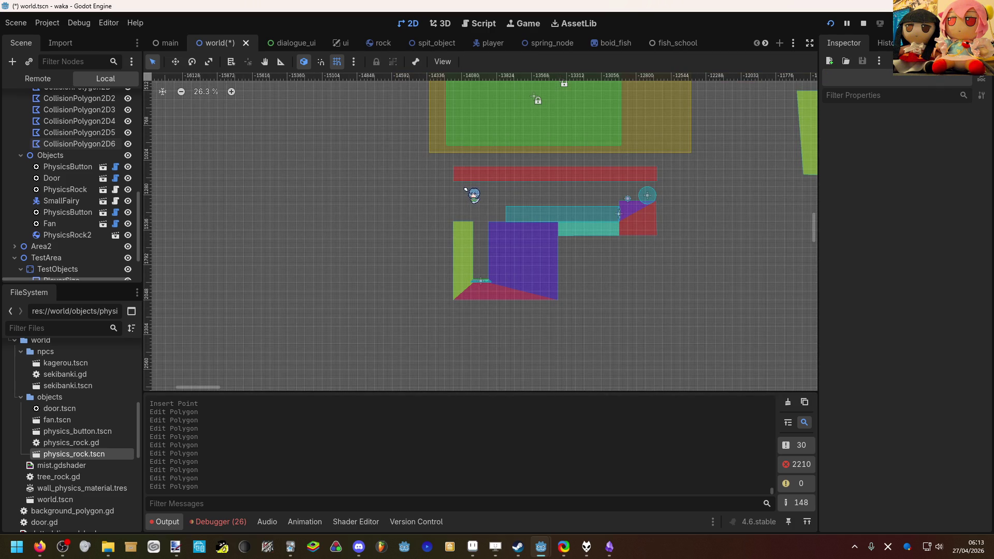
Save the world scene.
{"action": "scroll", "coordinate": [465, 190], "scroll_direction": "right", "scroll_amount": 3}
{"action": "scroll", "coordinate": [445, 190], "scroll_direction": "down", "scroll_amount": 3}
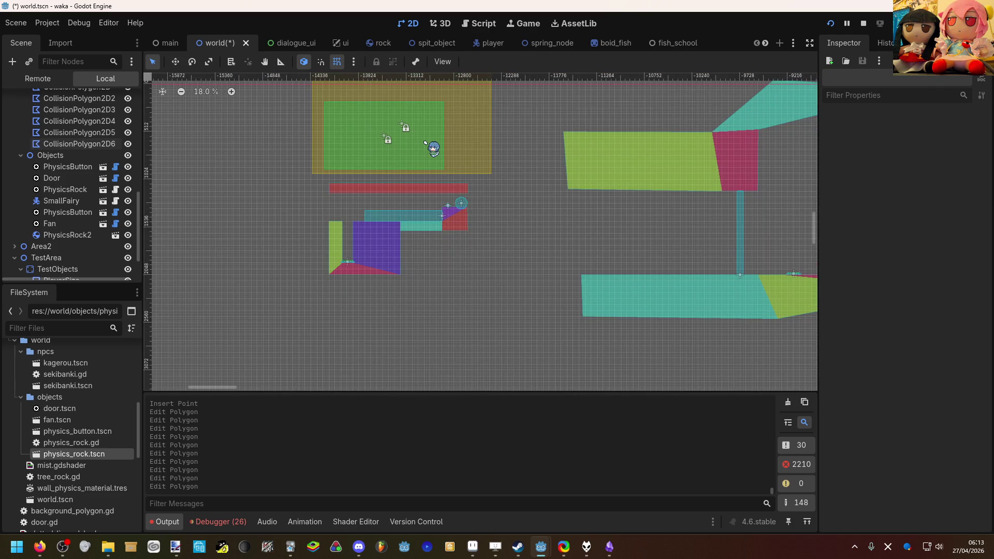
{"action": "scroll", "coordinate": [425, 143], "scroll_direction": "up", "scroll_amount": 10}
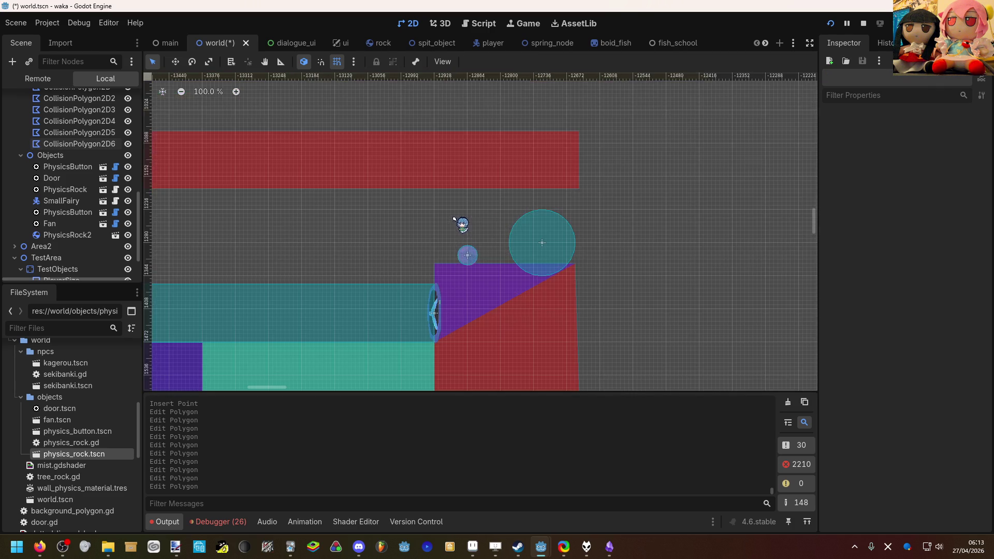
{"action": "key", "text": "ctrl+s"}
Lift the PhysicsRock2 ball to (-12864, 1296), just above the purple block.
{"action": "scroll", "coordinate": [476, 230], "scroll_direction": "up", "scroll_amount": 4}
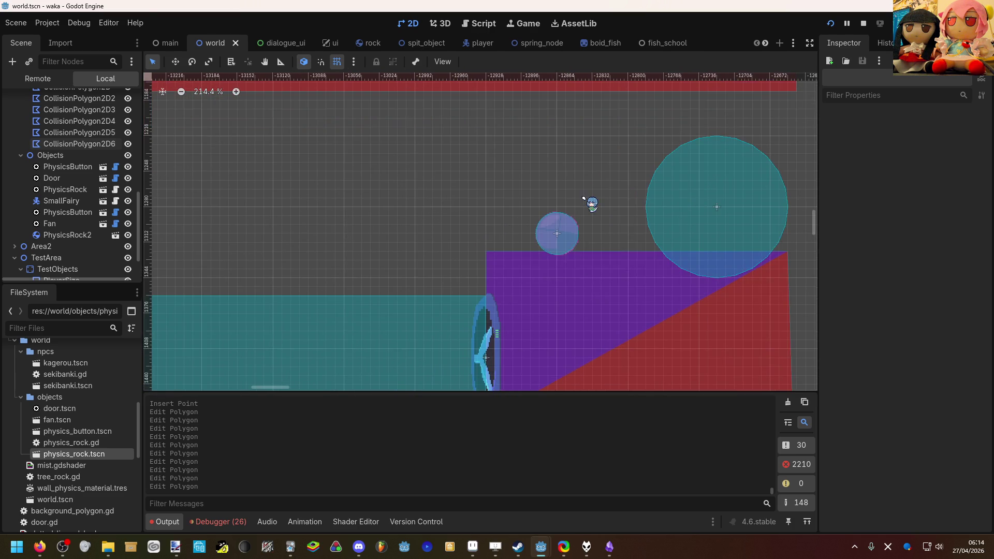
{"action": "scroll", "coordinate": [590, 204], "scroll_direction": "down", "scroll_amount": 15}
{"action": "scroll", "coordinate": [494, 196], "scroll_direction": "up", "scroll_amount": 7}
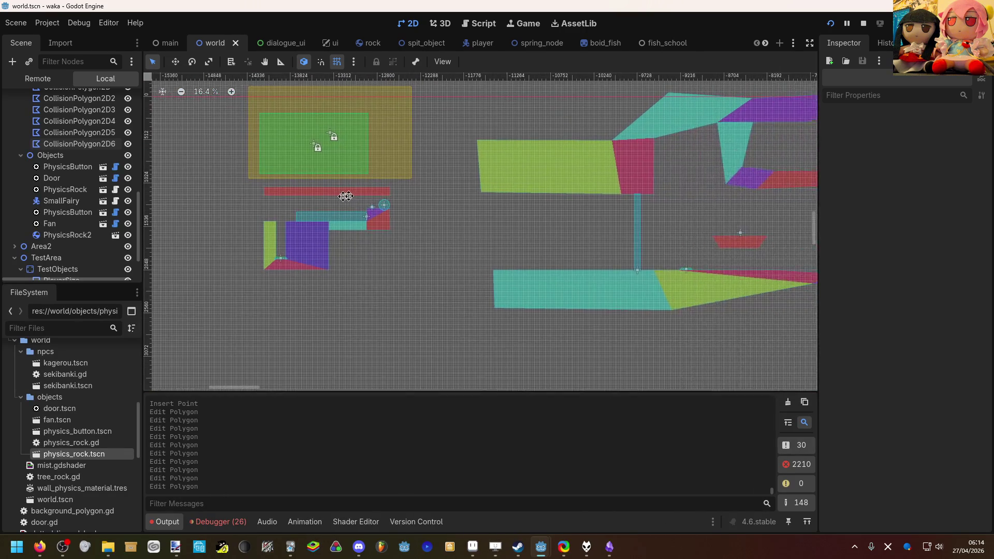
{"action": "scroll", "coordinate": [483, 213], "scroll_direction": "up", "scroll_amount": 8}
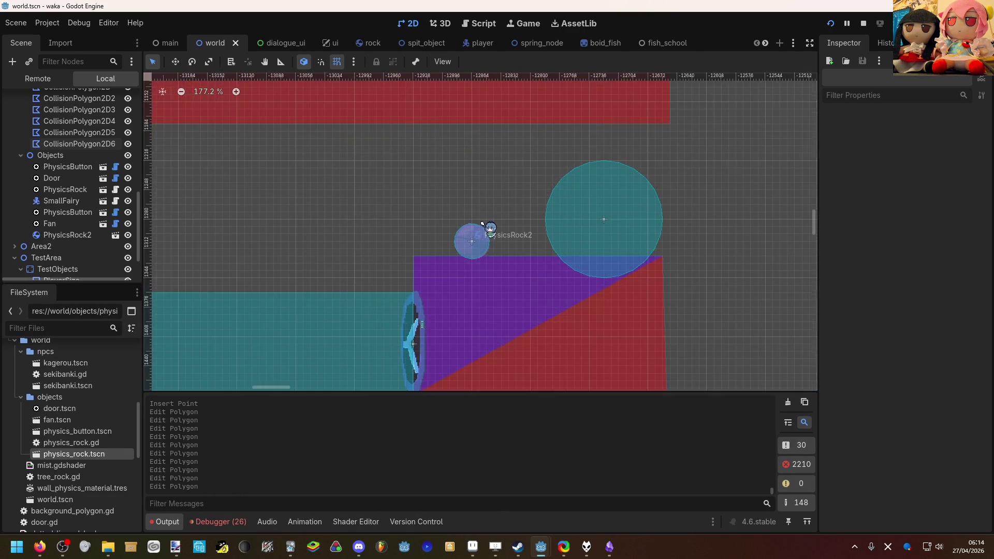
{"action": "left_click", "coordinate": [470, 246]}
{"action": "key", "text": "w"}
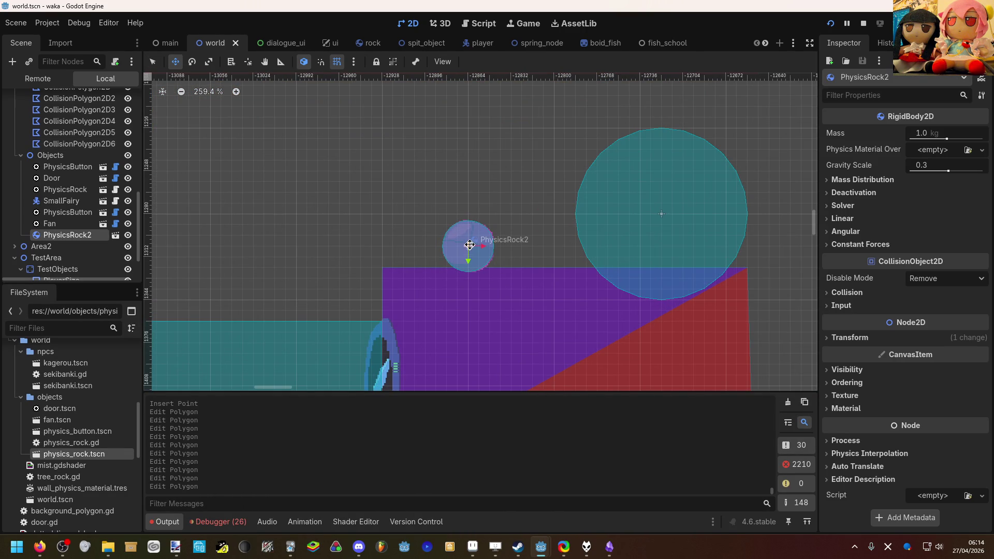
{"action": "left_click_drag", "start_coordinate": [469, 245], "coordinate": [477, 229]}
{"action": "key", "text": "q"}
{"action": "left_click", "coordinate": [536, 255]}
{"action": "scroll", "coordinate": [542, 239], "scroll_direction": "down", "scroll_amount": 2}
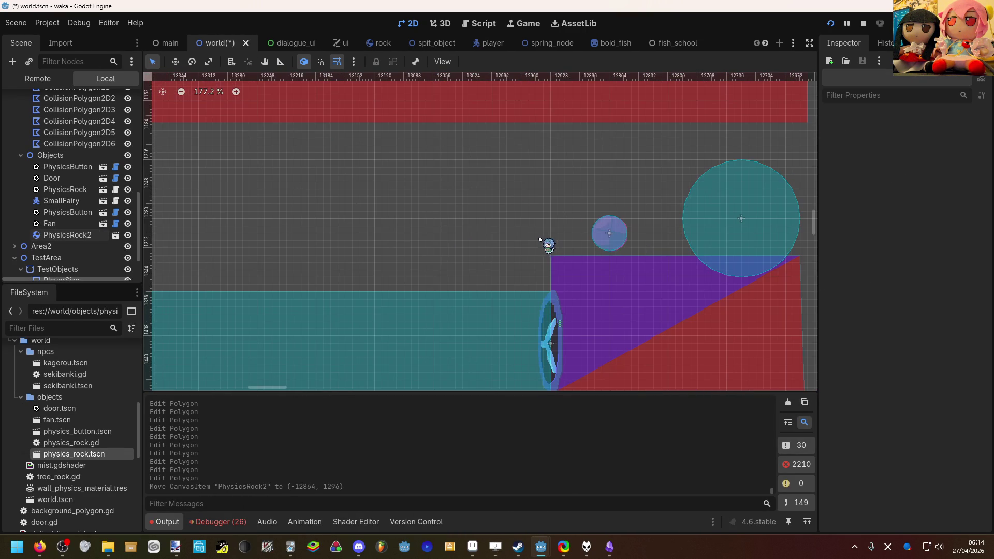
{"action": "scroll", "coordinate": [540, 243], "scroll_direction": "down", "scroll_amount": 1}
Add new vertices to the red CollisionPolygon2D6 wall and pull them down to extend it.
{"action": "left_click", "coordinate": [603, 151]}
{"action": "scroll", "coordinate": [605, 150], "scroll_direction": "down", "scroll_amount": 2}
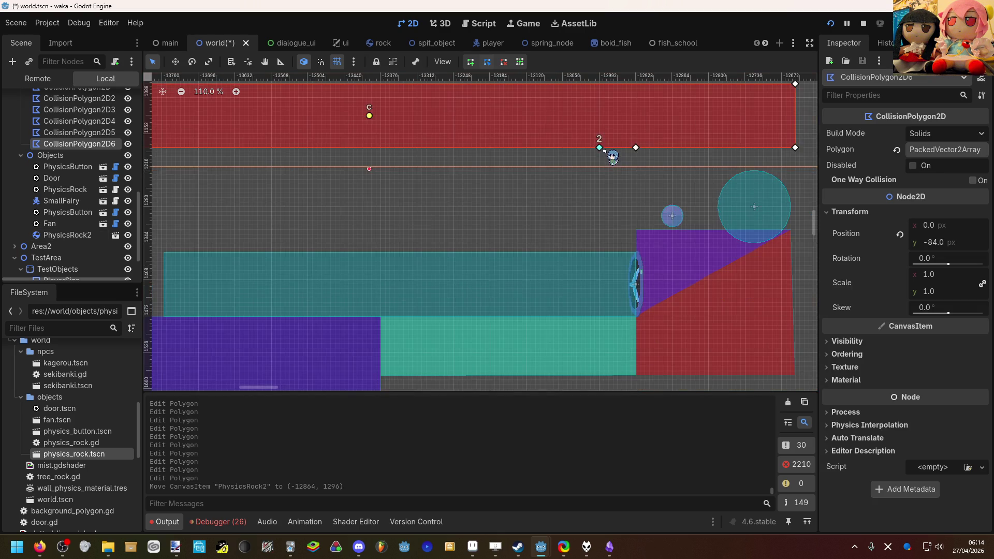
{"action": "left_click", "coordinate": [614, 148]}
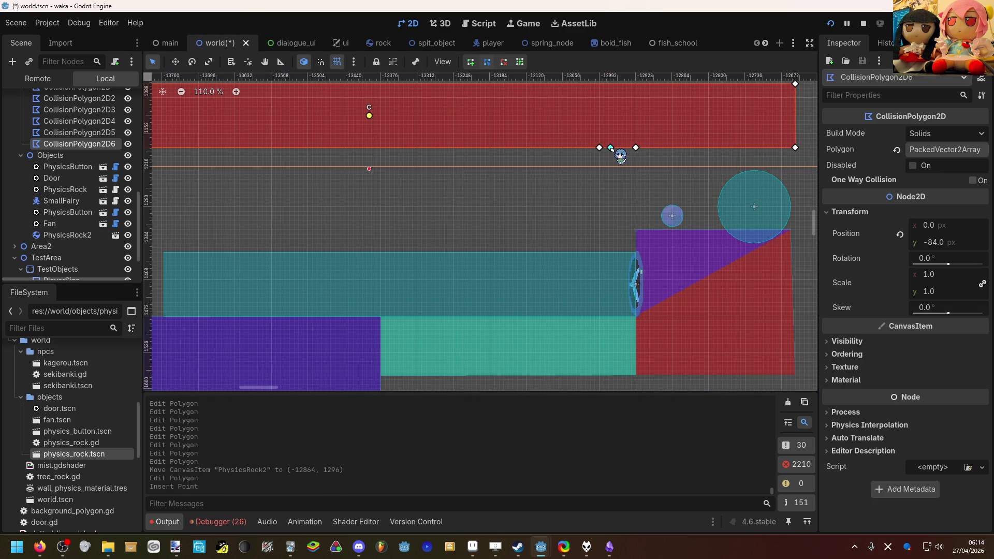
{"action": "left_click_drag", "start_coordinate": [600, 150], "coordinate": [600, 194]}
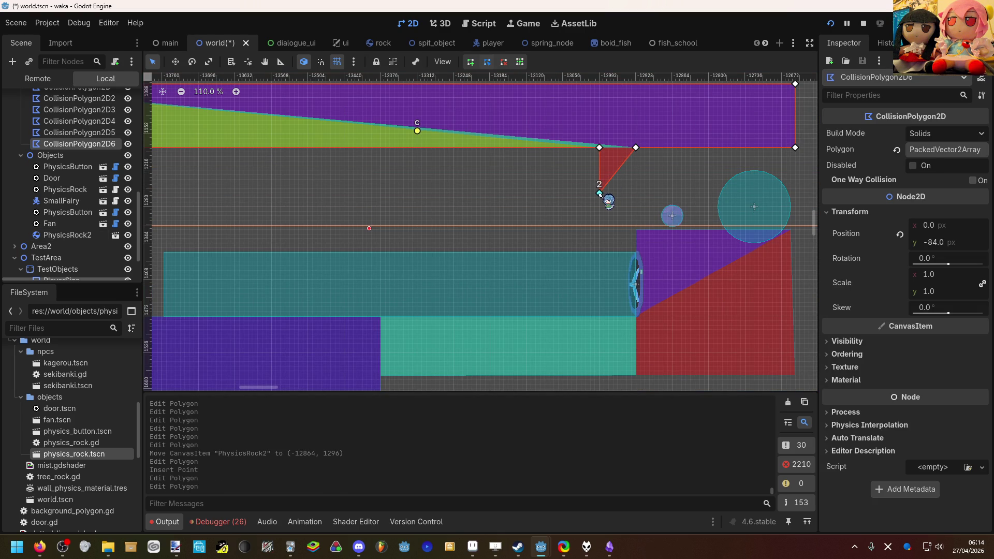
{"action": "right_click", "coordinate": [600, 193]}
{"action": "left_click_drag", "start_coordinate": [592, 149], "coordinate": [595, 207]}
{"action": "left_click", "coordinate": [599, 207]}
{"action": "scroll", "coordinate": [574, 212], "scroll_direction": "down", "scroll_amount": 1}
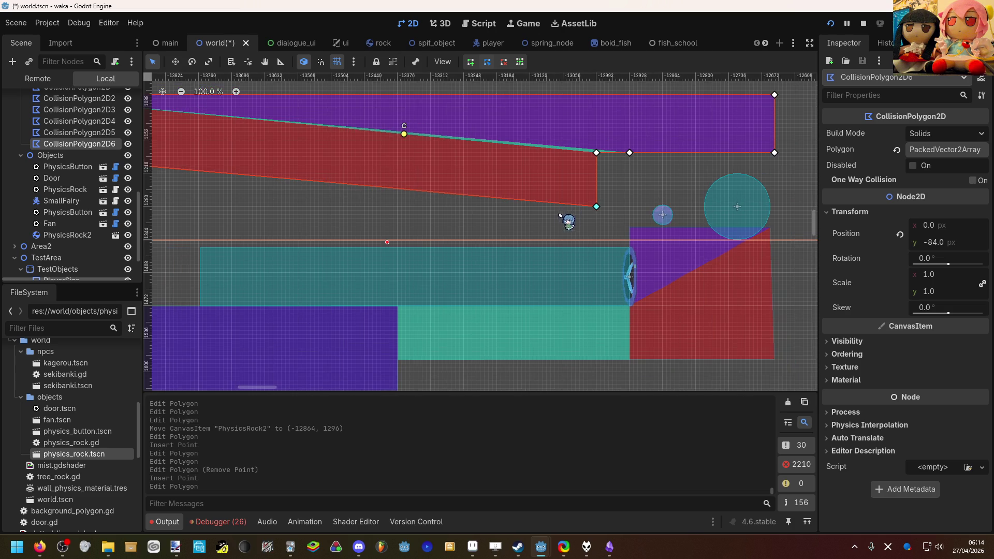
{"action": "scroll", "coordinate": [566, 218], "scroll_direction": "left", "scroll_amount": 5}
{"action": "left_click_drag", "start_coordinate": [61, 201], "coordinate": [274, 202]}
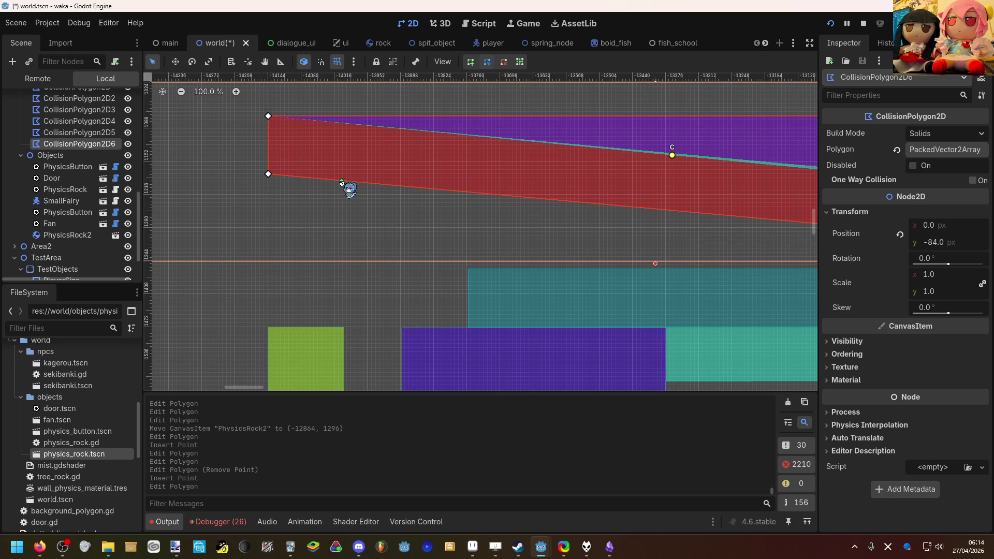
{"action": "left_click_drag", "start_coordinate": [321, 178], "coordinate": [275, 228]}
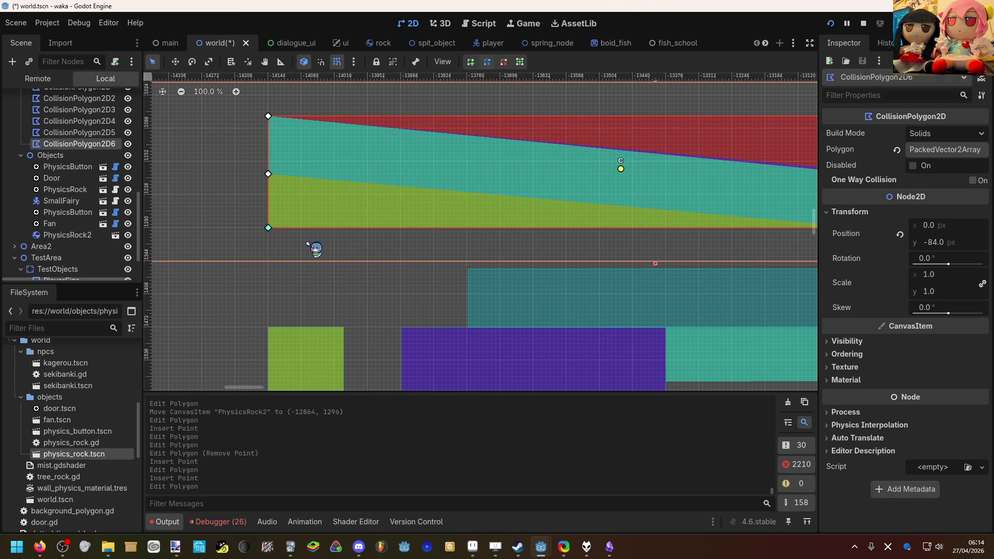
{"action": "left_click", "coordinate": [313, 246]}
Adjust the overhang's corners, slanting its right edge left and evening out its bottom edge.
{"action": "scroll", "coordinate": [250, 247], "scroll_direction": "up", "scroll_amount": 1}
{"action": "scroll", "coordinate": [473, 279], "scroll_direction": "right", "scroll_amount": 5}
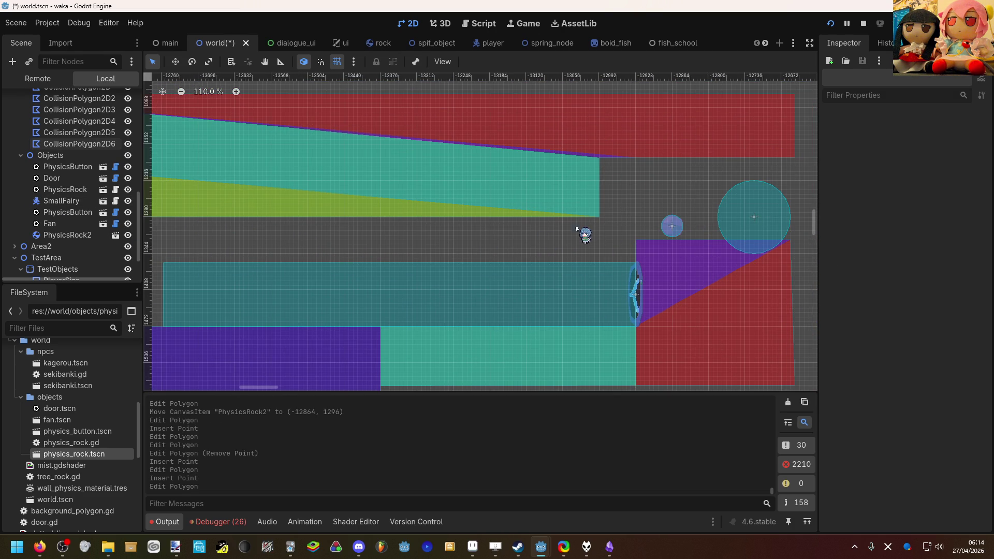
{"action": "left_click", "coordinate": [581, 231]}
{"action": "left_click_drag", "start_coordinate": [599, 217], "coordinate": [600, 239]}
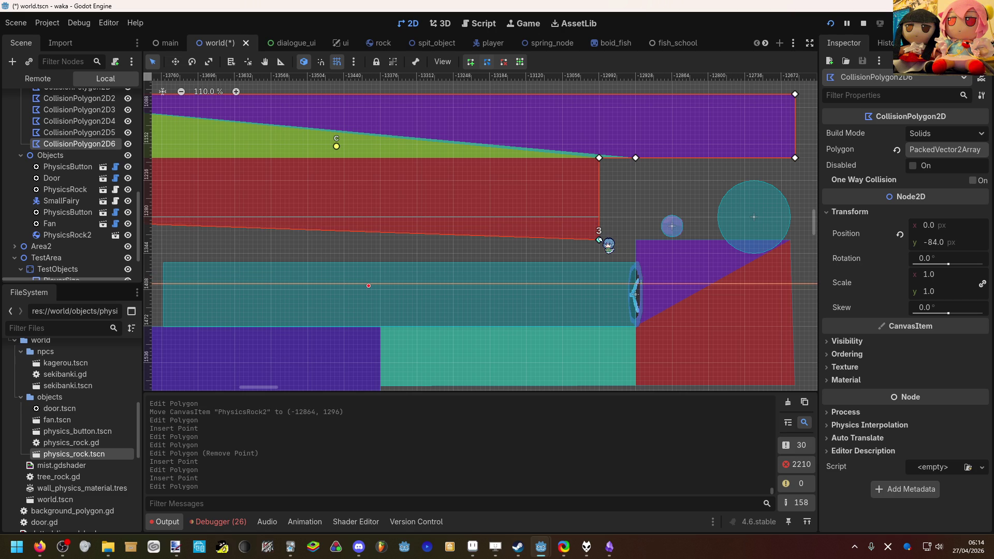
{"action": "left_click", "coordinate": [617, 231]}
{"action": "scroll", "coordinate": [585, 243], "scroll_direction": "left", "scroll_amount": 2}
{"action": "left_click", "coordinate": [625, 238]}
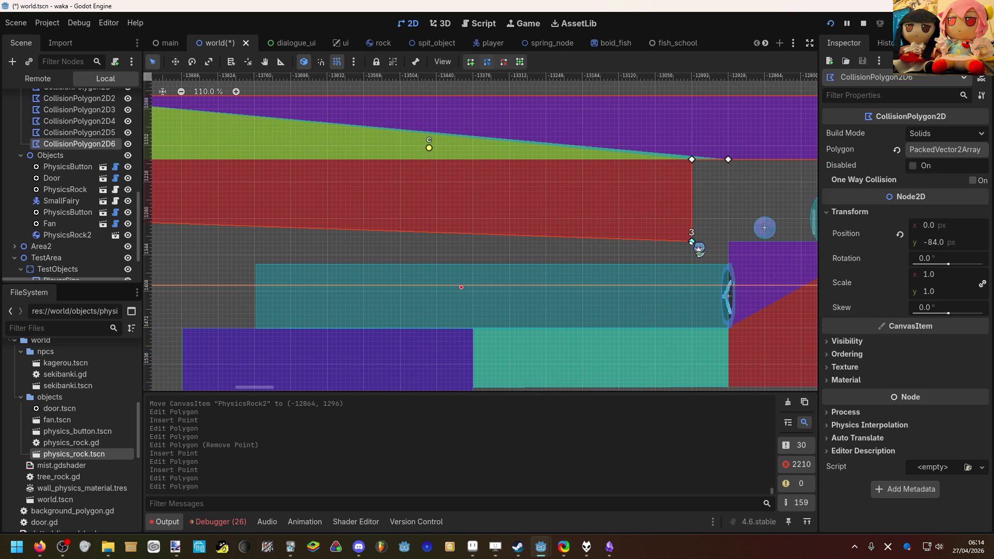
{"action": "left_click_drag", "start_coordinate": [693, 161], "coordinate": [656, 161]}
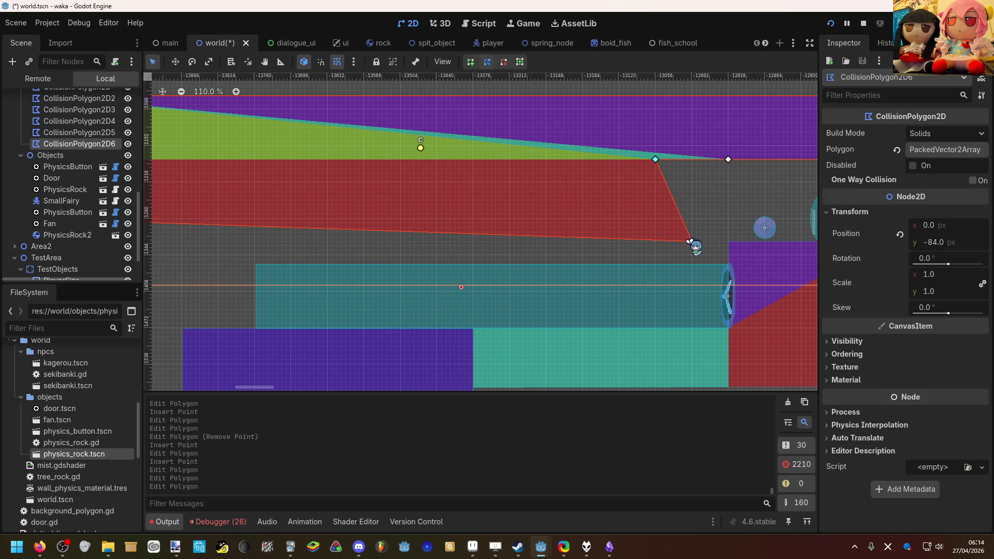
{"action": "left_click_drag", "start_coordinate": [694, 244], "coordinate": [655, 238]}
{"action": "left_click", "coordinate": [690, 251]}
{"action": "scroll", "coordinate": [690, 251], "scroll_direction": "left", "scroll_amount": 5}
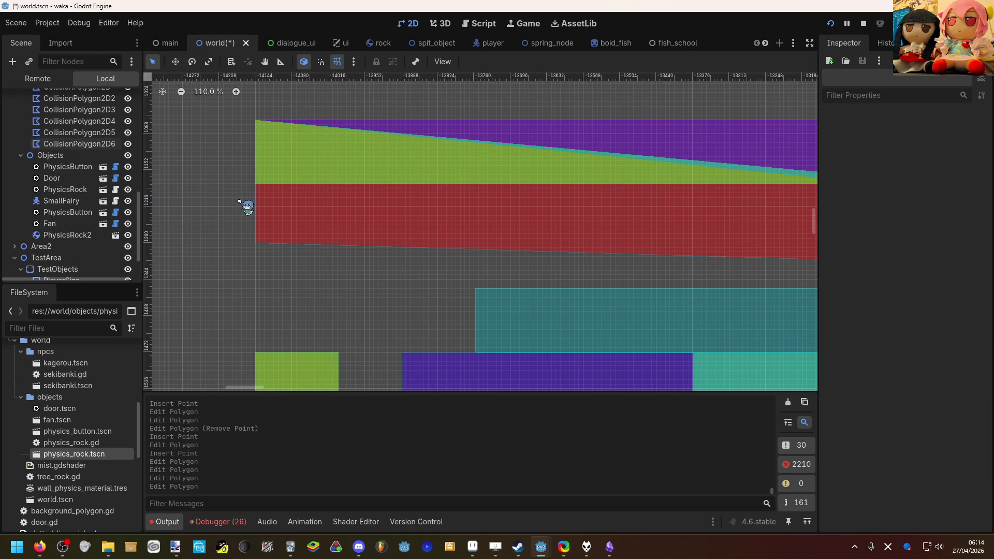
{"action": "left_click", "coordinate": [304, 207]}
{"action": "mouse_move", "coordinate": [255, 242]}
{"action": "left_mouse_down"}
{"action": "mouse_move", "coordinate": [255, 252]}
{"action": "mouse_move", "coordinate": [257, 242]}
{"action": "left_mouse_up"}
{"action": "scroll", "coordinate": [277, 275], "scroll_direction": "right", "scroll_amount": 1}
{"action": "scroll", "coordinate": [277, 275], "scroll_direction": "down", "scroll_amount": 1}
{"action": "scroll", "coordinate": [277, 275], "scroll_direction": "left", "scroll_amount": 1}
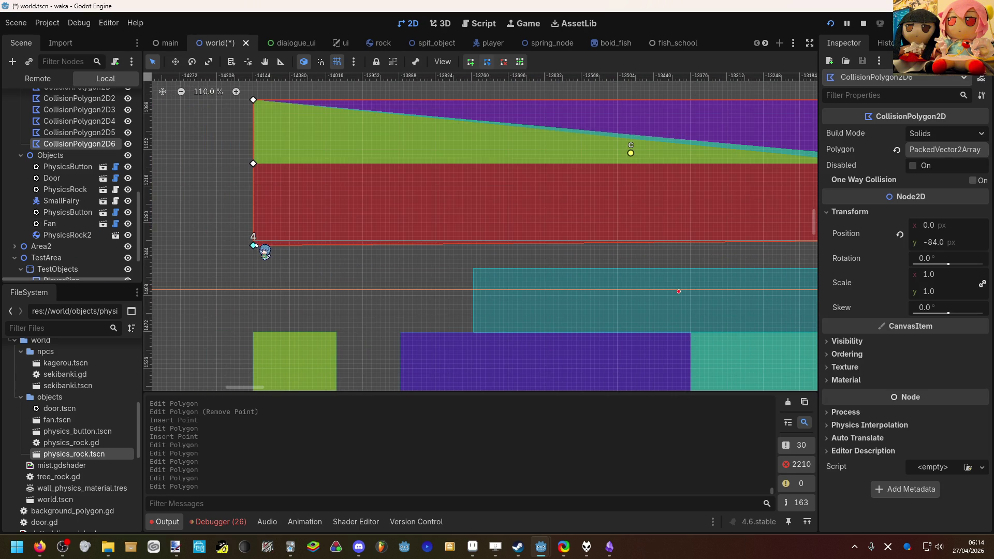
{"action": "left_click", "coordinate": [289, 266]}
Save the world scene.
{"action": "scroll", "coordinate": [309, 258], "scroll_direction": "down", "scroll_amount": 5}
{"action": "scroll", "coordinate": [310, 259], "scroll_direction": "down", "scroll_amount": 1}
{"action": "key", "text": "ctrl+s"}
{"action": "scroll", "coordinate": [391, 250], "scroll_direction": "down", "scroll_amount": 2}
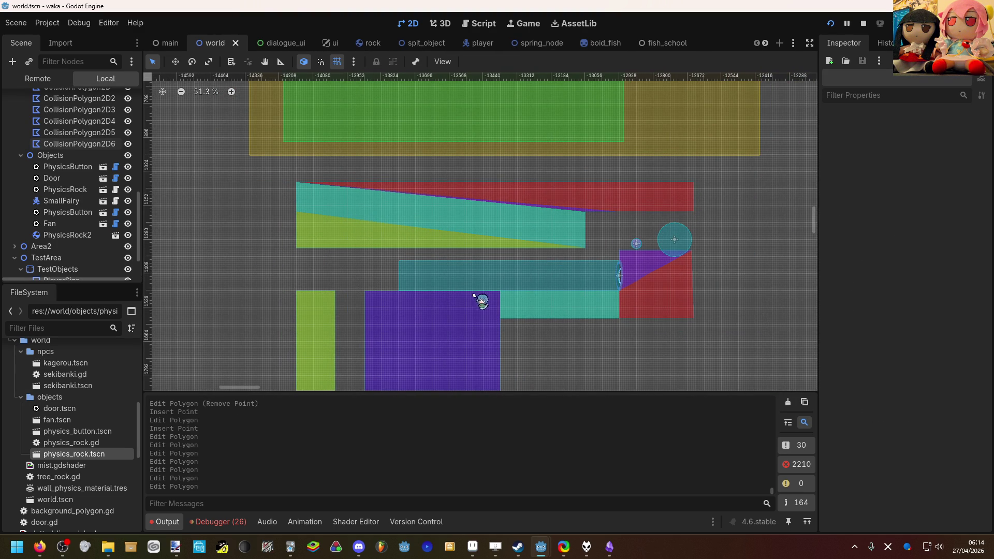
{"action": "scroll", "coordinate": [438, 202], "scroll_direction": "down", "scroll_amount": 3}
{"action": "scroll", "coordinate": [74, 141], "scroll_direction": "up", "scroll_amount": 1}
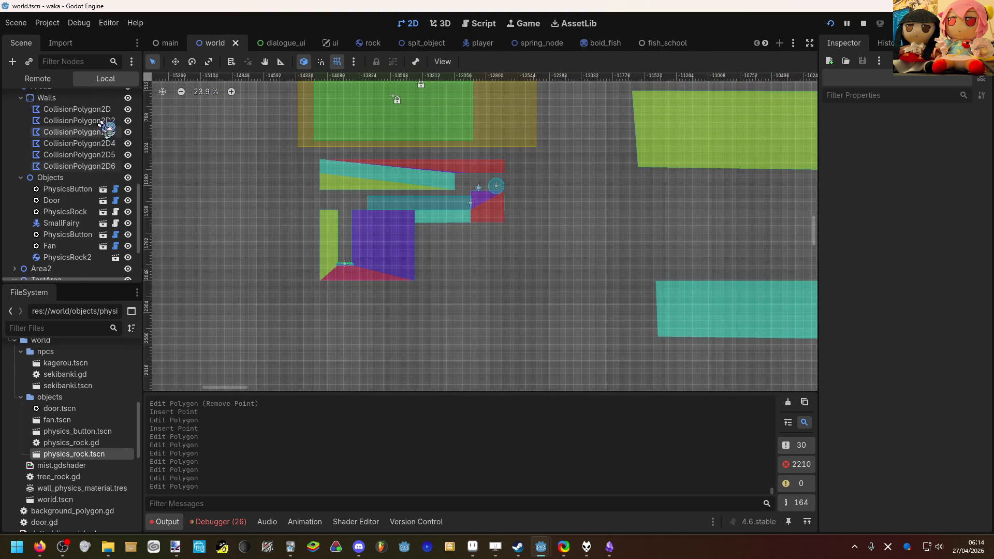
In the main scene, move the player next to the new overhang and run the game.
{"action": "left_click", "coordinate": [166, 42]}
{"action": "scroll", "coordinate": [422, 295], "scroll_direction": "down", "scroll_amount": 3}
{"action": "key", "text": "w"}
{"action": "scroll", "coordinate": [537, 275], "scroll_direction": "left", "scroll_amount": 3}
{"action": "left_click_drag", "start_coordinate": [600, 273], "coordinate": [303, 241]}
{"action": "scroll", "coordinate": [494, 286], "scroll_direction": "up", "scroll_amount": 5}
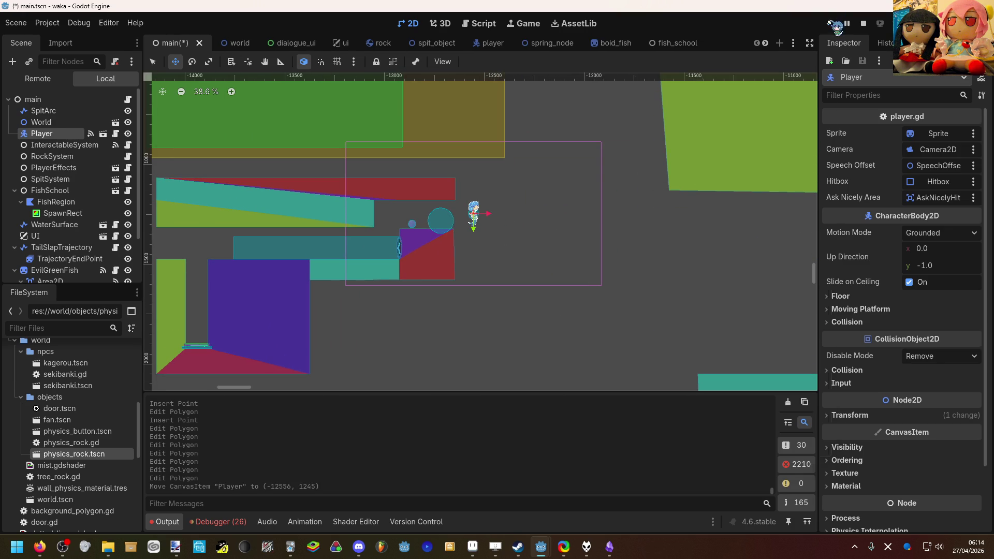
{"action": "left_click", "coordinate": [831, 24]}
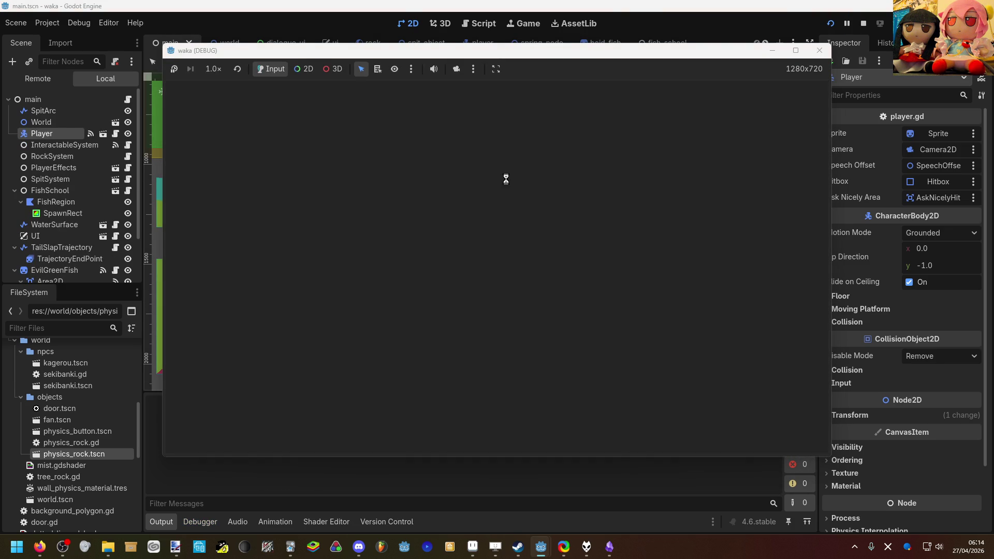
Swim the mermaid back and forth through the water corridor, dashing left with X.
{"action": "key", "text": "Left"}
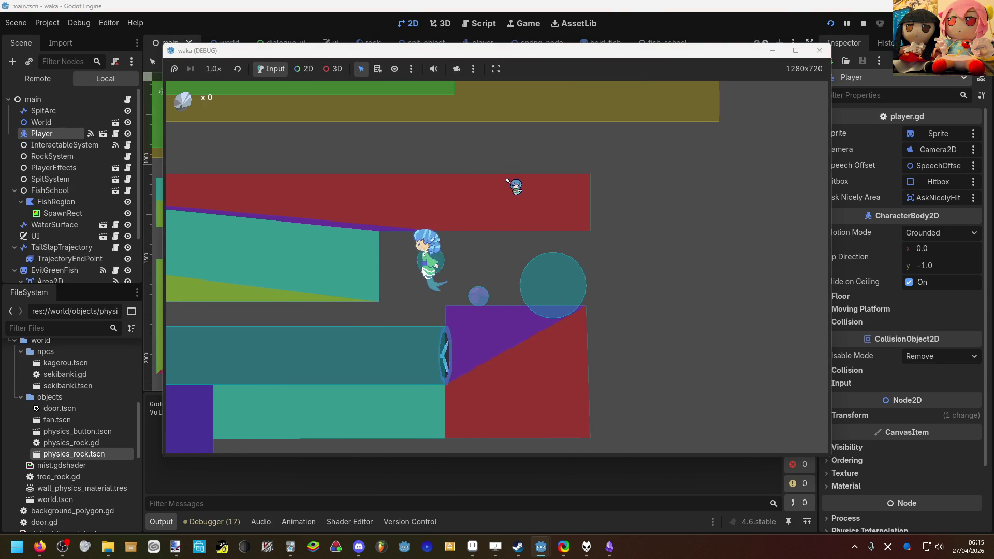
{"action": "key", "text": "Right"}
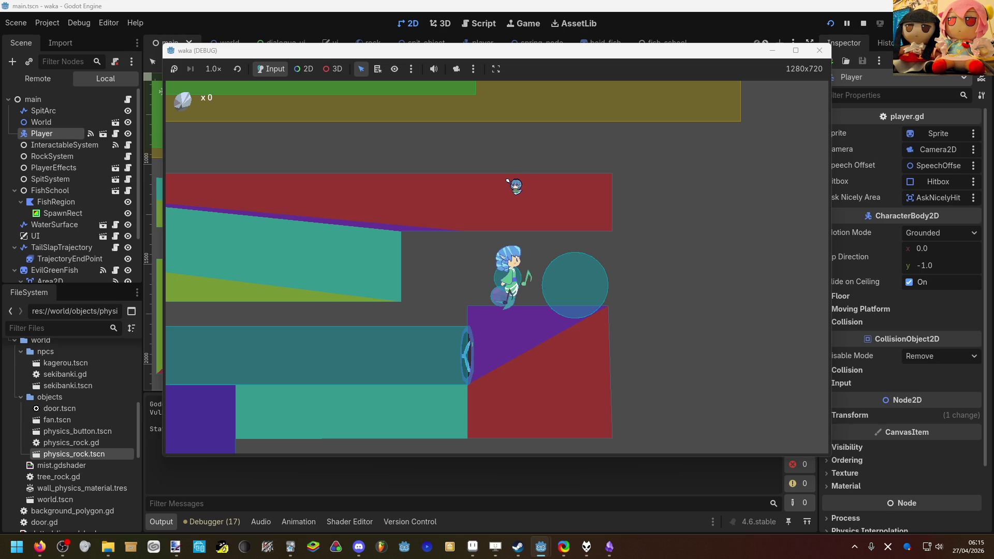
{"action": "key", "text": "x"}
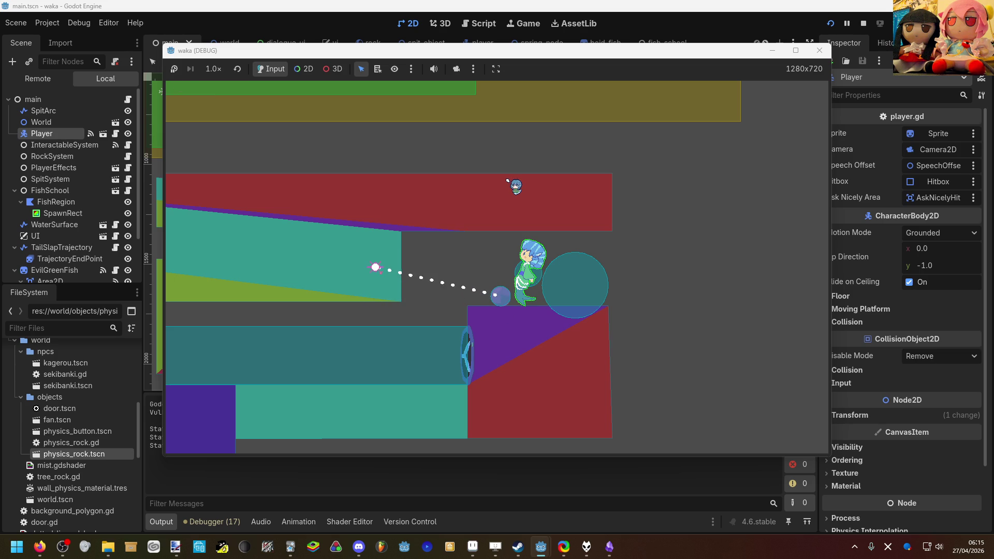
{"action": "key", "text": "x"}
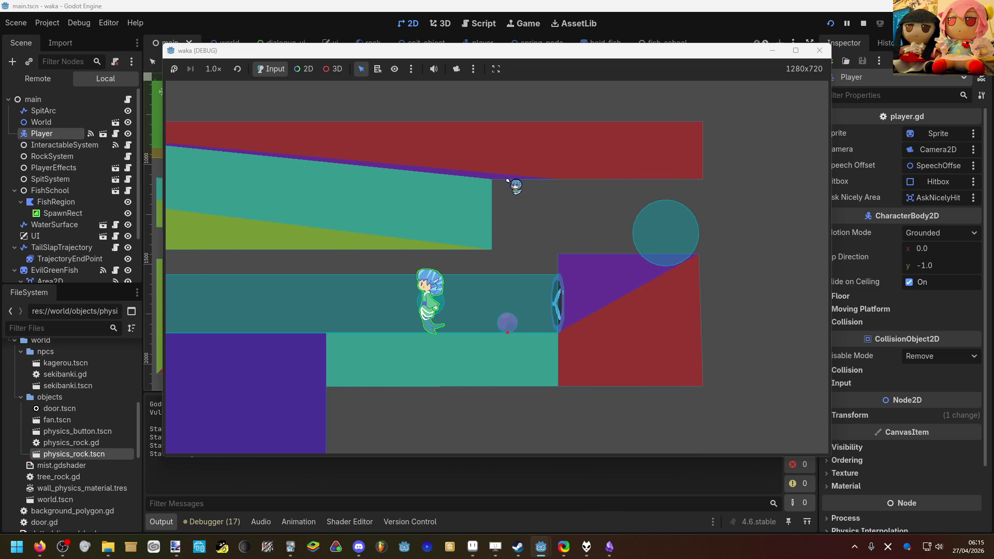
{"action": "key", "text": "Left"}
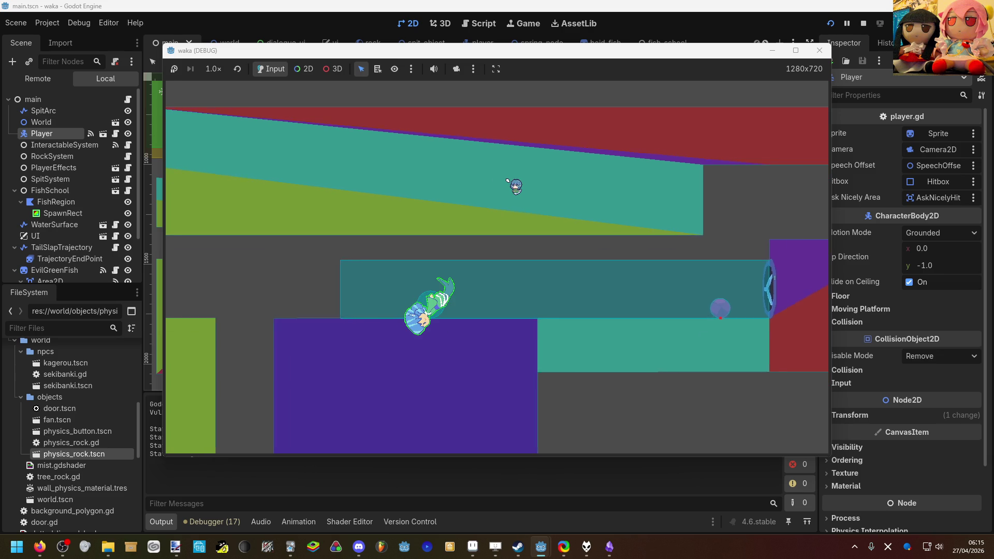
{"action": "key", "text": "Right"}
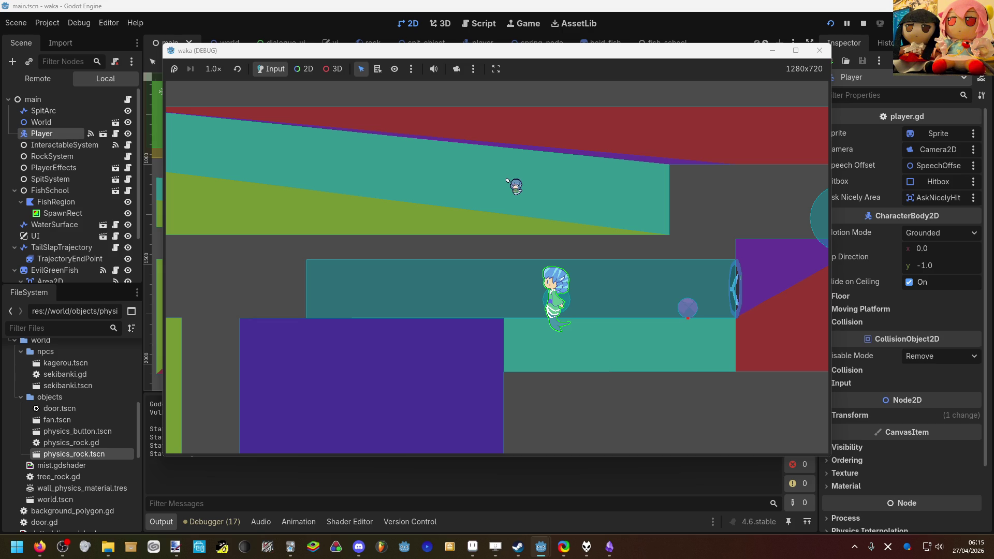
{"action": "key", "text": "Left"}
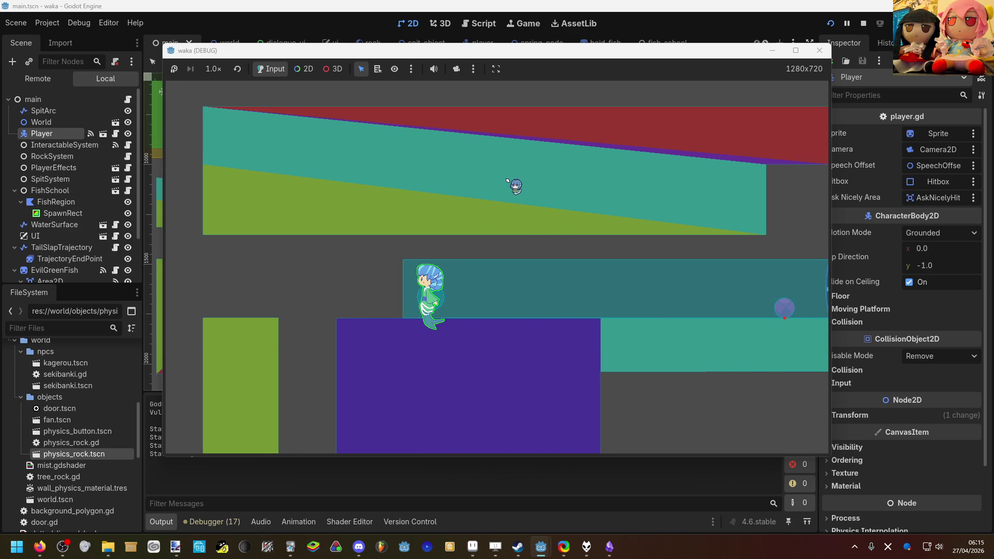
{"action": "key", "text": "Right"}
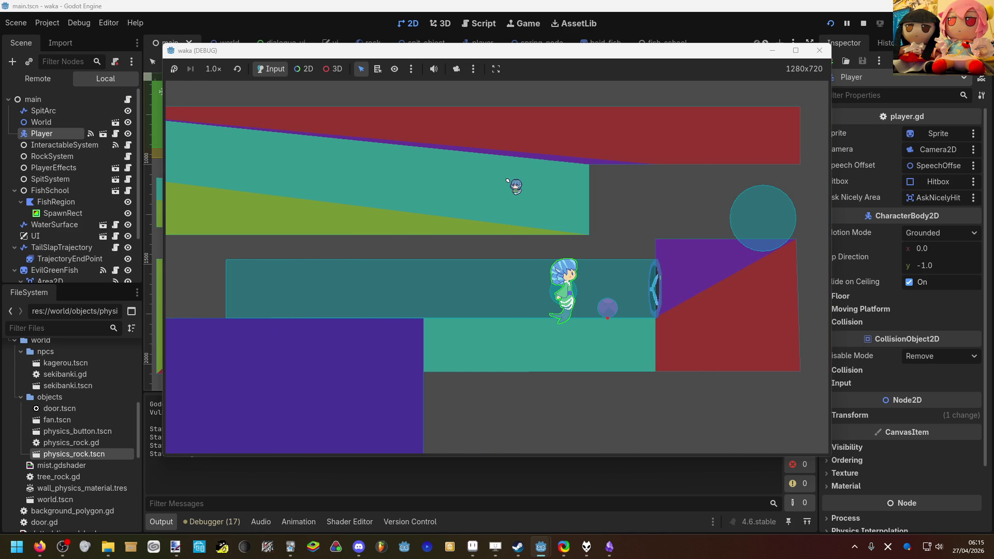
{"action": "key", "text": "Left"}
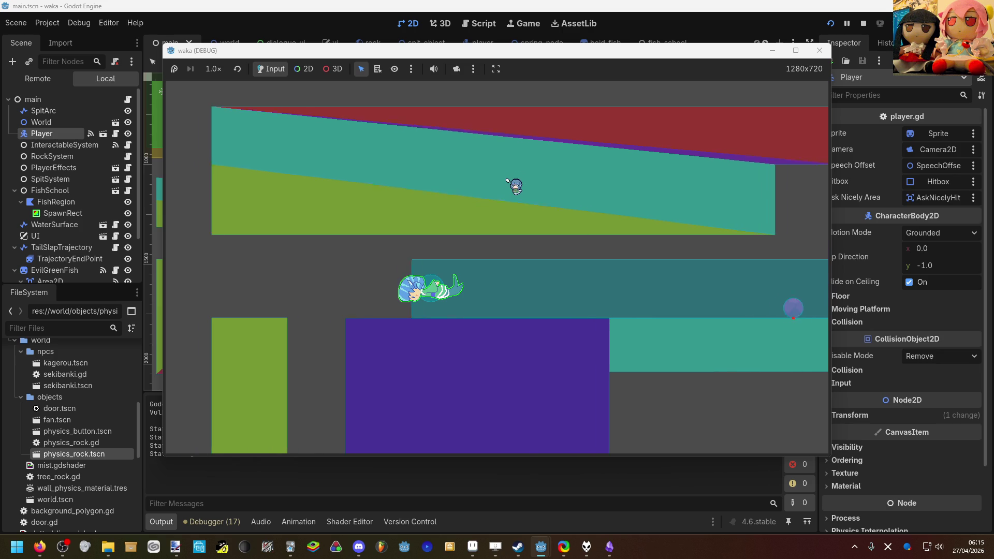
{"action": "key", "text": "Left"}
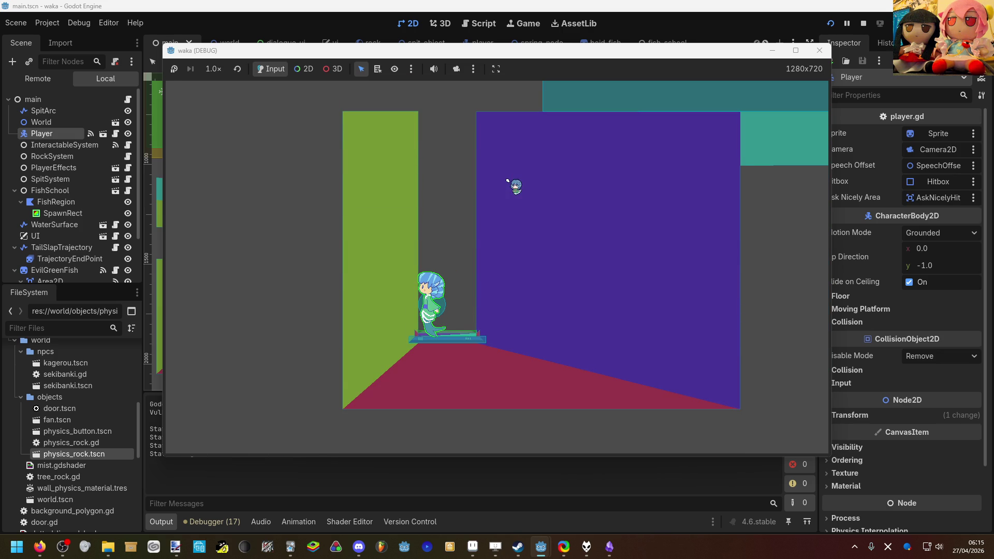
Drop down the shaft, swim through the ring and around the purple block, then return to the editor.
{"action": "key", "text": "Up"}
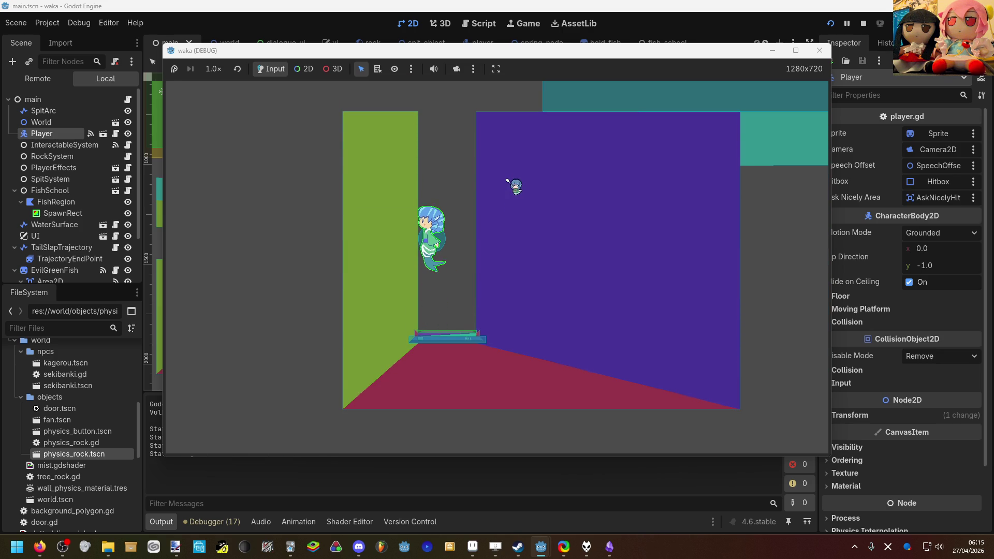
{"action": "key", "text": "Right"}
{"action": "key", "text": "Right"}
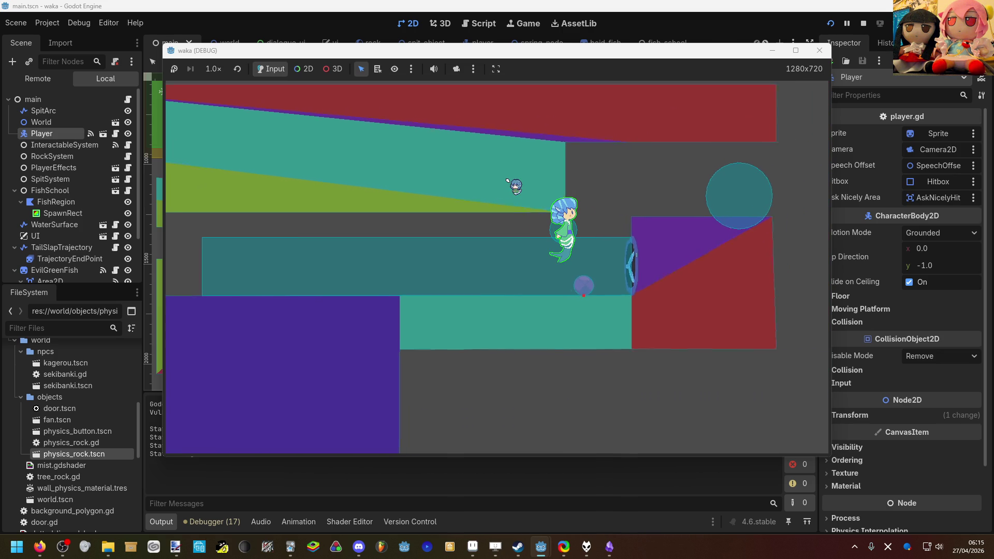
{"action": "key", "text": "Right"}
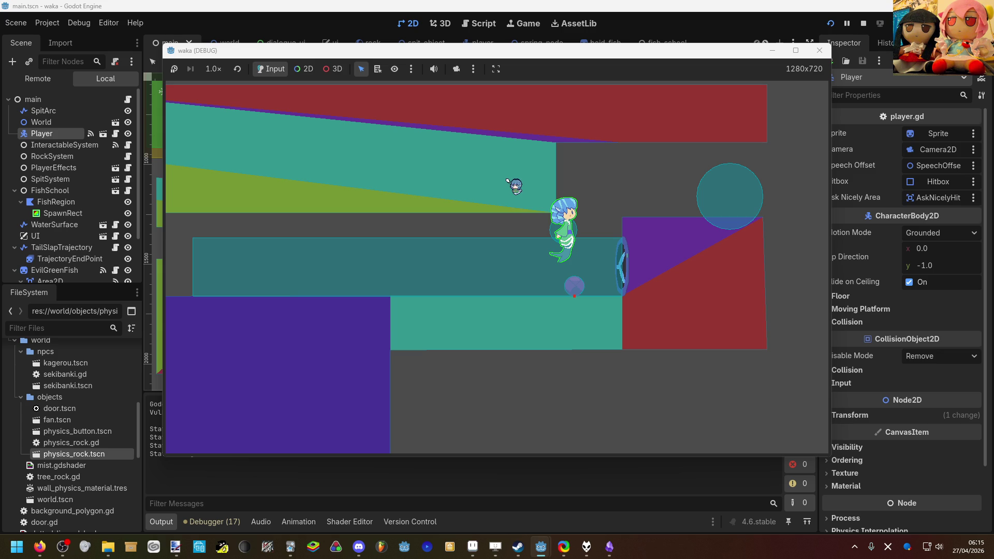
{"action": "key", "text": "Right"}
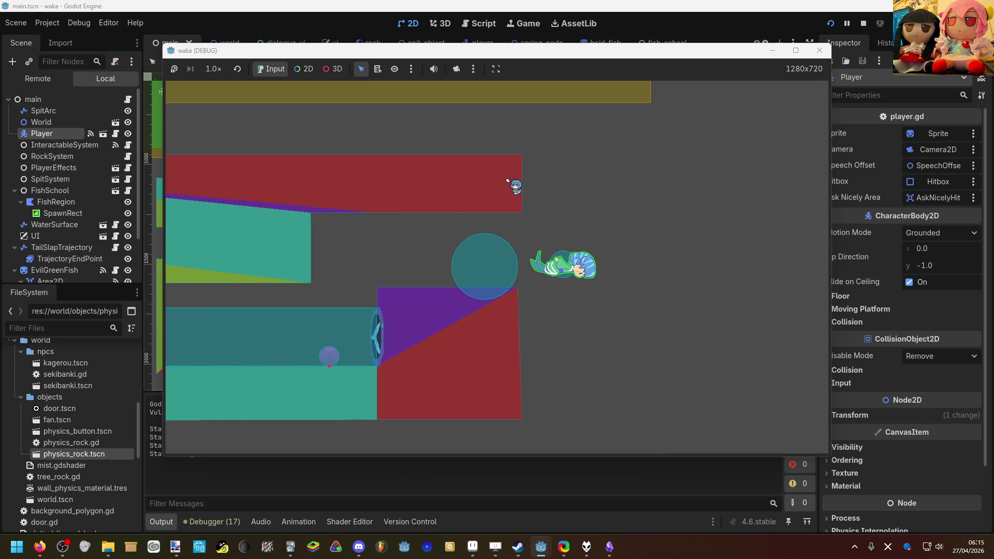
{"action": "key", "text": "Up"}
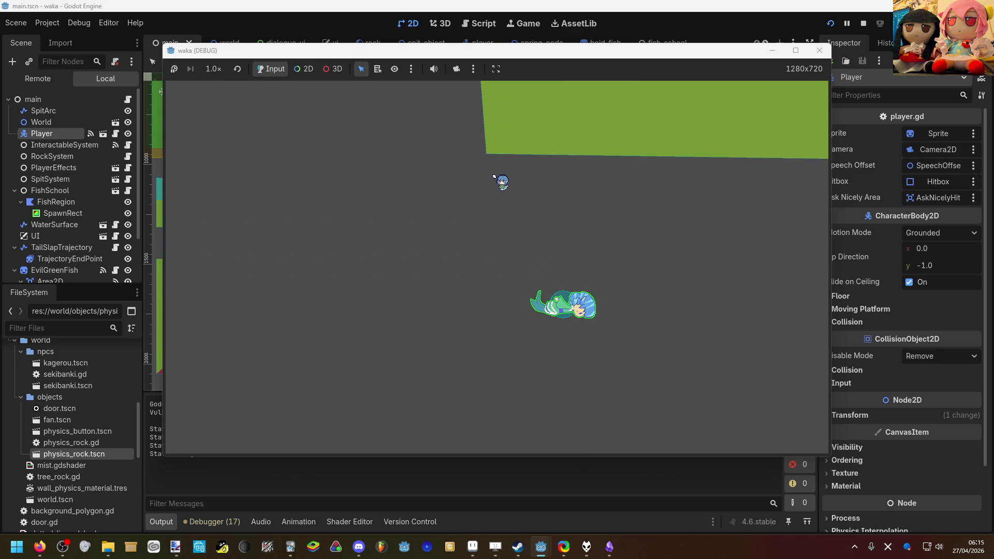
{"action": "key", "text": "Left"}
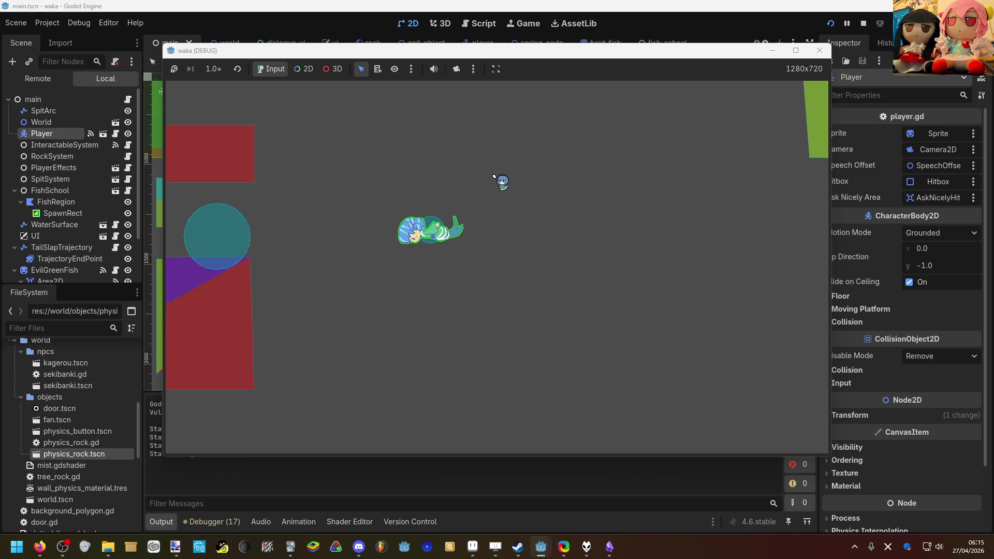
{"action": "key", "text": "Up"}
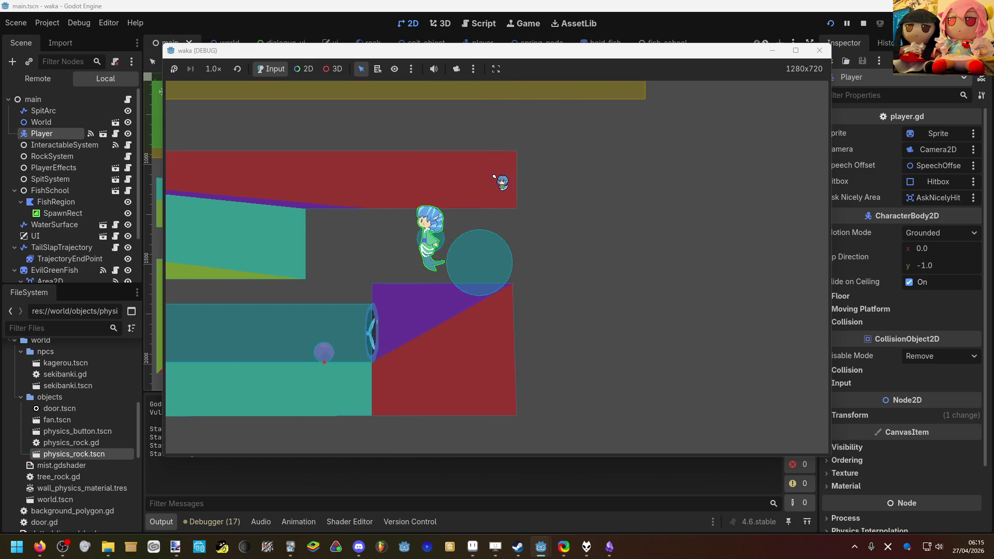
{"action": "key", "text": "Left"}
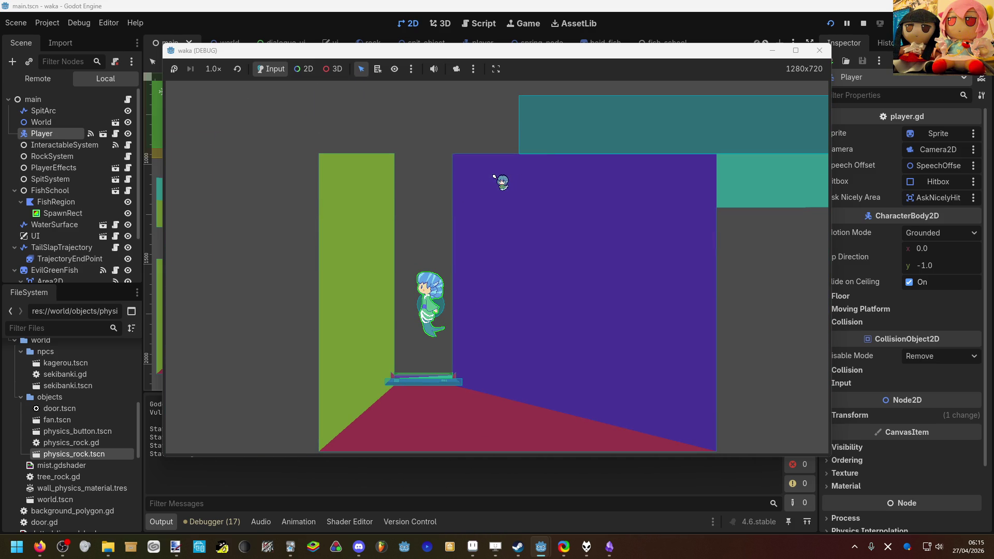
{"action": "key", "text": "Up"}
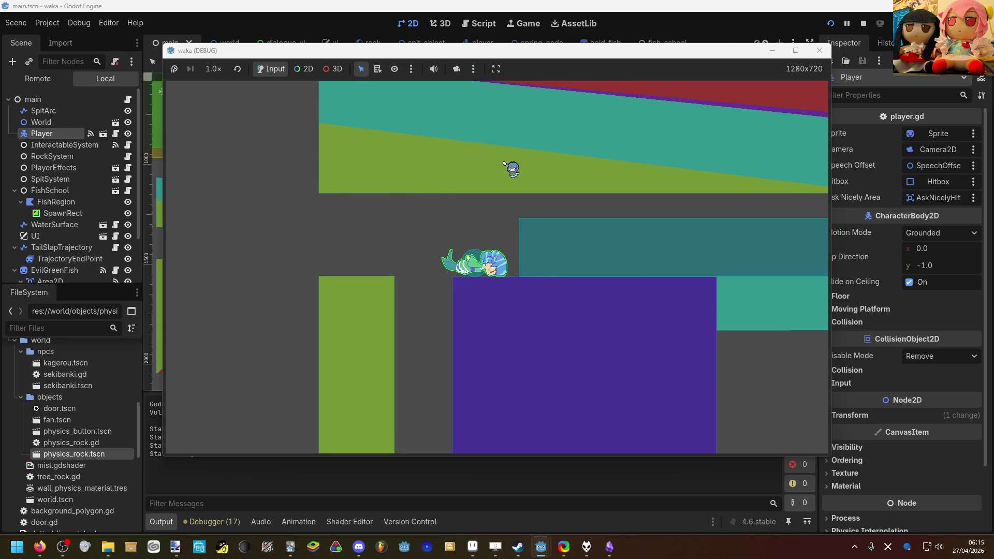
{"action": "key", "text": "Right"}
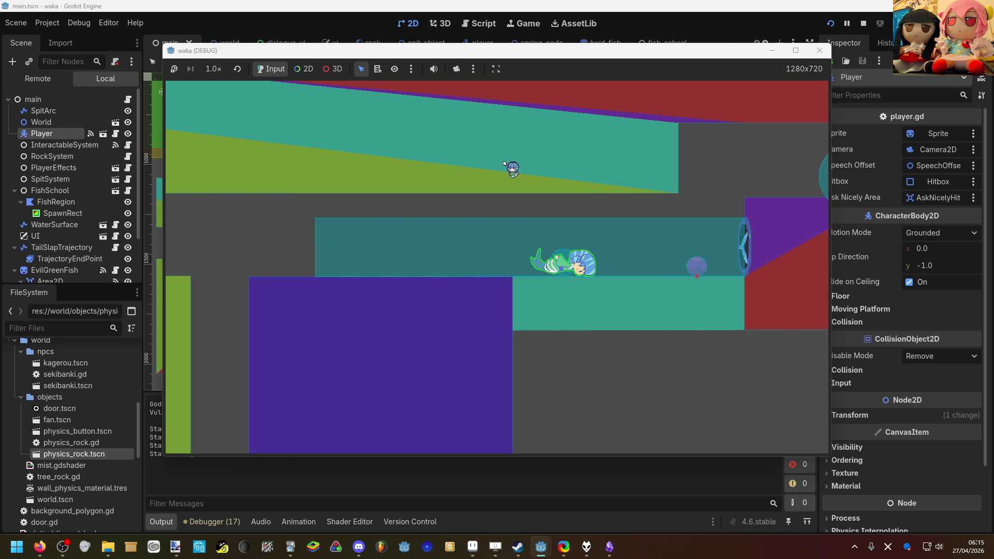
{"action": "key", "text": "Left"}
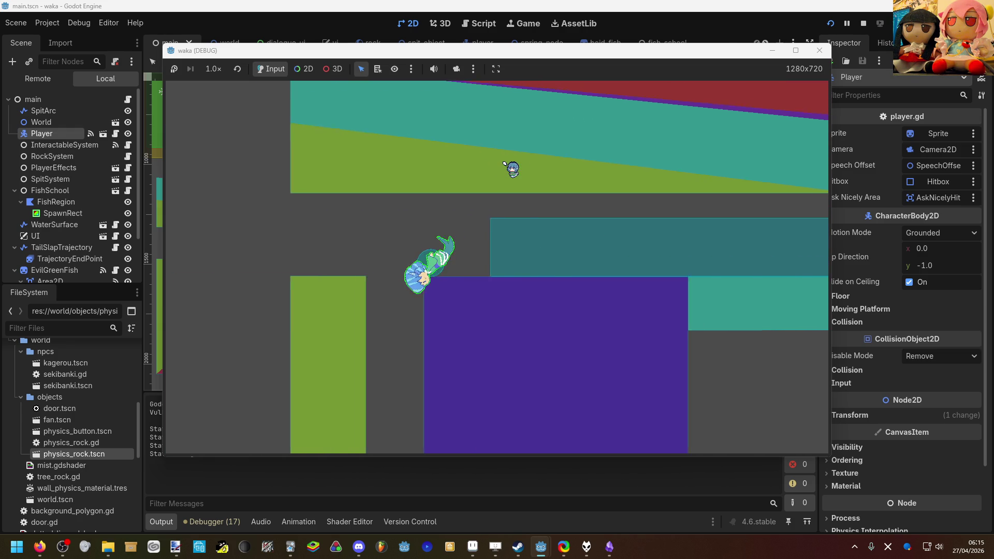
{"action": "key", "text": "Up"}
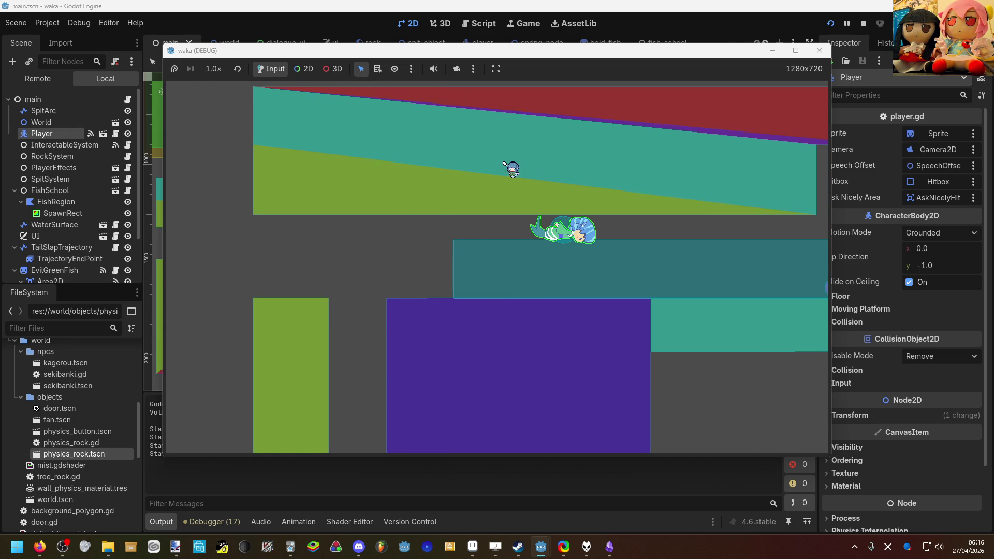
{"action": "key", "text": "Right"}
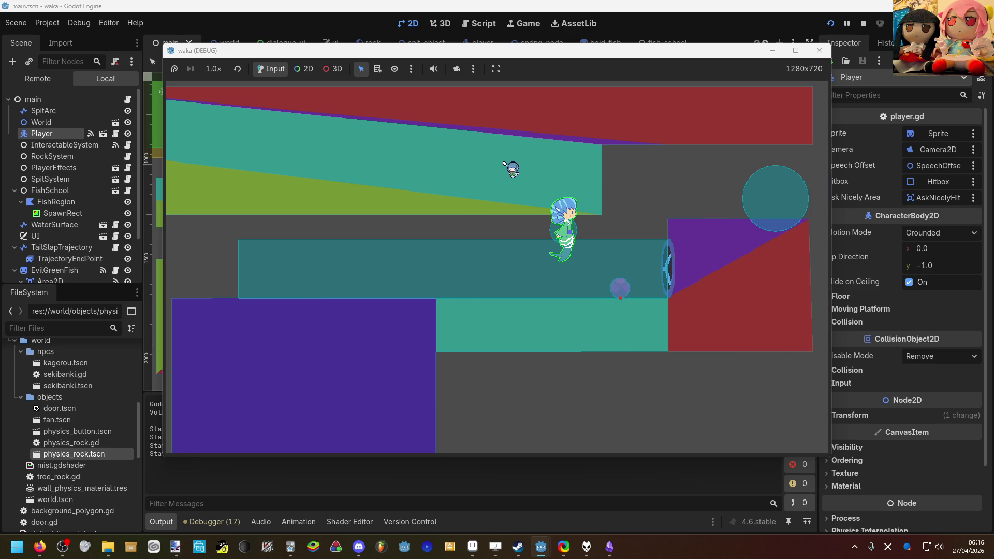
{"action": "left_click", "coordinate": [547, 498]}
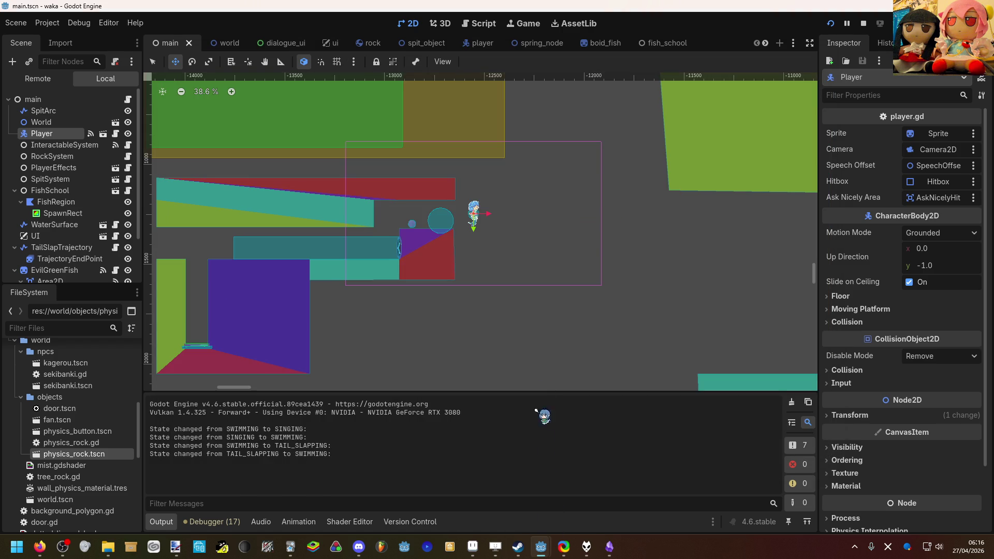
{"action": "scroll", "coordinate": [528, 337], "scroll_direction": "down", "scroll_amount": 2}
{"action": "left_click_drag", "start_coordinate": [528, 337], "coordinate": [556, 296]}
{"action": "scroll", "coordinate": [556, 296], "scroll_direction": "down", "scroll_amount": 2}
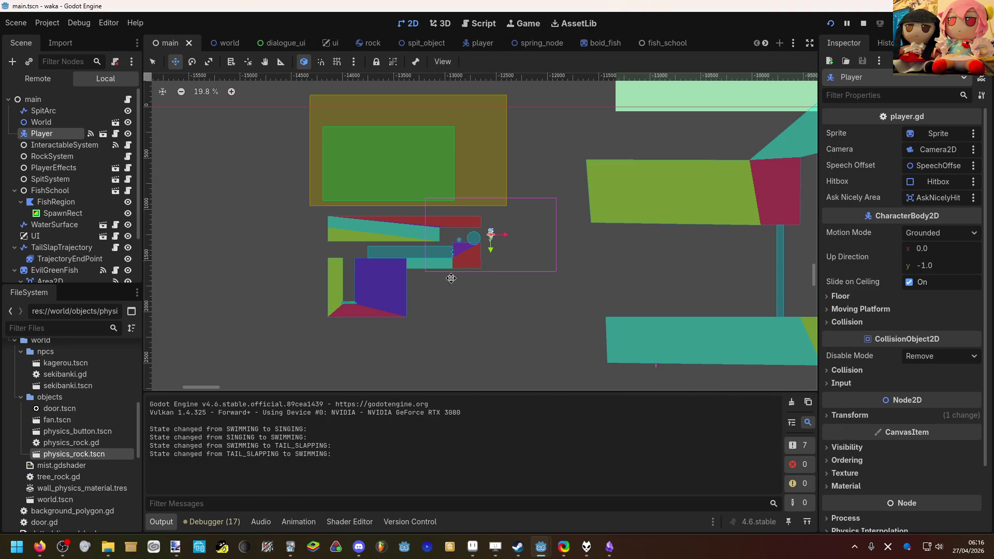
{"action": "scroll", "coordinate": [452, 281], "scroll_direction": "right", "scroll_amount": 2}
{"action": "scroll", "coordinate": [452, 281], "scroll_direction": "down", "scroll_amount": 1}
{"action": "scroll", "coordinate": [462, 308], "scroll_direction": "right", "scroll_amount": 2}
{"action": "scroll", "coordinate": [409, 292], "scroll_direction": "right", "scroll_amount": 2}
{"action": "scroll", "coordinate": [411, 295], "scroll_direction": "down", "scroll_amount": 3}
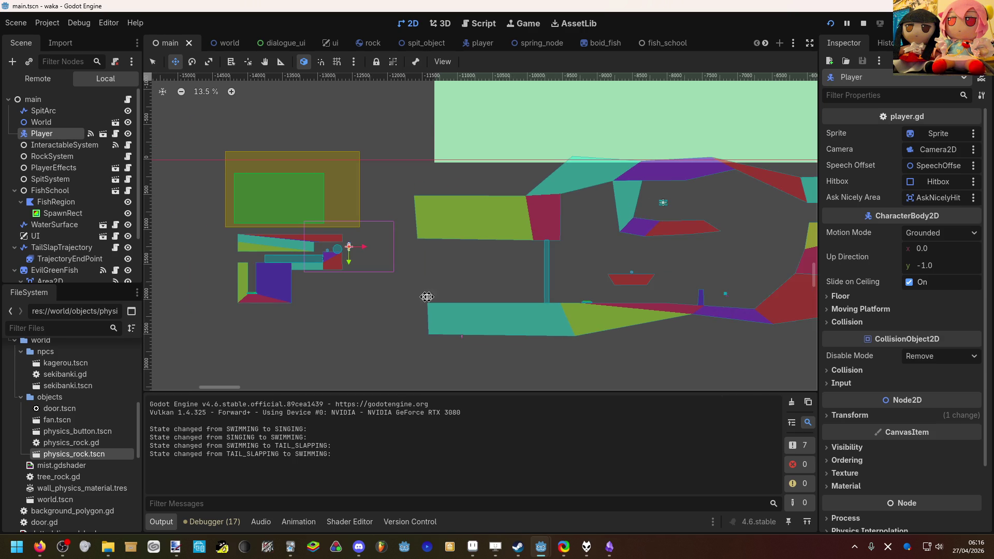
{"action": "scroll", "coordinate": [362, 297], "scroll_direction": "right", "scroll_amount": 3}
{"action": "scroll", "coordinate": [255, 303], "scroll_direction": "left", "scroll_amount": 4}
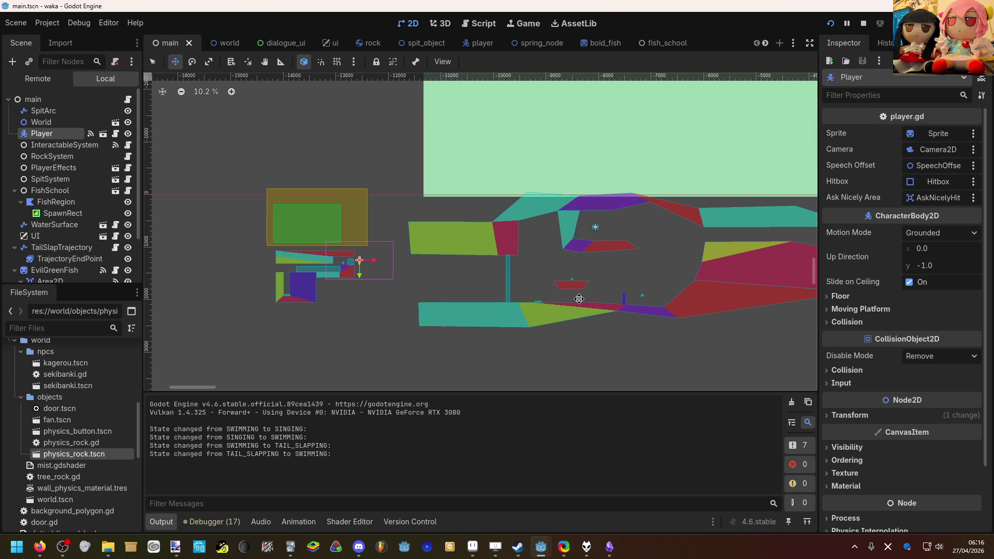
{"action": "scroll", "coordinate": [449, 300], "scroll_direction": "up", "scroll_amount": 2}
{"action": "scroll", "coordinate": [593, 285], "scroll_direction": "right", "scroll_amount": 3}
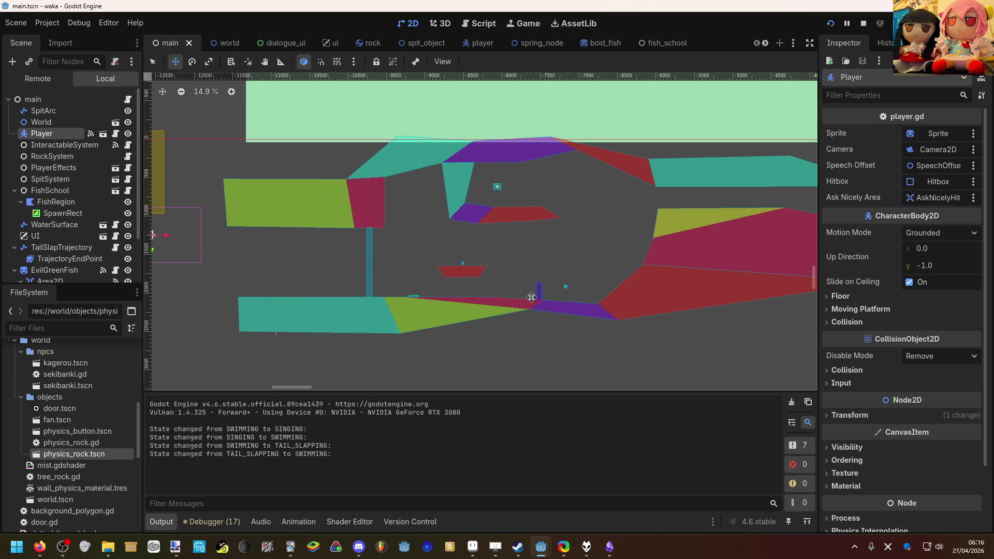
{"action": "scroll", "coordinate": [584, 284], "scroll_direction": "down", "scroll_amount": 1}
{"action": "scroll", "coordinate": [583, 284], "scroll_direction": "left", "scroll_amount": 5}
{"action": "scroll", "coordinate": [478, 208], "scroll_direction": "down", "scroll_amount": 2}
{"action": "scroll", "coordinate": [478, 207], "scroll_direction": "down", "scroll_amount": 3}
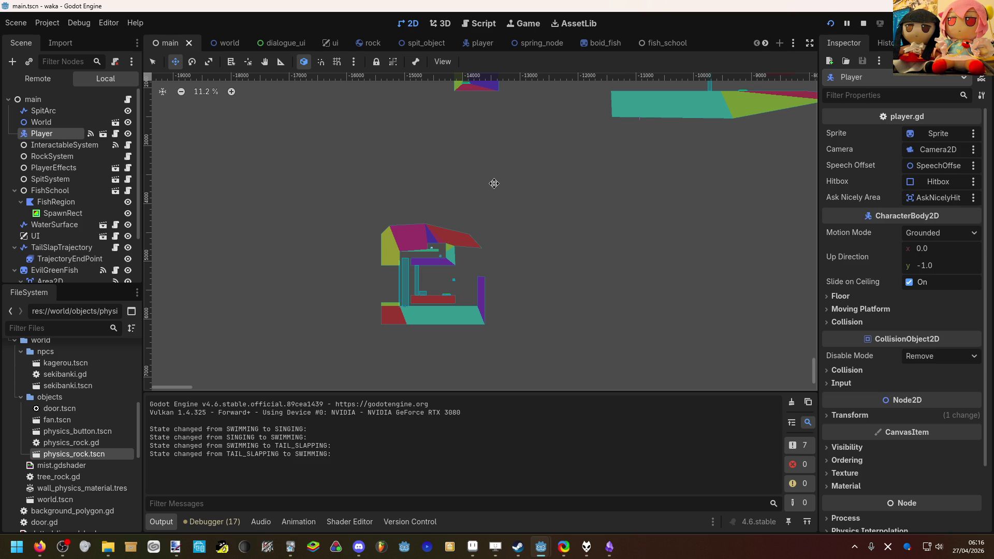
{"action": "scroll", "coordinate": [490, 242], "scroll_direction": "down", "scroll_amount": 1}
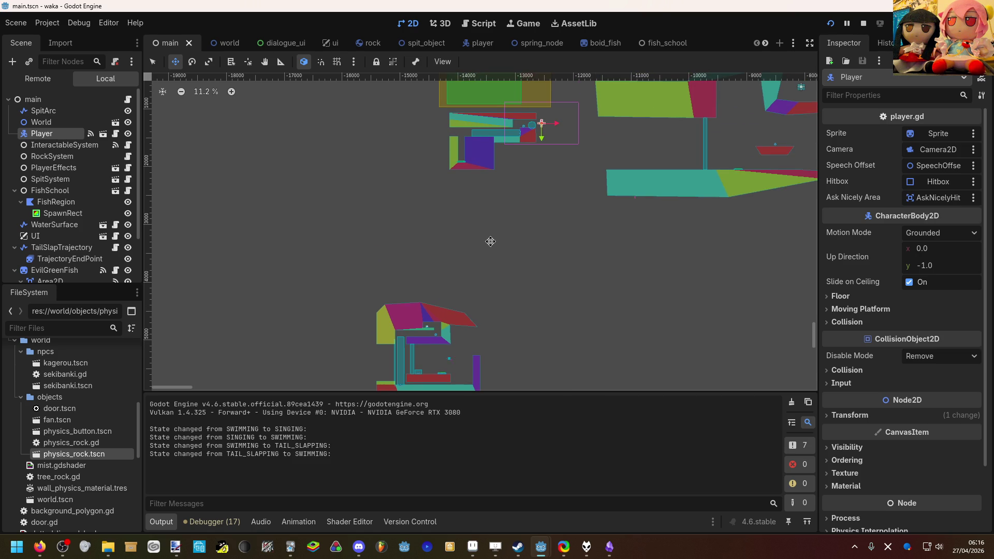
{"action": "scroll", "coordinate": [491, 231], "scroll_direction": "down", "scroll_amount": 1}
{"action": "scroll", "coordinate": [492, 231], "scroll_direction": "up", "scroll_amount": 2}
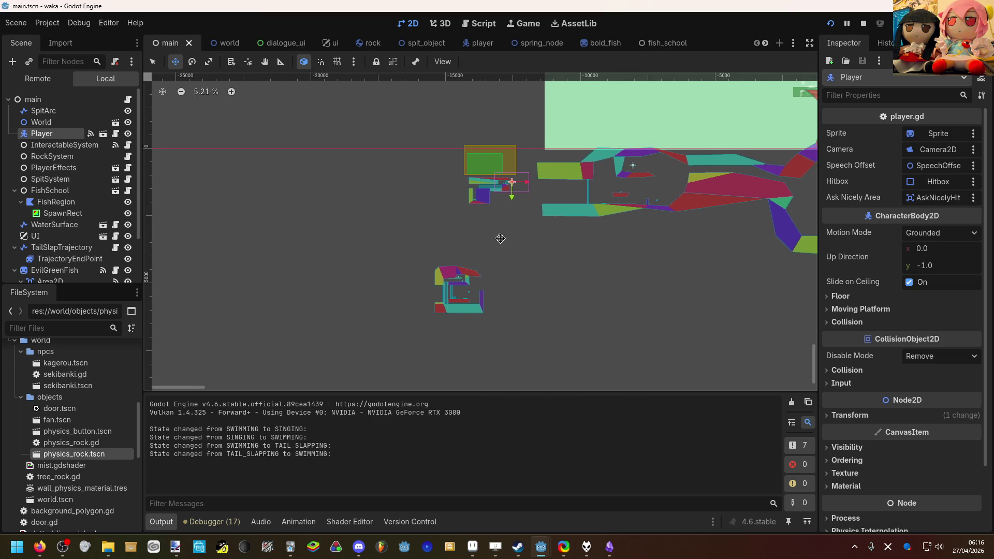
{"action": "scroll", "coordinate": [498, 179], "scroll_direction": "up", "scroll_amount": 12}
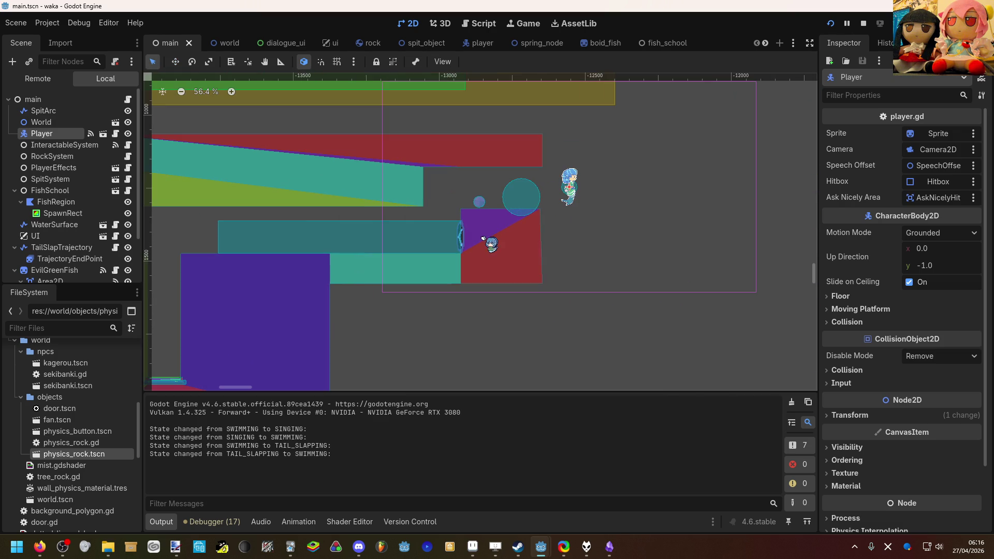
{"action": "key", "text": "q"}
{"action": "left_click", "coordinate": [458, 239]}
{"action": "scroll", "coordinate": [458, 239], "scroll_direction": "up", "scroll_amount": 1}
{"action": "scroll", "coordinate": [70, 232], "scroll_direction": "down", "scroll_amount": 2}
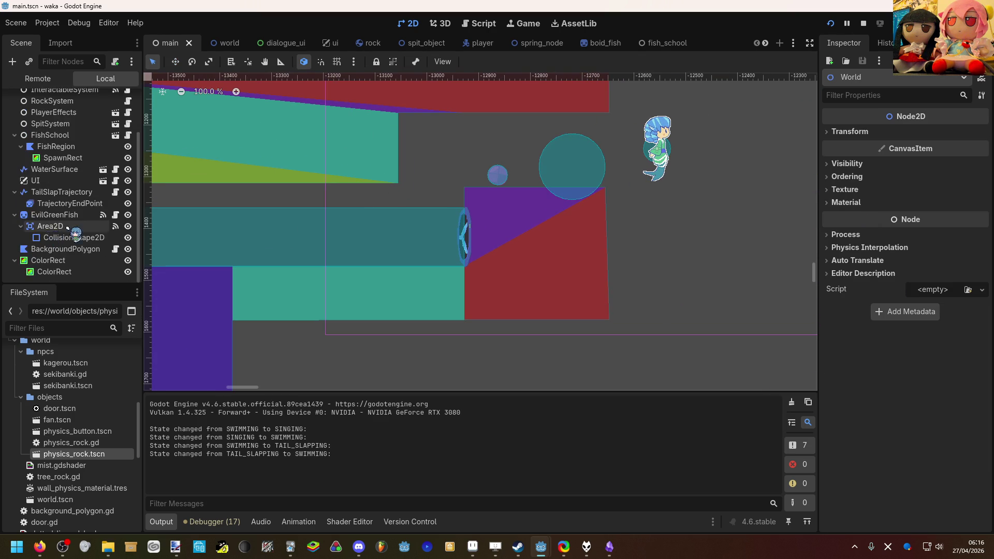
{"action": "scroll", "coordinate": [78, 207], "scroll_direction": "up", "scroll_amount": 2}
{"action": "scroll", "coordinate": [77, 177], "scroll_direction": "up", "scroll_amount": 1}
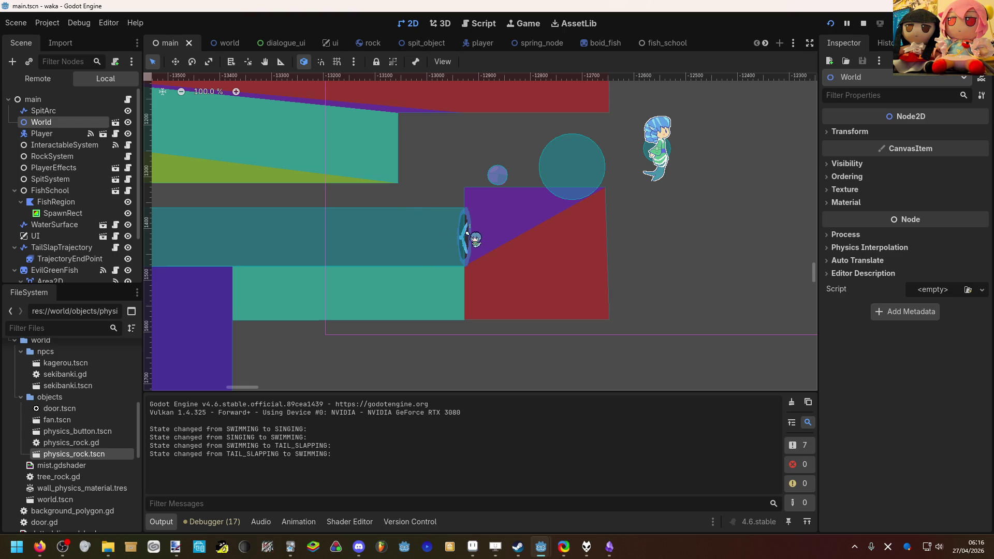
{"action": "left_click_drag", "start_coordinate": [594, 109], "coordinate": [731, 107]}
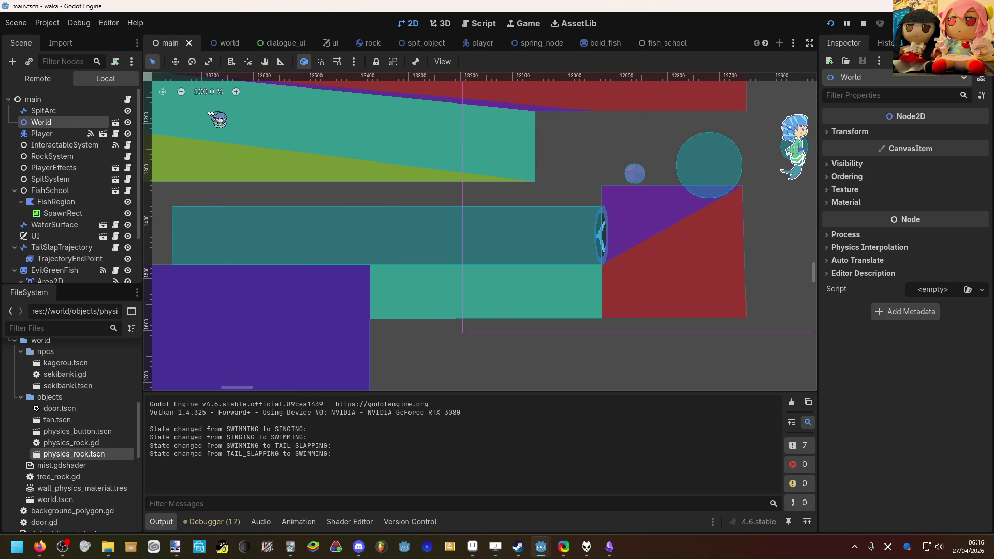
{"action": "left_click", "coordinate": [223, 43]}
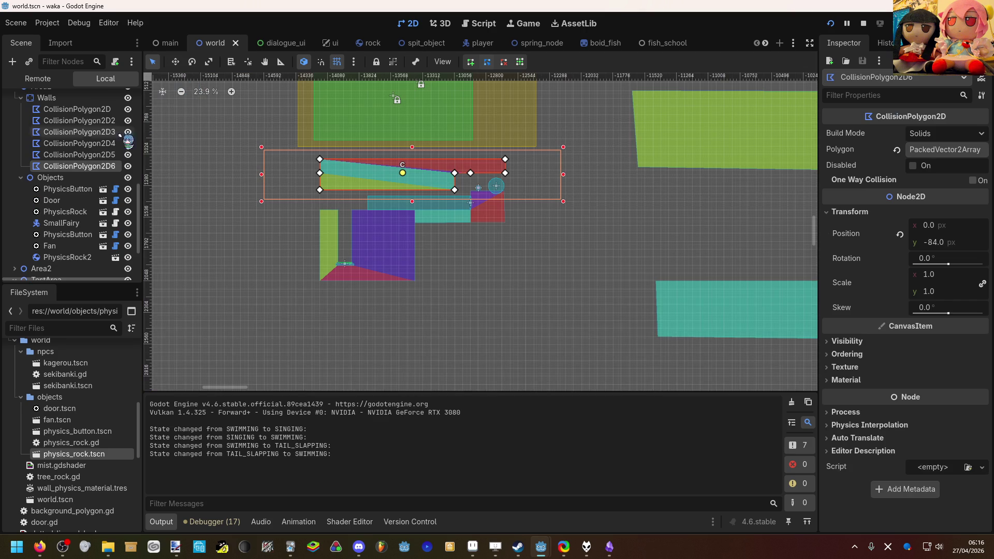
Select the Fan node to show its properties in the Inspector.
{"action": "scroll", "coordinate": [78, 176], "scroll_direction": "down", "scroll_amount": 1}
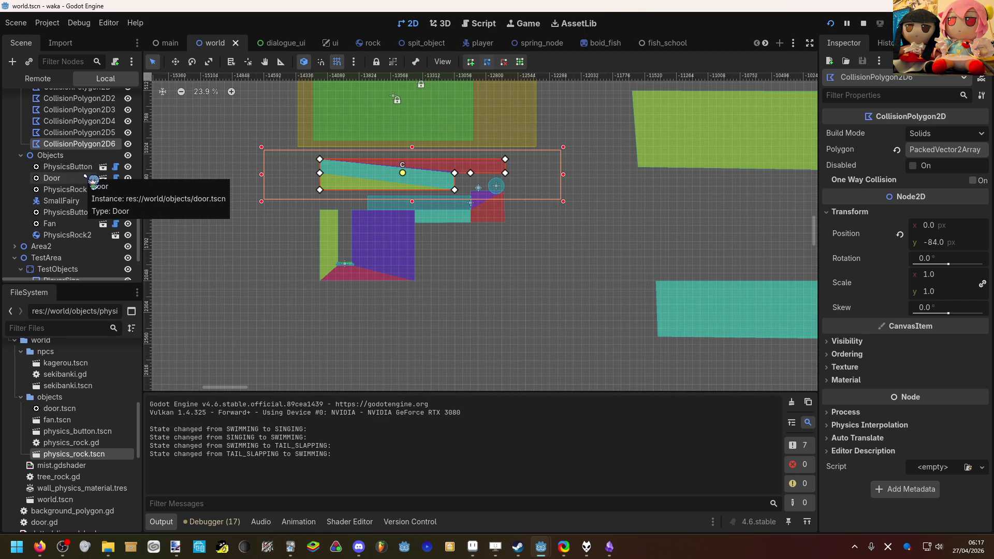
{"action": "scroll", "coordinate": [474, 189], "scroll_direction": "up", "scroll_amount": 4}
{"action": "scroll", "coordinate": [473, 190], "scroll_direction": "up", "scroll_amount": 17}
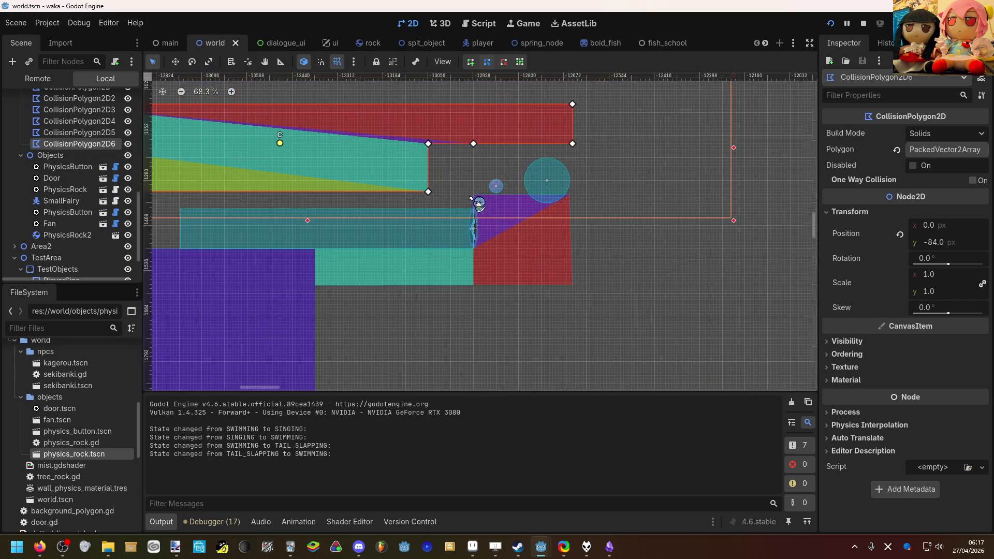
{"action": "left_click", "coordinate": [468, 199]}
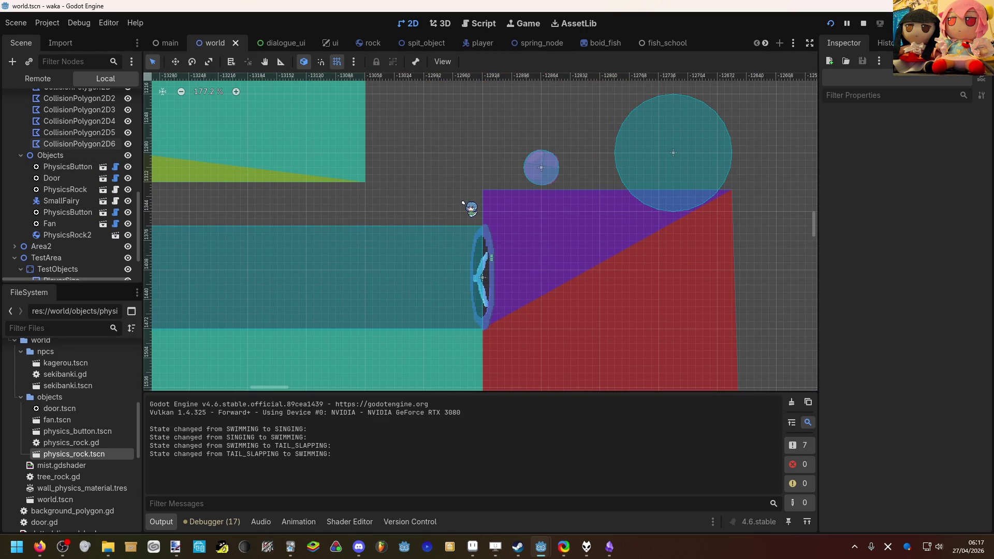
{"action": "left_click", "coordinate": [79, 223]}
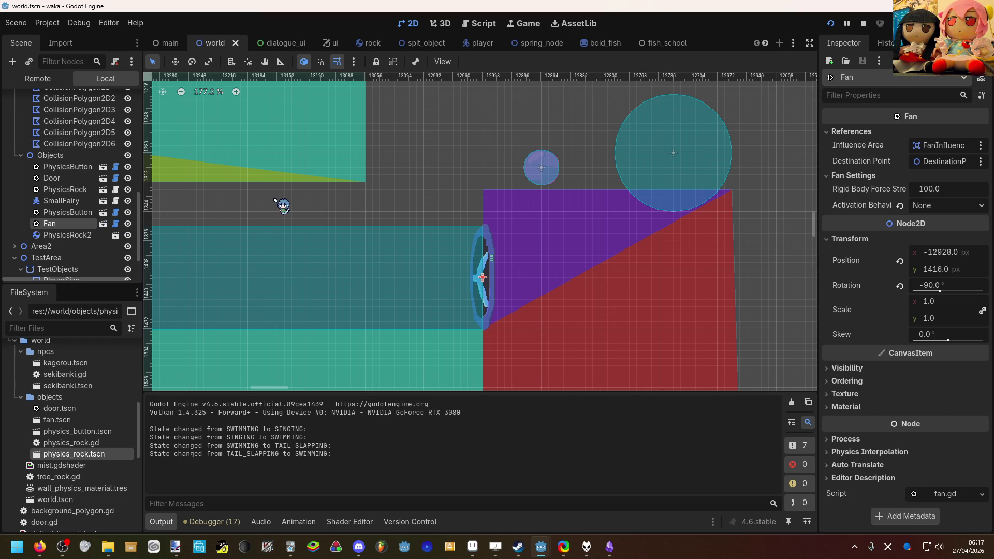
Bring the fan into view in the 2D viewport and leave its activation behaviour at None.
{"action": "scroll", "coordinate": [486, 193], "scroll_direction": "down", "scroll_amount": 5}
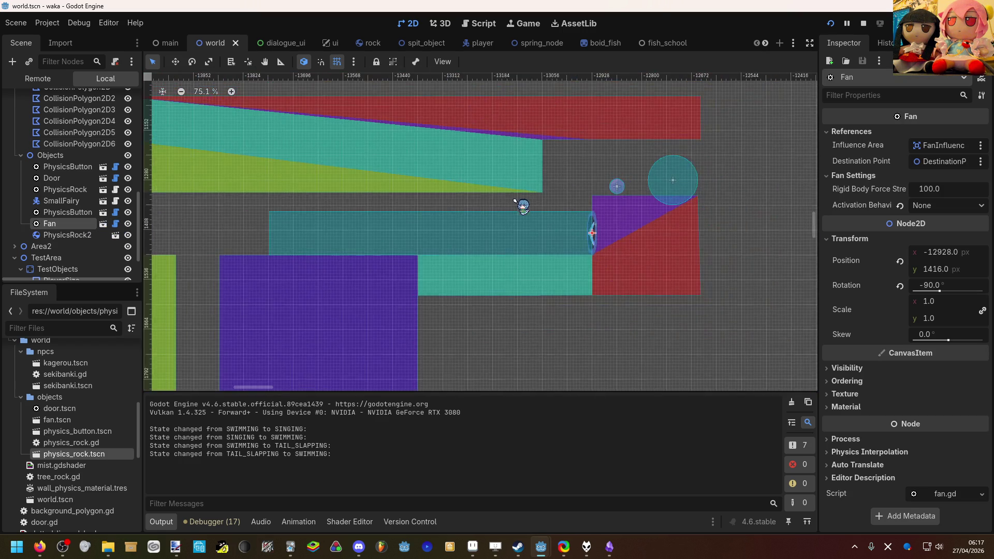
{"action": "left_click_drag", "start_coordinate": [499, 195], "coordinate": [585, 191]}
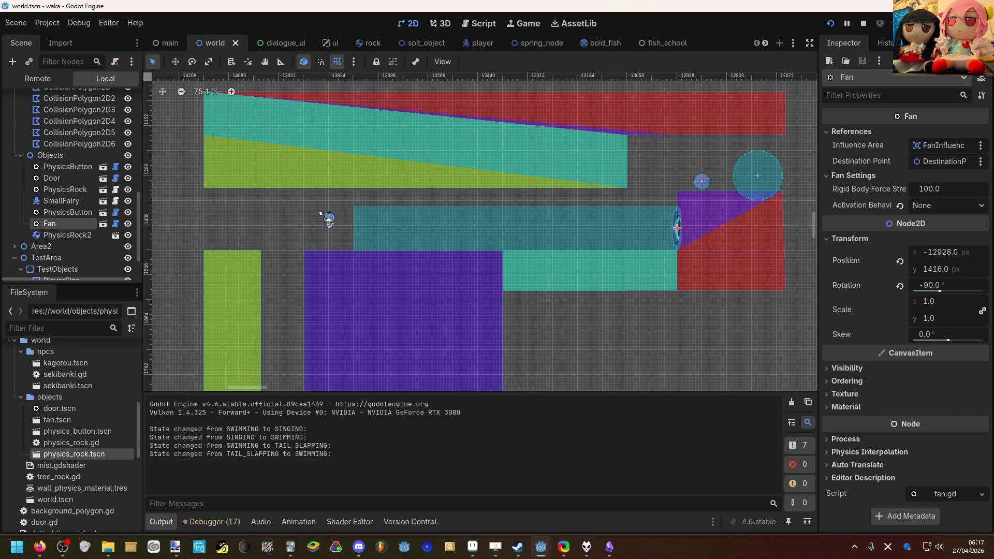
{"action": "scroll", "coordinate": [480, 231], "scroll_direction": "down", "scroll_amount": 2}
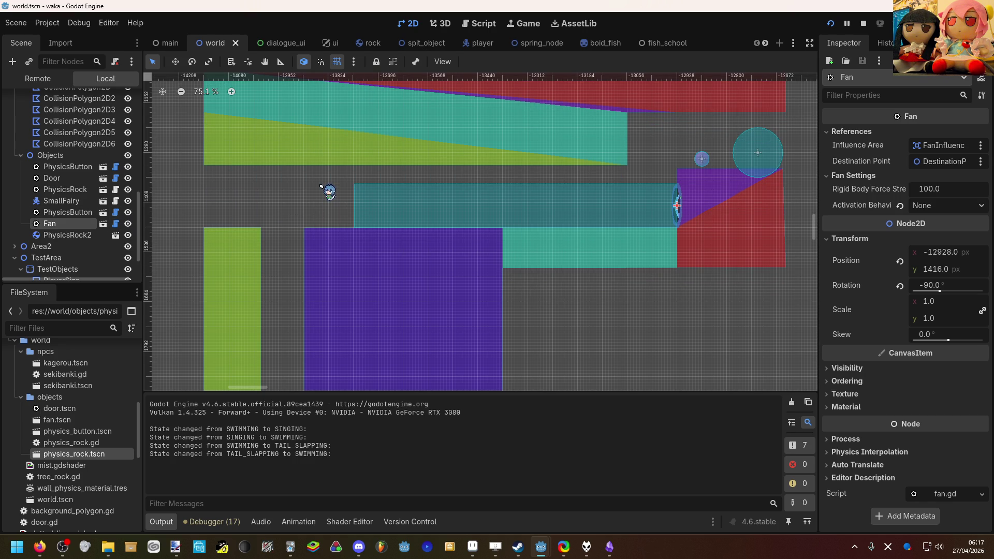
{"action": "scroll", "coordinate": [256, 199], "scroll_direction": "down", "scroll_amount": 2}
{"action": "left_click_drag", "start_coordinate": [258, 199], "coordinate": [293, 199]}
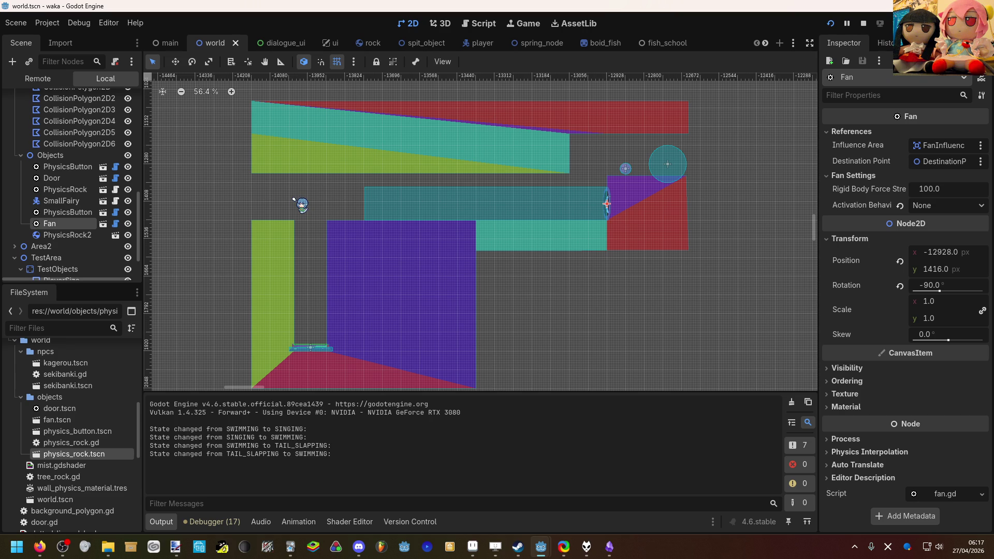
{"action": "scroll", "coordinate": [252, 208], "scroll_direction": "down", "scroll_amount": 10}
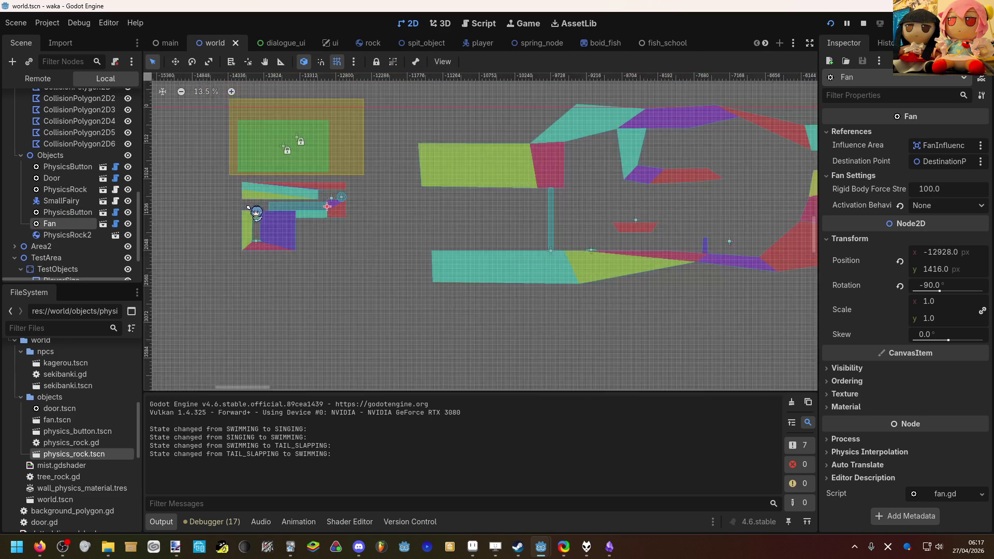
{"action": "scroll", "coordinate": [248, 208], "scroll_direction": "down", "scroll_amount": 5}
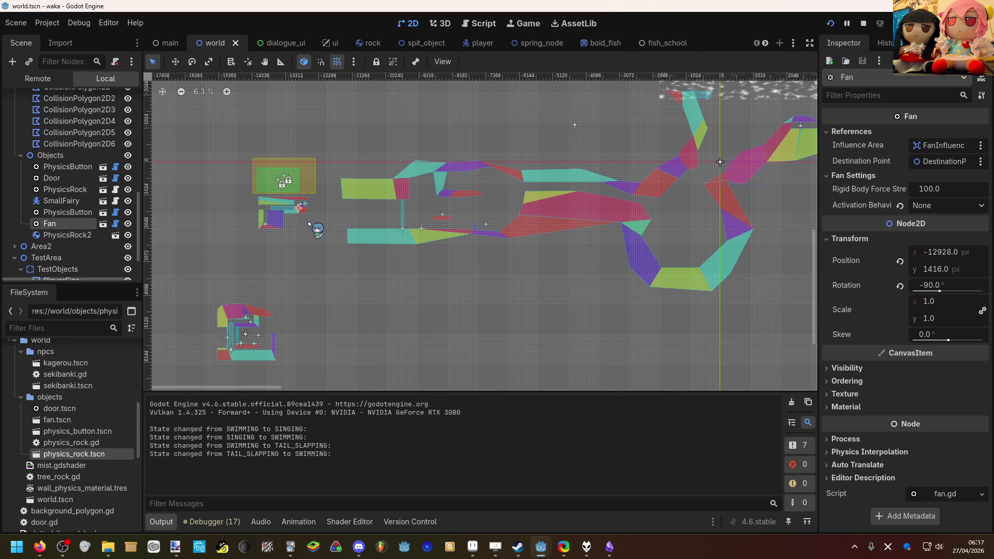
{"action": "scroll", "coordinate": [311, 227], "scroll_direction": "right", "scroll_amount": 5}
{"action": "scroll", "coordinate": [311, 228], "scroll_direction": "up", "scroll_amount": 2}
{"action": "scroll", "coordinate": [314, 239], "scroll_direction": "up", "scroll_amount": 8}
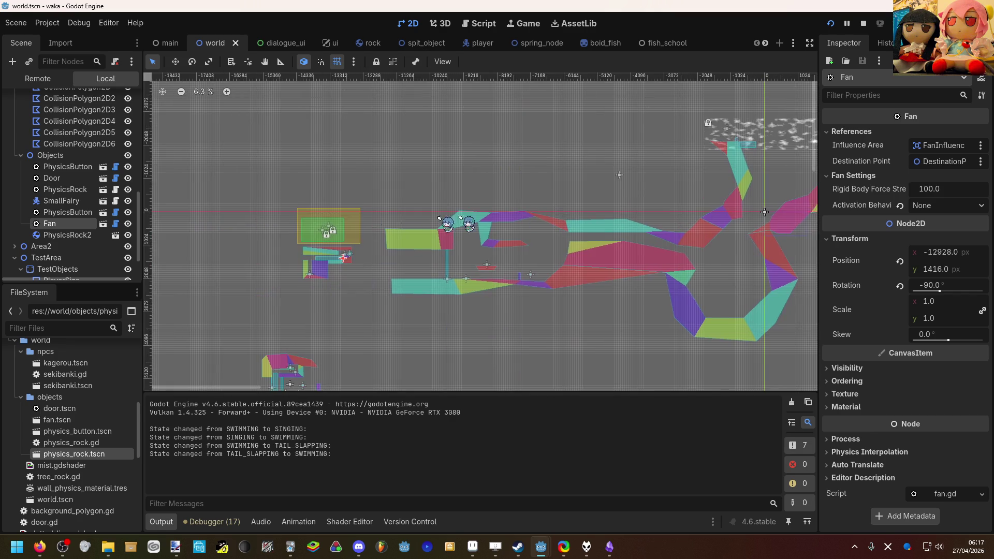
{"action": "scroll", "coordinate": [326, 274], "scroll_direction": "up", "scroll_amount": 8}
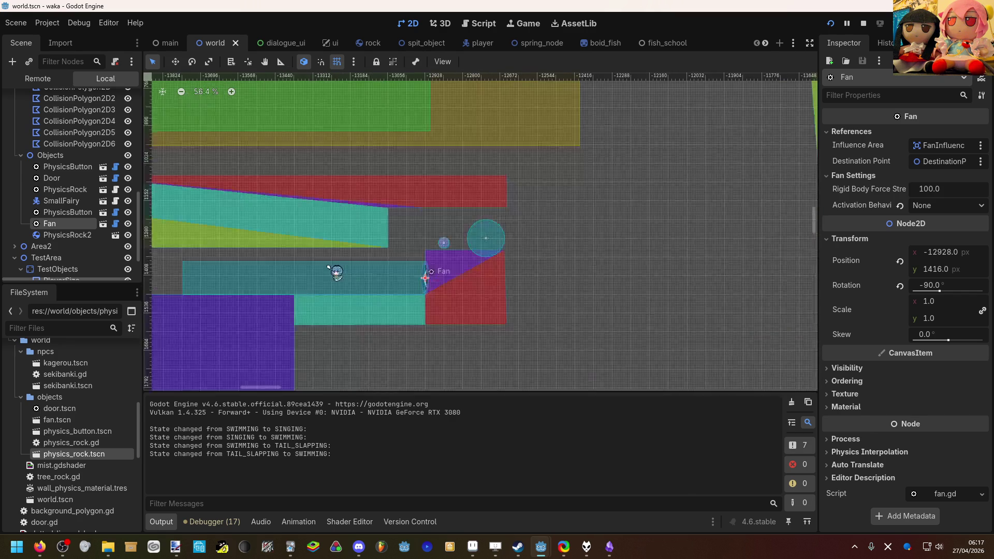
{"action": "scroll", "coordinate": [179, 203], "scroll_direction": "left", "scroll_amount": 3}
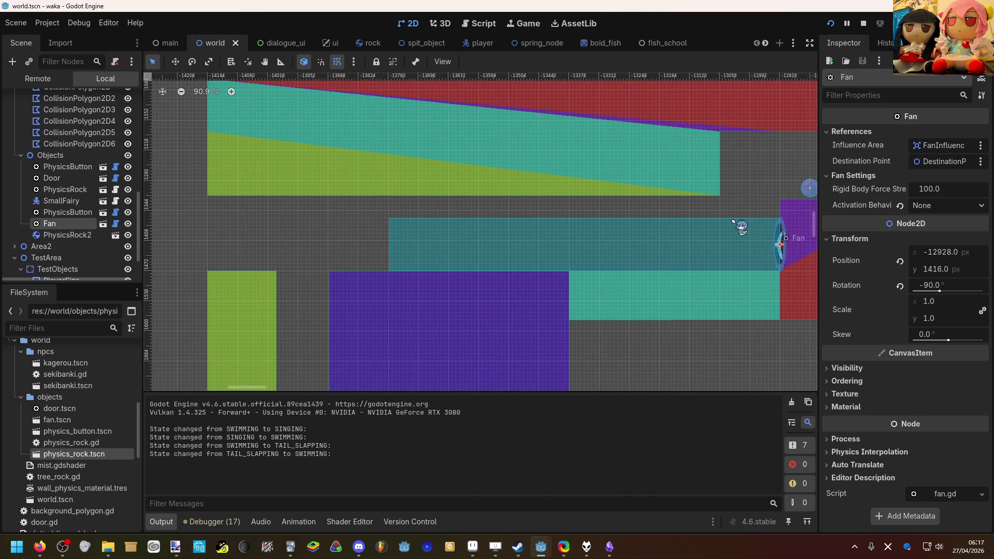
{"action": "left_click", "coordinate": [930, 210]}
{"action": "left_click", "coordinate": [931, 211]}
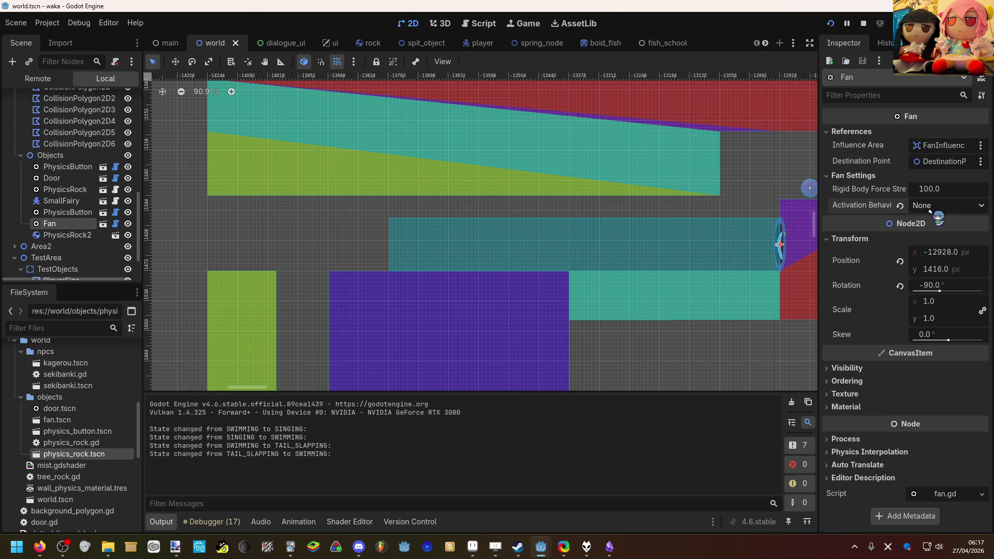
Set the Fan's Rigid Body Force Strength to 1000.
{"action": "left_click", "coordinate": [930, 193]}
{"action": "left_click", "coordinate": [696, 205]}
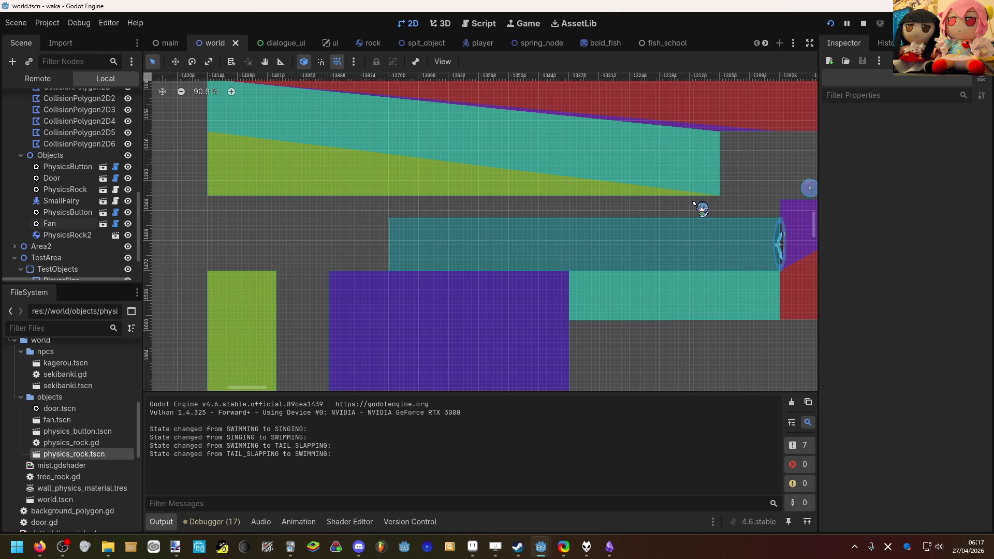
{"action": "left_click", "coordinate": [681, 267]}
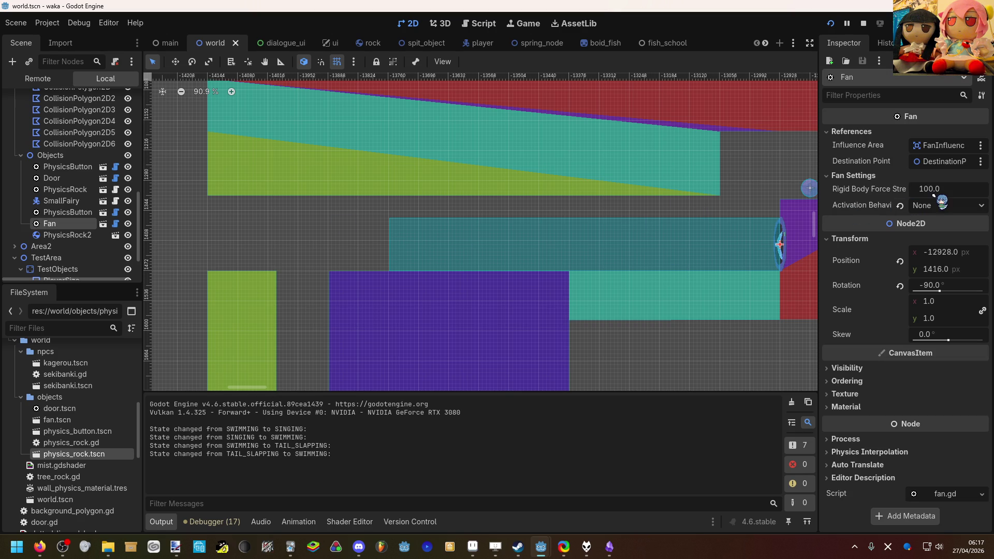
{"action": "left_click", "coordinate": [963, 192]}
{"action": "type", "text": "10"}
{"action": "key", "text": "Return"}
Bring the running waka game window forward, then return to the editor showing fan.gd.
{"action": "mouse_move", "coordinate": [540, 547]}
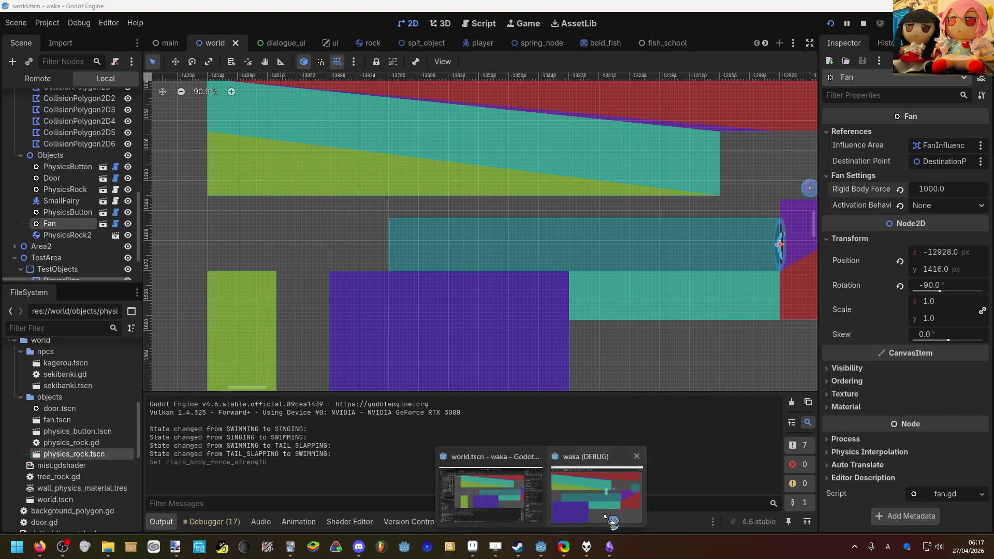
{"action": "left_click", "coordinate": [605, 516]}
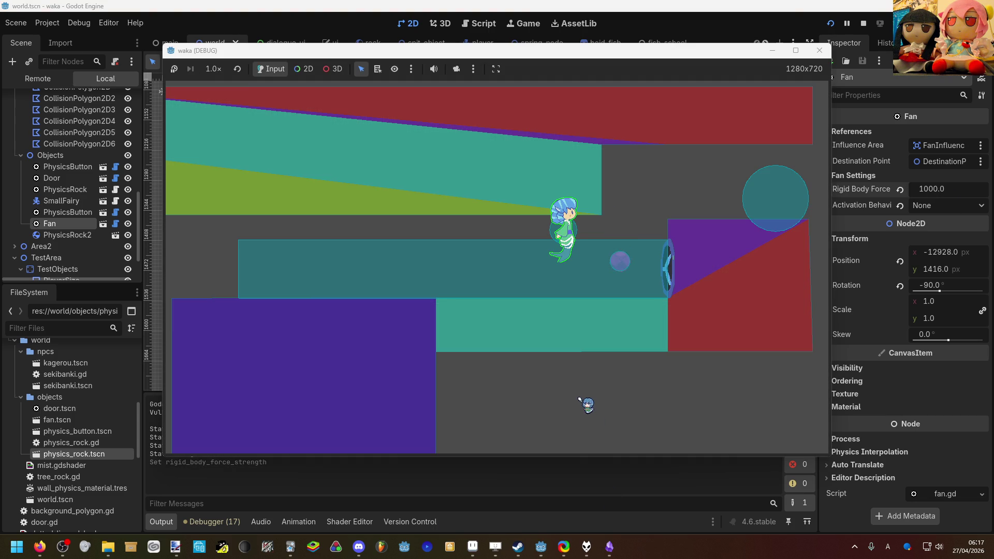
{"action": "left_click", "coordinate": [115, 223]}
In fan.gd, insert a blank line after the _physics_process header on line 70.
{"action": "scroll", "coordinate": [435, 263], "scroll_direction": "down", "scroll_amount": 5}
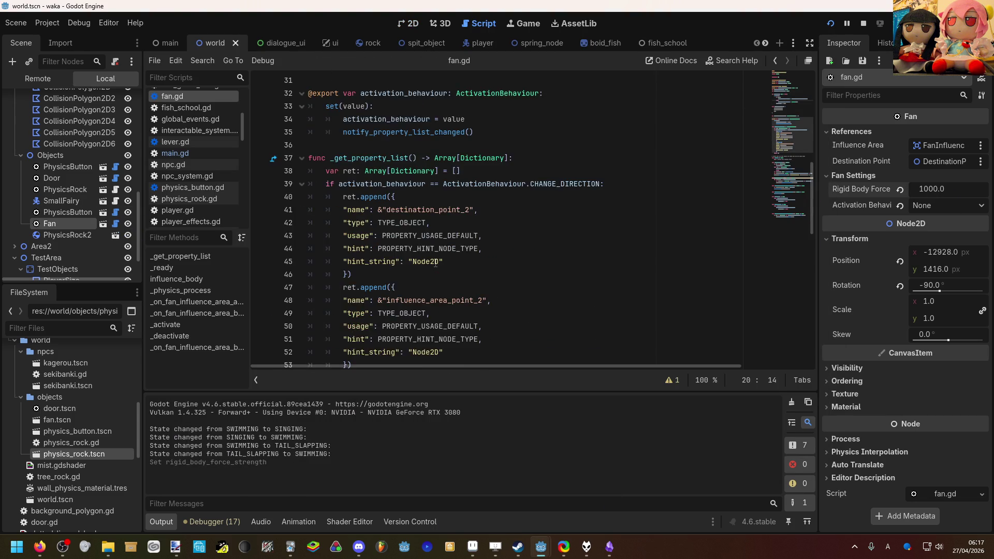
{"action": "scroll", "coordinate": [435, 263], "scroll_direction": "down", "scroll_amount": 7}
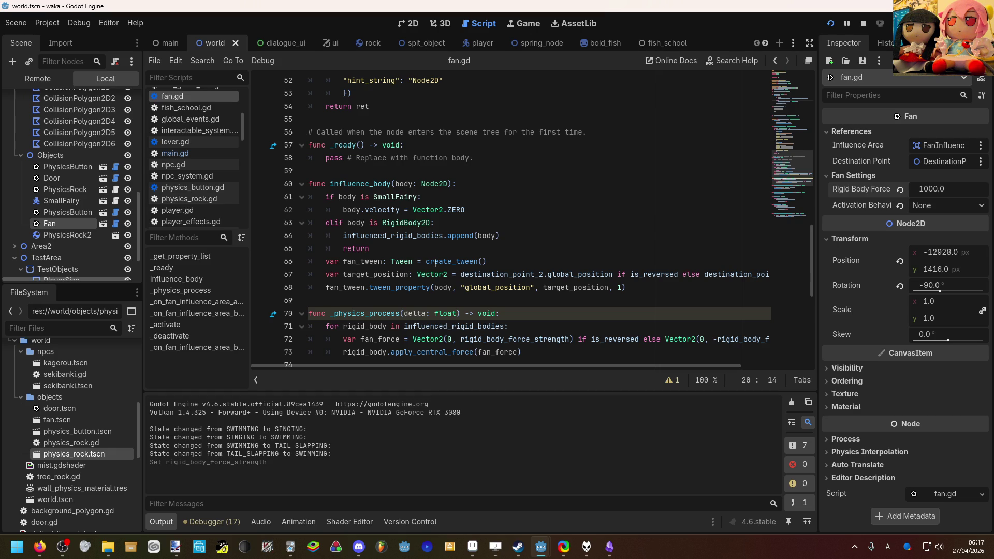
{"action": "scroll", "coordinate": [435, 263], "scroll_direction": "down", "scroll_amount": 1}
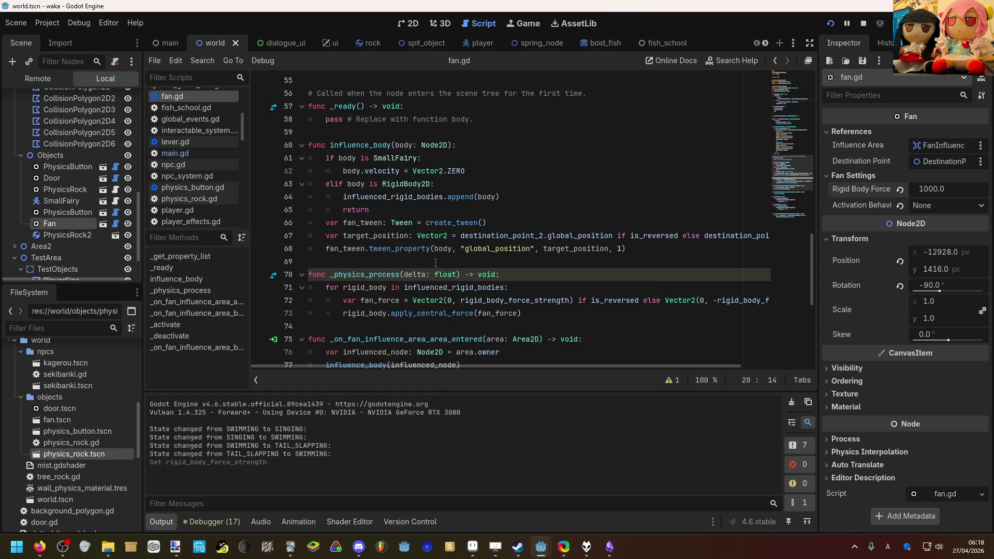
{"action": "scroll", "coordinate": [436, 263], "scroll_direction": "up", "scroll_amount": 1}
{"action": "scroll", "coordinate": [432, 244], "scroll_direction": "down", "scroll_amount": 2}
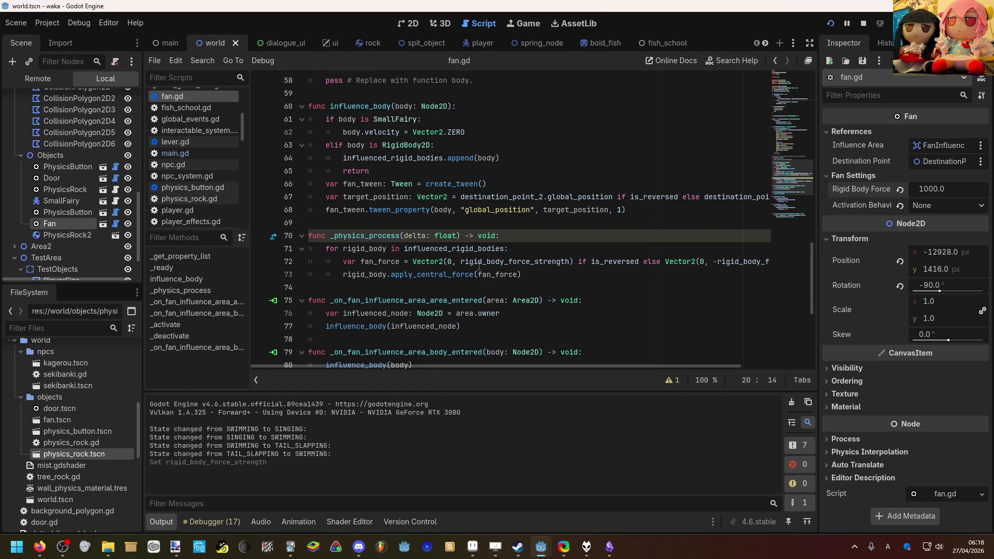
{"action": "mouse_move", "coordinate": [503, 276]}
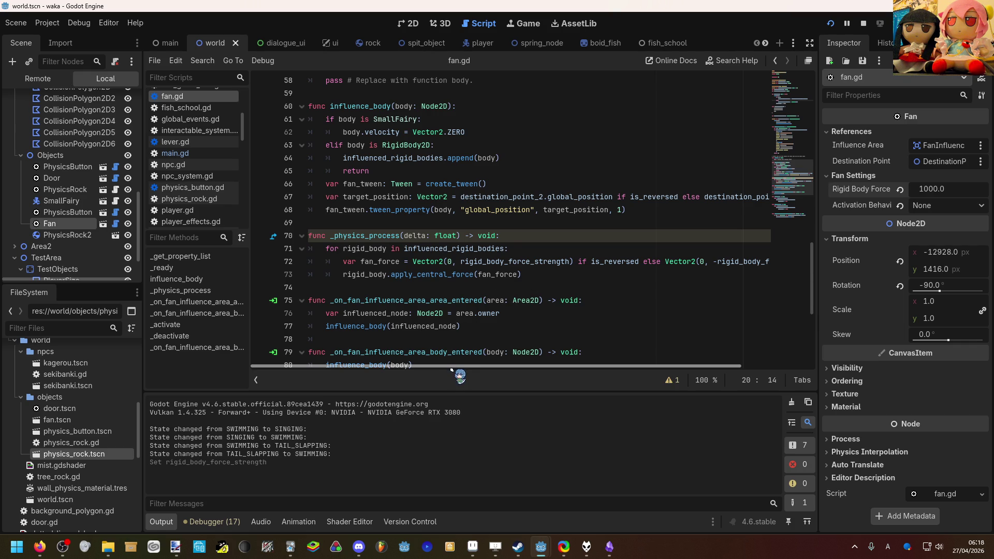
{"action": "scroll", "coordinate": [429, 366], "scroll_direction": "right", "scroll_amount": 3}
{"action": "scroll", "coordinate": [424, 366], "scroll_direction": "left", "scroll_amount": 3}
{"action": "scroll", "coordinate": [421, 366], "scroll_direction": "right", "scroll_amount": 3}
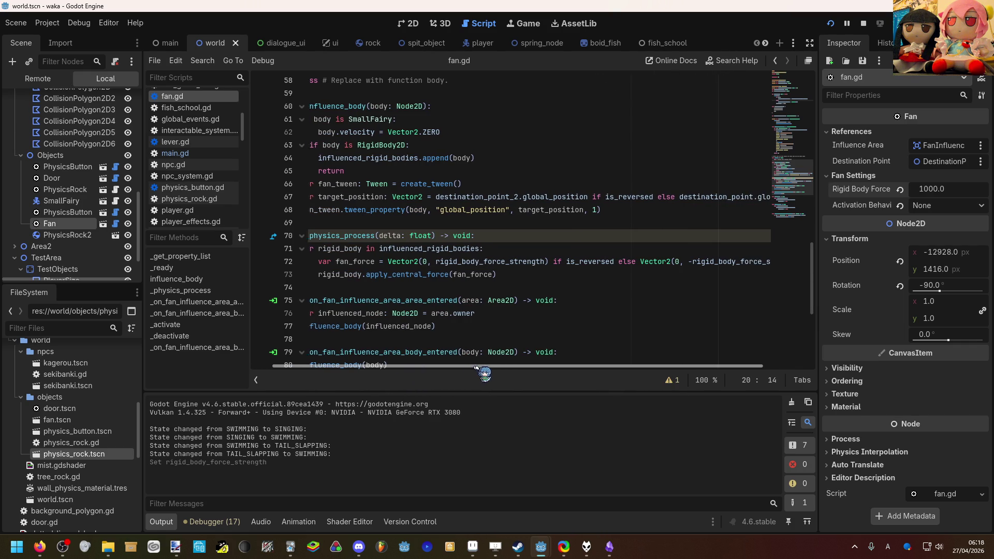
{"action": "scroll", "coordinate": [424, 365], "scroll_direction": "left", "scroll_amount": 3}
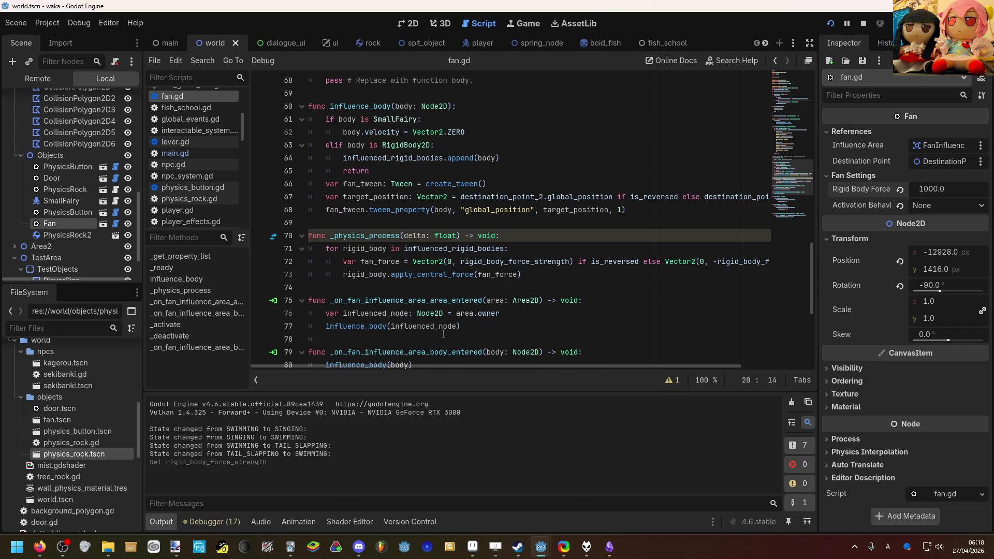
{"action": "scroll", "coordinate": [443, 334], "scroll_direction": "up", "scroll_amount": 2}
{"action": "scroll", "coordinate": [443, 334], "scroll_direction": "down", "scroll_amount": 1}
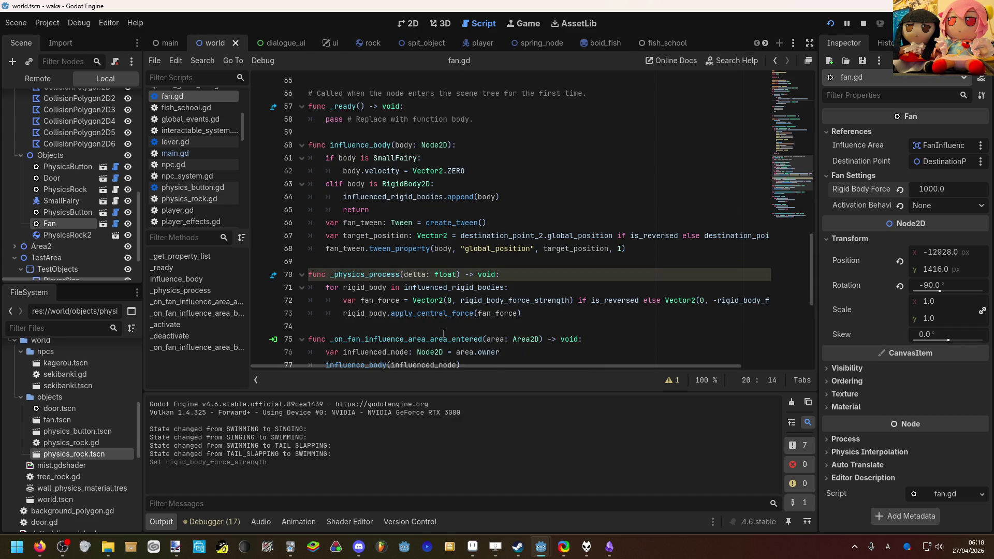
{"action": "left_click", "coordinate": [507, 276]}
{"action": "scroll", "coordinate": [507, 276], "scroll_direction": "down", "scroll_amount": 1}
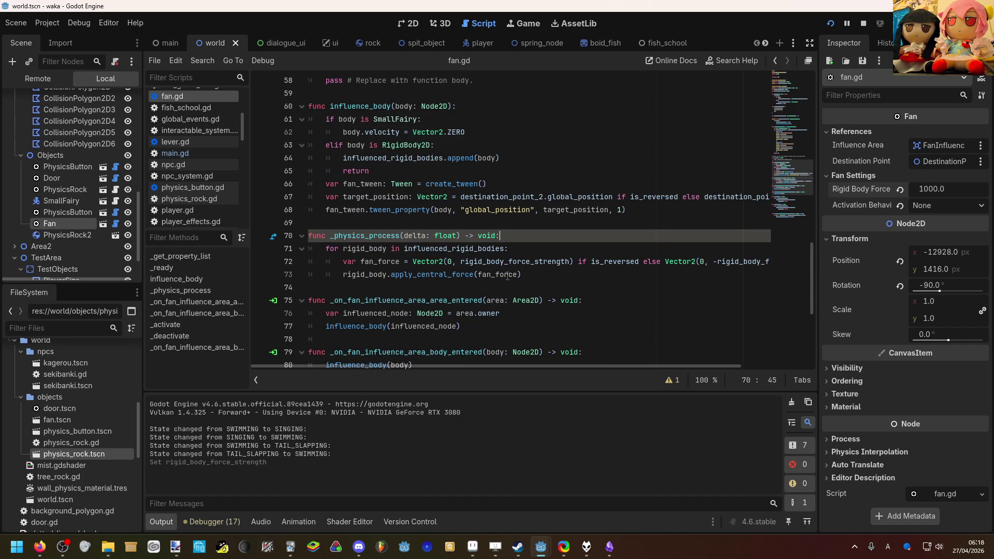
{"action": "key", "text": "Return"}
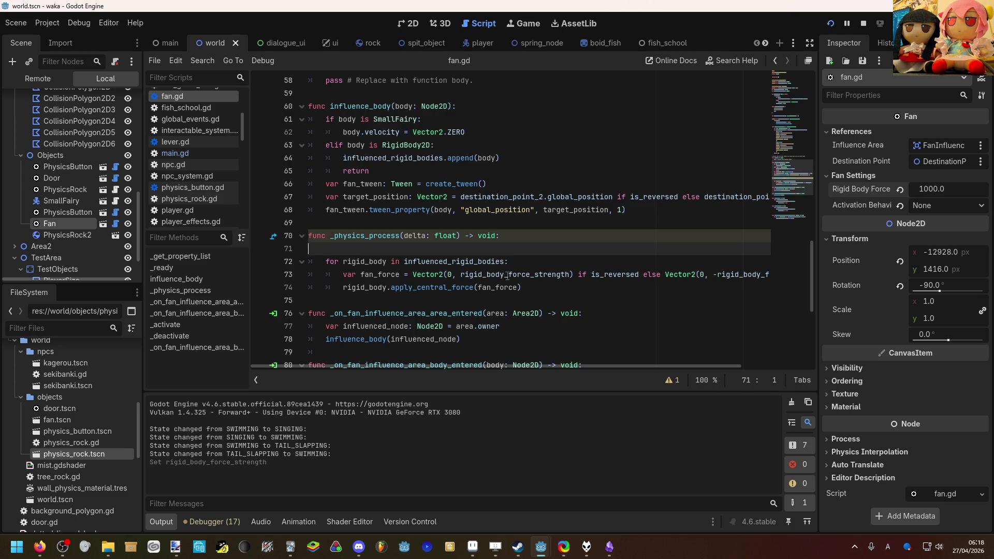
Set line 71 to destination_point.position.normalized() as the force direction.
{"action": "key", "text": "Tab"}
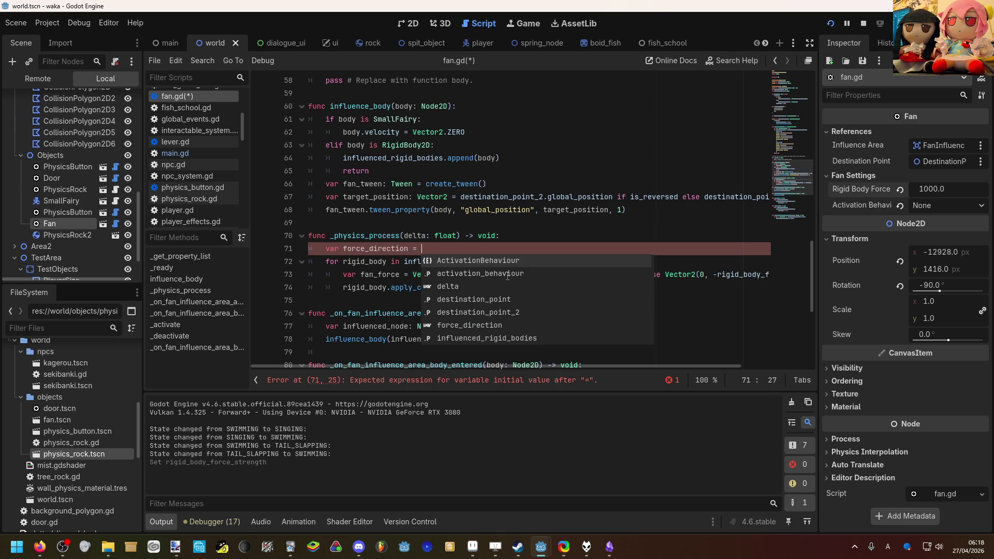
{"action": "type", "text": "des"}
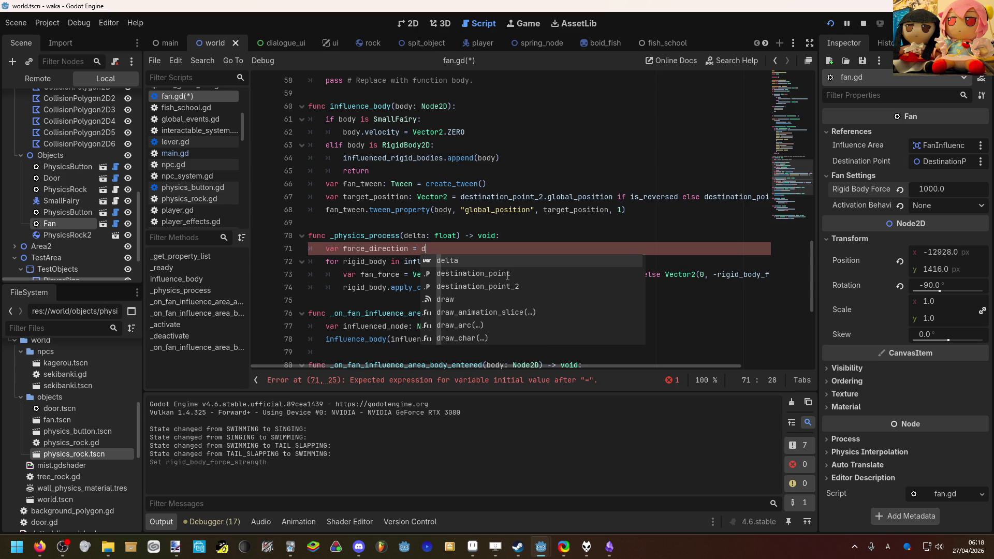
{"action": "key", "text": "Return"}
{"action": "type", "text": "."}
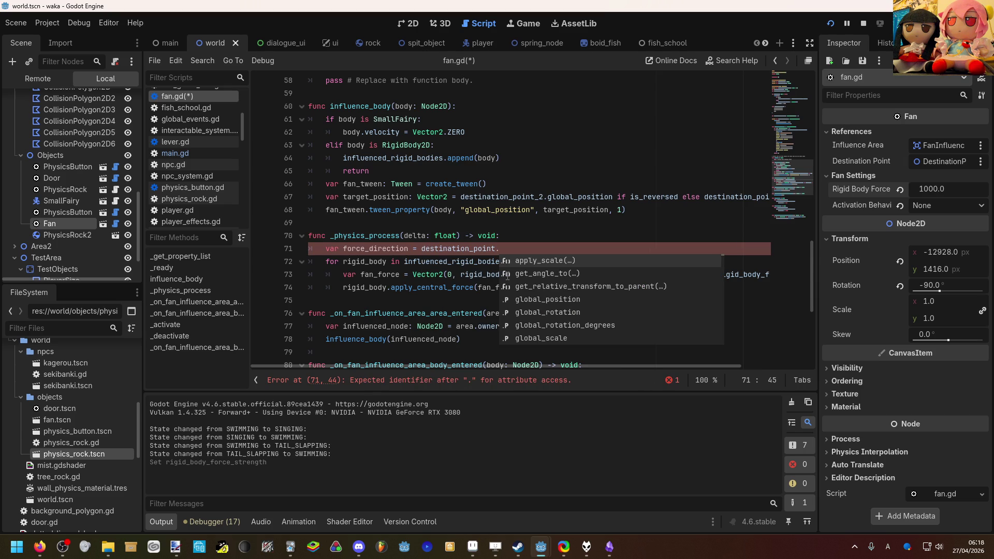
{"action": "type", "text": "po"}
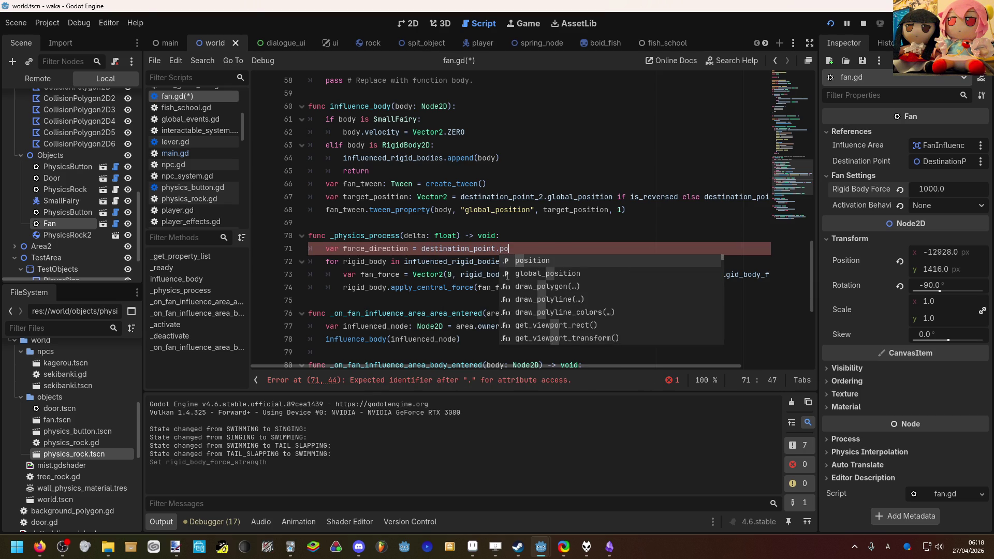
{"action": "key", "text": "Return"}
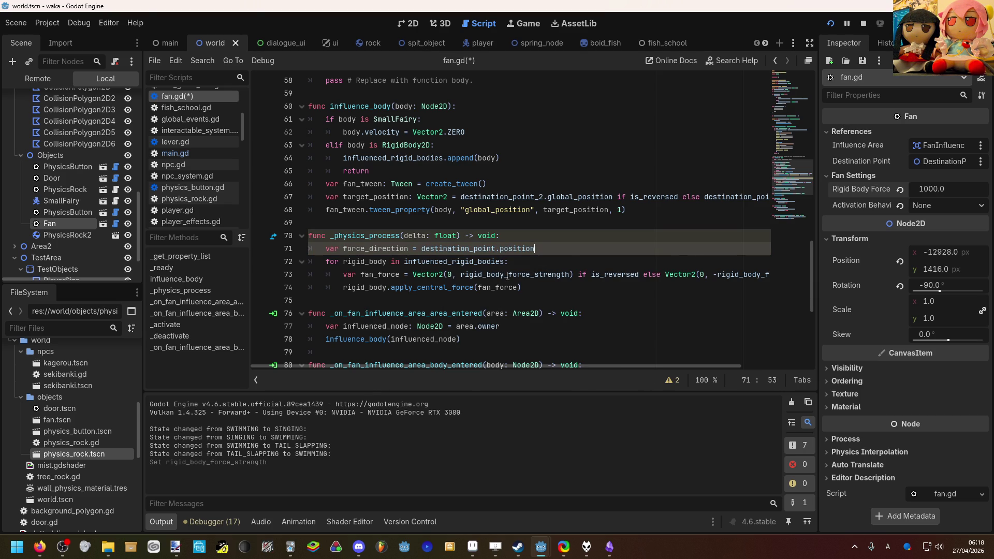
{"action": "type", "text": "nor"}
{"action": "key", "text": "Return"}
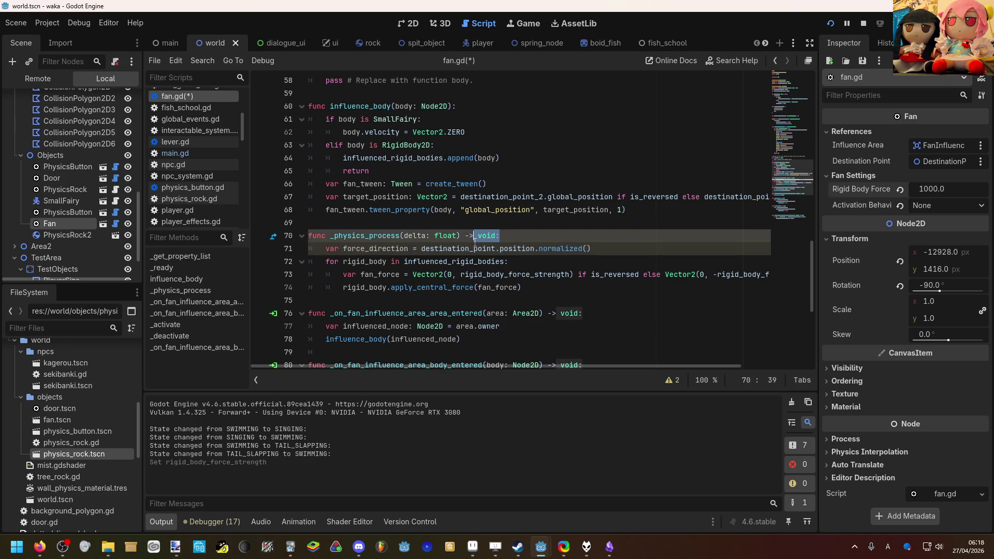
{"action": "left_click_drag", "start_coordinate": [421, 248], "coordinate": [607, 249]}
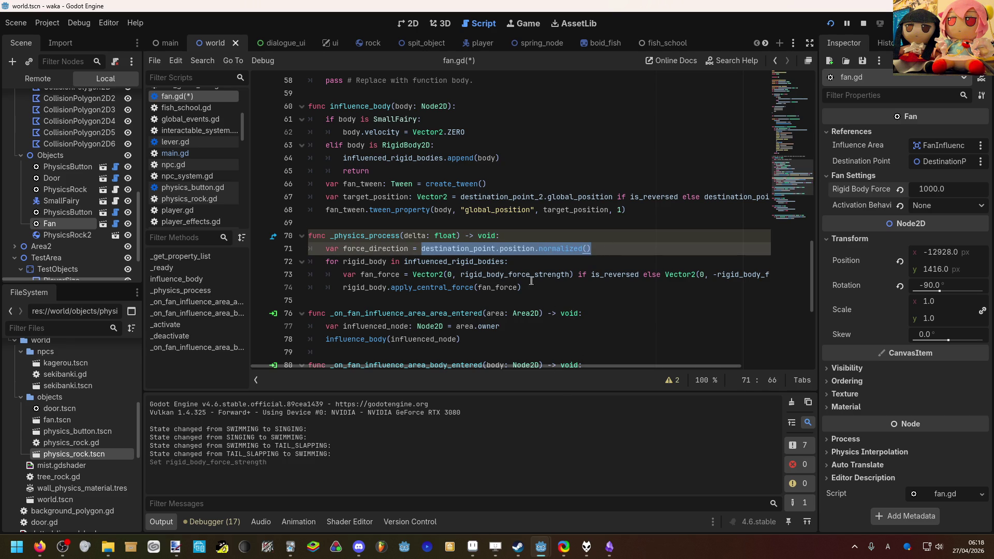
{"action": "left_click", "coordinate": [517, 263]}
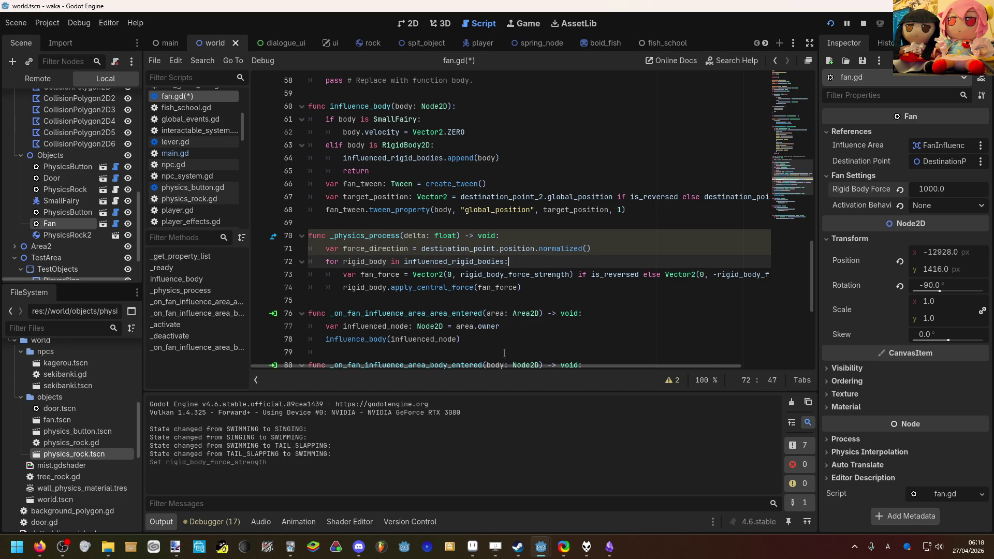
Replace the Vector2(0, rigid_body_force_strength) force on line 73 with rigid_body_force_strength * force_direction.
{"action": "left_click_drag", "start_coordinate": [502, 366], "coordinate": [559, 366]}
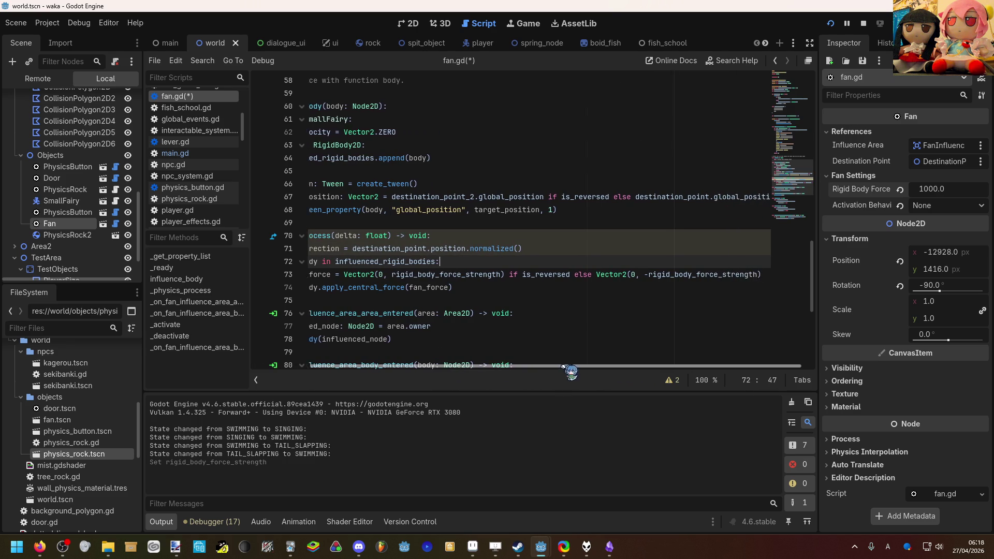
{"action": "scroll", "coordinate": [593, 367], "scroll_direction": "left", "scroll_amount": 3}
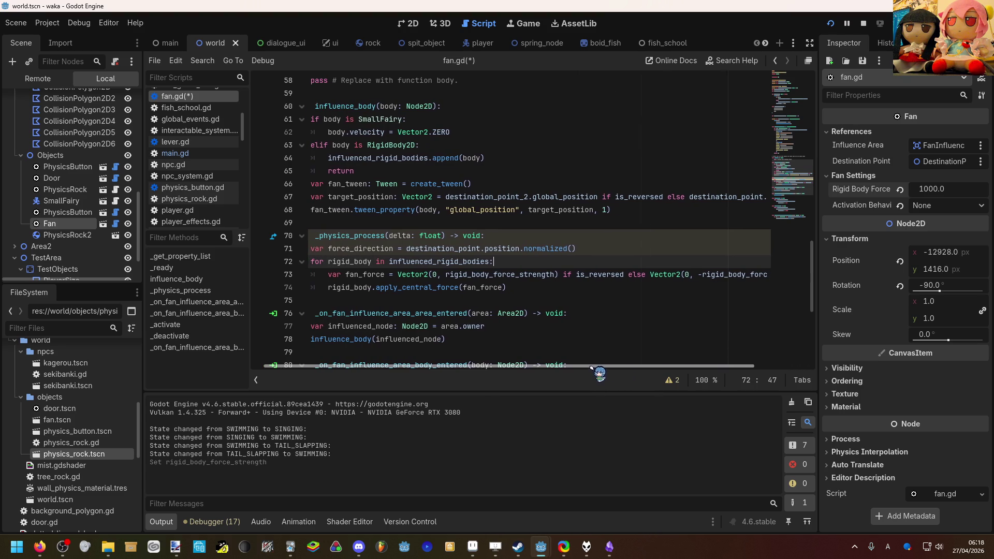
{"action": "scroll", "coordinate": [590, 368], "scroll_direction": "left", "scroll_amount": 1}
{"action": "left_click", "coordinate": [535, 275]}
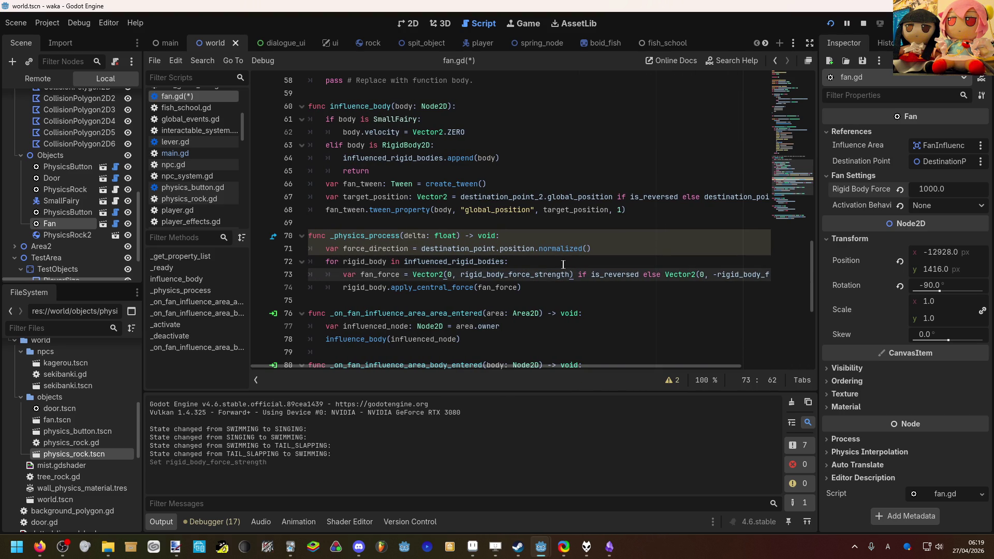
{"action": "left_click_drag", "start_coordinate": [574, 269], "coordinate": [413, 272]}
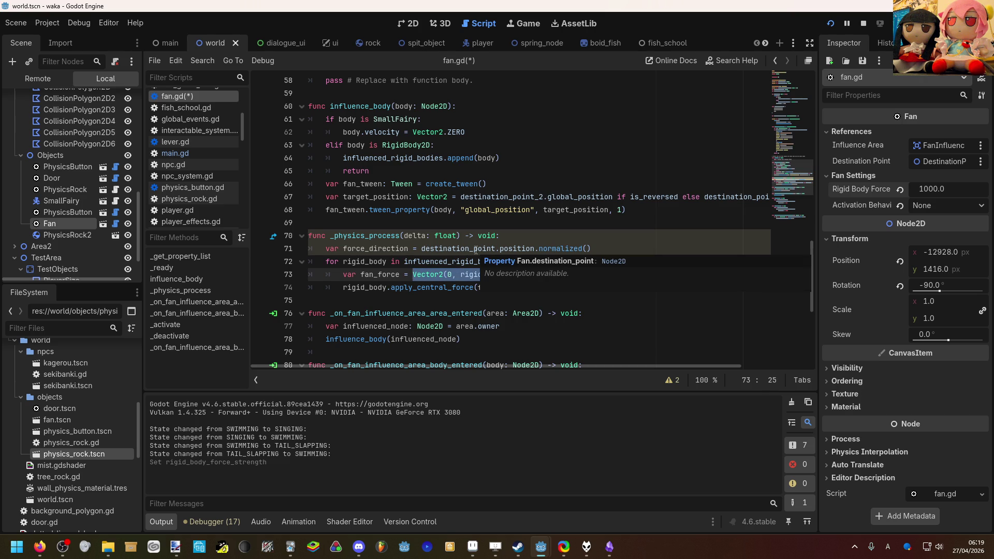
{"action": "type", "text": "r"}
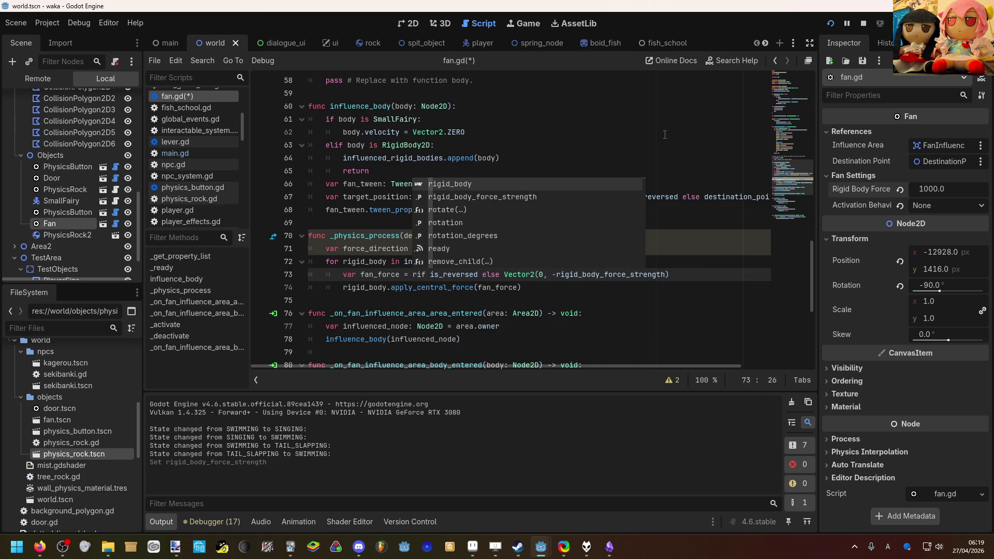
{"action": "type", "text": "ig"}
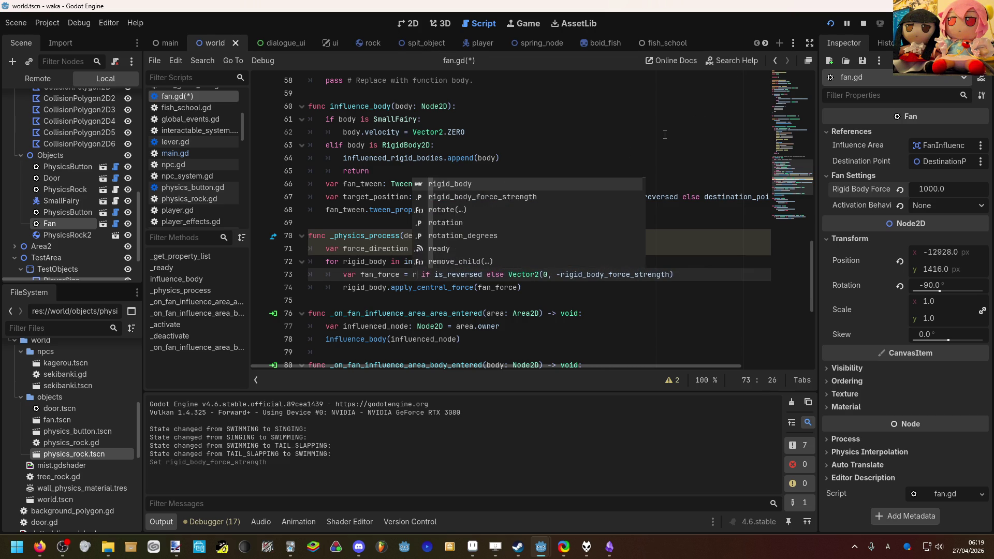
{"action": "key", "text": "Down"}
{"action": "key", "text": "Return"}
{"action": "type", "text": "* "}
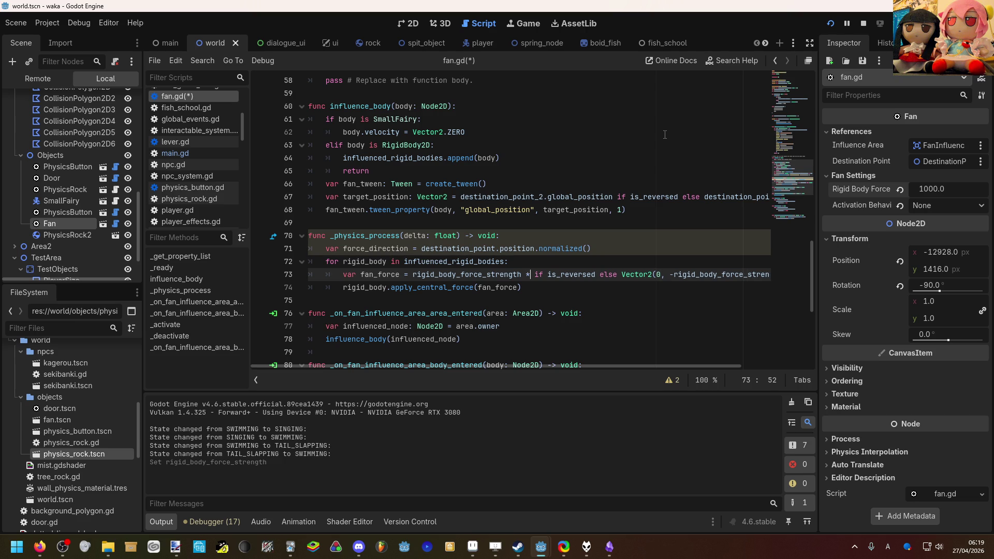
{"action": "type", "text": "des"}
{"action": "key", "text": "Return"}
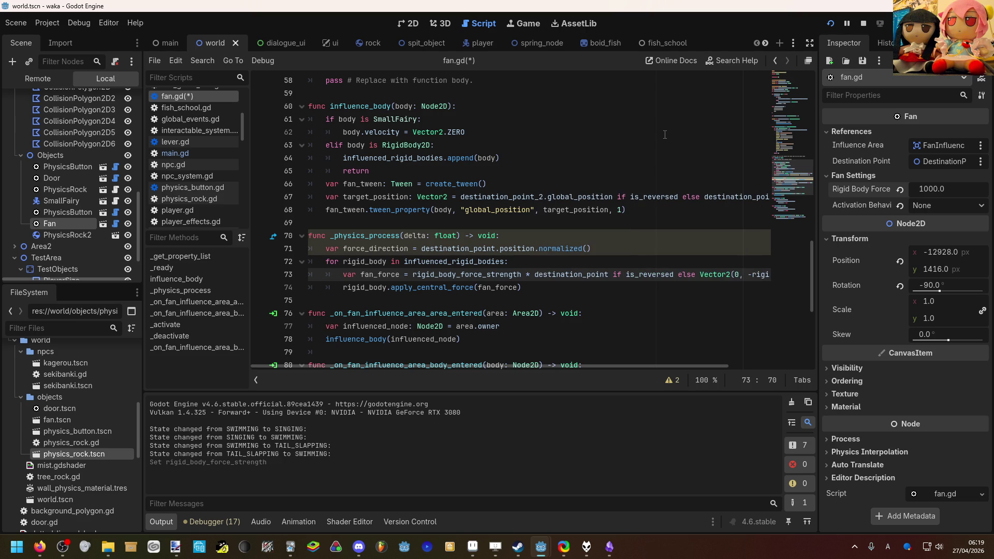
{"action": "key", "text": "BackSpace"}
{"action": "key", "text": "BackSpace"}
{"action": "key", "text": "BackSpace"}
{"action": "type", "text": "for"}
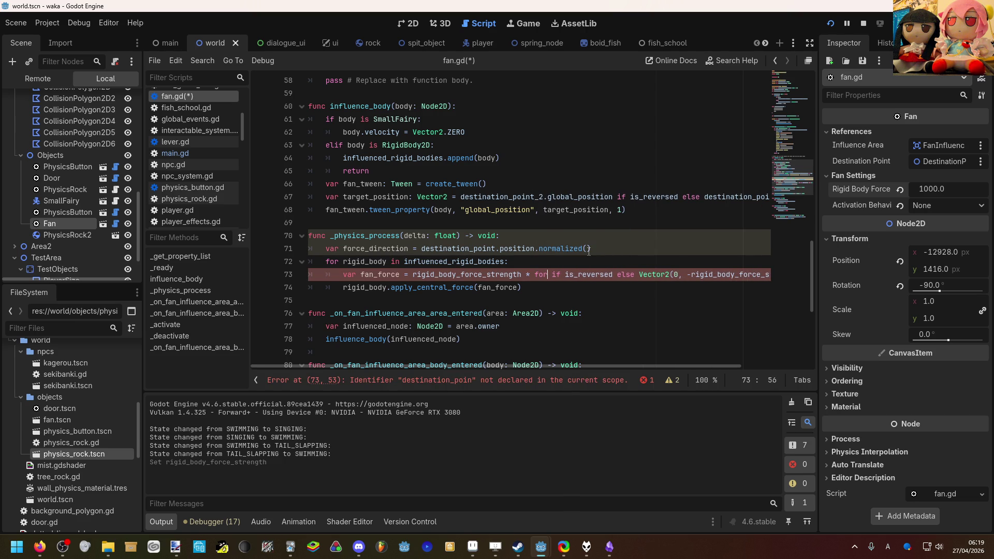
{"action": "key", "text": "Return"}
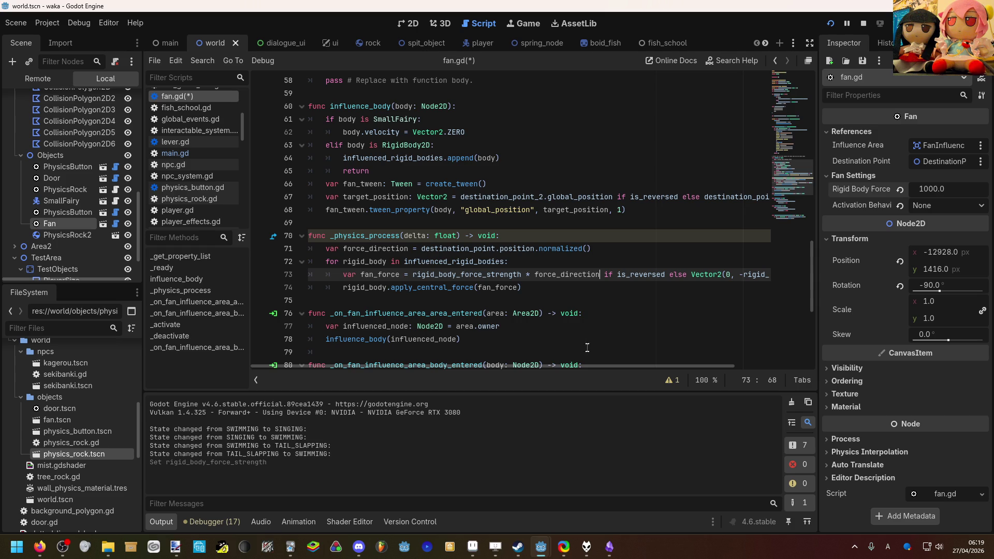
Replace the else-branch negative Vector2 force with rigid_body_force_strength * force_direction, then save and run.
{"action": "left_click_drag", "start_coordinate": [595, 367], "coordinate": [669, 368]}
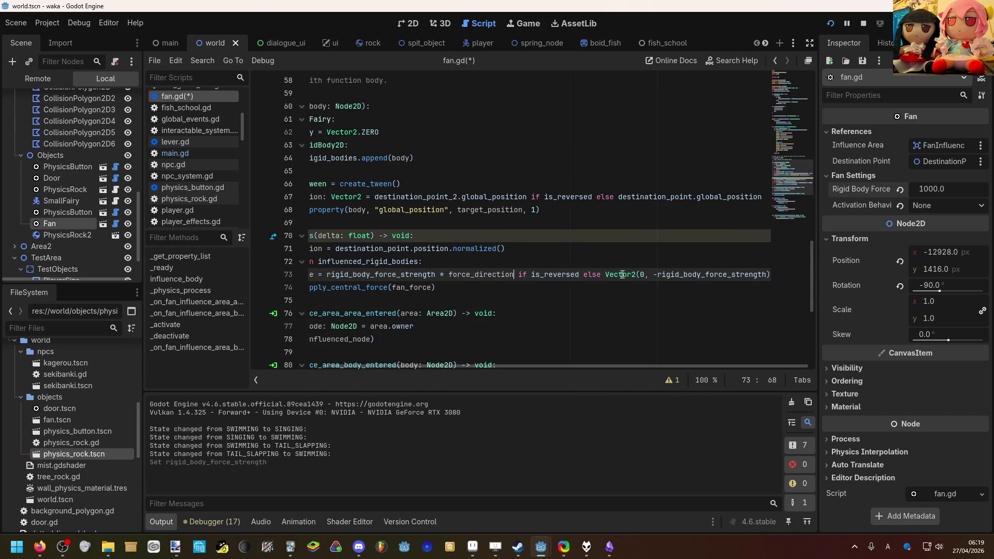
{"action": "left_click_drag", "start_coordinate": [605, 275], "coordinate": [774, 275]}
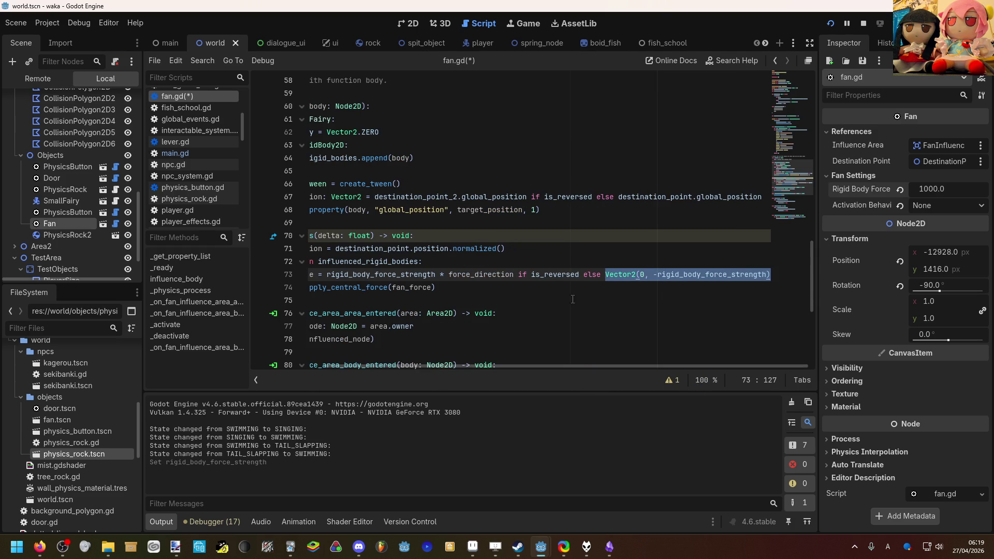
{"action": "left_click_drag", "start_coordinate": [576, 366], "coordinate": [512, 362]}
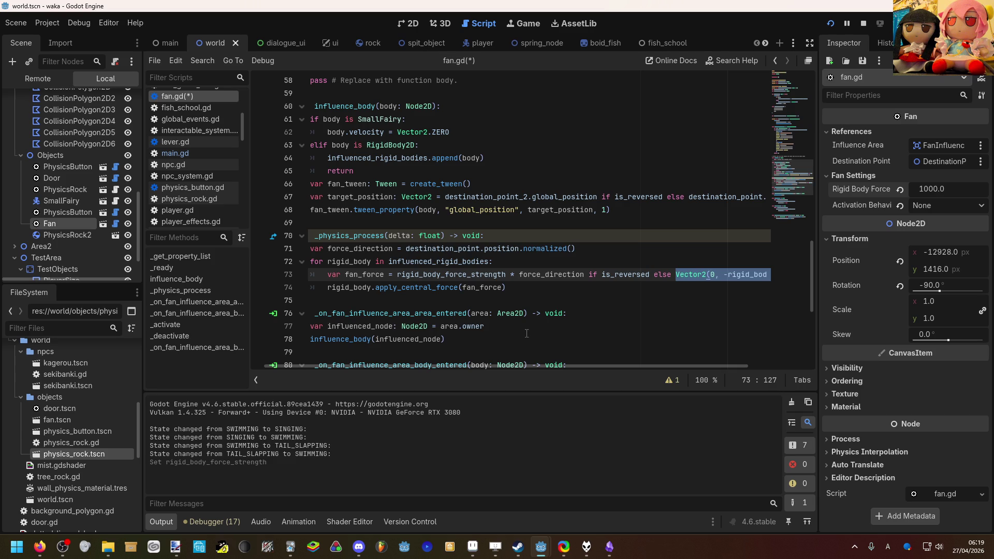
{"action": "type", "text": "ri"}
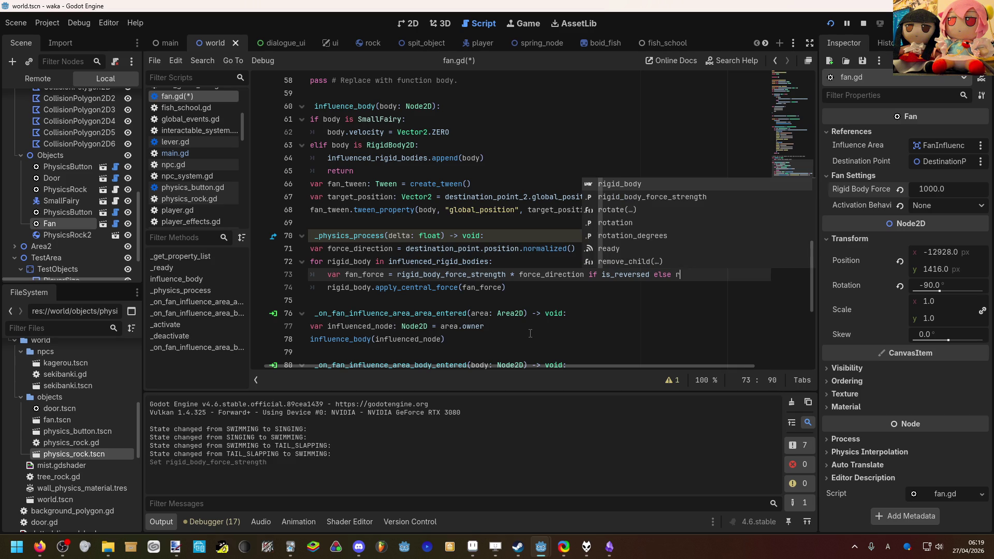
{"action": "key", "text": "Down"}
{"action": "key", "text": "Return"}
{"action": "type", "text": "* fo"}
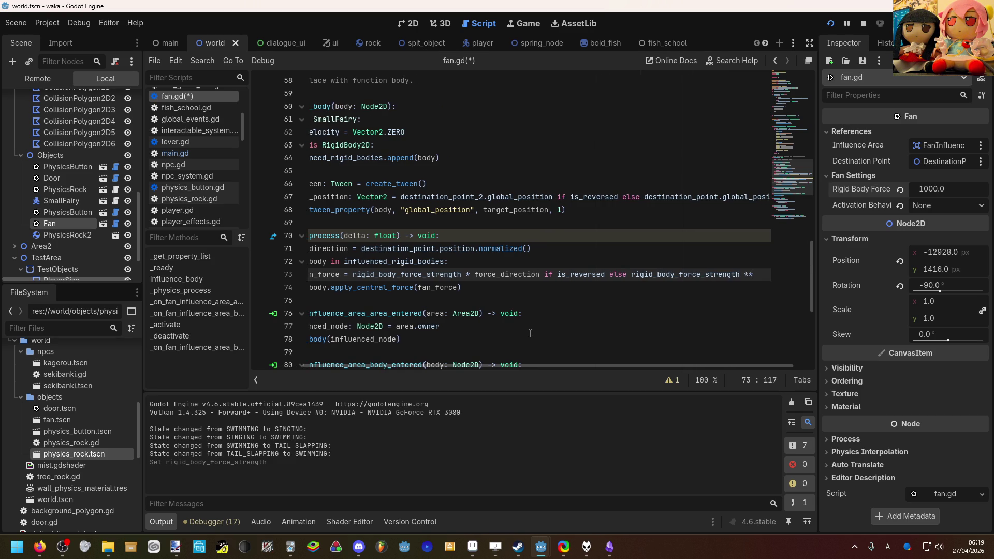
{"action": "key", "text": "ctrl+s"}
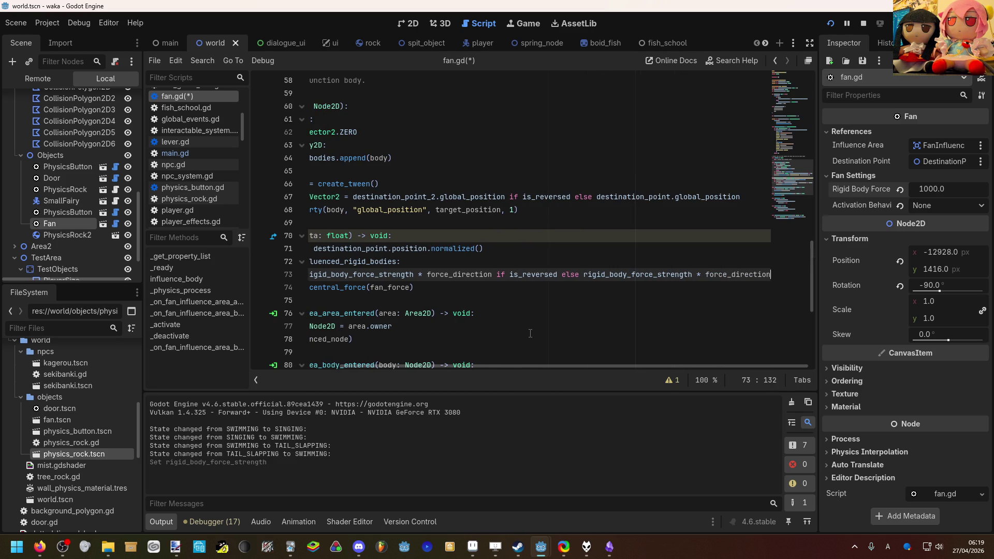
{"action": "left_click", "coordinate": [830, 23]}
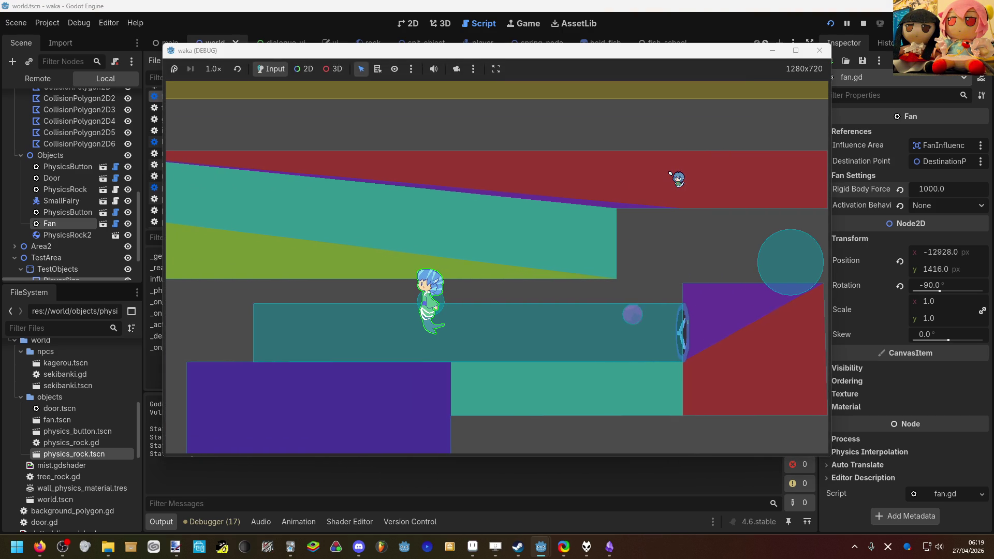
Stop the running playtest with F8 to return to the fan.gd script.
{"action": "key", "text": "F8"}
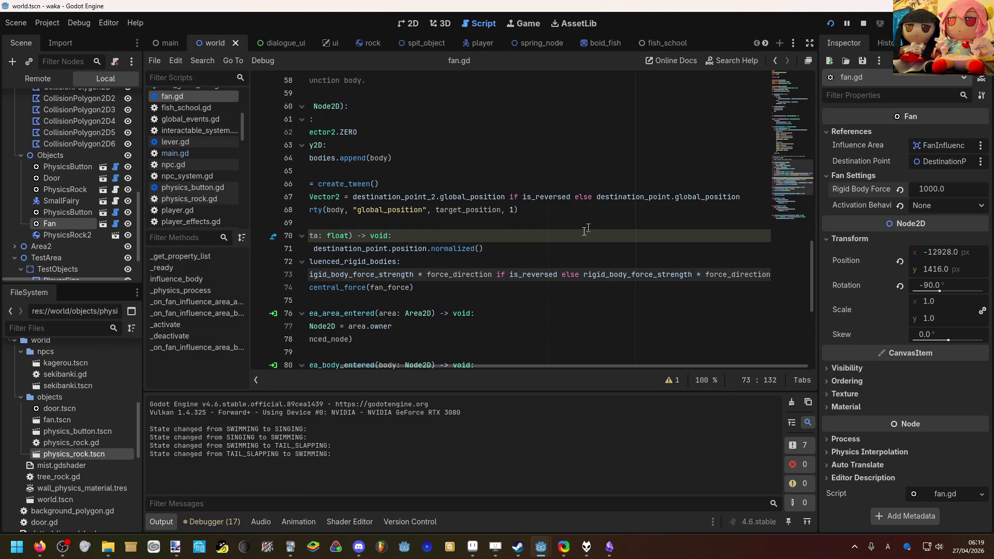
Append .rotated(rotation) after normalized() on line 71.
{"action": "left_click_drag", "start_coordinate": [531, 366], "coordinate": [440, 366]}
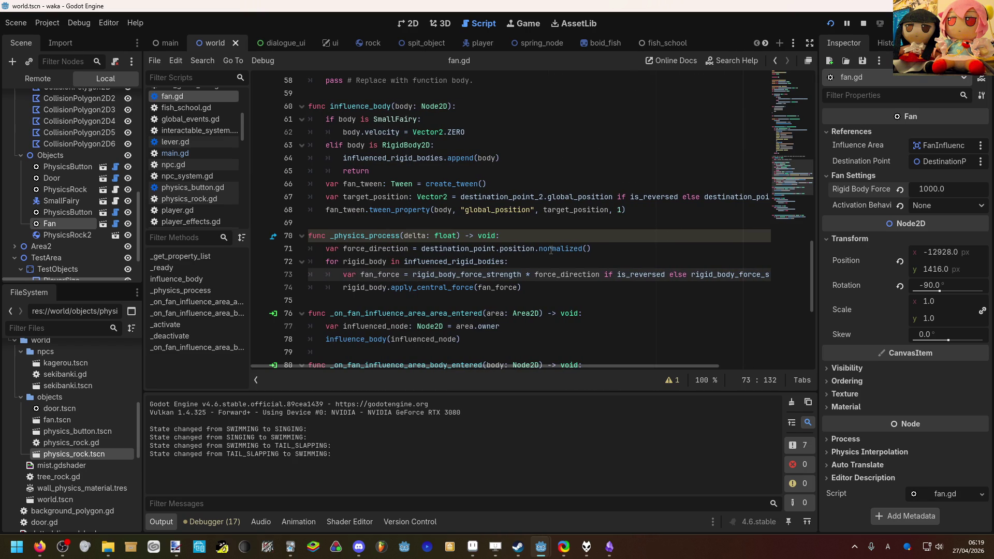
{"action": "mouse_move", "coordinate": [550, 250]}
{"action": "left_click", "coordinate": [603, 247]}
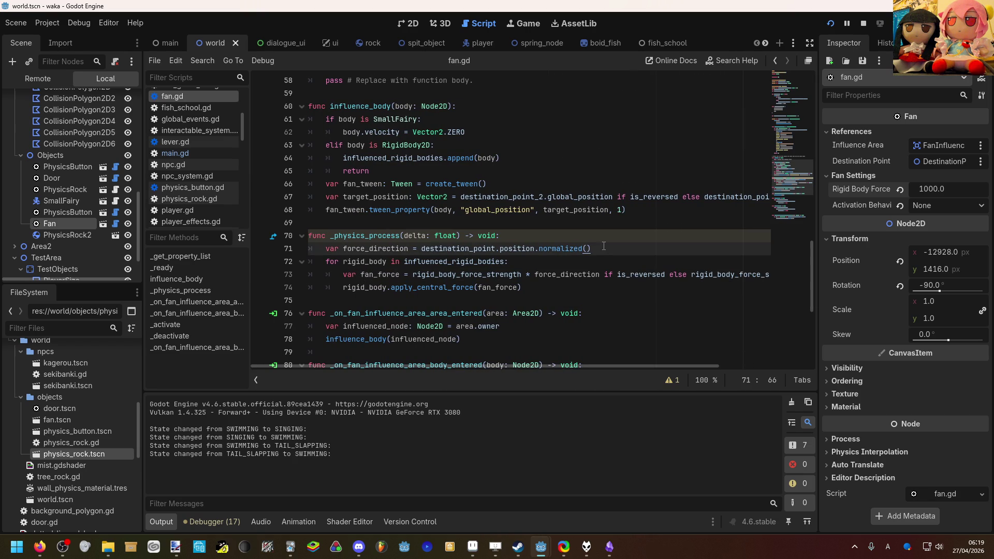
{"action": "type", "text": ".ro"}
{"action": "key", "text": "Return"}
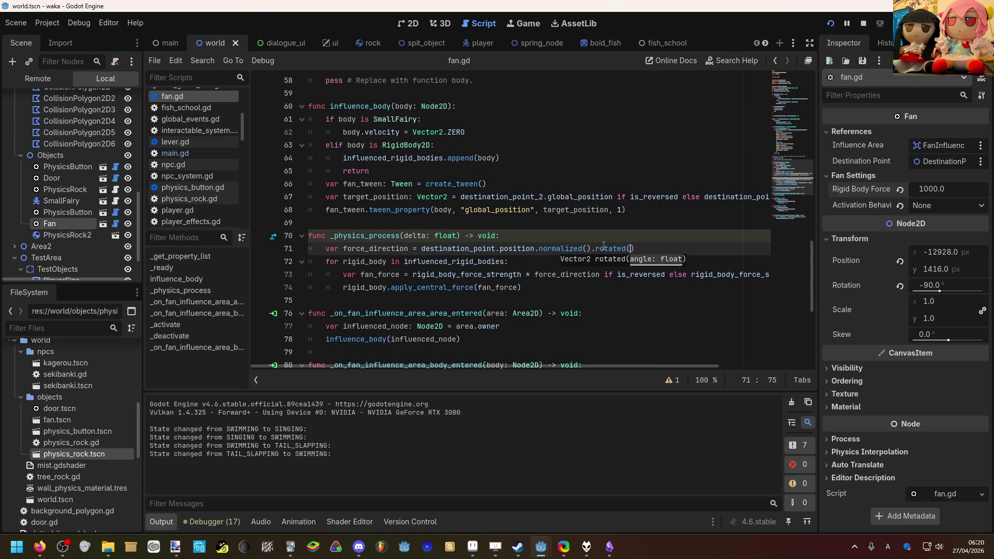
{"action": "type", "text": "t"}
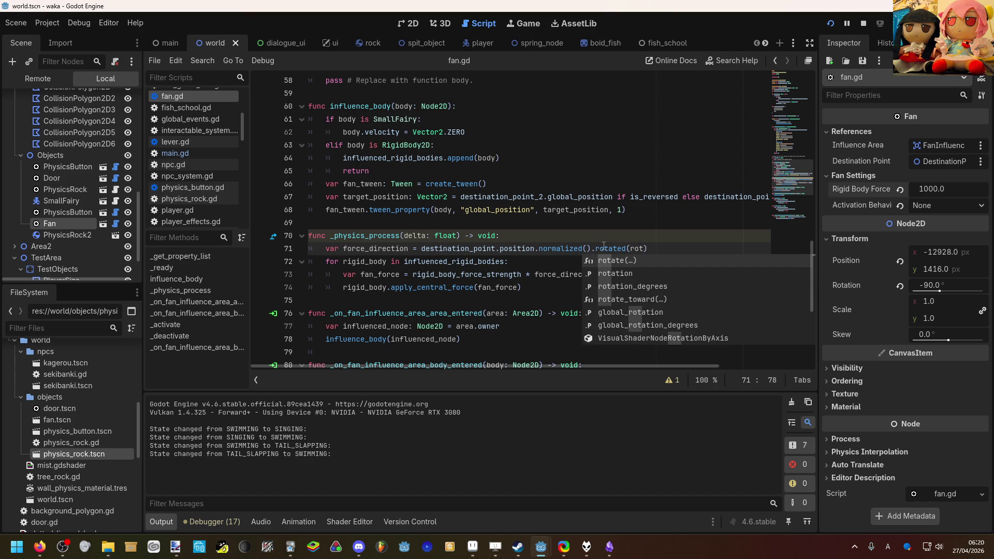
{"action": "key", "text": "Return"}
Save and relaunch the game, then select the fan's Rigid Body Force field in the Inspector.
{"action": "key", "text": "F5"}
{"action": "key", "text": "alt+Tab"}
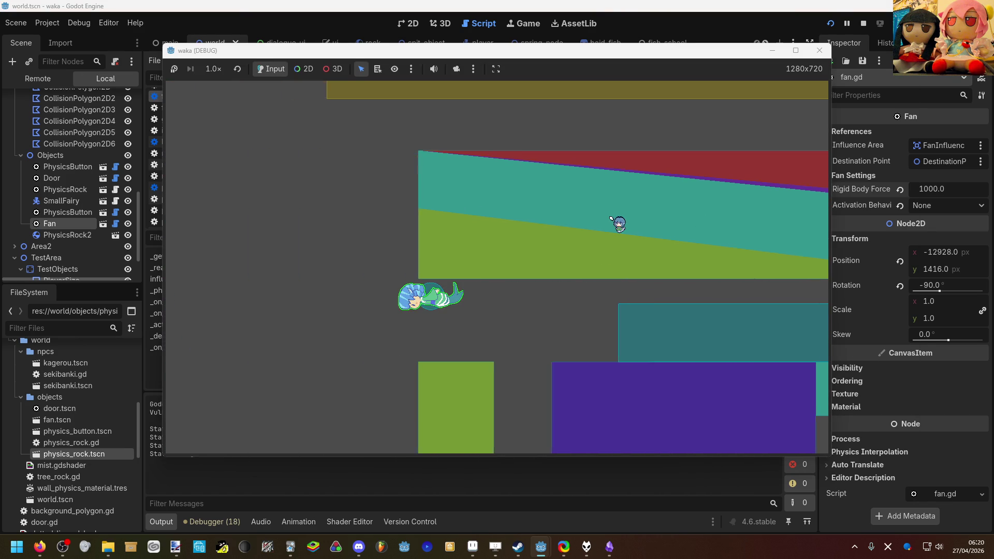
{"action": "left_click", "coordinate": [951, 190]}
{"action": "type", "text": "100"}
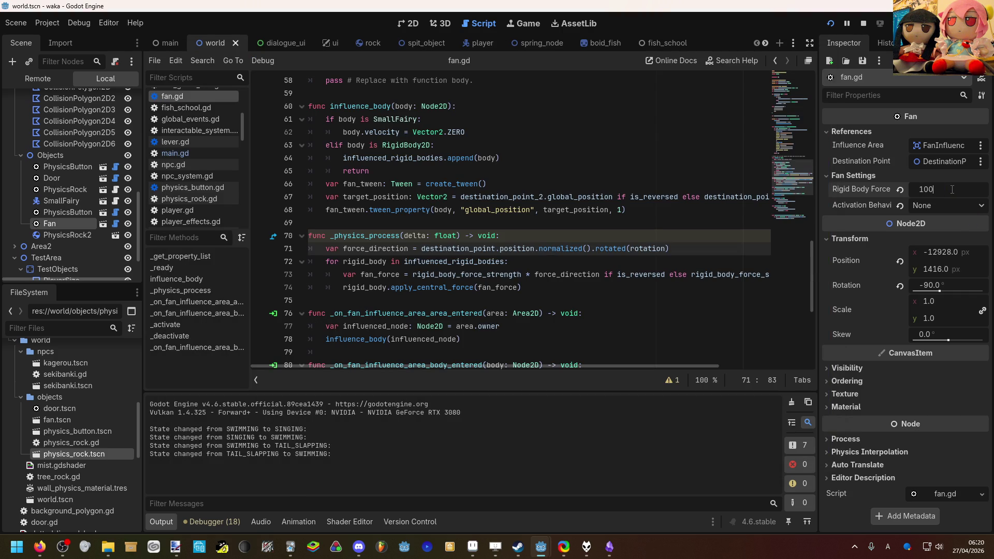
Keep Rigid Body Force at 100, rerun, and swim the mermaid down the shaft into the teal channel.
{"action": "key", "text": "Return"}
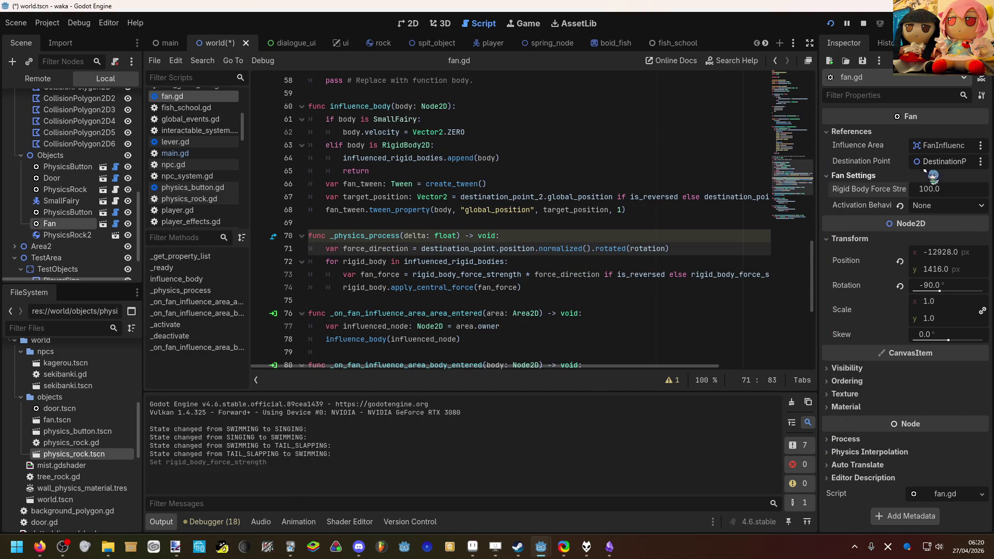
{"action": "left_click", "coordinate": [830, 23]}
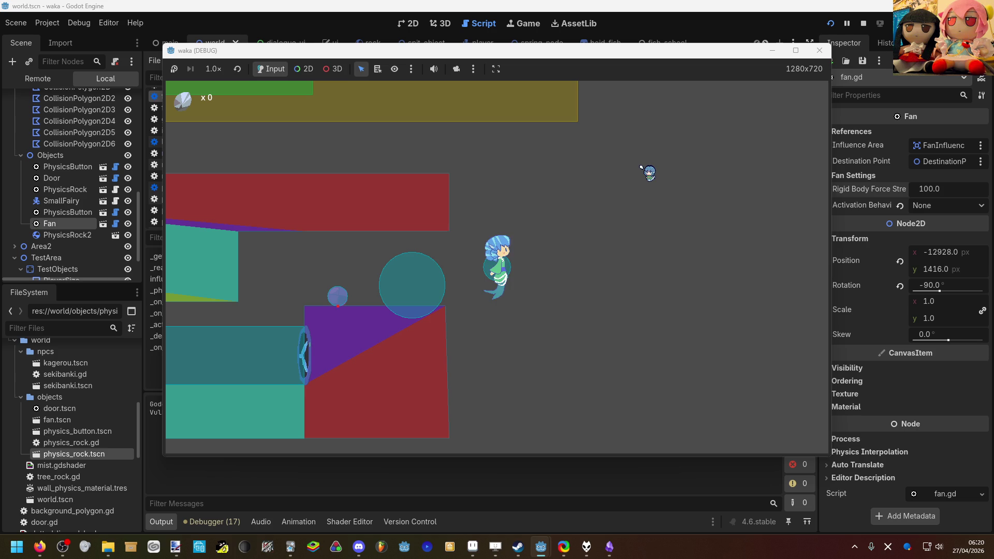
{"action": "key", "text": "Left"}
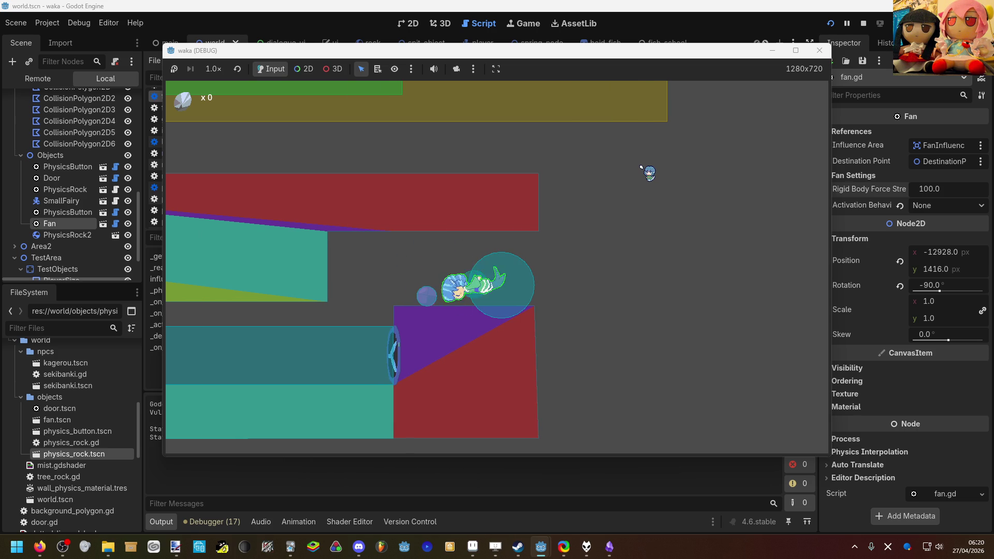
{"action": "key", "text": "Left"}
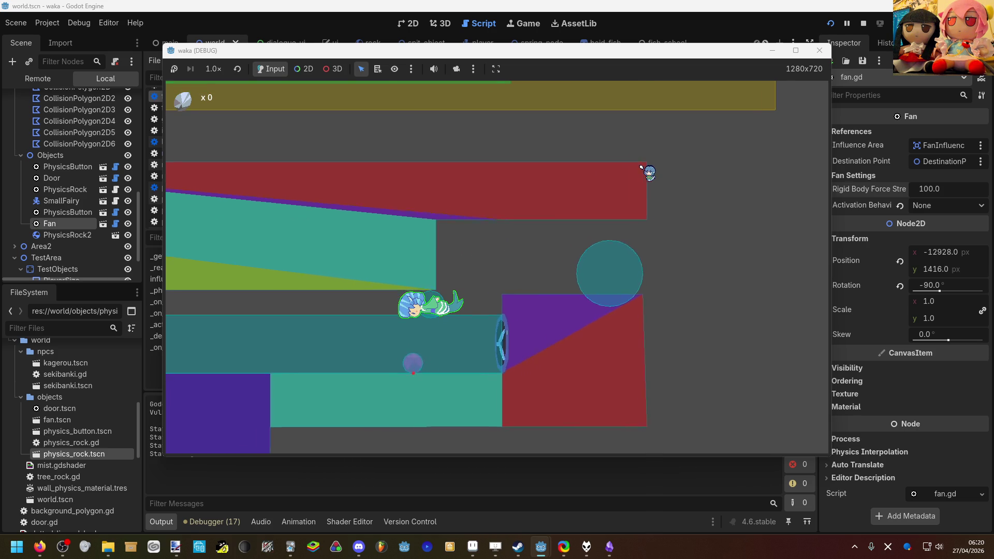
{"action": "key", "text": "Left"}
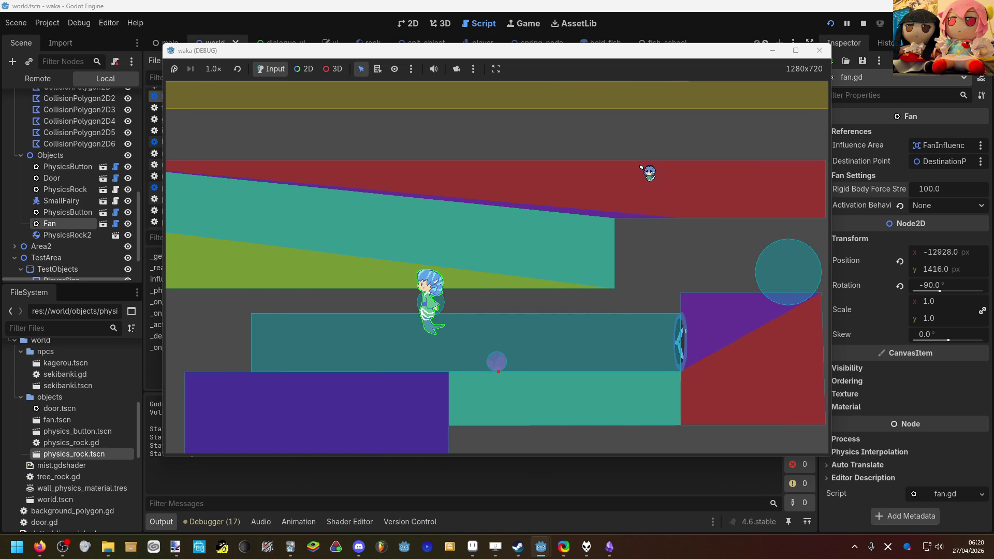
{"action": "key", "text": "Left"}
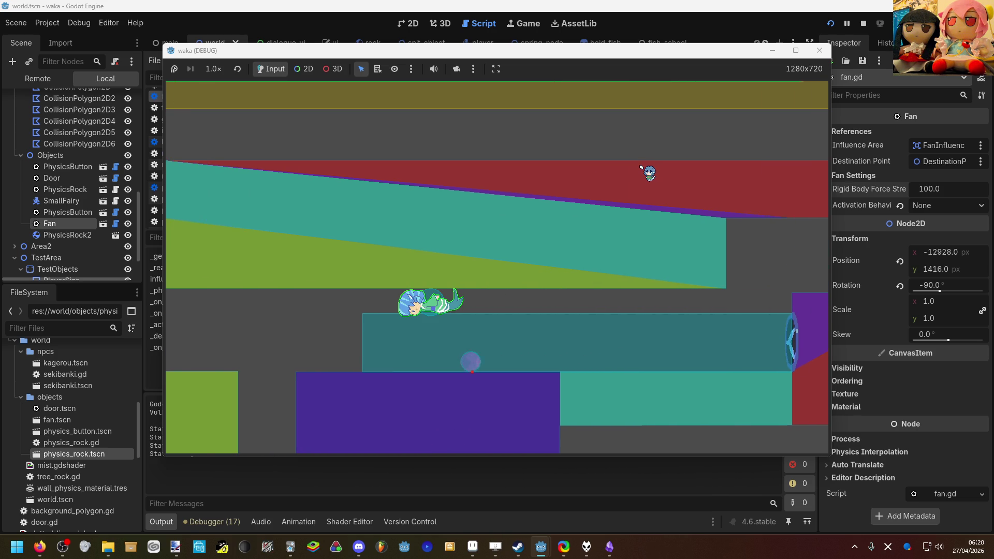
{"action": "key", "text": "Down"}
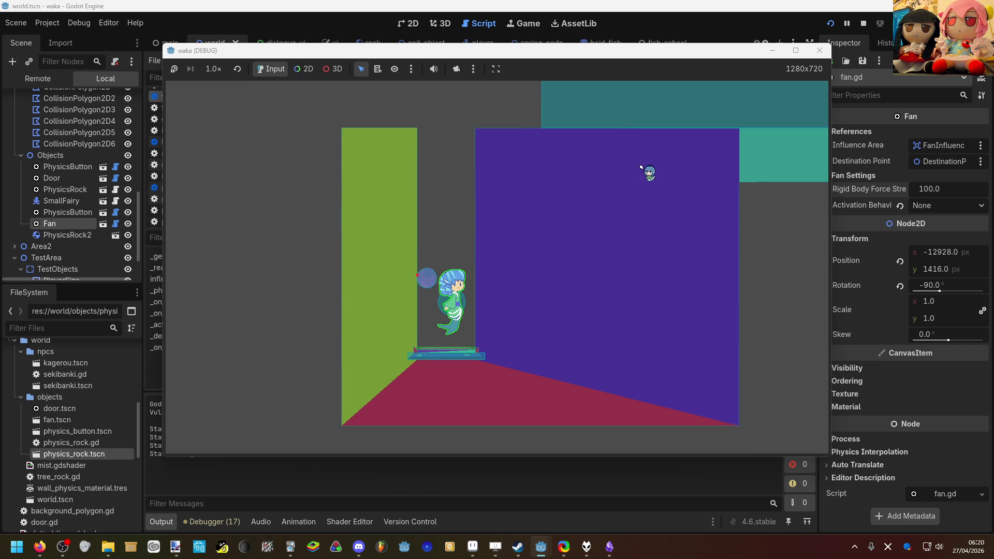
{"action": "key", "text": "Up"}
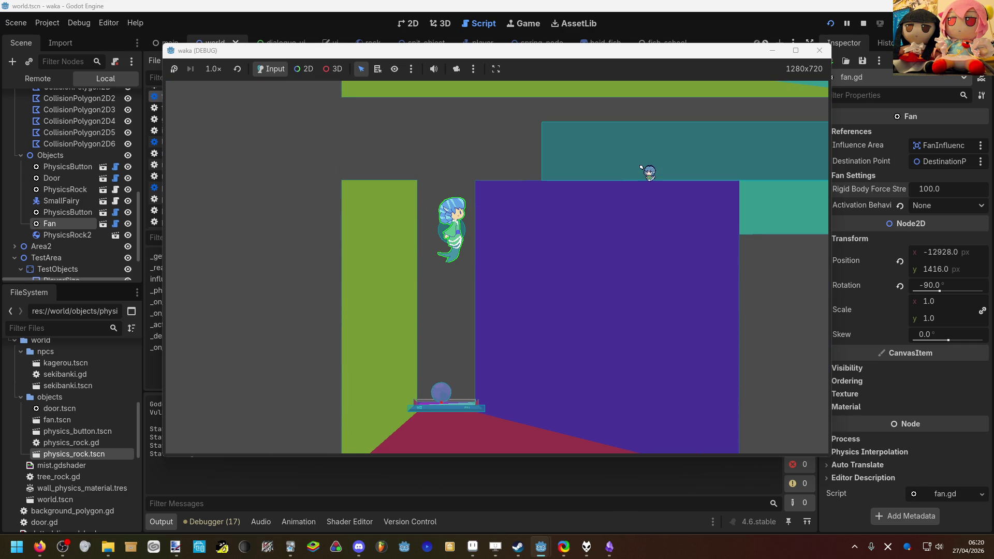
{"action": "key", "text": "Up"}
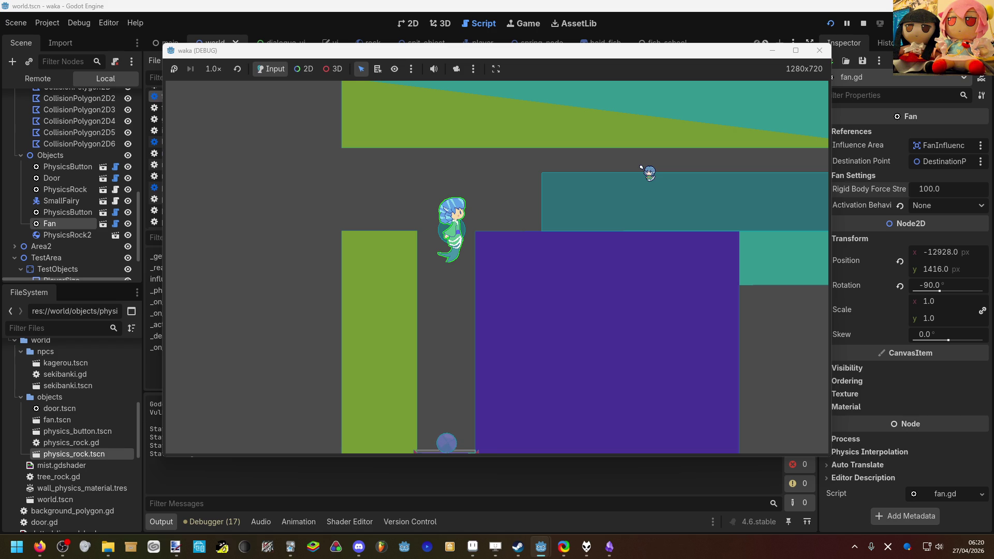
{"action": "key", "text": "Up"}
{"action": "key", "text": "Left"}
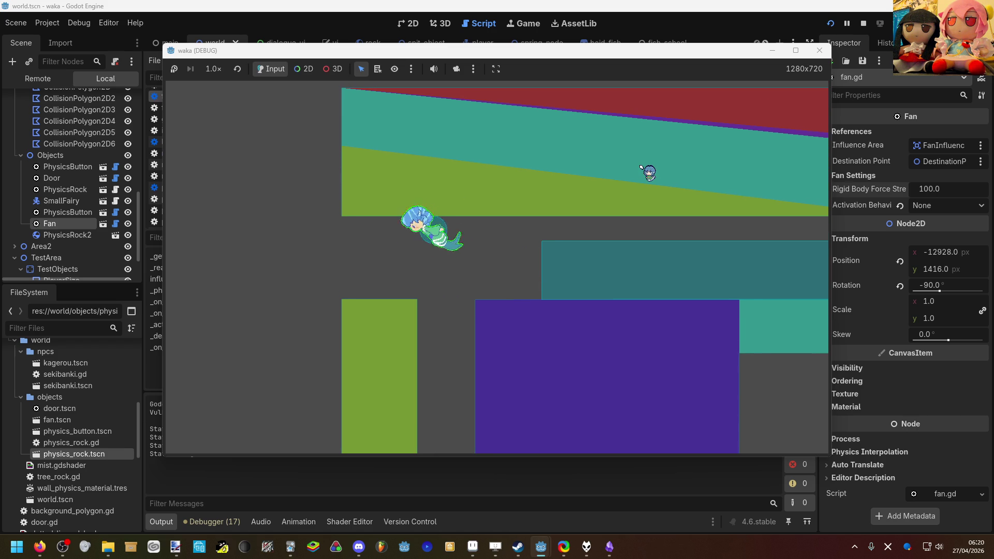
{"action": "key", "text": "Right"}
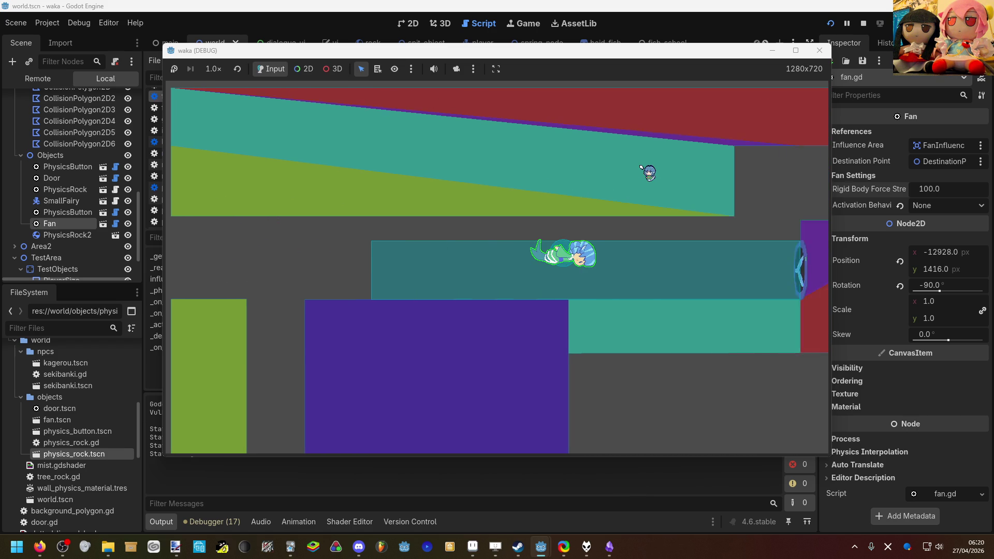
{"action": "key", "text": "Left"}
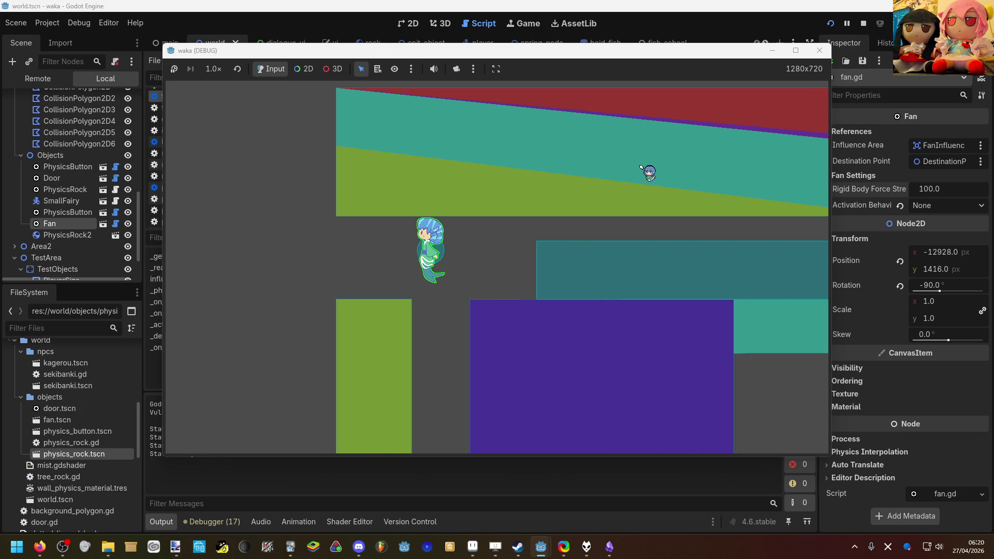
{"action": "key", "text": "Right"}
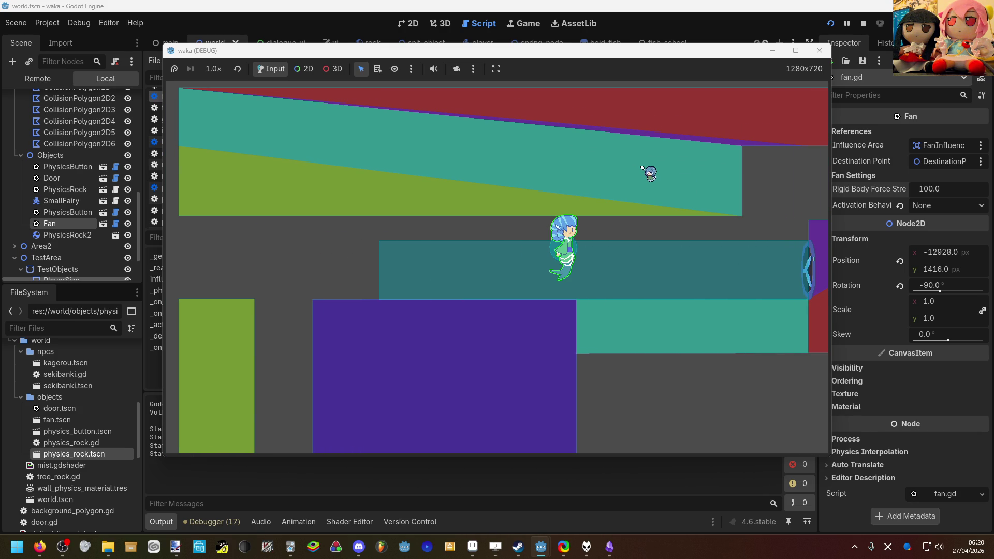
Raise the fan's rigid body force strength to 200 and relaunch the game.
{"action": "left_click", "coordinate": [931, 189]}
{"action": "type", "text": "200"}
{"action": "key", "text": "Return"}
{"action": "left_click", "coordinate": [830, 23]}
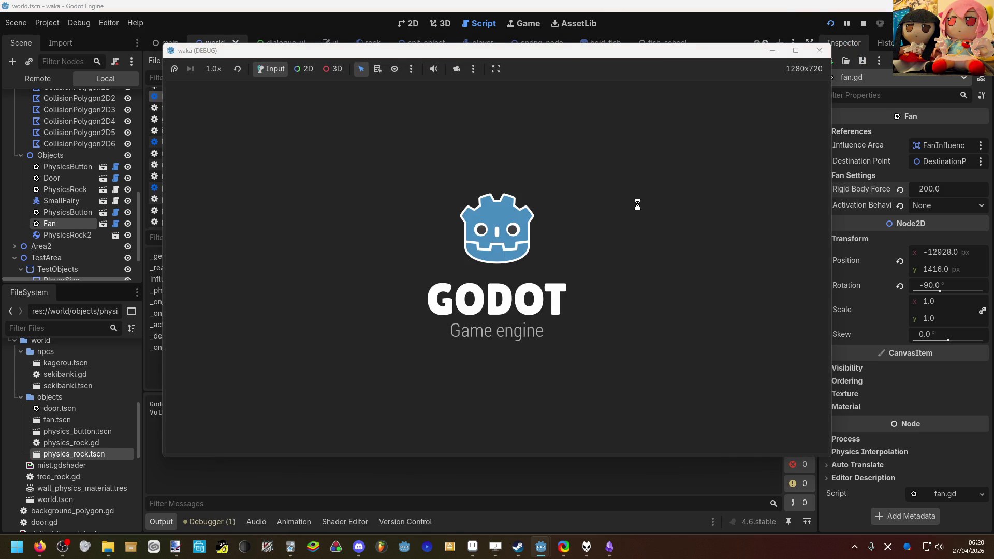
Swim the mermaid left, down and back up the shaft, then return to the editor's 2D view.
{"action": "key", "text": "Left"}
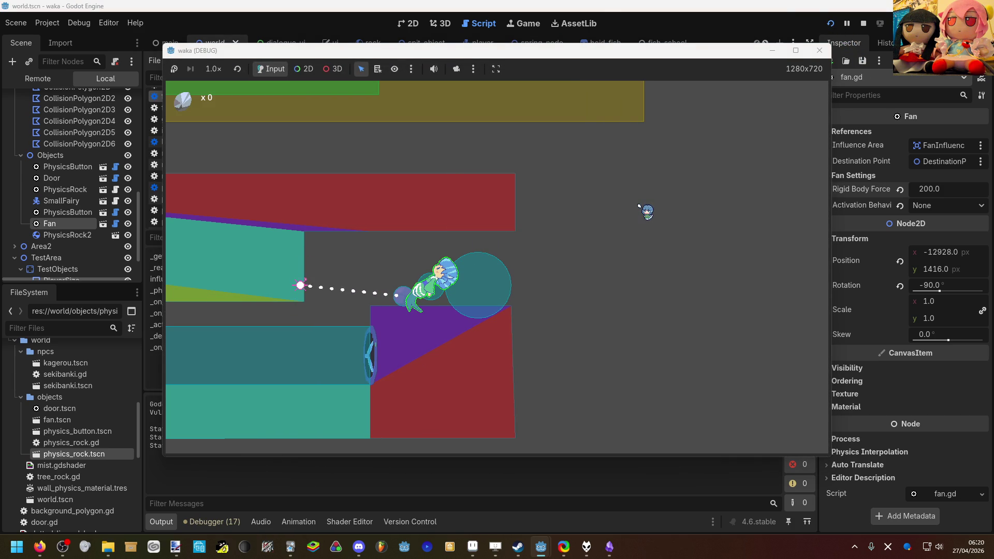
{"action": "key", "text": "Left"}
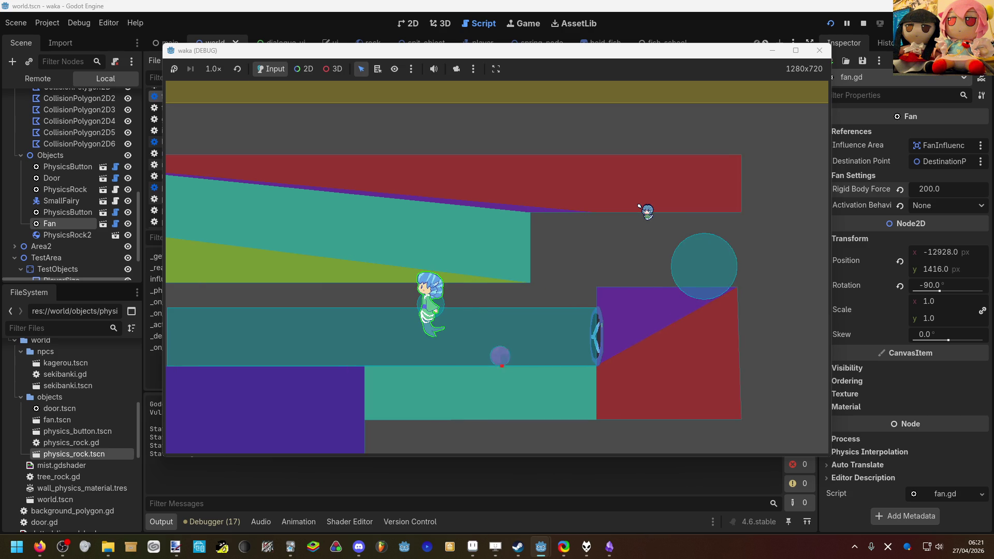
{"action": "key", "text": "Left"}
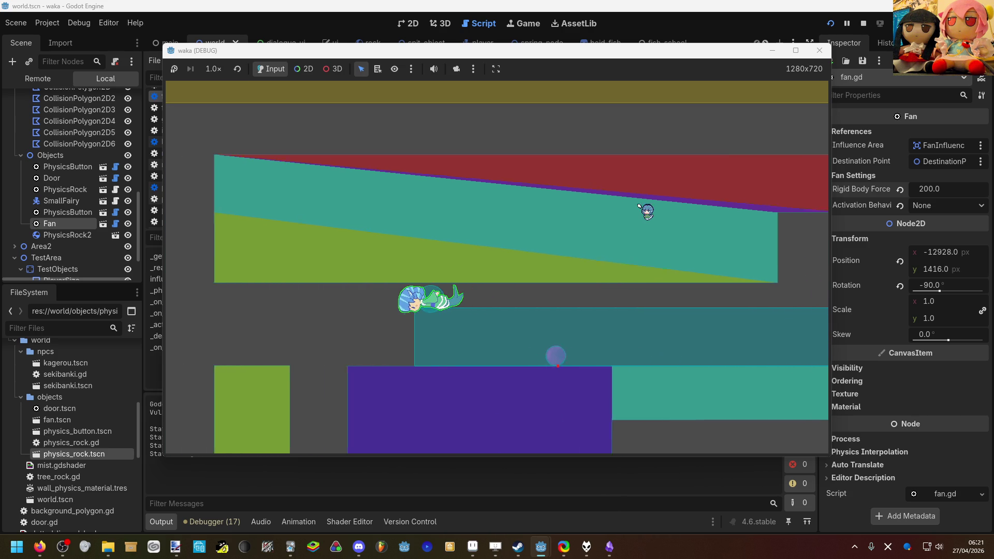
{"action": "key", "text": "Left"}
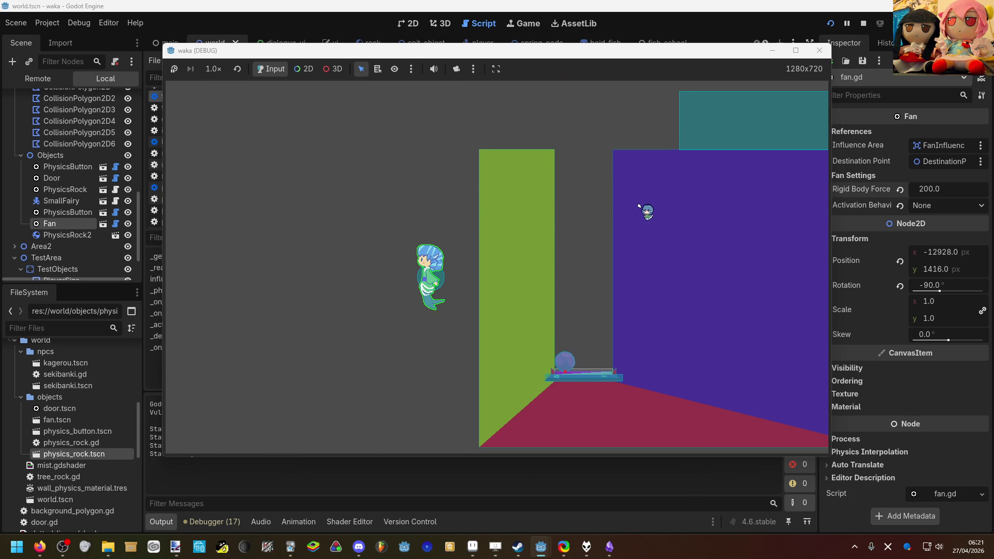
{"action": "key", "text": "Up"}
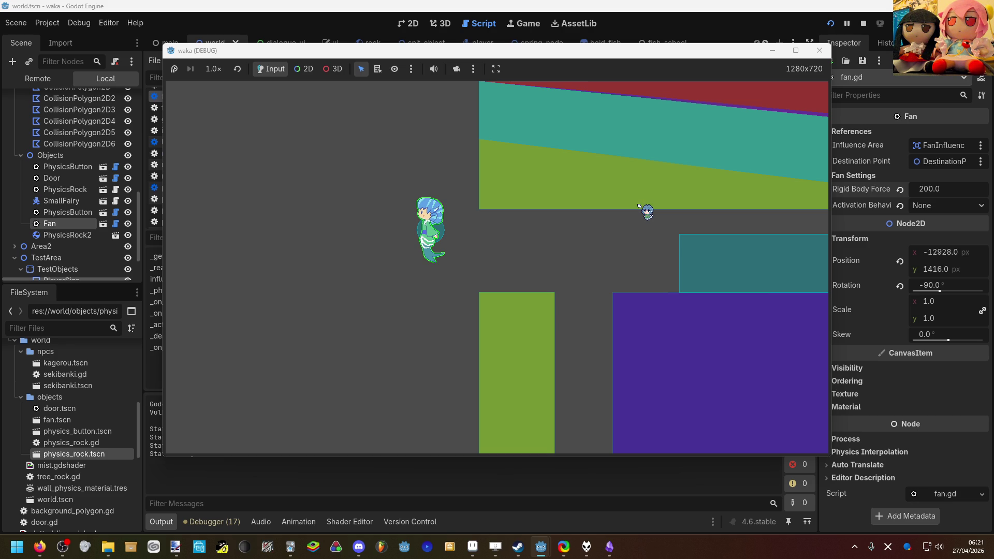
{"action": "left_click", "coordinate": [422, 30]}
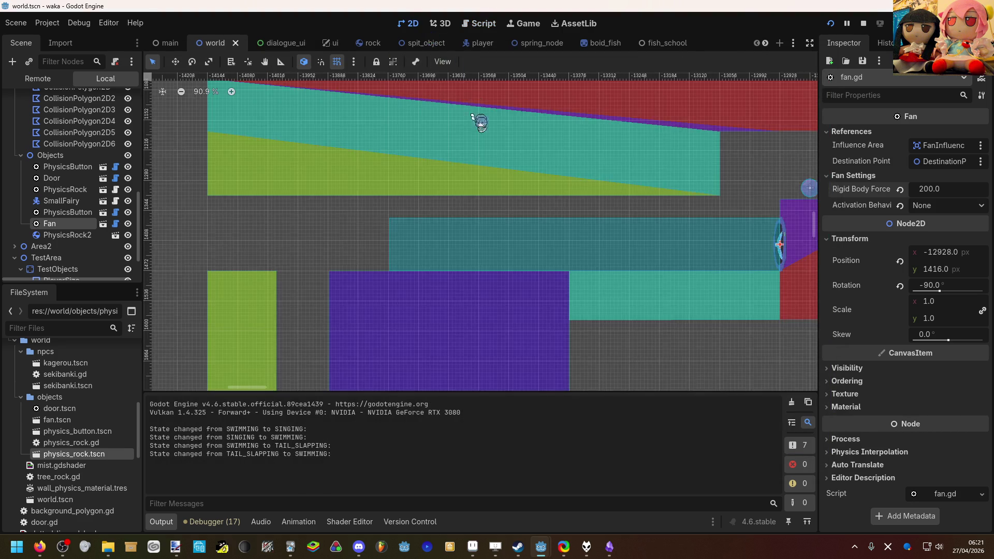
Drag door.tscn from the FileSystem dock into the world scene to create Door2.
{"action": "scroll", "coordinate": [430, 220], "scroll_direction": "down", "scroll_amount": 4}
{"action": "scroll", "coordinate": [98, 404], "scroll_direction": "down", "scroll_amount": 3}
{"action": "scroll", "coordinate": [98, 403], "scroll_direction": "down", "scroll_amount": 2}
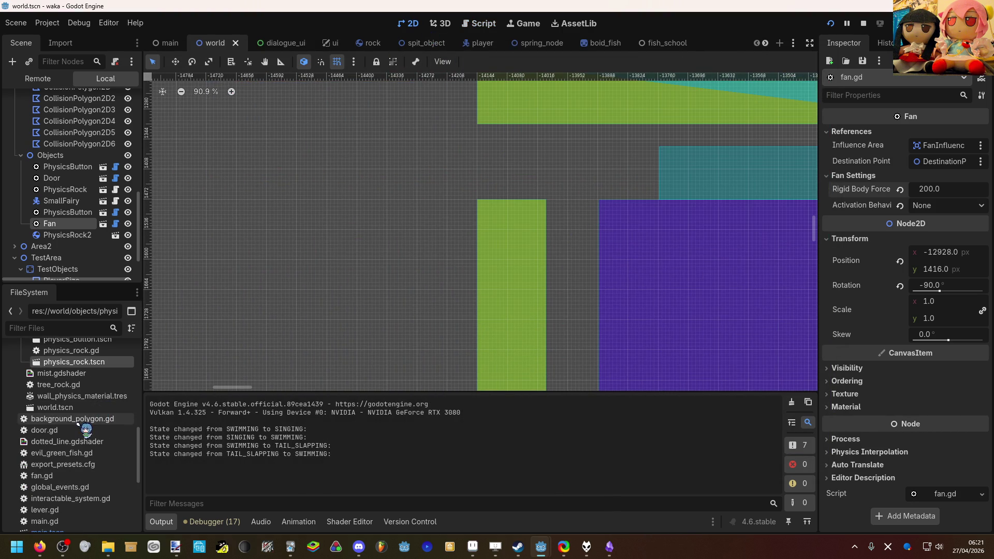
{"action": "scroll", "coordinate": [83, 425], "scroll_direction": "up", "scroll_amount": 3}
{"action": "mouse_move", "coordinate": [60, 387]}
{"action": "left_mouse_down"}
{"action": "mouse_move", "coordinate": [472, 207]}
{"action": "mouse_move", "coordinate": [515, 195]}
{"action": "mouse_move", "coordinate": [515, 205]}
{"action": "left_mouse_up"}
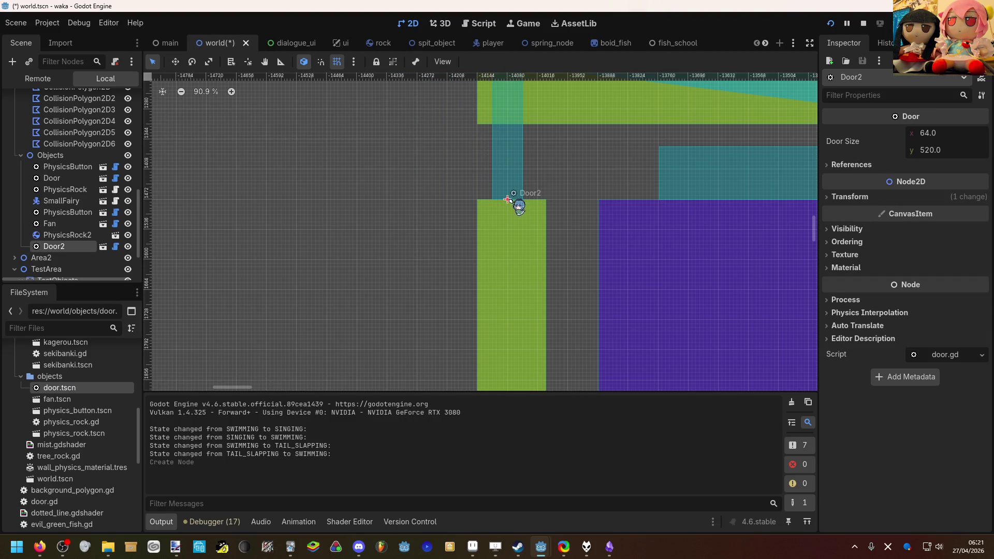
{"action": "scroll", "coordinate": [516, 201], "scroll_direction": "up", "scroll_amount": 1}
{"action": "scroll", "coordinate": [518, 203], "scroll_direction": "up", "scroll_amount": 10}
{"action": "scroll", "coordinate": [513, 210], "scroll_direction": "down", "scroll_amount": 8}
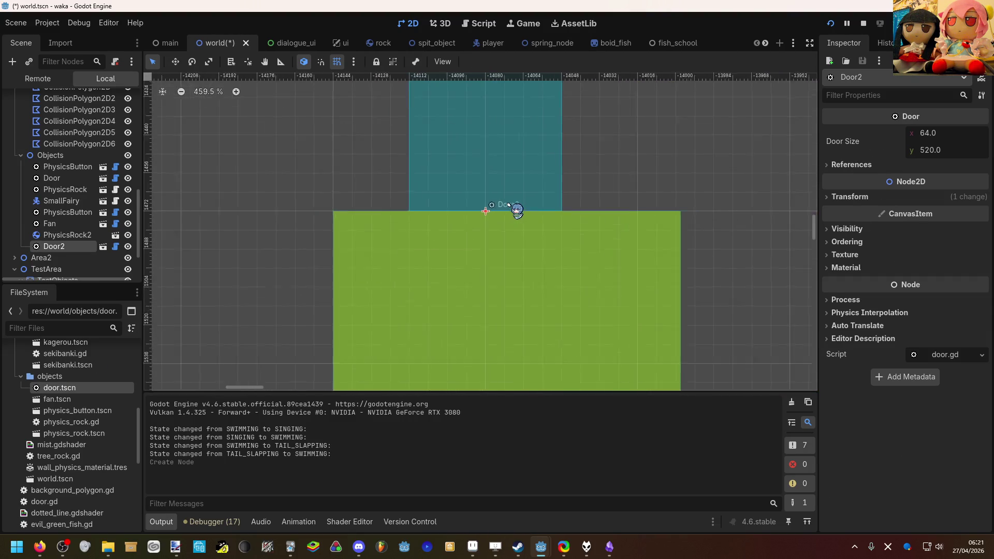
{"action": "scroll", "coordinate": [497, 237], "scroll_direction": "down", "scroll_amount": 1}
Move Door2 right onto the green pillar at (-14032, 1472).
{"action": "left_click_drag", "start_coordinate": [487, 238], "coordinate": [512, 238]}
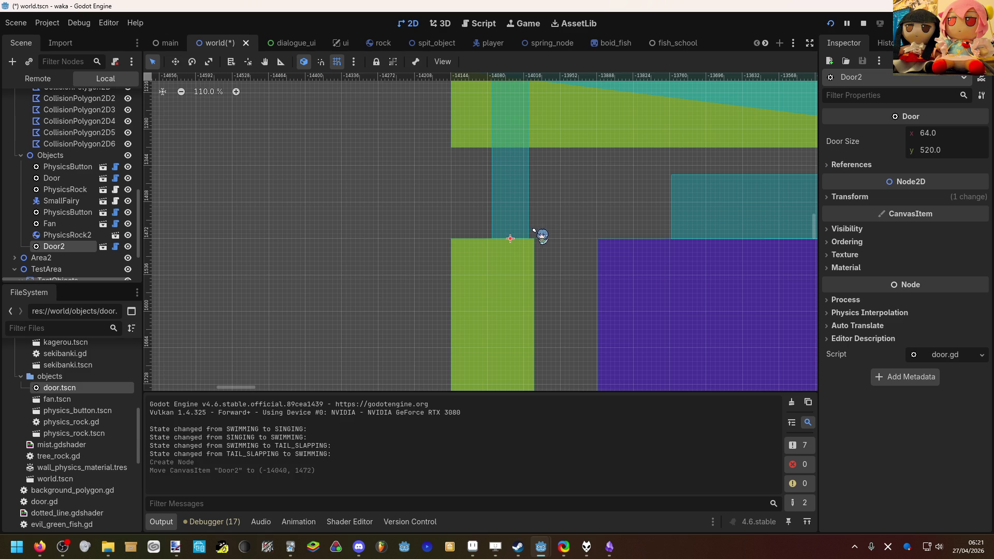
{"action": "left_click", "coordinate": [532, 231]}
{"action": "scroll", "coordinate": [528, 236], "scroll_direction": "up", "scroll_amount": 12}
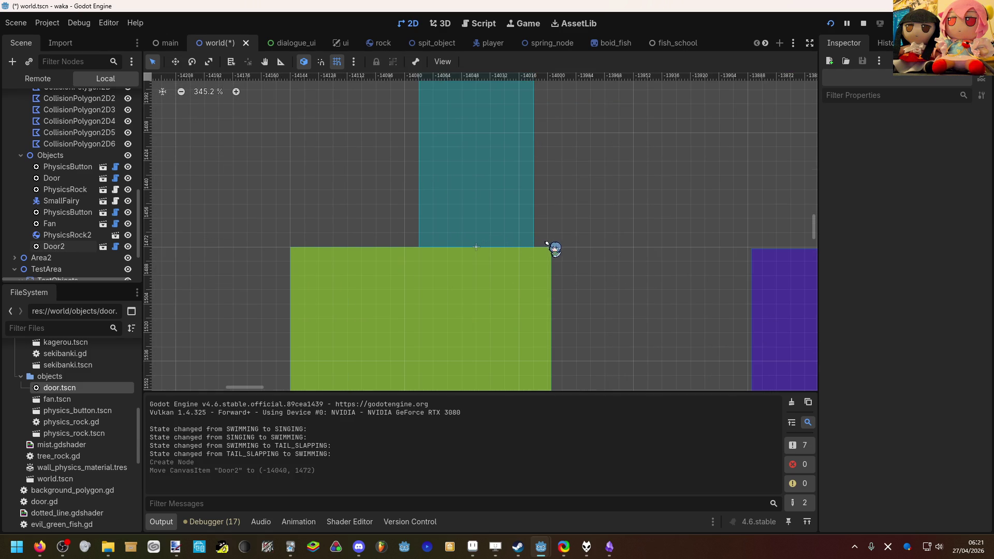
{"action": "left_click", "coordinate": [525, 234]}
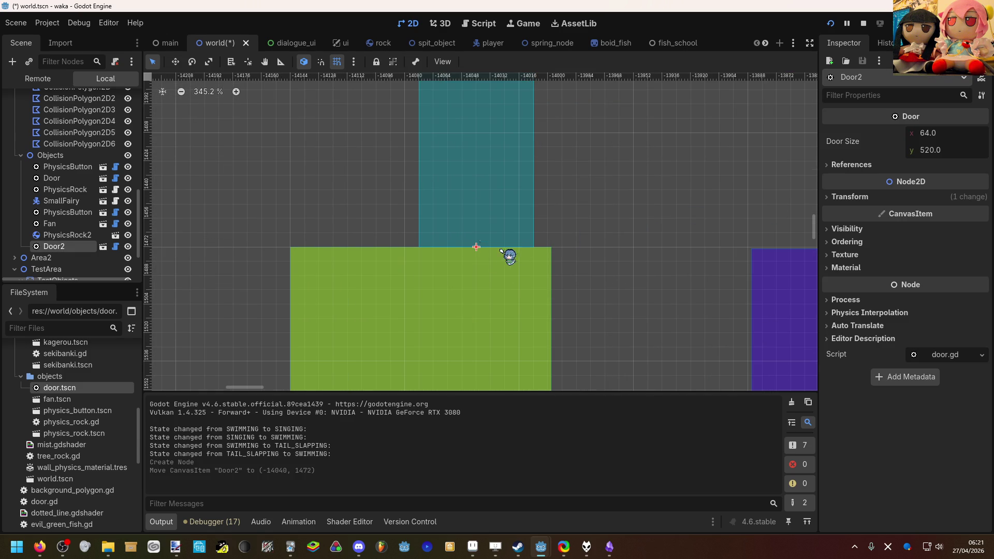
{"action": "left_click_drag", "start_coordinate": [476, 247], "coordinate": [525, 257]}
Select the green wall's collision polygon, CollisionPolygon2D5, and pick one of its vertices.
{"action": "left_click", "coordinate": [617, 237]}
{"action": "scroll", "coordinate": [611, 236], "scroll_direction": "up", "scroll_amount": 4}
{"action": "left_click", "coordinate": [503, 284]}
{"action": "scroll", "coordinate": [528, 259], "scroll_direction": "down", "scroll_amount": 8}
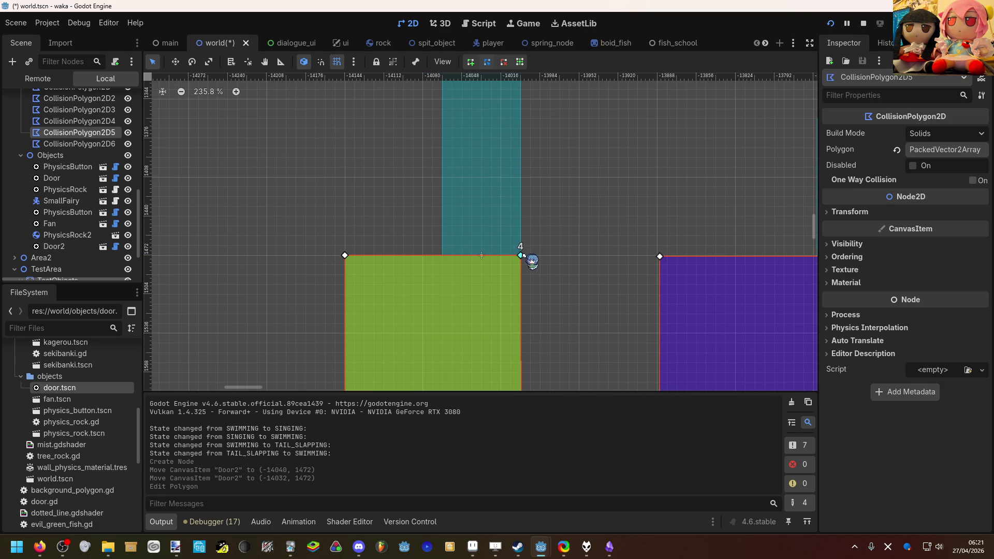
Pull the green collision polygon's lower corner vertex slightly left.
{"action": "scroll", "coordinate": [599, 237], "scroll_direction": "down", "scroll_amount": 10}
{"action": "left_click", "coordinate": [570, 281]}
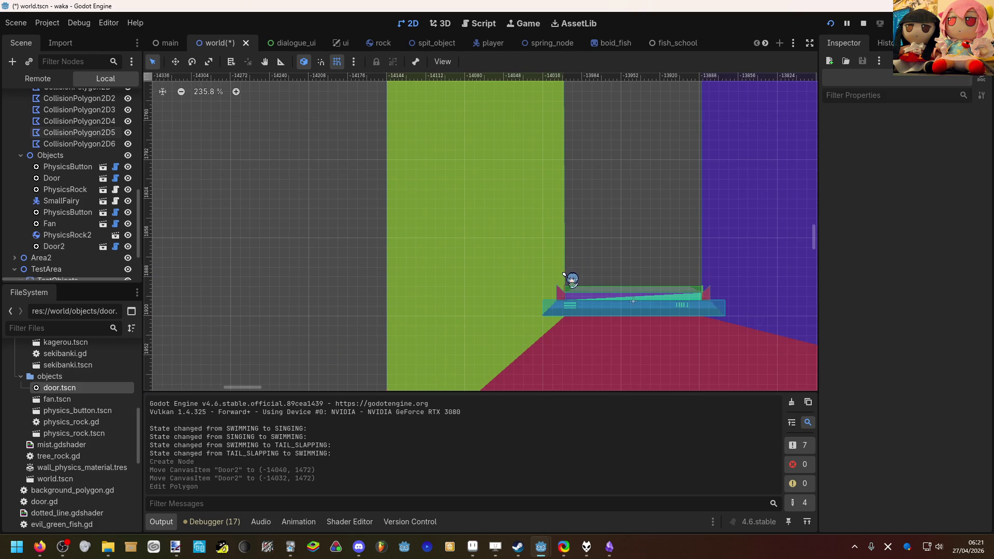
{"action": "scroll", "coordinate": [573, 313], "scroll_direction": "up", "scroll_amount": 2}
{"action": "scroll", "coordinate": [565, 333], "scroll_direction": "up", "scroll_amount": 3}
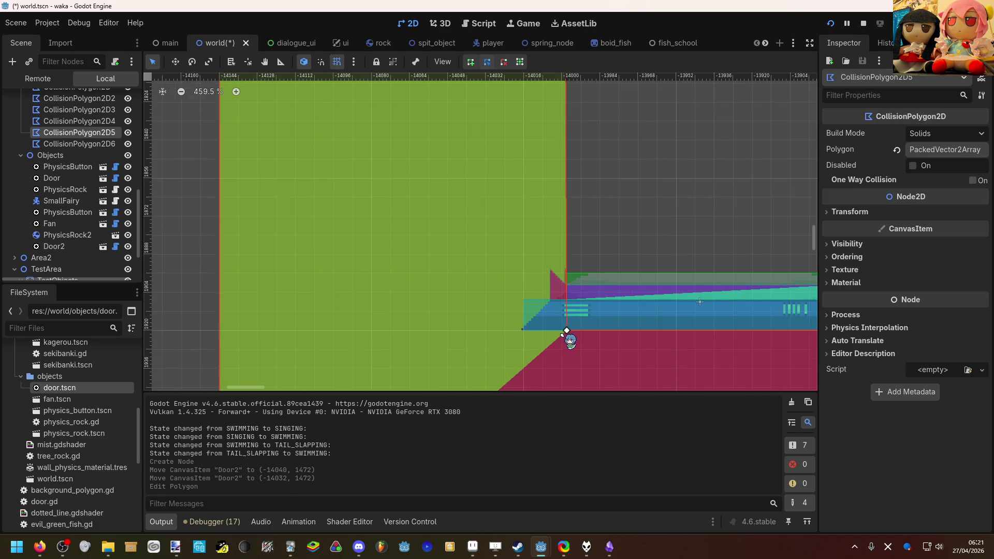
{"action": "scroll", "coordinate": [564, 333], "scroll_direction": "up", "scroll_amount": 1}
{"action": "left_click_drag", "start_coordinate": [570, 330], "coordinate": [562, 330]}
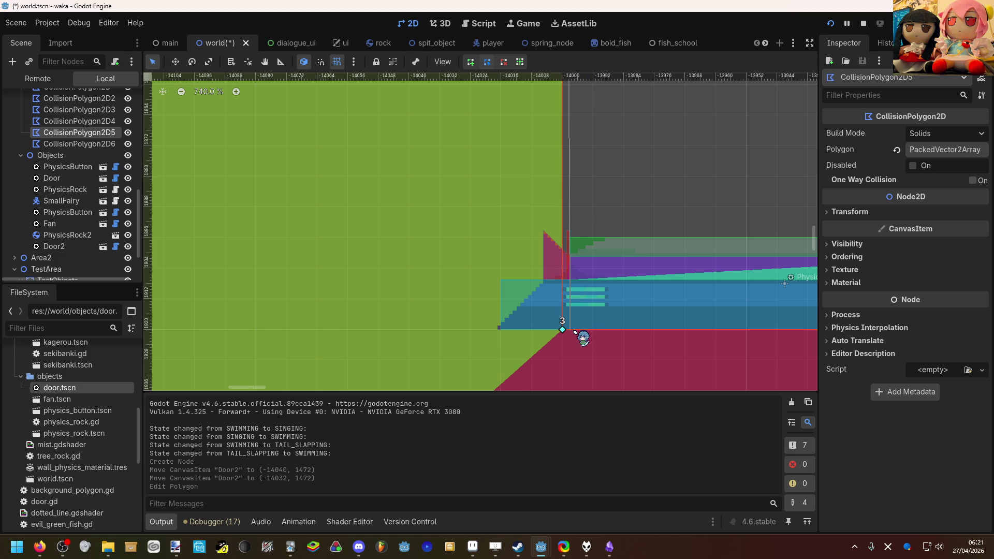
{"action": "left_click", "coordinate": [590, 202]}
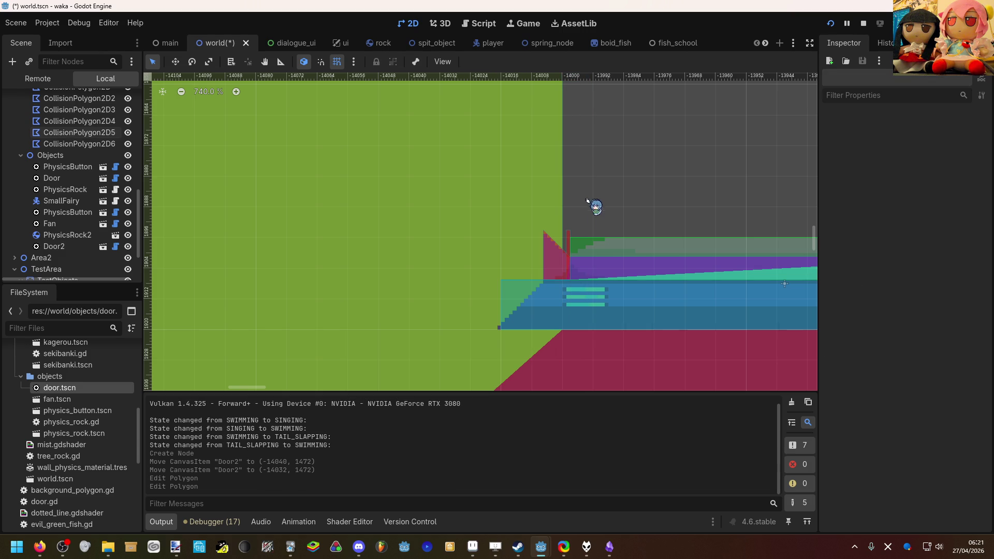
Shift PhysicsButton2 slightly down and left.
{"action": "left_click", "coordinate": [606, 257]}
{"action": "scroll", "coordinate": [539, 207], "scroll_direction": "down", "scroll_amount": 3}
{"action": "scroll", "coordinate": [435, 226], "scroll_direction": "up", "scroll_amount": 3}
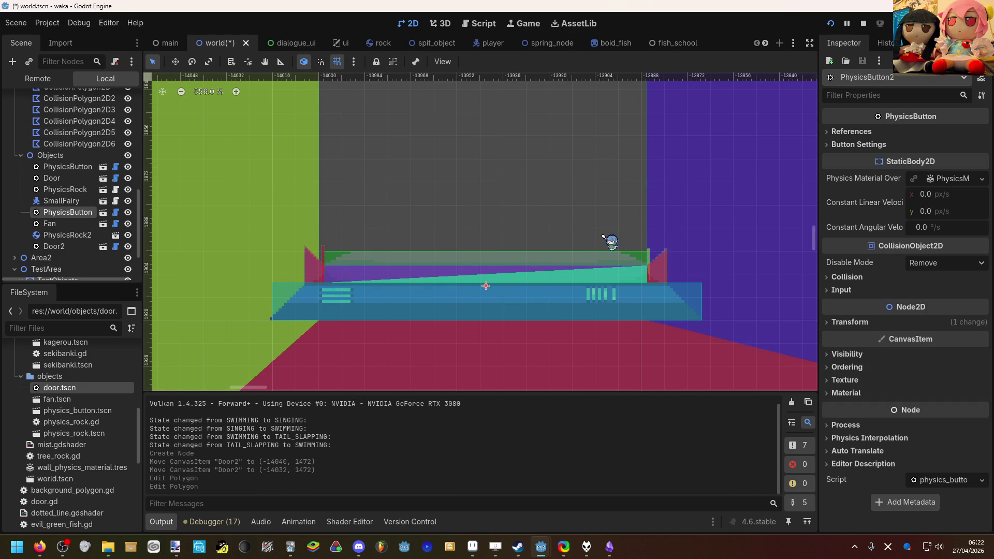
{"action": "left_click_drag", "start_coordinate": [479, 288], "coordinate": [481, 291]}
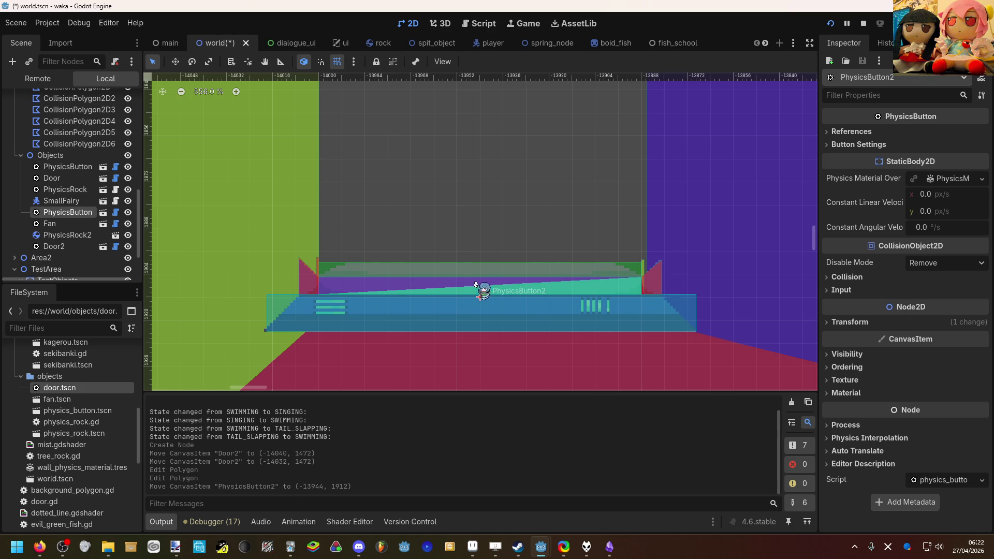
{"action": "left_click", "coordinate": [477, 241]}
Pull the green collision polygon's right vertex slightly left.
{"action": "left_click", "coordinate": [662, 246]}
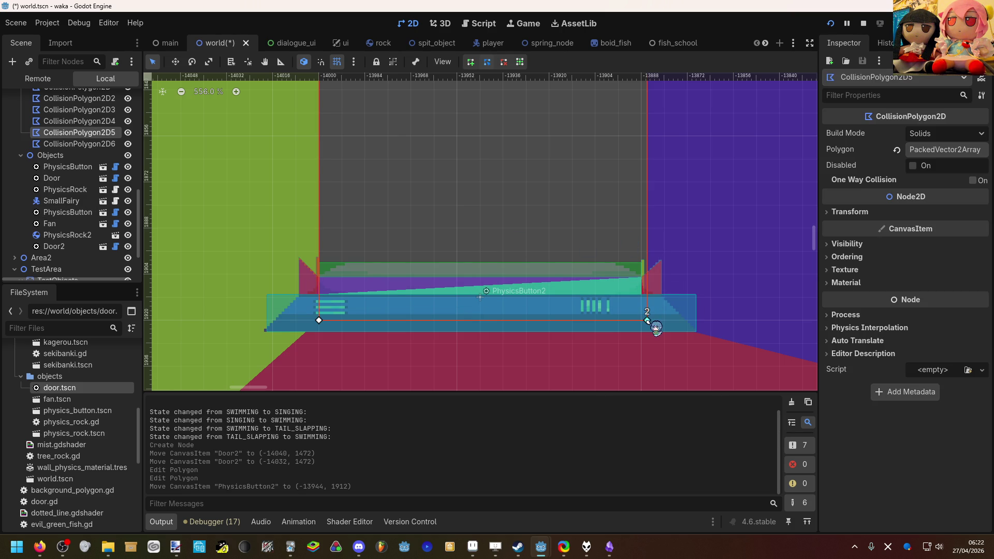
{"action": "left_click_drag", "start_coordinate": [647, 321], "coordinate": [641, 321]}
{"action": "left_click", "coordinate": [584, 220]}
{"action": "scroll", "coordinate": [582, 240], "scroll_direction": "down", "scroll_amount": 5}
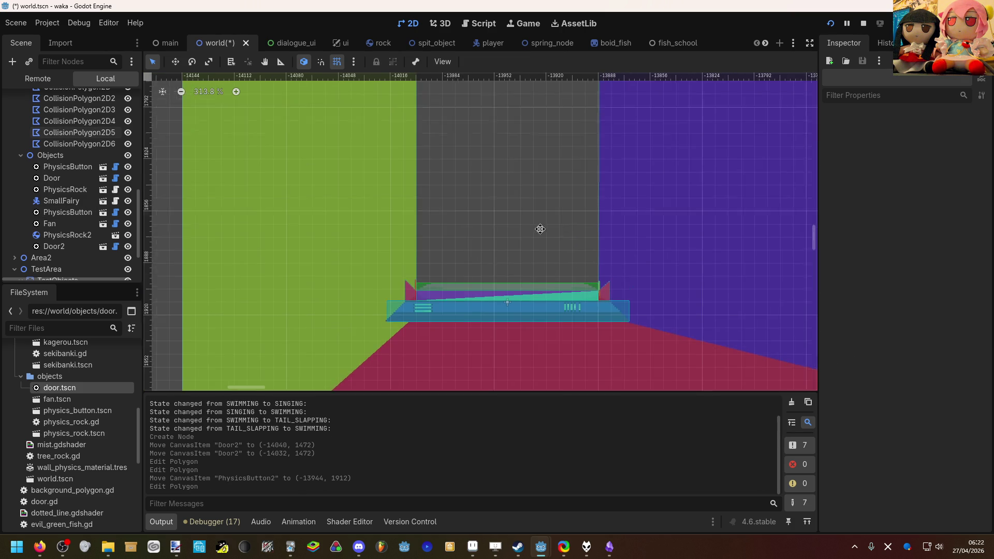
{"action": "scroll", "coordinate": [492, 88], "scroll_direction": "up", "scroll_amount": 3}
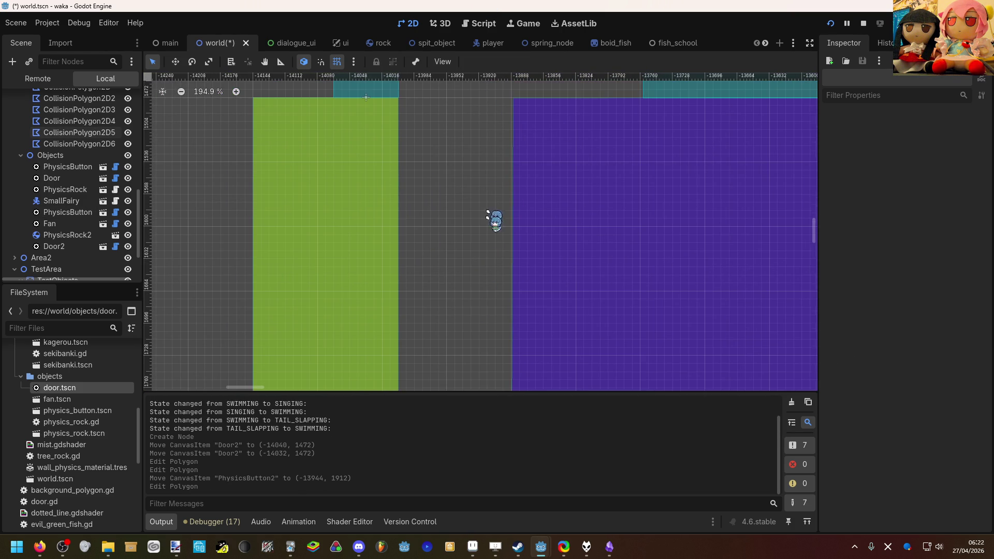
Nudge the purple wall polygon's top-left corner left, then save and launch the game.
{"action": "left_click", "coordinate": [514, 123]}
{"action": "left_click_drag", "start_coordinate": [513, 100], "coordinate": [415, 160]}
{"action": "left_click", "coordinate": [498, 102]}
{"action": "scroll", "coordinate": [428, 150], "scroll_direction": "down", "scroll_amount": 4}
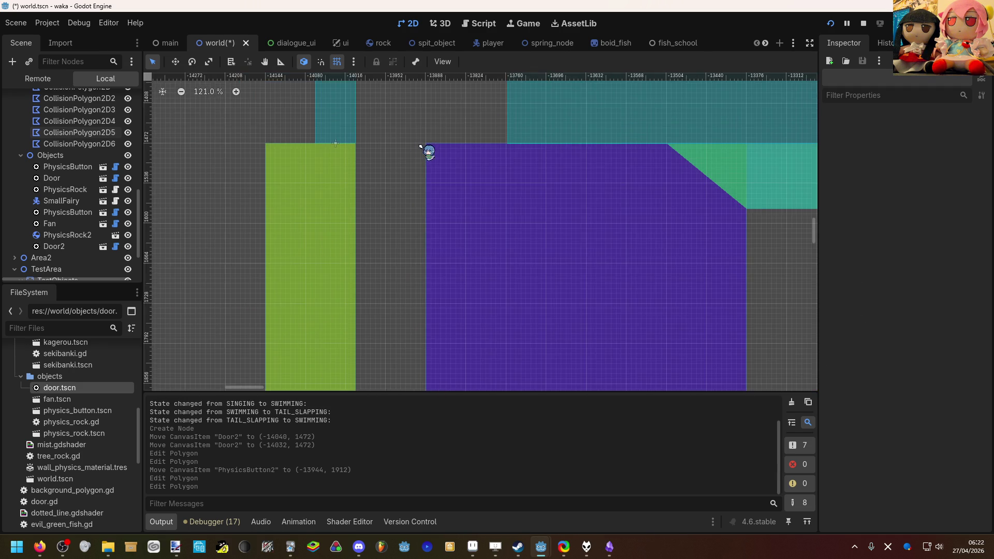
{"action": "scroll", "coordinate": [587, 136], "scroll_direction": "up", "scroll_amount": 3}
{"action": "scroll", "coordinate": [587, 136], "scroll_direction": "up", "scroll_amount": 6}
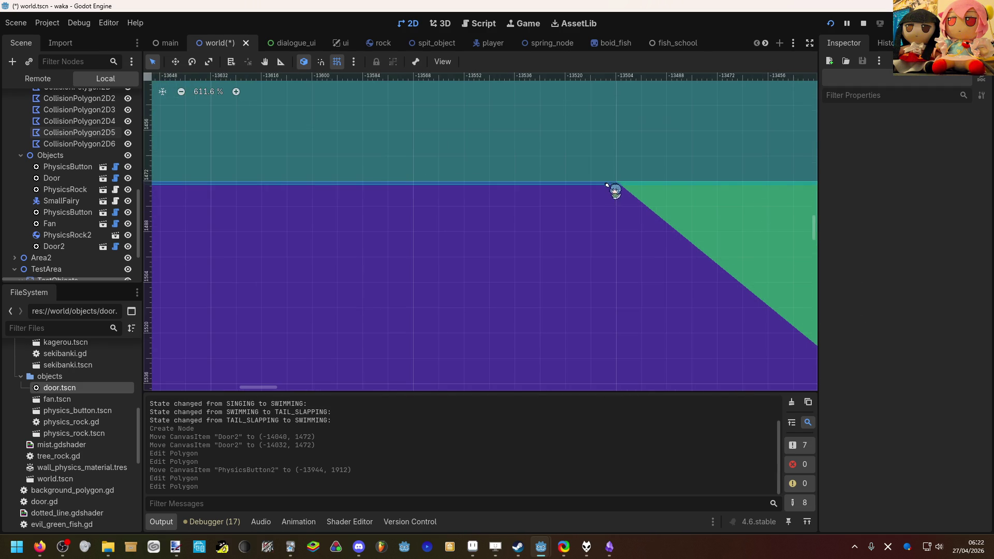
{"action": "scroll", "coordinate": [501, 200], "scroll_direction": "down", "scroll_amount": 6}
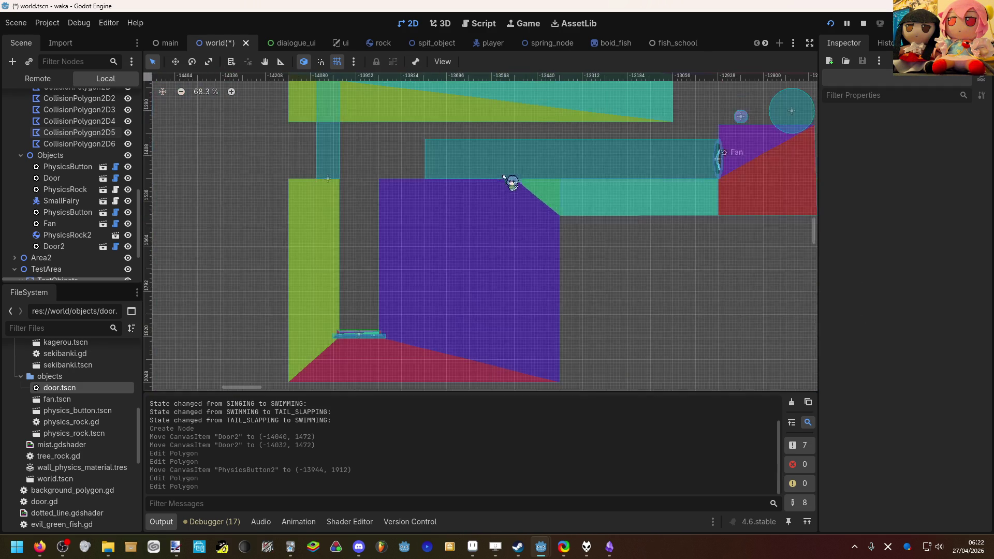
{"action": "scroll", "coordinate": [508, 181], "scroll_direction": "up", "scroll_amount": 2}
{"action": "scroll", "coordinate": [534, 188], "scroll_direction": "up", "scroll_amount": 5}
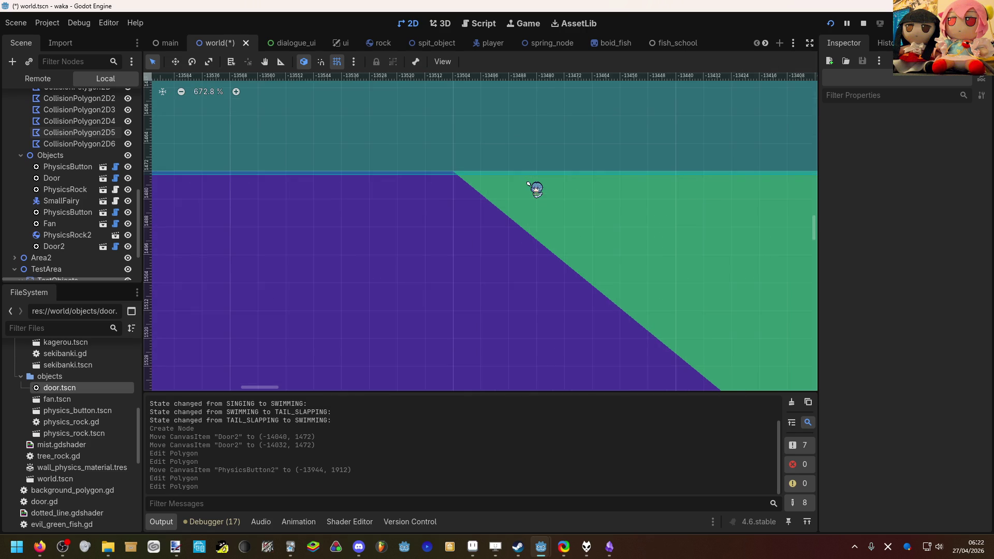
{"action": "left_click_drag", "start_coordinate": [535, 188], "coordinate": [355, 195]}
{"action": "scroll", "coordinate": [357, 194], "scroll_direction": "down", "scroll_amount": 8}
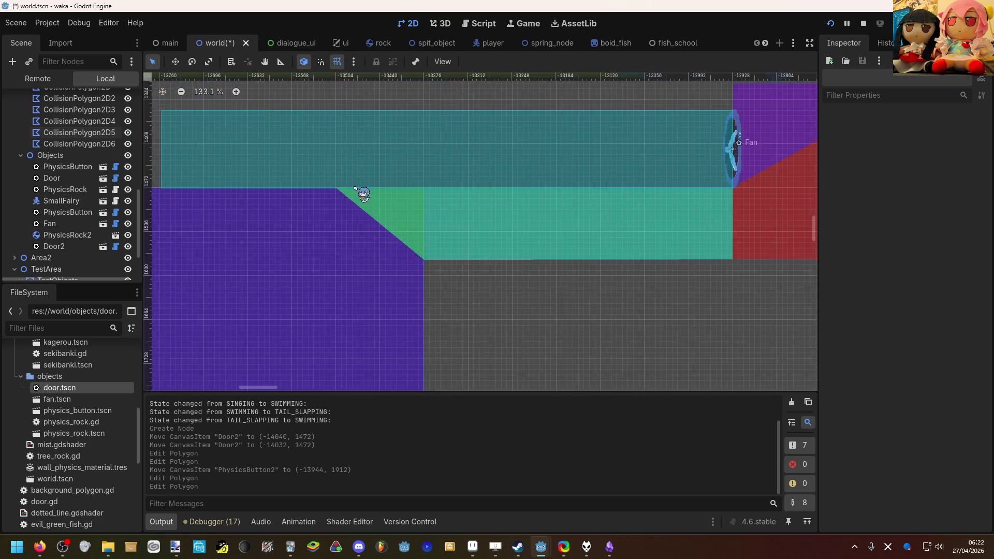
{"action": "left_click", "coordinate": [830, 23]}
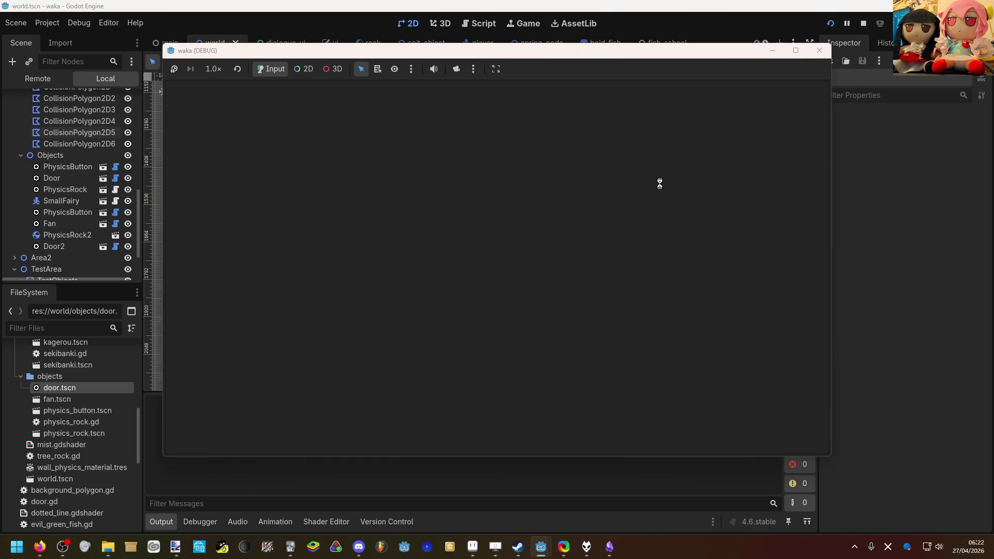
Swim the mermaid left and down toward the button, then return to the editor and select Door2.
{"action": "key", "text": "Left"}
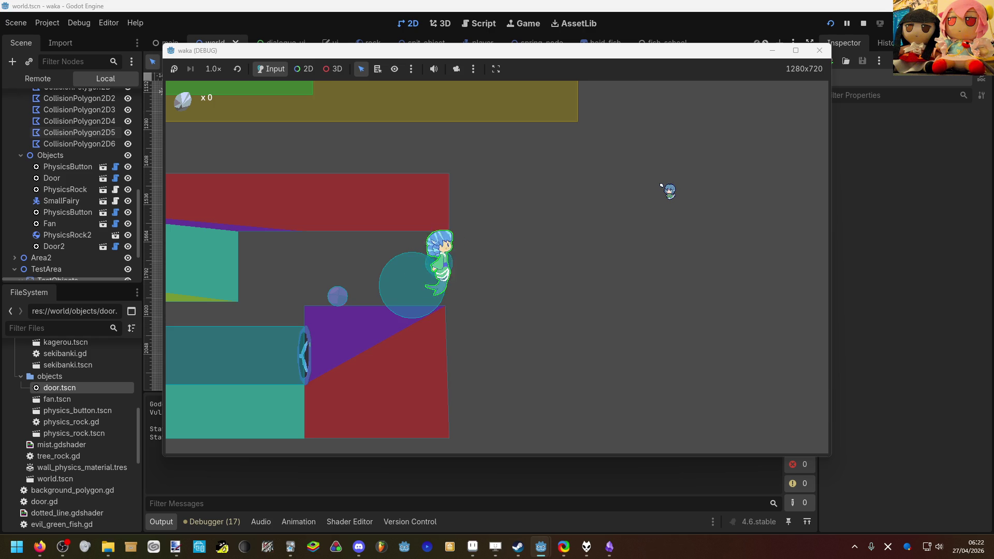
{"action": "key", "text": "Left"}
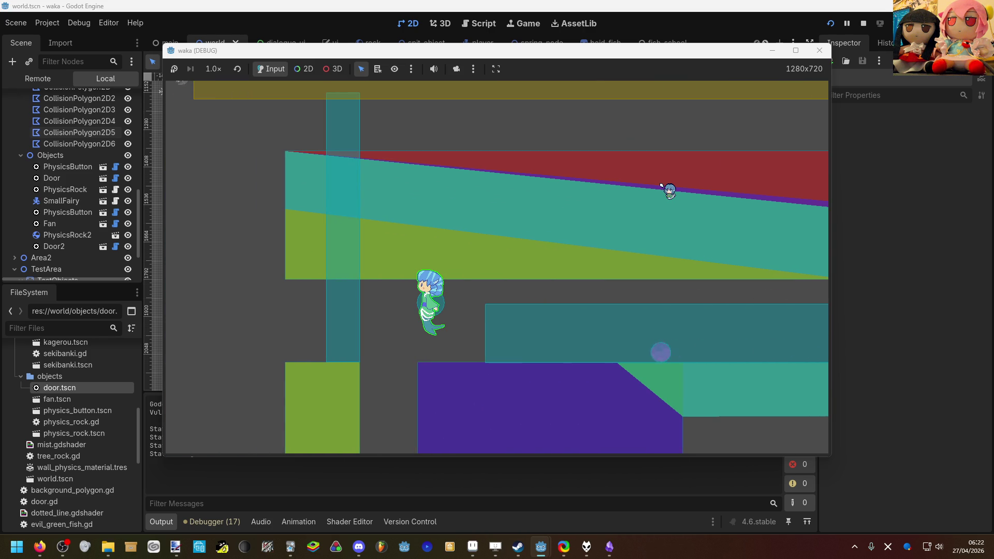
{"action": "key", "text": "Down"}
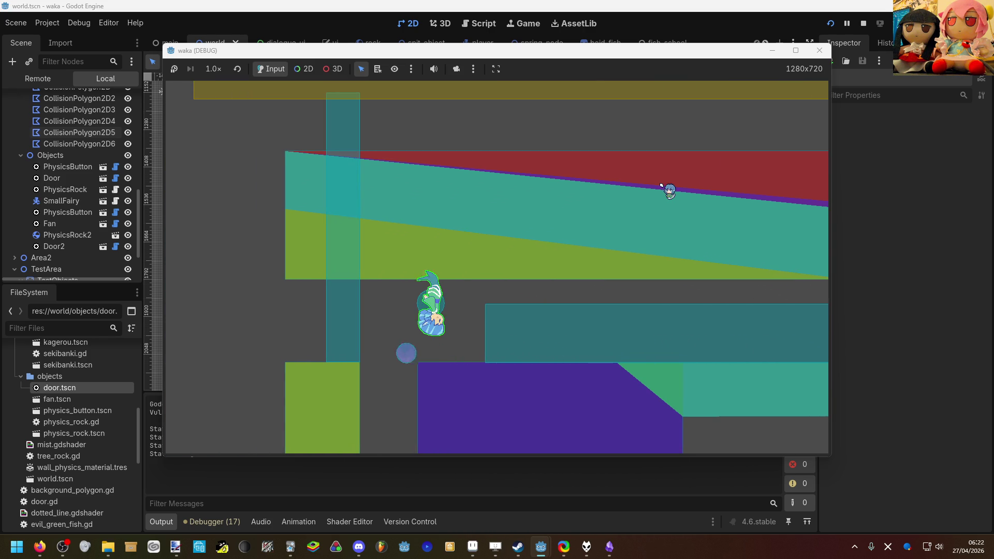
{"action": "key", "text": "Down"}
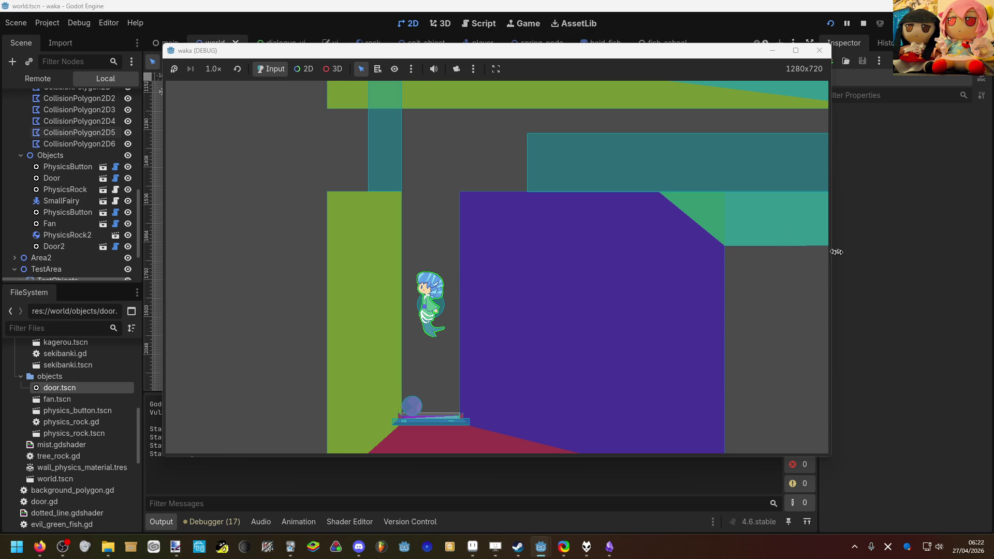
{"action": "left_click", "coordinate": [879, 269]}
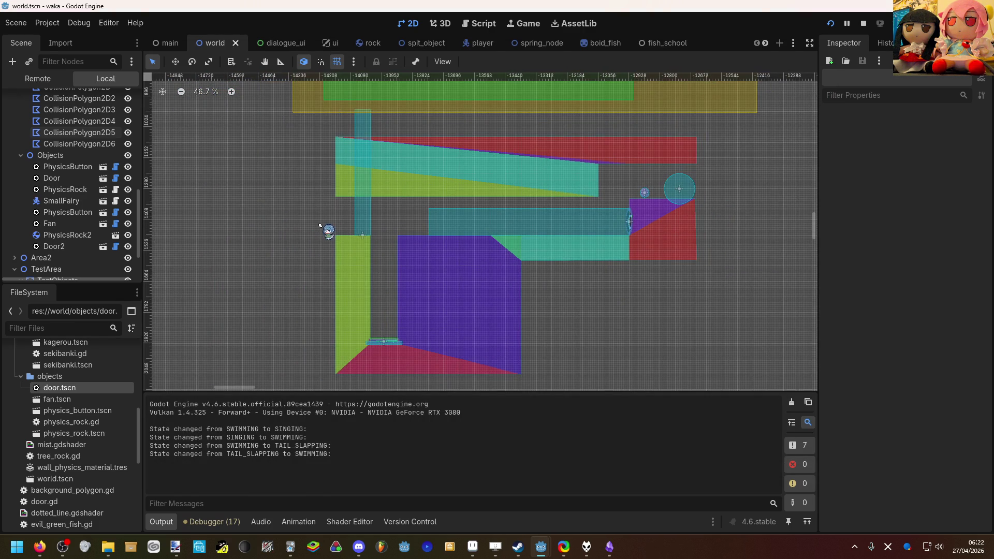
{"action": "left_click", "coordinate": [370, 207]}
Set Door2's Door Size height to 160, giving a 64×160 door.
{"action": "left_click", "coordinate": [937, 151]}
{"action": "scroll", "coordinate": [368, 160], "scroll_direction": "up", "scroll_amount": 4}
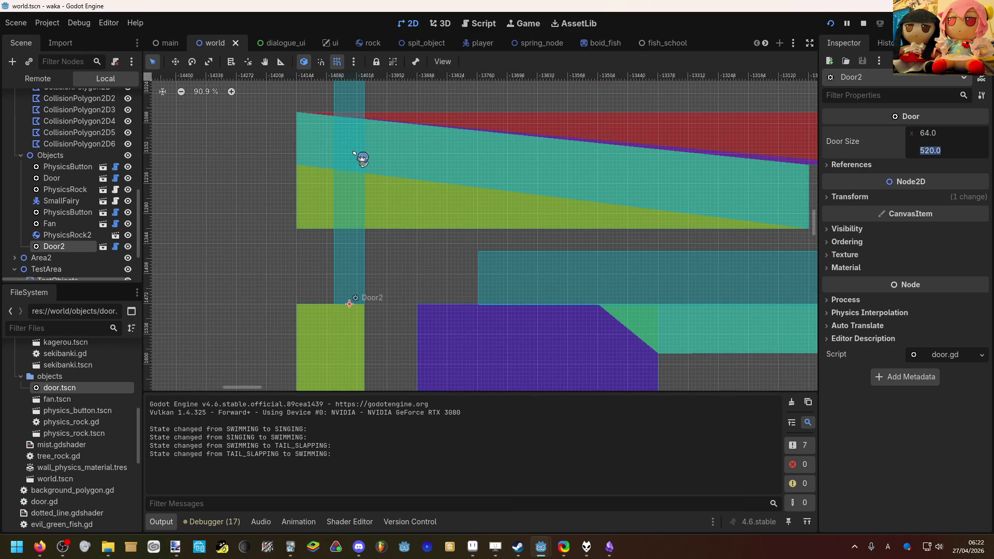
{"action": "type", "text": "100"}
{"action": "key", "text": "Return"}
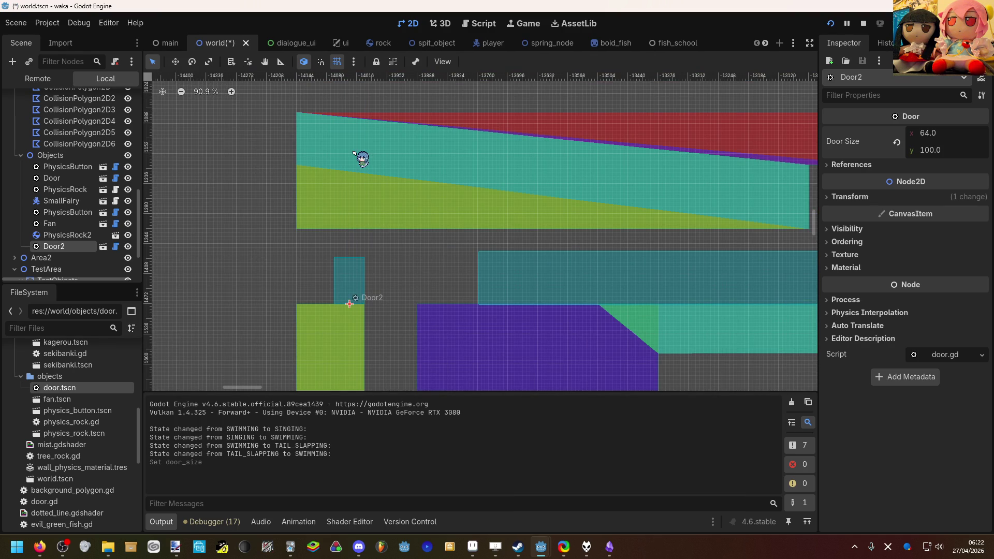
{"action": "left_click", "coordinate": [956, 150]}
{"action": "key", "text": "Return"}
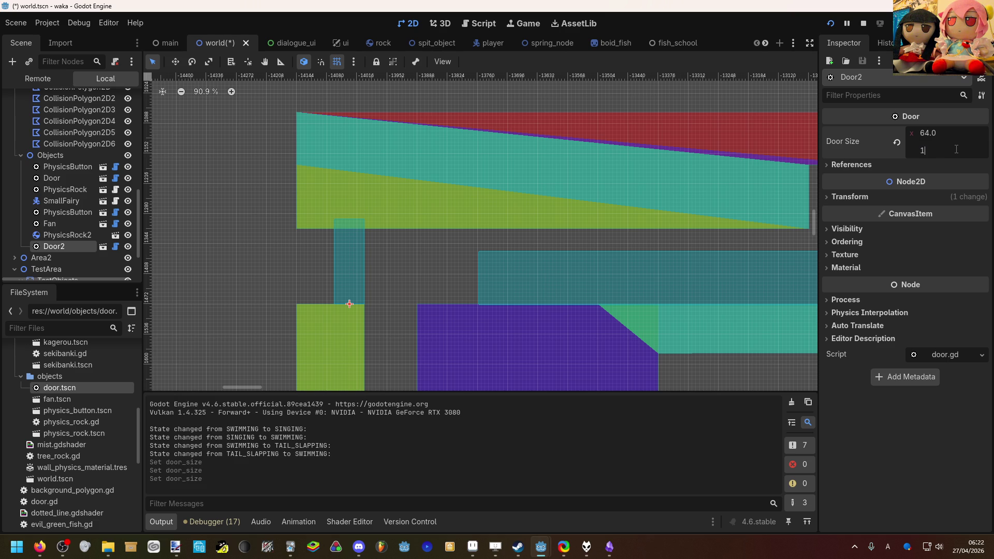
{"action": "type", "text": "60"}
{"action": "key", "text": "Return"}
Deselect Door2 and save world.tscn.
{"action": "scroll", "coordinate": [337, 262], "scroll_direction": "up", "scroll_amount": 8}
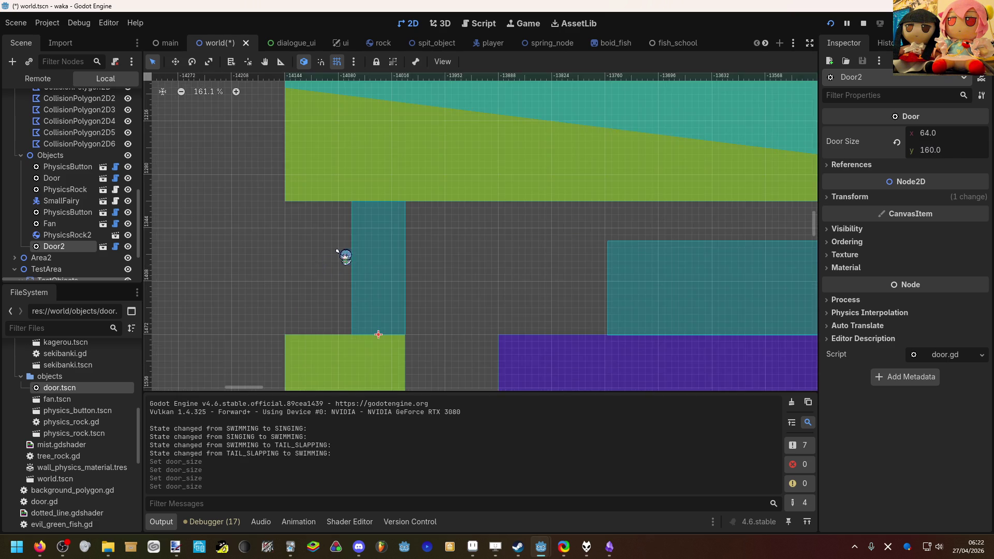
{"action": "left_click", "coordinate": [492, 270]}
{"action": "scroll", "coordinate": [486, 264], "scroll_direction": "down", "scroll_amount": 9}
{"action": "key", "text": "ctrl+s"}
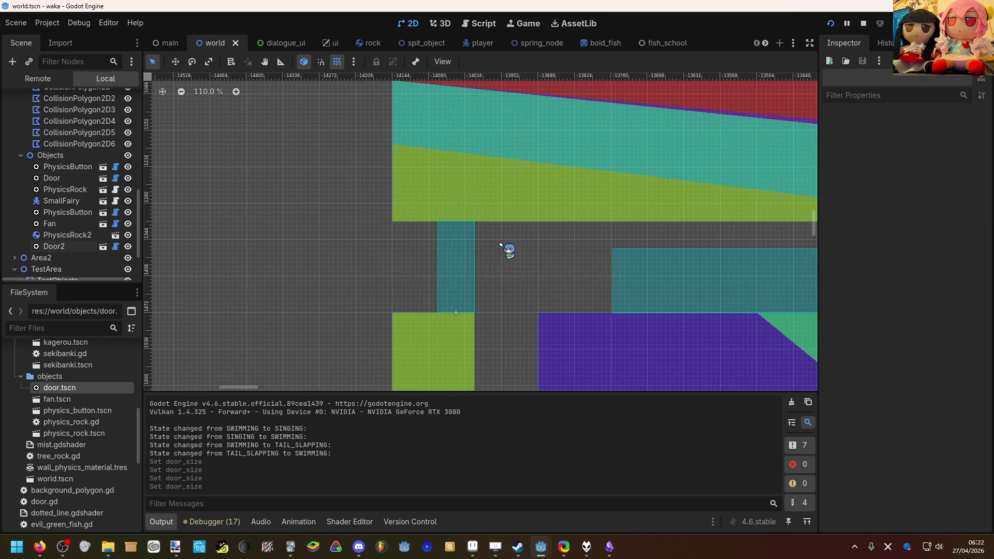
Scroll over to the second physics button and select it.
{"action": "scroll", "coordinate": [505, 248], "scroll_direction": "down", "scroll_amount": 14}
{"action": "scroll", "coordinate": [516, 245], "scroll_direction": "down", "scroll_amount": 6}
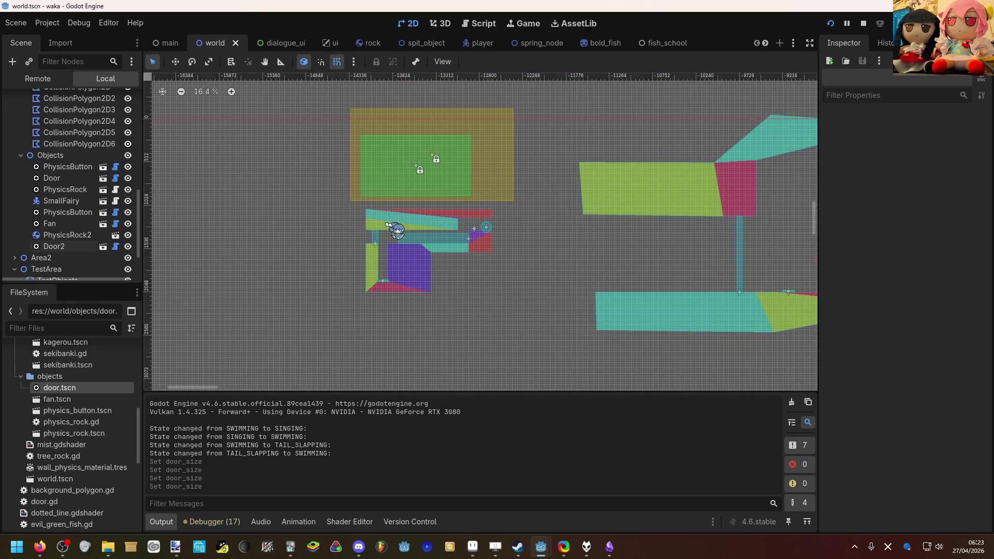
{"action": "scroll", "coordinate": [400, 233], "scroll_direction": "right", "scroll_amount": 3}
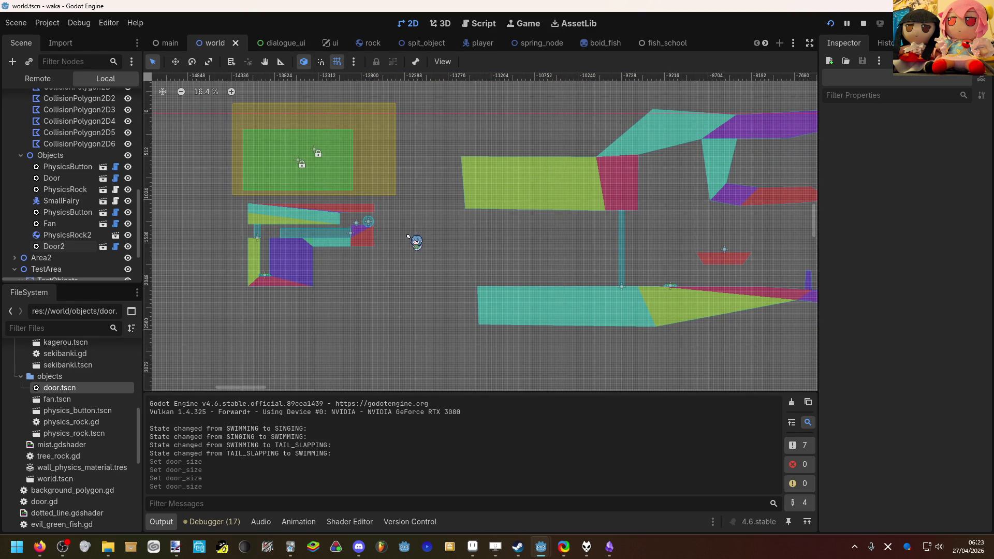
{"action": "scroll", "coordinate": [433, 236], "scroll_direction": "down", "scroll_amount": 2}
{"action": "scroll", "coordinate": [519, 162], "scroll_direction": "down", "scroll_amount": 3}
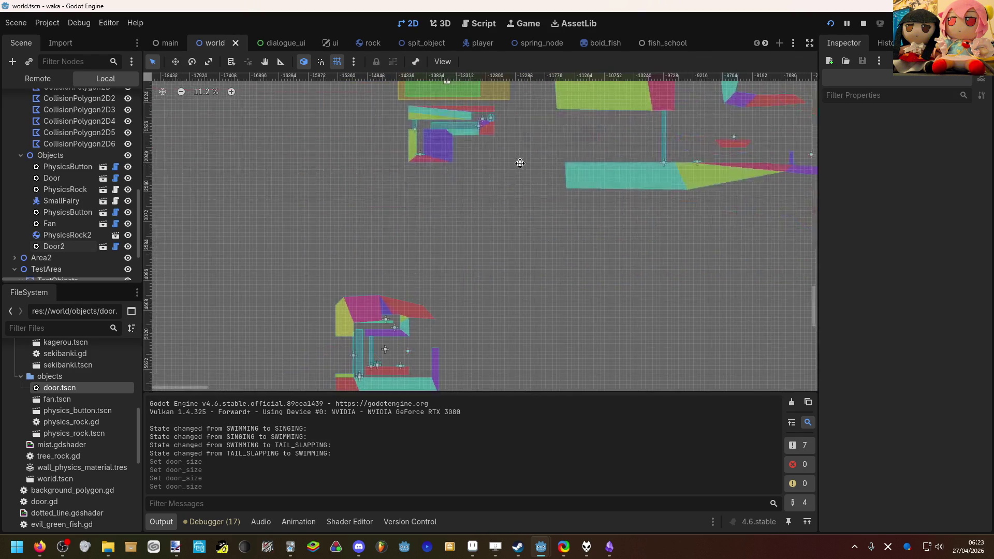
{"action": "scroll", "coordinate": [339, 216], "scroll_direction": "up", "scroll_amount": 12}
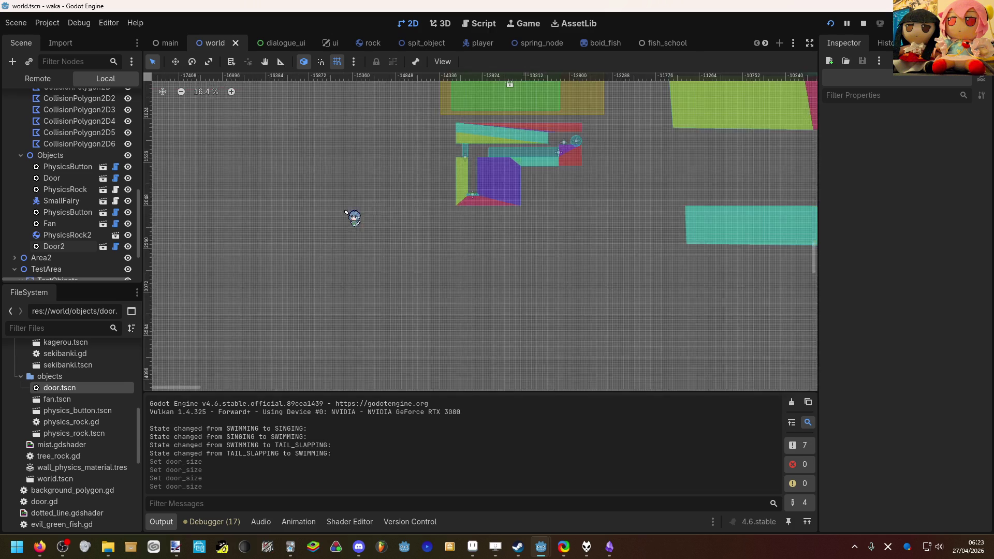
{"action": "left_click", "coordinate": [493, 195]}
Set PhysicsButton2's Reference Object in Button Settings to Door2.
{"action": "scroll", "coordinate": [444, 240], "scroll_direction": "up", "scroll_amount": 4}
{"action": "left_click_drag", "start_coordinate": [443, 240], "coordinate": [431, 286]}
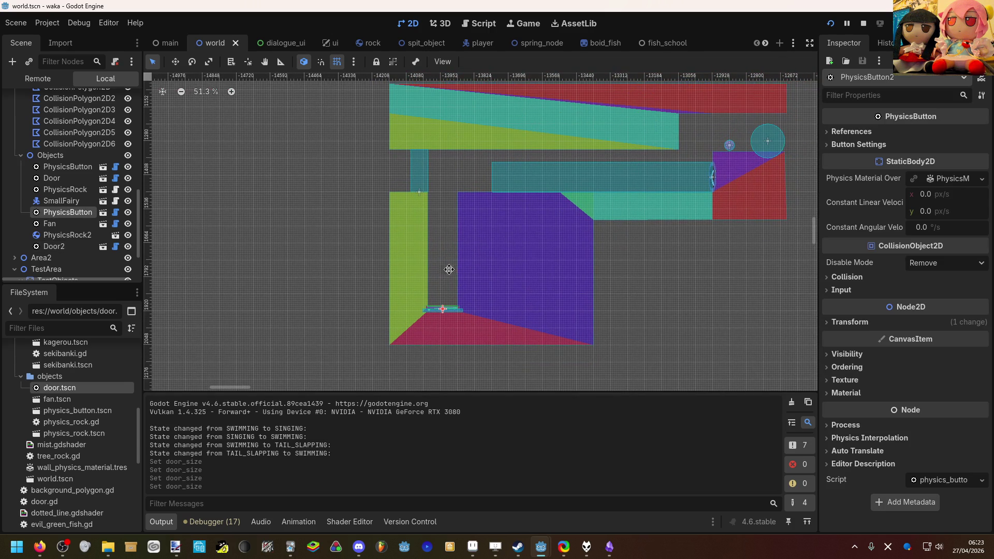
{"action": "left_click", "coordinate": [858, 144]}
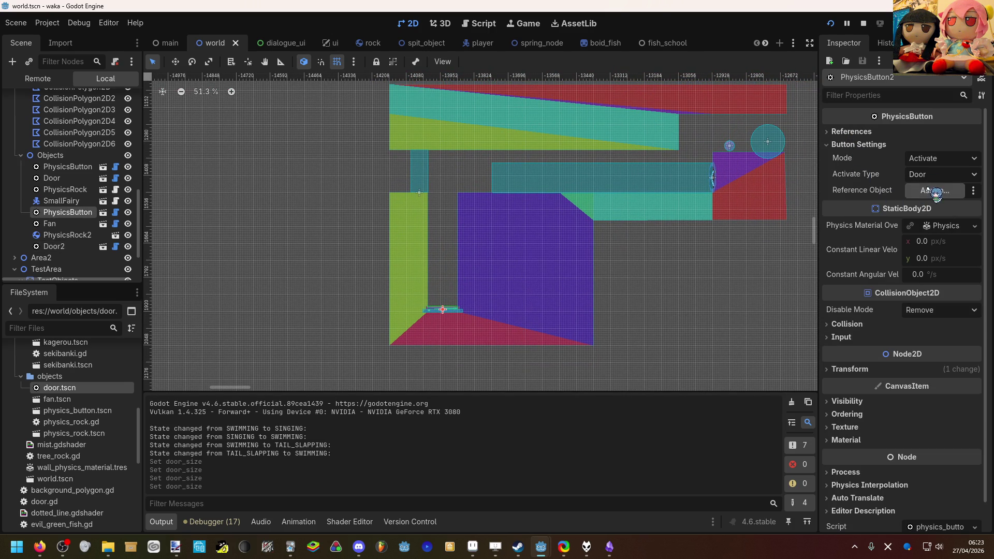
{"action": "left_click", "coordinate": [928, 187]}
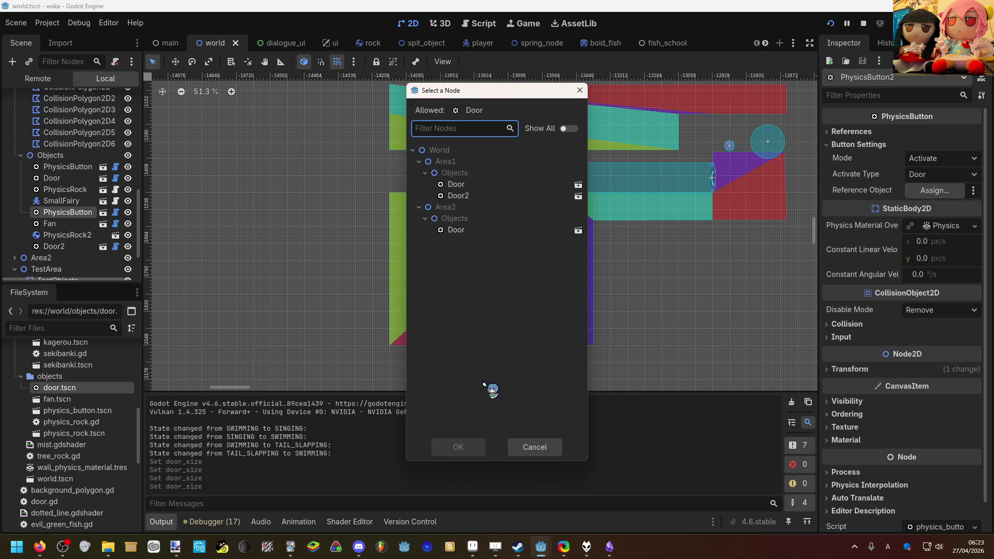
{"action": "left_click", "coordinate": [498, 196]}
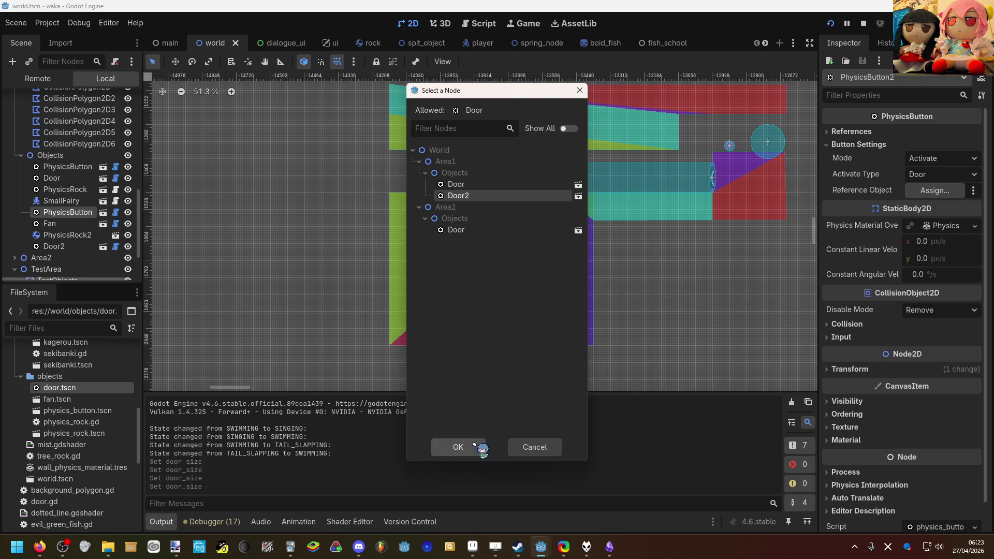
{"action": "left_click", "coordinate": [458, 446]}
Save world.tscn and bring the running game window forward.
{"action": "key", "text": "ctrl+s"}
{"action": "mouse_move", "coordinate": [540, 547]}
{"action": "left_click", "coordinate": [590, 458]}
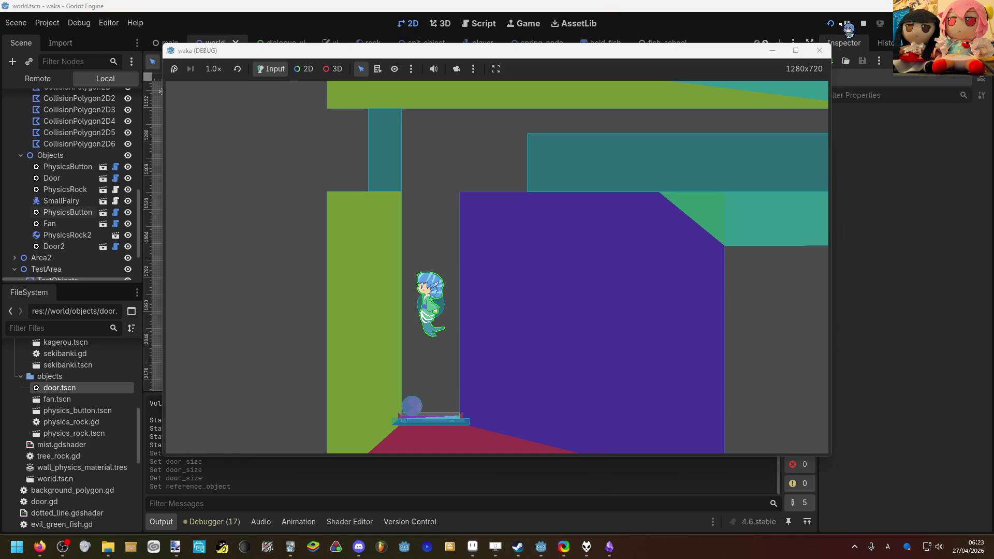
Restart the game and swim the mermaid left, down to the button, then right along the passage.
{"action": "left_click", "coordinate": [830, 23]}
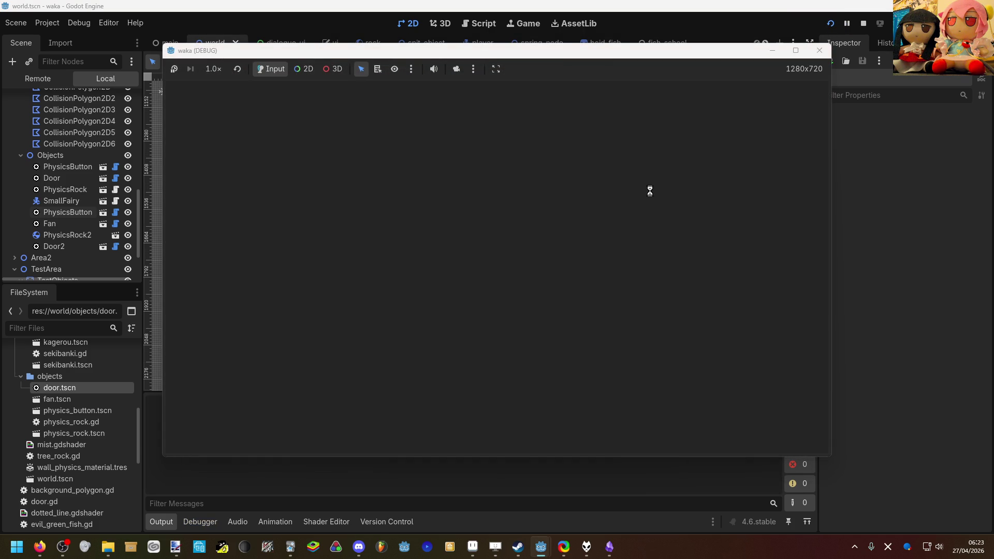
{"action": "key", "text": "Left"}
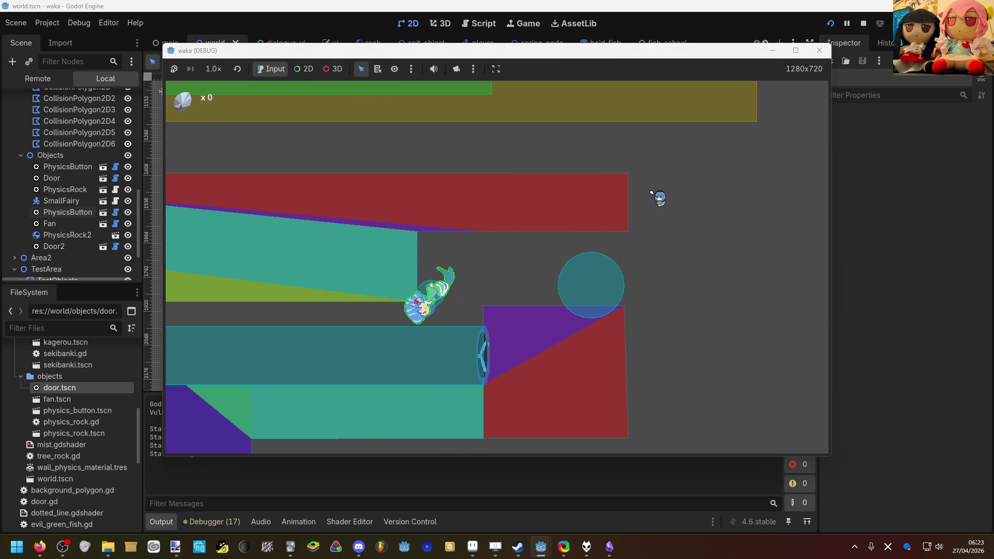
{"action": "key", "text": "Left"}
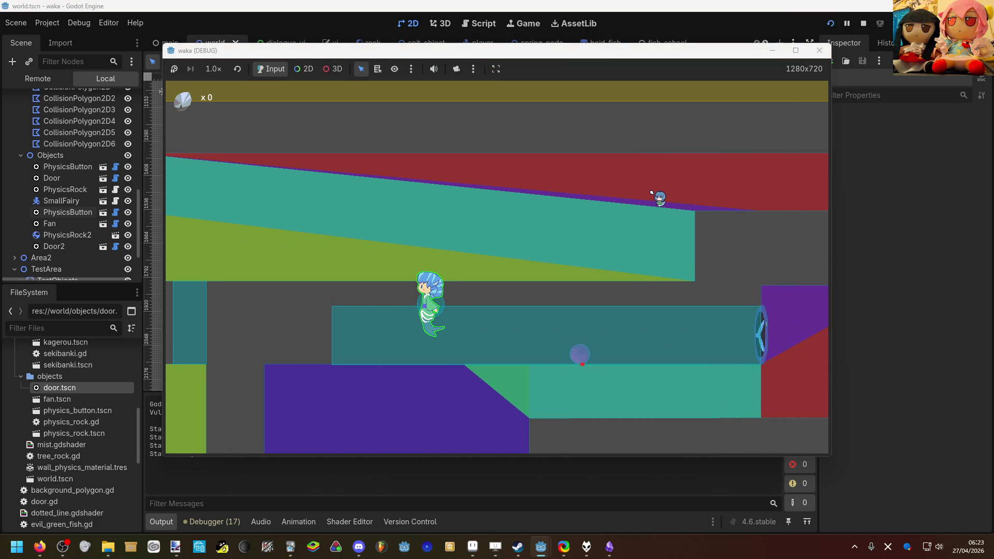
{"action": "key", "text": "Left"}
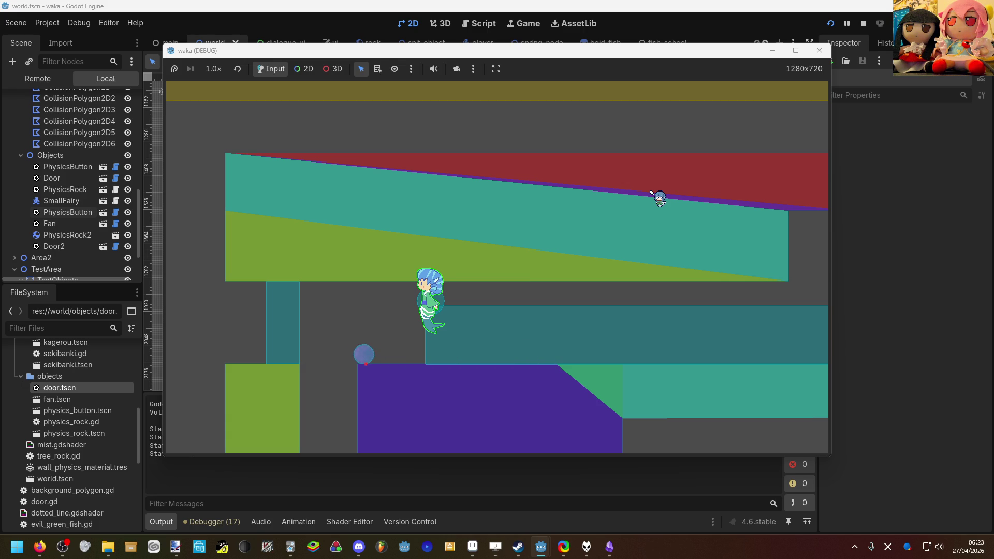
{"action": "key", "text": "Left"}
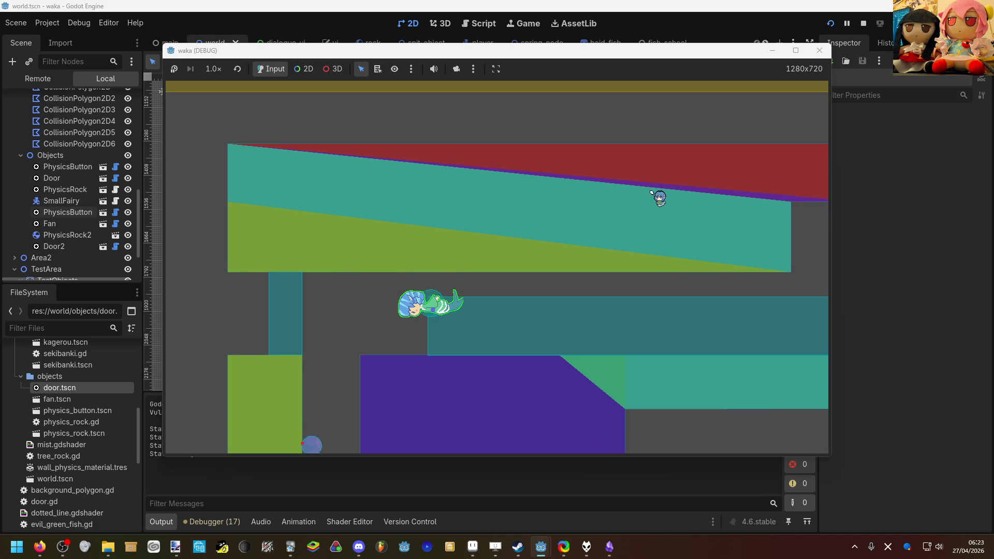
{"action": "key", "text": "Down"}
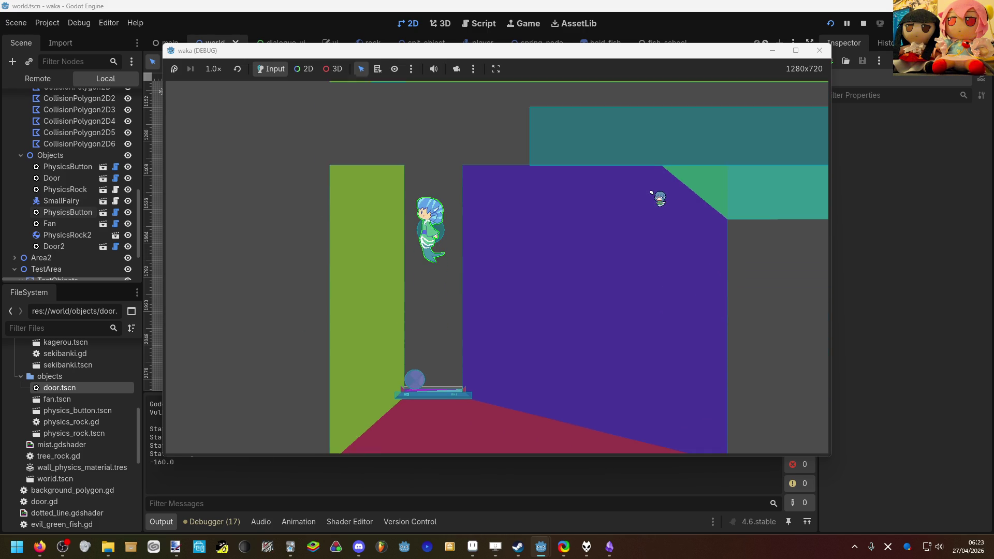
{"action": "key", "text": "Up"}
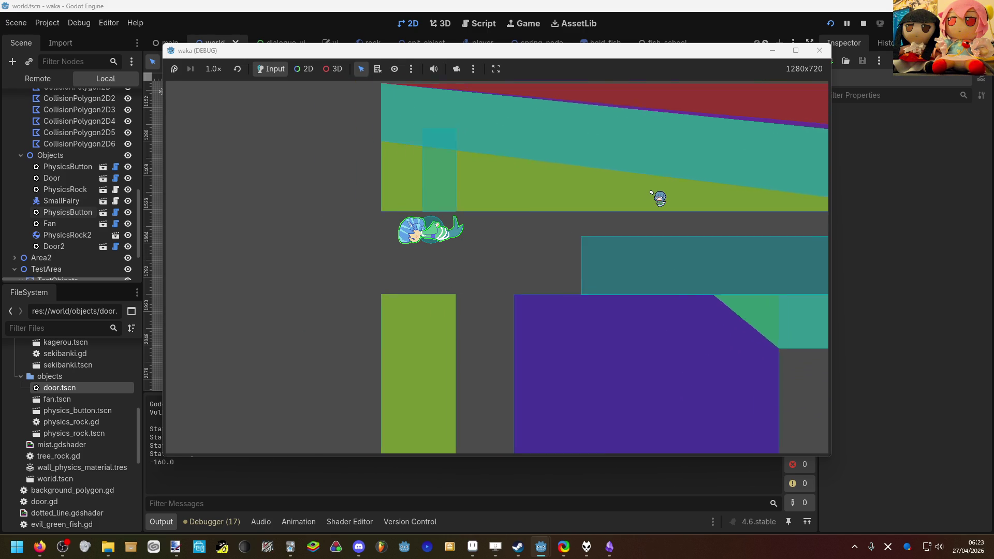
{"action": "key", "text": "Right"}
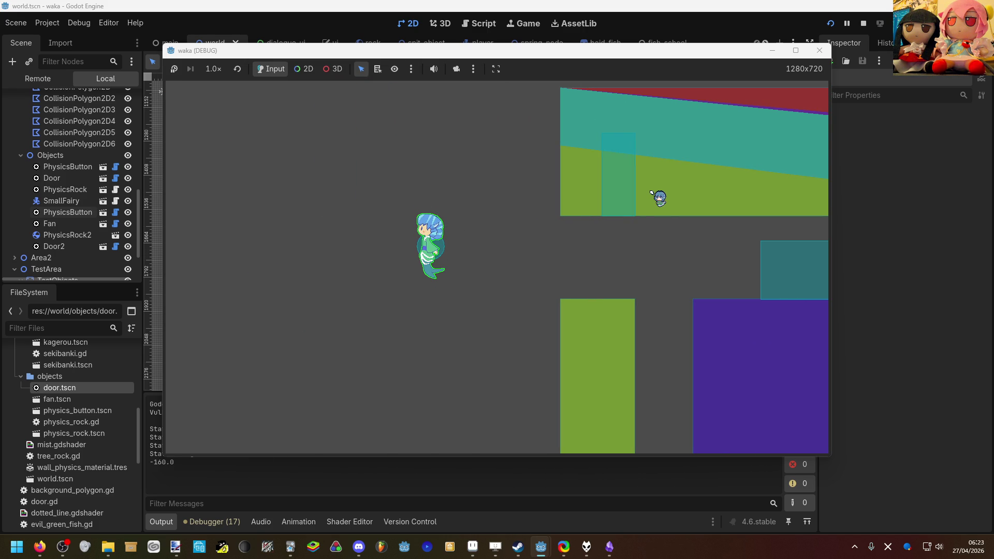
{"action": "key", "text": "Right"}
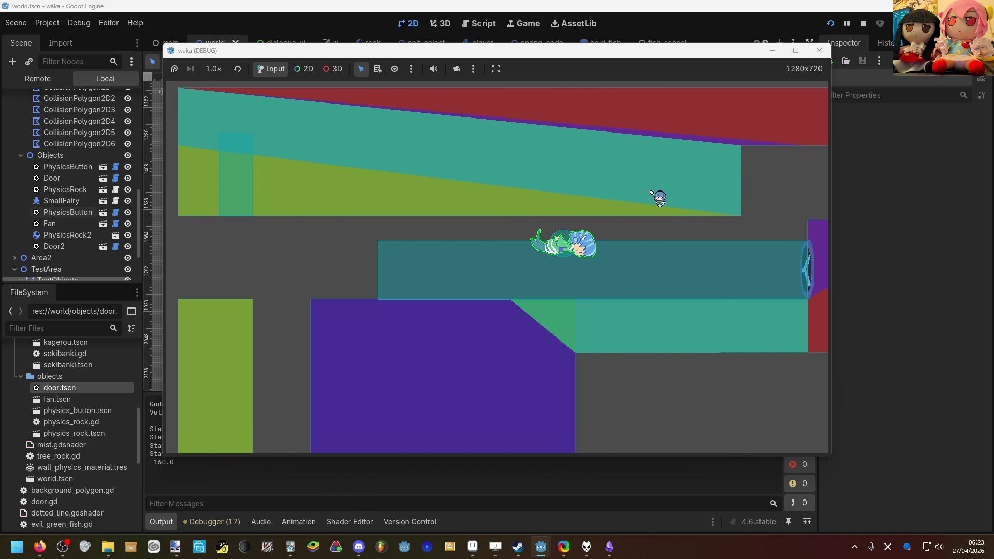
{"action": "key", "text": "Up"}
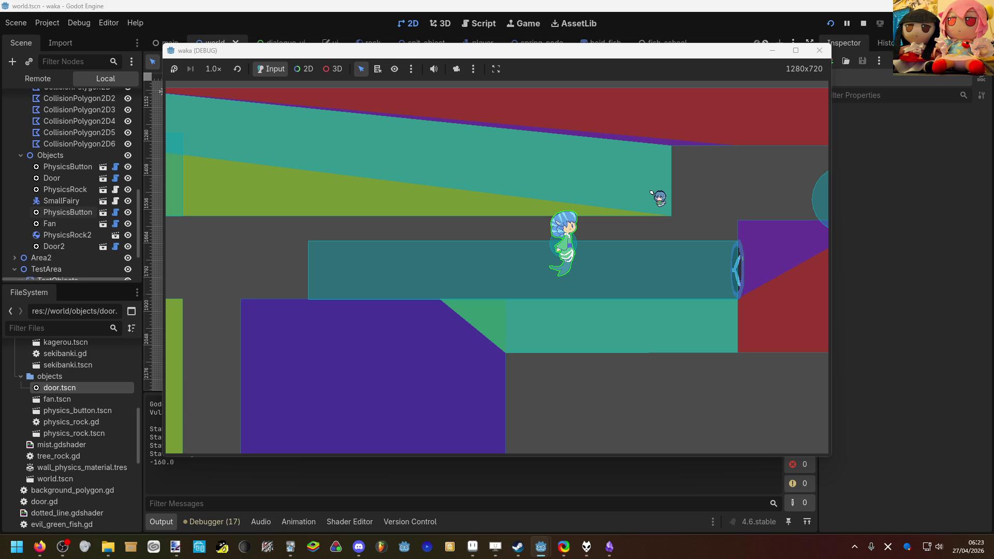
Swim the mermaid back and forth, ending left in the gap between the walls.
{"action": "key", "text": "Left"}
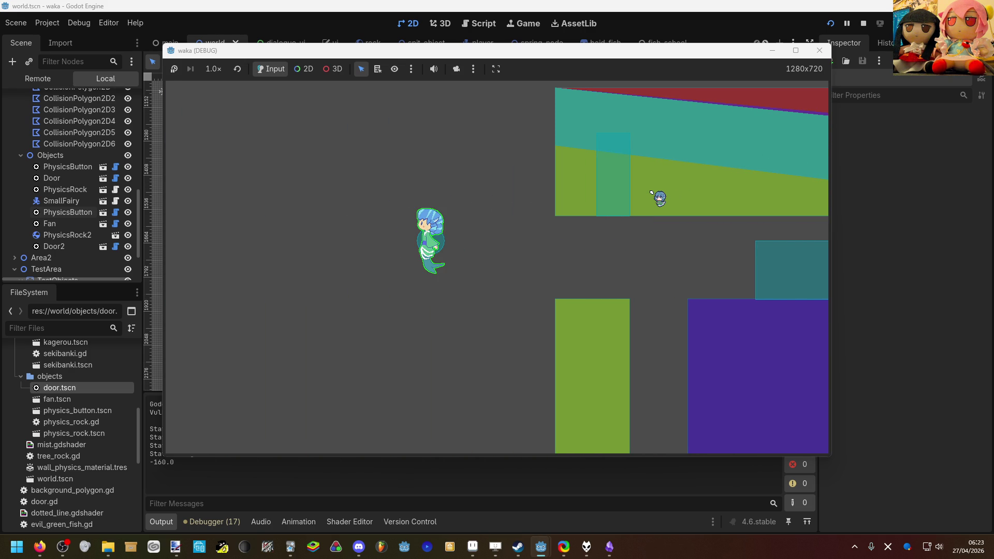
{"action": "key", "text": "Right"}
{"action": "key", "text": "Right"}
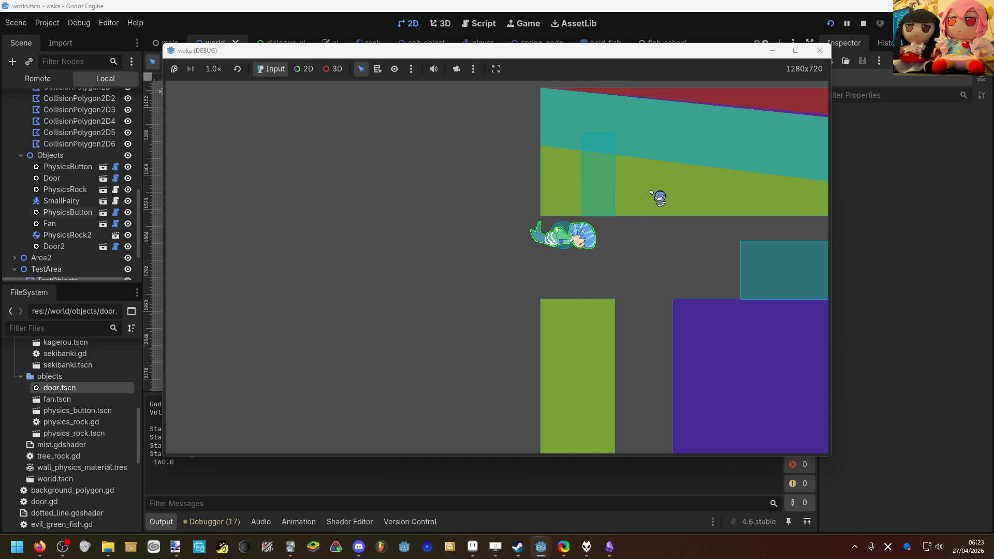
{"action": "key", "text": "Right"}
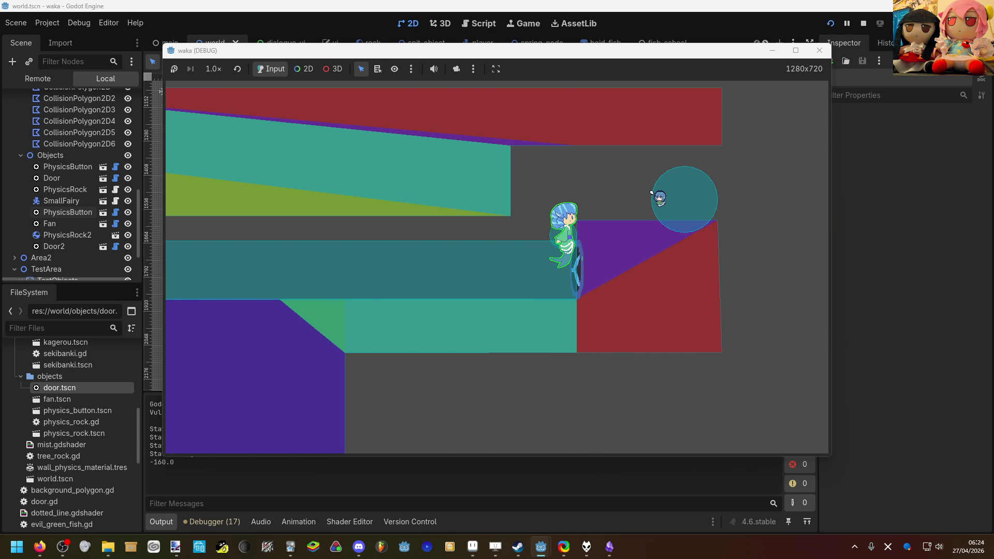
{"action": "key", "text": "Left"}
{"action": "key", "text": "Up"}
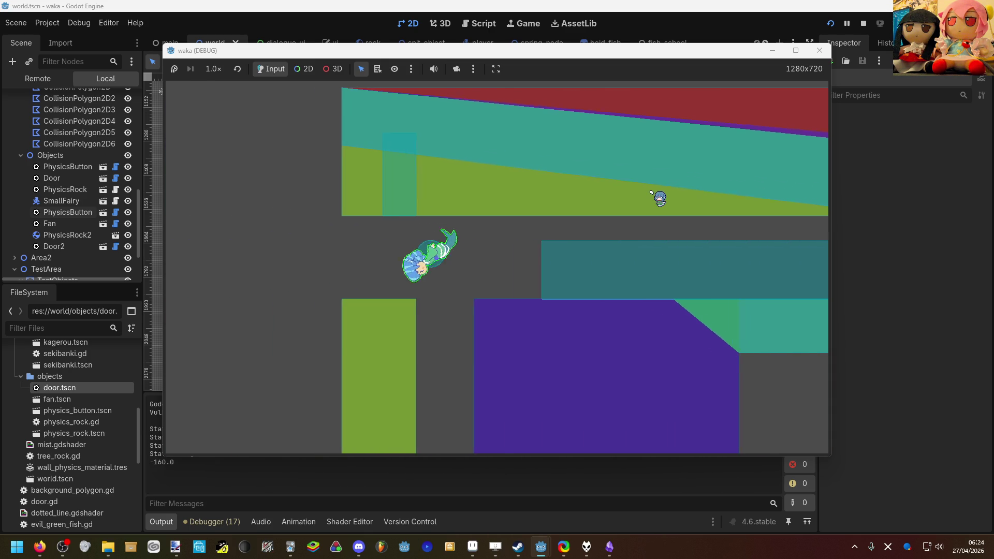
{"action": "key", "text": "Left"}
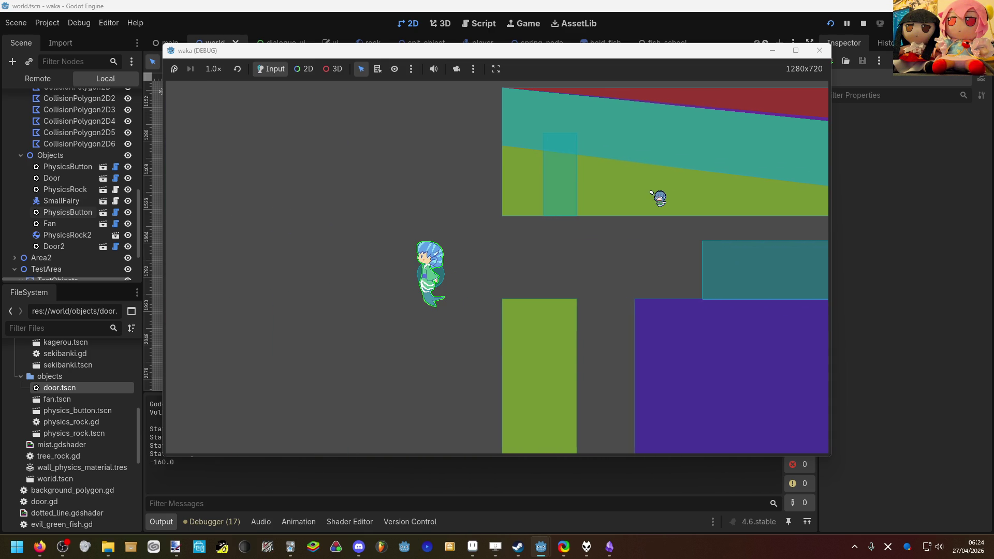
Return to the level editor and bring the first area of the level into view.
{"action": "left_click", "coordinate": [621, 470]}
{"action": "scroll", "coordinate": [541, 340], "scroll_direction": "down", "scroll_amount": 3}
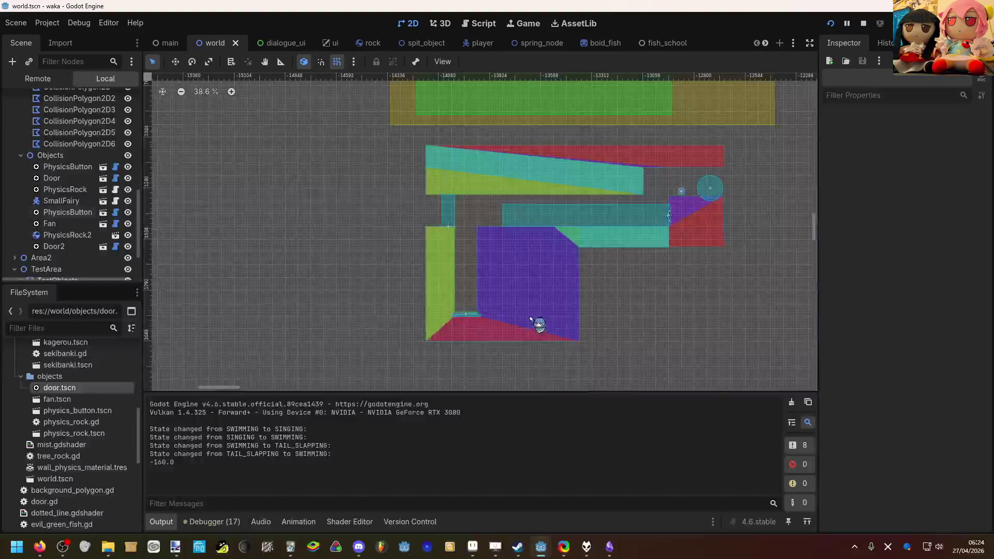
{"action": "left_click_drag", "start_coordinate": [599, 304], "coordinate": [496, 260]}
{"action": "scroll", "coordinate": [561, 240], "scroll_direction": "down", "scroll_amount": 2}
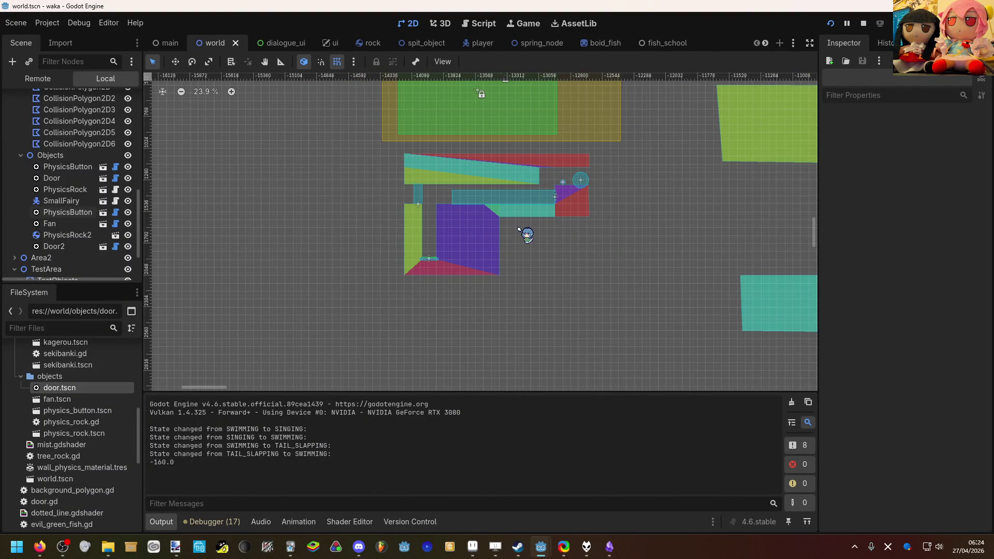
Marquee-select the first area's objects, collapsing the Objects group in the scene tree.
{"action": "mouse_move", "coordinate": [623, 301]}
{"action": "left_mouse_down"}
{"action": "mouse_move", "coordinate": [575, 256]}
{"action": "mouse_move", "coordinate": [386, 148]}
{"action": "left_mouse_up"}
{"action": "left_click", "coordinate": [396, 157]}
{"action": "left_click", "coordinate": [21, 156]}
{"action": "left_click_drag", "start_coordinate": [345, 146], "coordinate": [607, 293]}
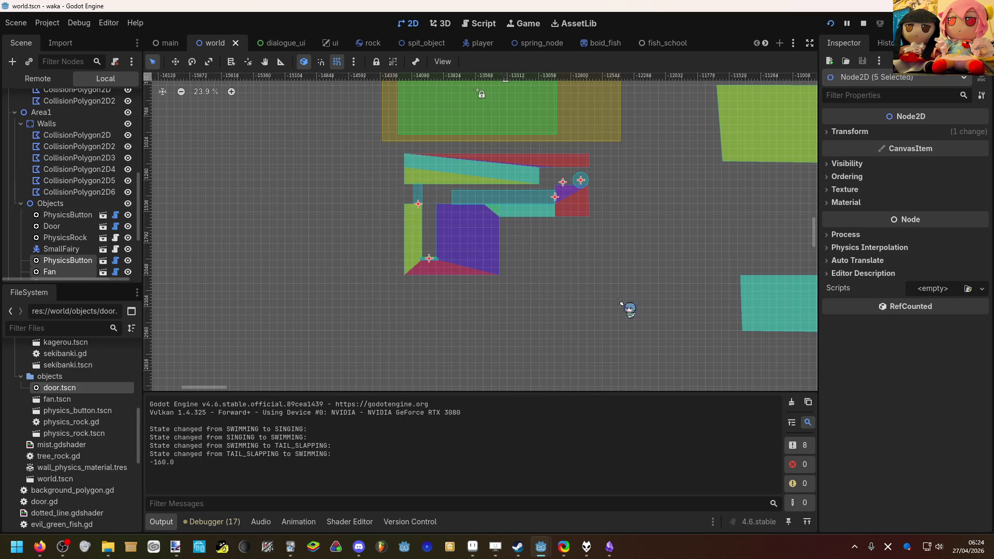
{"action": "left_click", "coordinate": [568, 280]}
{"action": "left_click", "coordinate": [72, 124]}
{"action": "left_click", "coordinate": [365, 139]}
Select all seven pieces of the first area with a marquee.
{"action": "left_click_drag", "start_coordinate": [365, 139], "coordinate": [710, 357]}
{"action": "left_click_drag", "start_coordinate": [654, 328], "coordinate": [357, 116]}
{"action": "left_click", "coordinate": [341, 163]}
{"action": "left_click", "coordinate": [433, 173]}
{"action": "mouse_move", "coordinate": [300, 143]}
{"action": "left_mouse_down"}
{"action": "mouse_move", "coordinate": [574, 326]}
{"action": "mouse_move", "coordinate": [505, 250]}
{"action": "left_mouse_up"}
{"action": "left_click", "coordinate": [580, 334]}
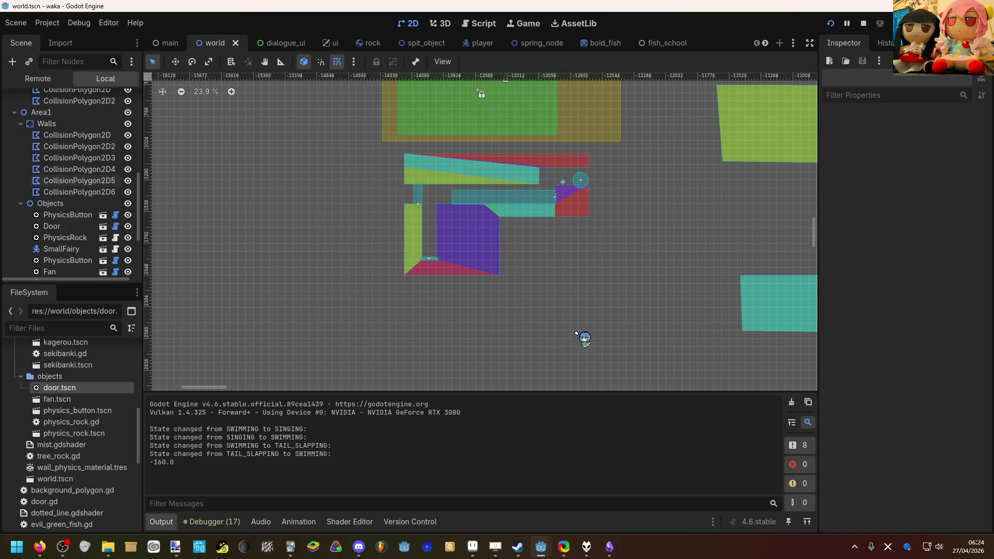
{"action": "left_click_drag", "start_coordinate": [698, 322], "coordinate": [302, 119]}
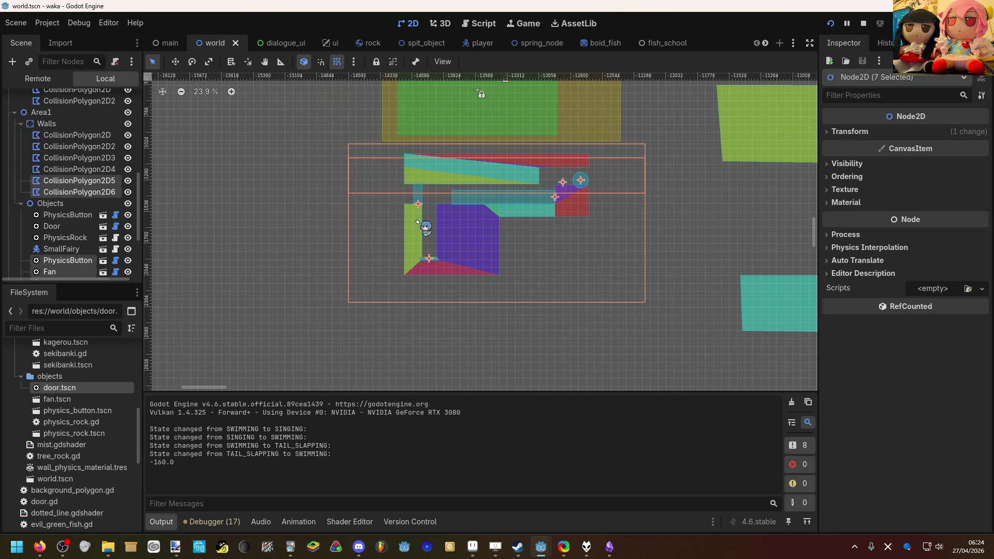
Move the seven pieces left, undo the move, and clear the selection.
{"action": "scroll", "coordinate": [424, 228], "scroll_direction": "down", "scroll_amount": 1}
{"action": "key", "text": "w"}
{"action": "mouse_move", "coordinate": [447, 235]}
{"action": "left_mouse_down"}
{"action": "mouse_move", "coordinate": [351, 234]}
{"action": "mouse_move", "coordinate": [344, 248]}
{"action": "left_mouse_up"}
{"action": "key", "text": "ctrl+z"}
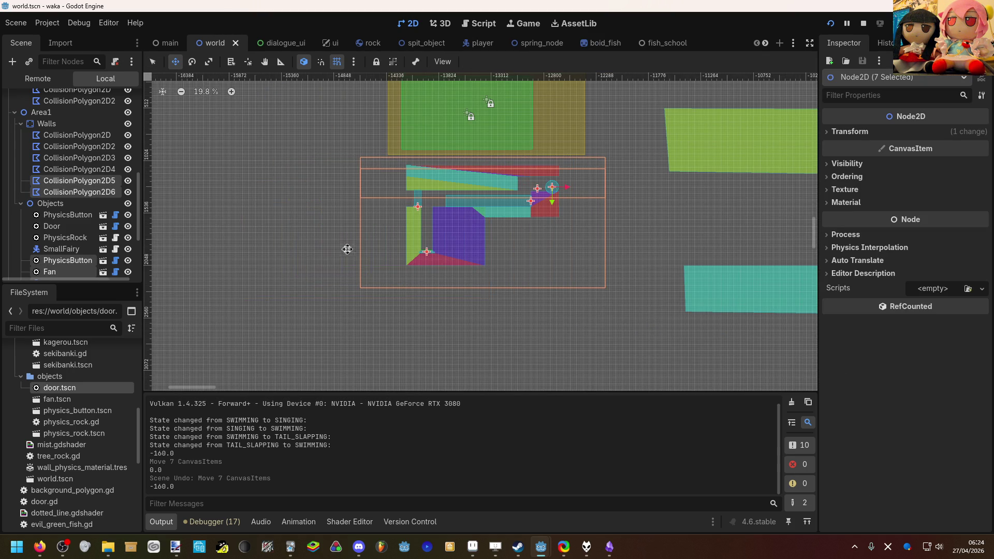
{"action": "key", "text": "q"}
{"action": "left_click", "coordinate": [486, 332]}
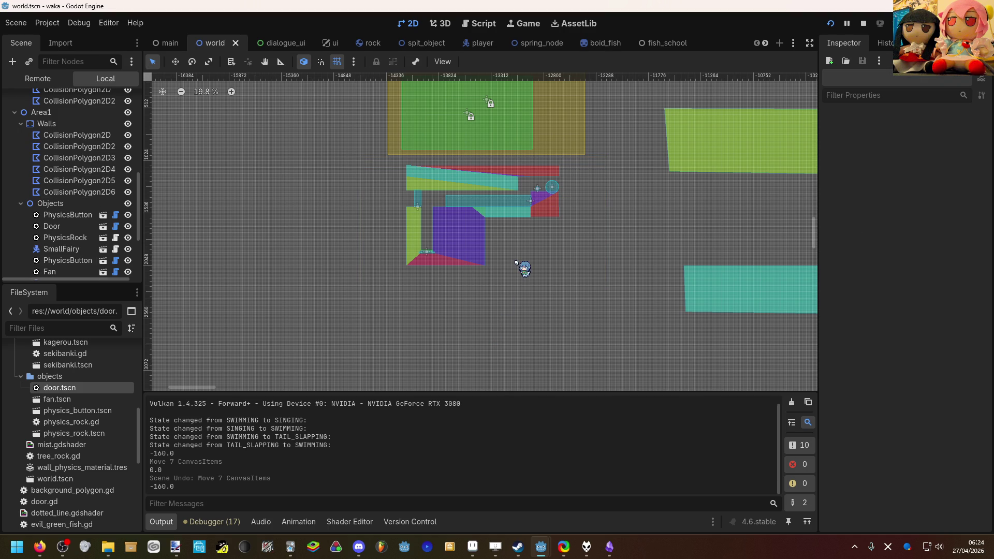
Pan across the level layout and save the world scene.
{"action": "scroll", "coordinate": [517, 255], "scroll_direction": "down", "scroll_amount": 6}
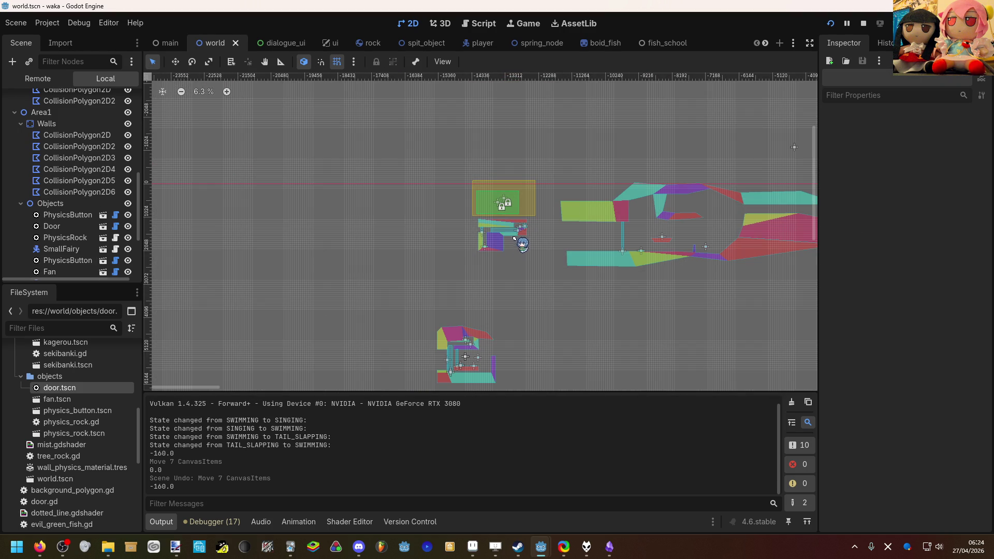
{"action": "left_click_drag", "start_coordinate": [538, 212], "coordinate": [421, 207]}
{"action": "key", "text": "ctrl+s"}
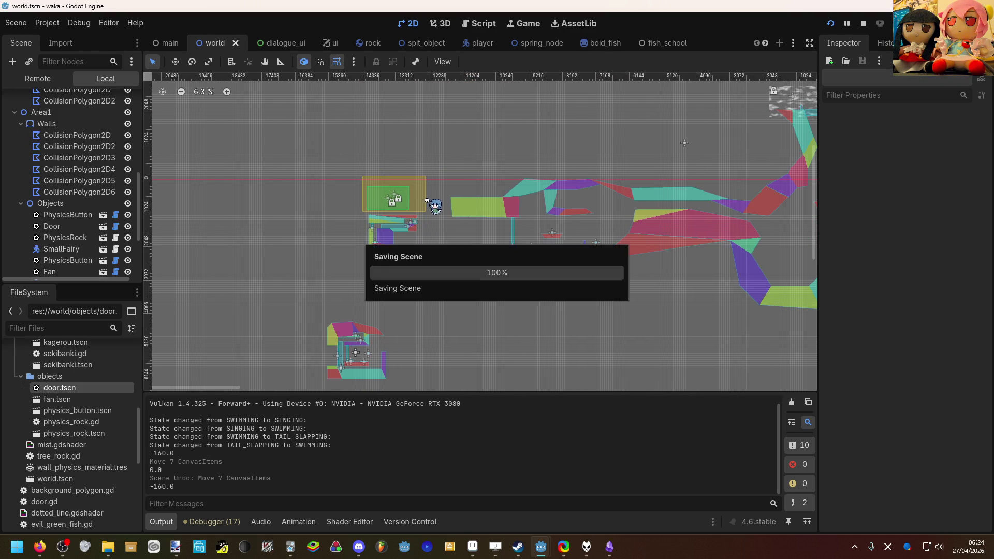
{"action": "mouse_move", "coordinate": [481, 203]}
{"action": "left_mouse_down"}
{"action": "mouse_move", "coordinate": [371, 205]}
{"action": "mouse_move", "coordinate": [369, 195]}
{"action": "left_mouse_up"}
{"action": "scroll", "coordinate": [369, 195], "scroll_direction": "down", "scroll_amount": 1}
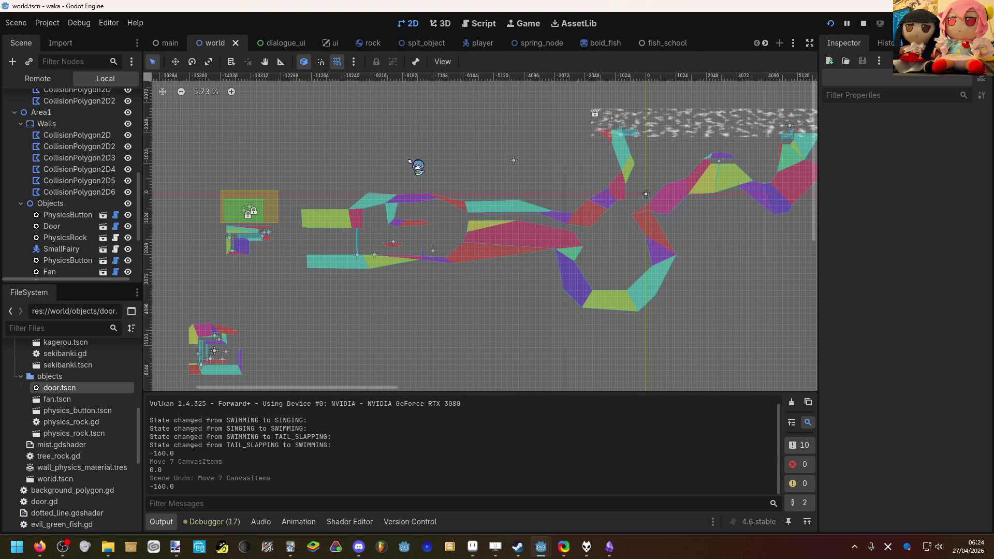
{"action": "scroll", "coordinate": [480, 231], "scroll_direction": "right", "scroll_amount": 3}
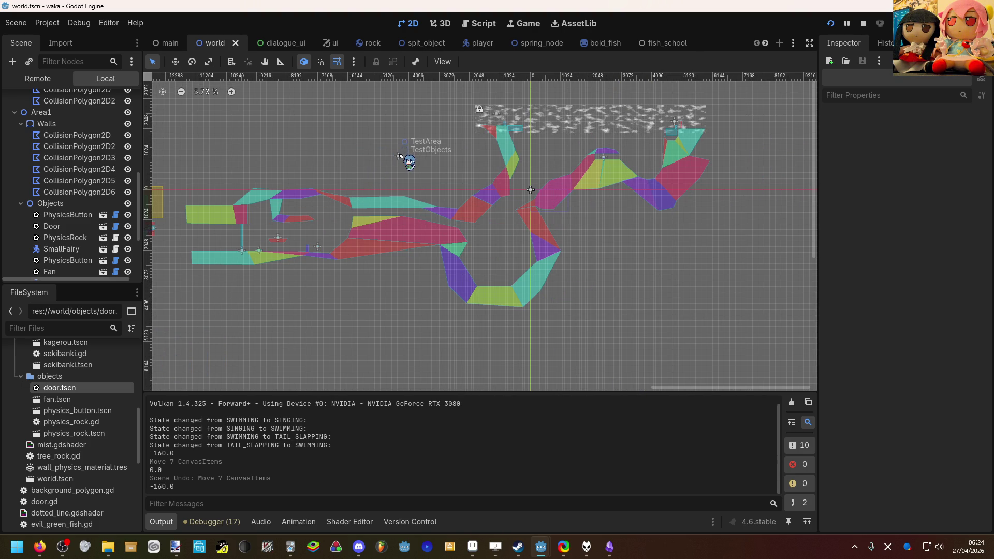
{"action": "scroll", "coordinate": [399, 156], "scroll_direction": "up", "scroll_amount": 20}
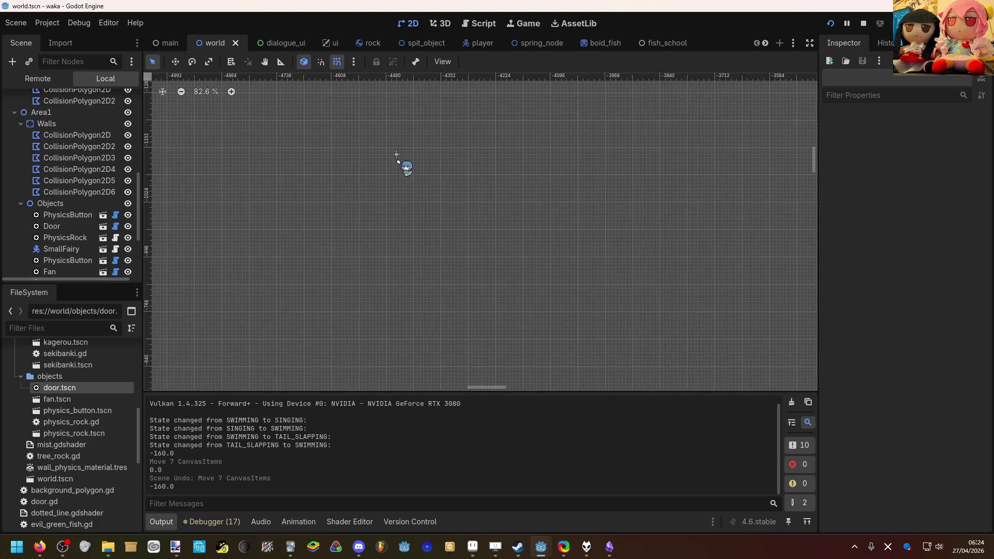
{"action": "scroll", "coordinate": [398, 162], "scroll_direction": "down", "scroll_amount": 20}
{"action": "scroll", "coordinate": [484, 182], "scroll_direction": "up", "scroll_amount": 4}
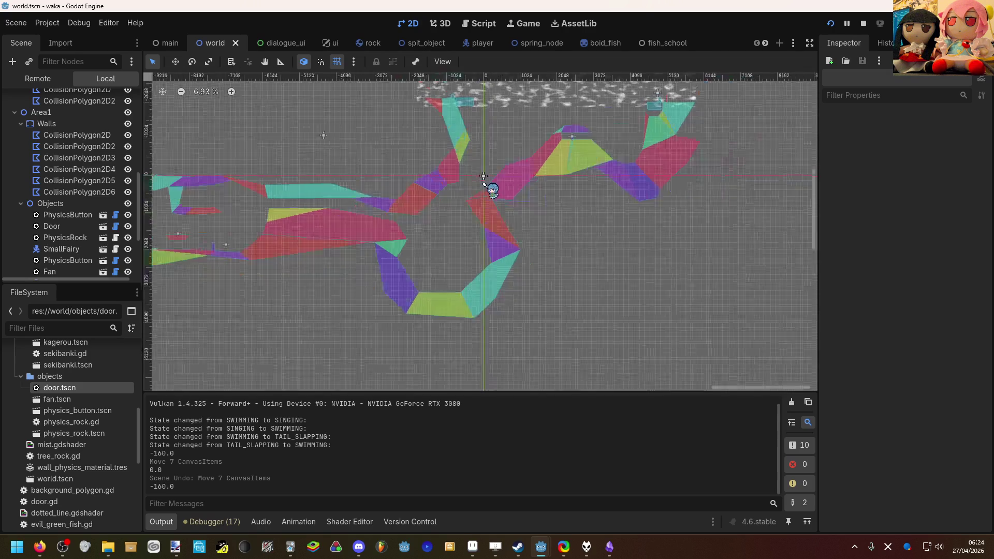
{"action": "scroll", "coordinate": [483, 177], "scroll_direction": "up", "scroll_amount": 20}
{"action": "scroll", "coordinate": [457, 220], "scroll_direction": "down", "scroll_amount": 17}
{"action": "scroll", "coordinate": [457, 220], "scroll_direction": "down", "scroll_amount": 8}
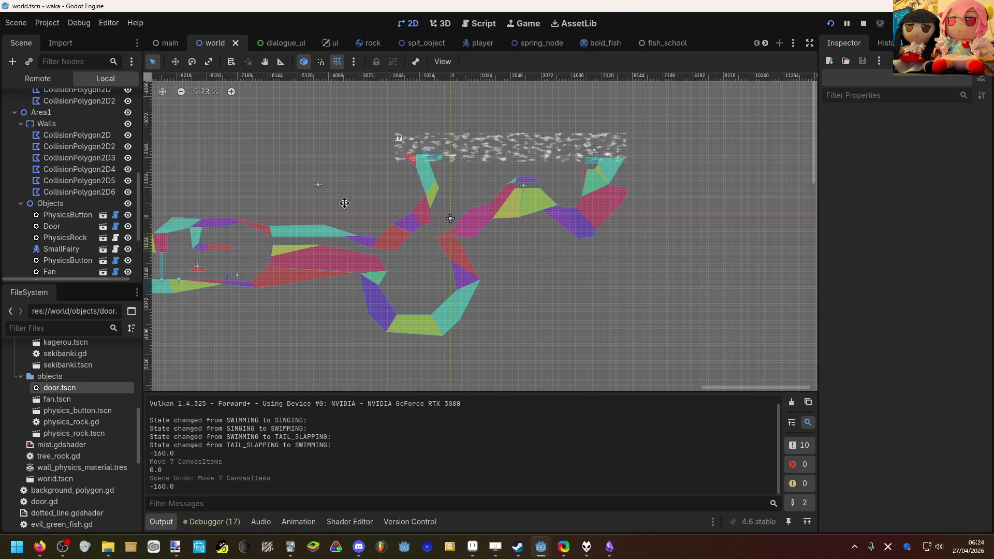
{"action": "scroll", "coordinate": [352, 207], "scroll_direction": "left", "scroll_amount": 10}
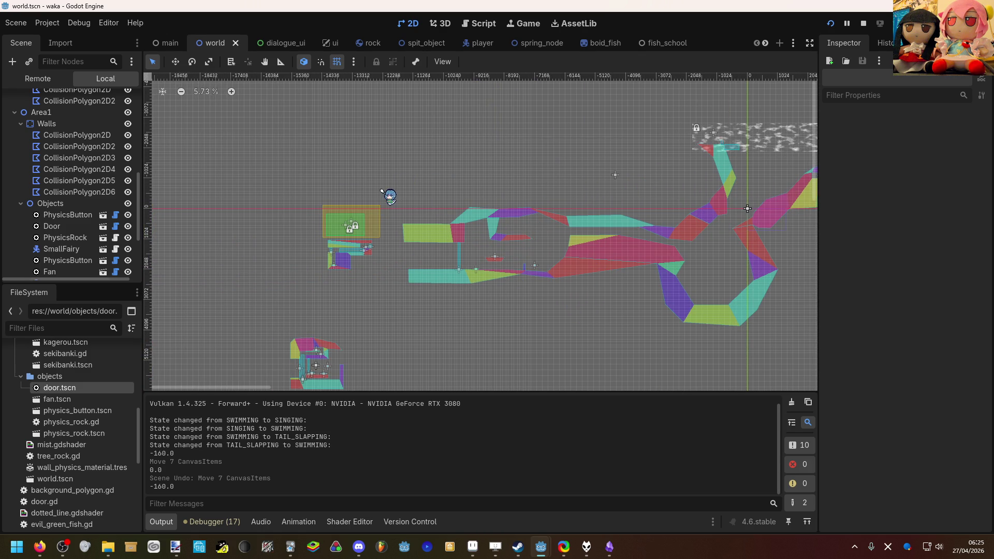
{"action": "scroll", "coordinate": [482, 233], "scroll_direction": "left", "scroll_amount": 4}
{"action": "scroll", "coordinate": [538, 165], "scroll_direction": "up", "scroll_amount": 5}
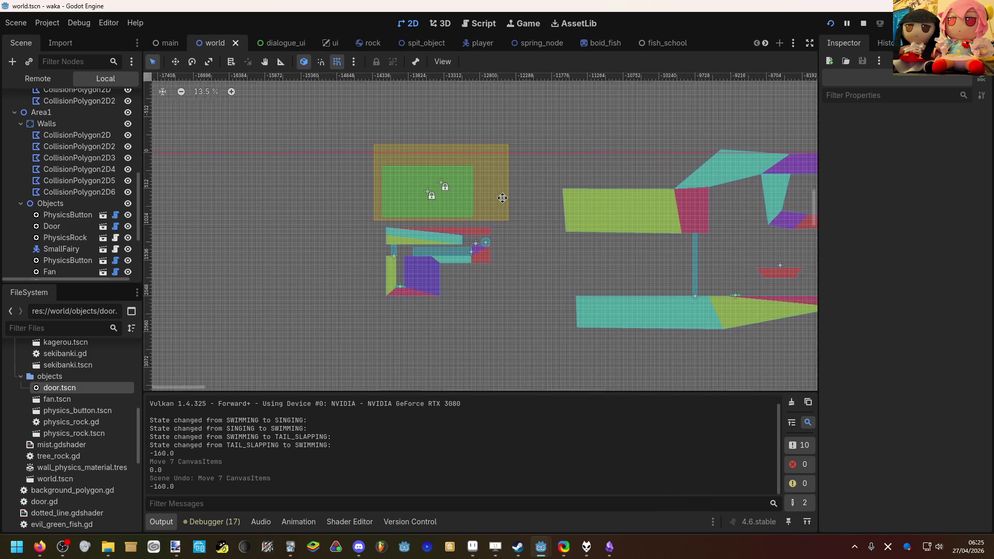
{"action": "scroll", "coordinate": [497, 206], "scroll_direction": "up", "scroll_amount": 6}
{"action": "scroll", "coordinate": [482, 250], "scroll_direction": "up", "scroll_amount": 2}
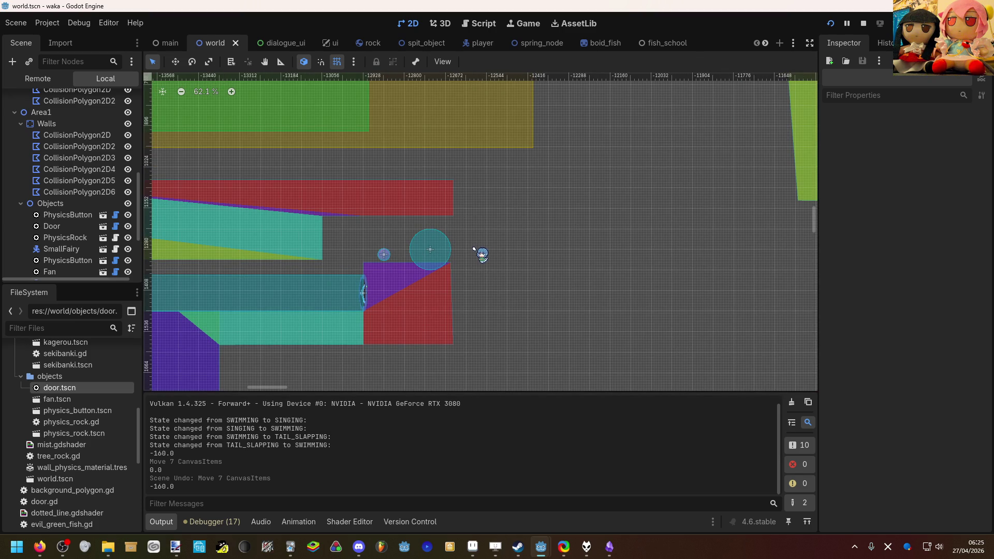
{"action": "scroll", "coordinate": [538, 219], "scroll_direction": "down", "scroll_amount": 2}
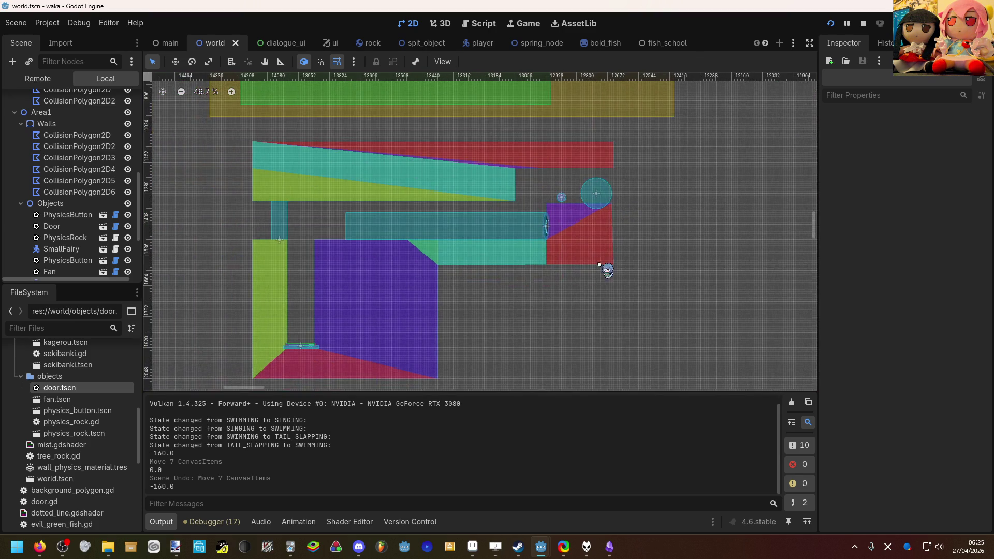
{"action": "scroll", "coordinate": [468, 335], "scroll_direction": "up", "scroll_amount": 2}
{"action": "left_click_drag", "start_coordinate": [524, 277], "coordinate": [555, 274]}
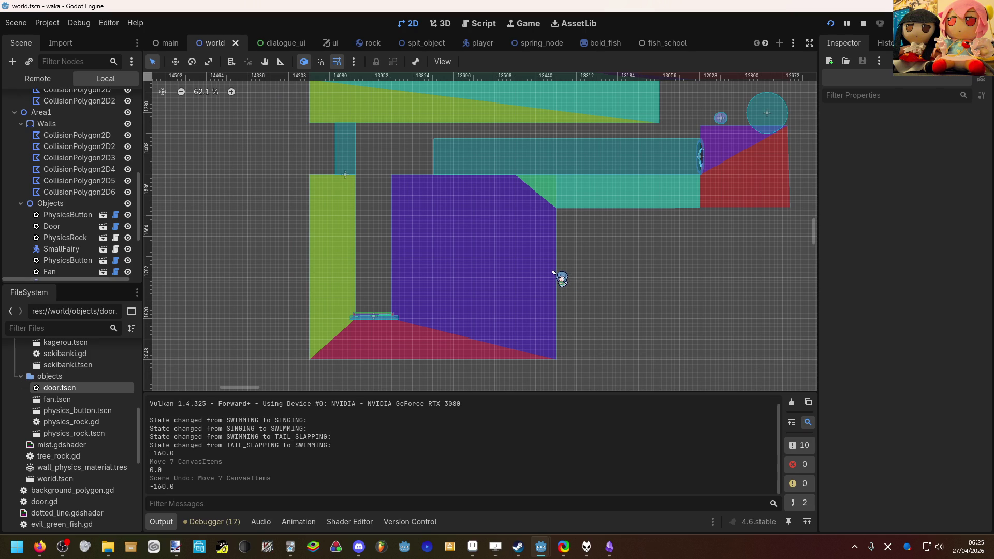
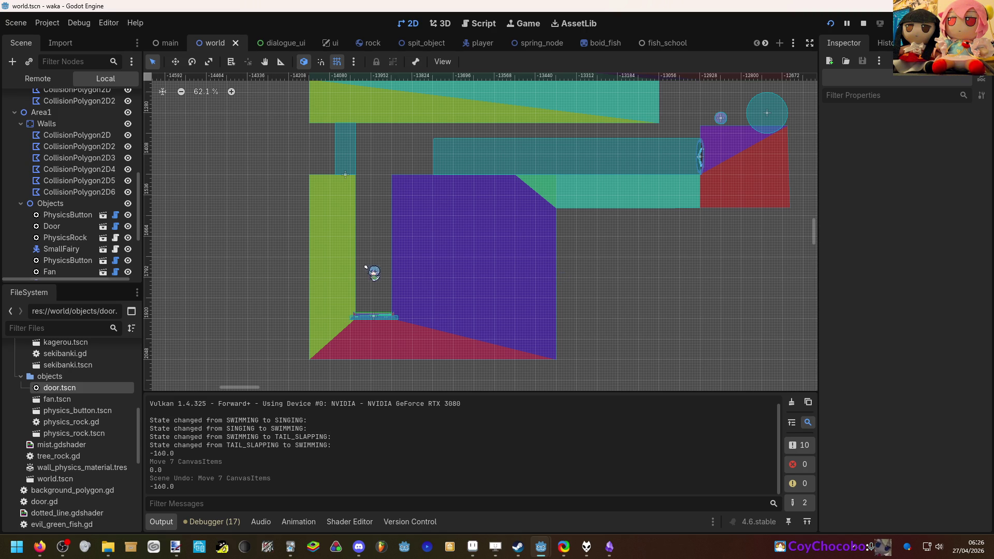
Return to Godot and pan and zoom the level until the fan and L-shaped walls are in view.
{"action": "key", "text": "alt+Tab"}
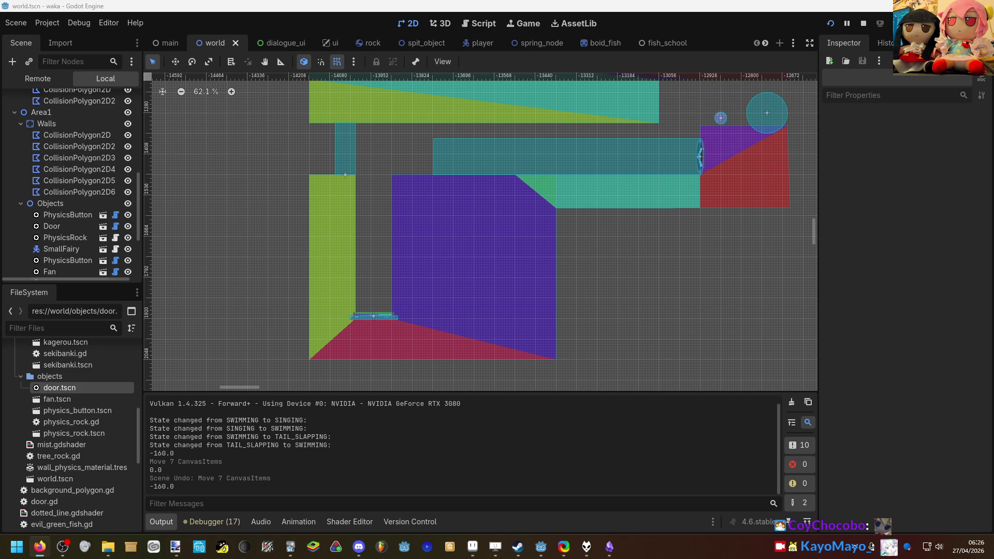
{"action": "scroll", "coordinate": [561, 221], "scroll_direction": "down", "scroll_amount": 4}
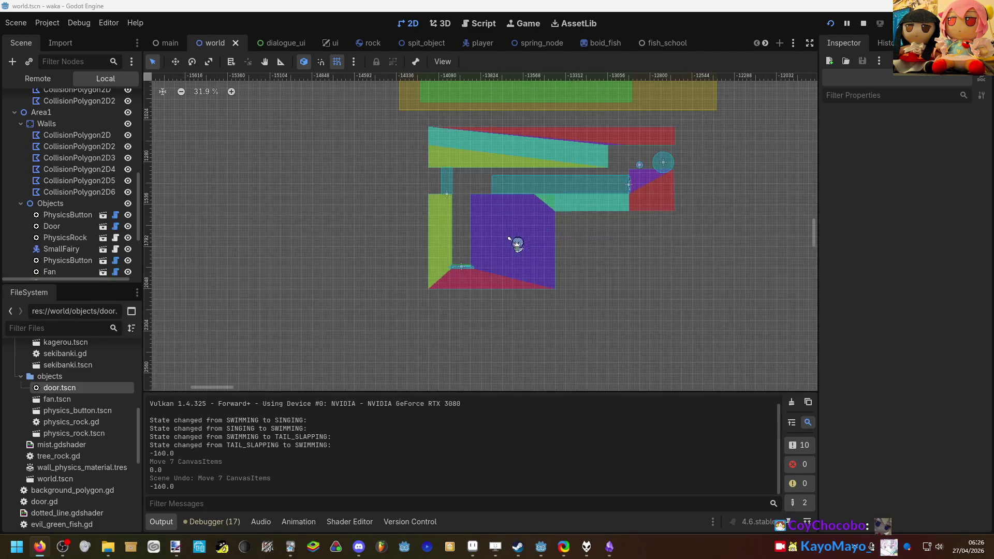
{"action": "left_click_drag", "start_coordinate": [419, 226], "coordinate": [495, 234]}
{"action": "scroll", "coordinate": [75, 217], "scroll_direction": "down", "scroll_amount": 3}
{"action": "mouse_move", "coordinate": [381, 185]}
{"action": "left_mouse_down"}
{"action": "mouse_move", "coordinate": [456, 191]}
{"action": "mouse_move", "coordinate": [340, 163]}
{"action": "mouse_move", "coordinate": [77, 193]}
{"action": "mouse_move", "coordinate": [96, 217]}
{"action": "mouse_move", "coordinate": [168, 175]}
{"action": "mouse_move", "coordinate": [239, 179]}
{"action": "mouse_move", "coordinate": [379, 222]}
{"action": "mouse_move", "coordinate": [72, 138]}
{"action": "mouse_move", "coordinate": [80, 146]}
{"action": "mouse_move", "coordinate": [86, 134]}
{"action": "mouse_move", "coordinate": [226, 198]}
{"action": "mouse_move", "coordinate": [443, 239]}
{"action": "mouse_move", "coordinate": [571, 224]}
{"action": "left_mouse_up"}
{"action": "scroll", "coordinate": [83, 196], "scroll_direction": "up", "scroll_amount": 2}
{"action": "scroll", "coordinate": [87, 205], "scroll_direction": "up", "scroll_amount": 1}
{"action": "scroll", "coordinate": [239, 179], "scroll_direction": "down", "scroll_amount": 1}
{"action": "scroll", "coordinate": [249, 186], "scroll_direction": "down", "scroll_amount": 1}
{"action": "scroll", "coordinate": [87, 135], "scroll_direction": "up", "scroll_amount": 1}
{"action": "scroll", "coordinate": [572, 224], "scroll_direction": "up", "scroll_amount": 4}
{"action": "scroll", "coordinate": [571, 225], "scroll_direction": "up", "scroll_amount": 5}
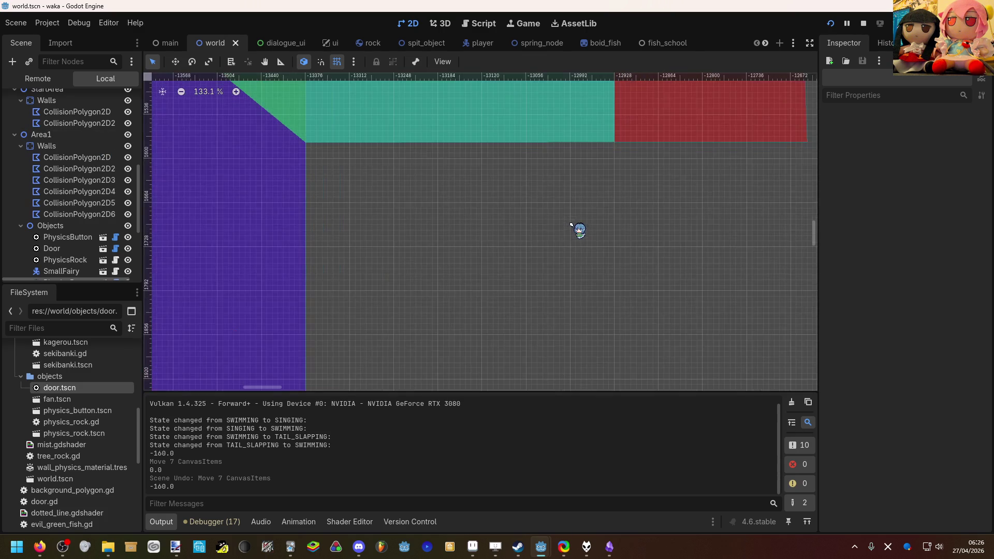
{"action": "scroll", "coordinate": [571, 224], "scroll_direction": "down", "scroll_amount": 9}
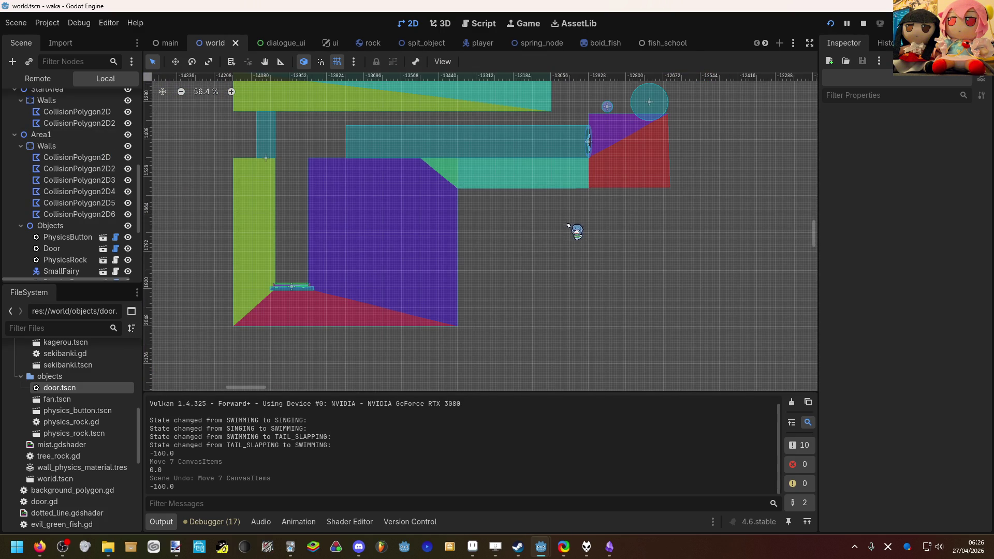
{"action": "left_click_drag", "start_coordinate": [199, 210], "coordinate": [445, 316]}
Survey the walls by selecting Area1's Walls body and box-selecting nodes, then clearing each selection.
{"action": "left_click", "coordinate": [46, 145]}
{"action": "scroll", "coordinate": [292, 253], "scroll_direction": "down", "scroll_amount": 10}
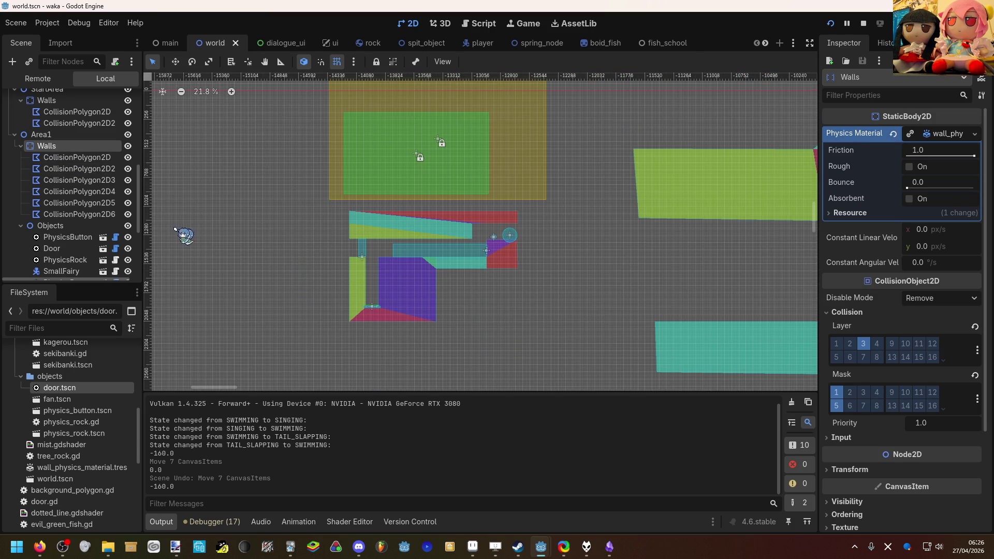
{"action": "left_click", "coordinate": [228, 226]}
{"action": "scroll", "coordinate": [280, 260], "scroll_direction": "up", "scroll_amount": 4}
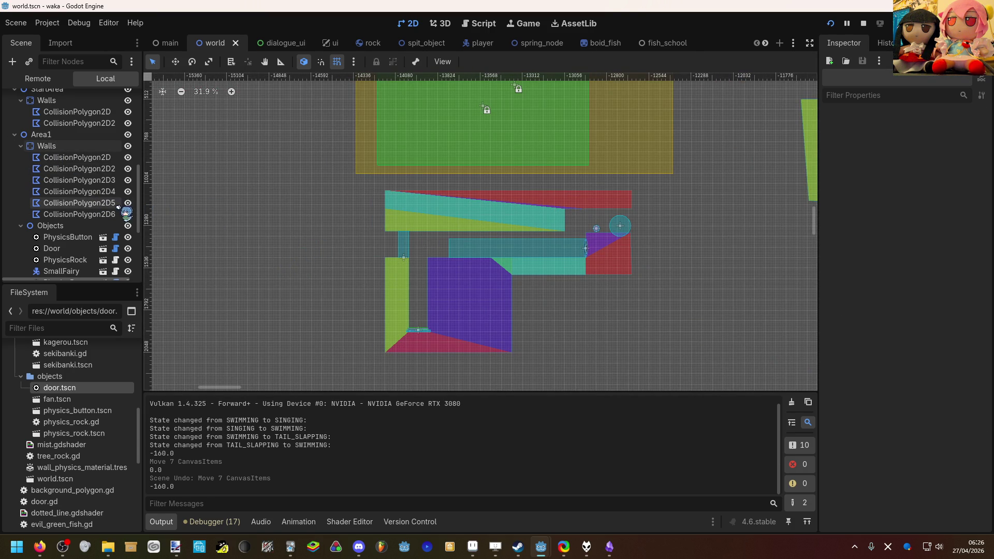
{"action": "scroll", "coordinate": [110, 206], "scroll_direction": "down", "scroll_amount": 3}
{"action": "scroll", "coordinate": [300, 240], "scroll_direction": "down", "scroll_amount": 2}
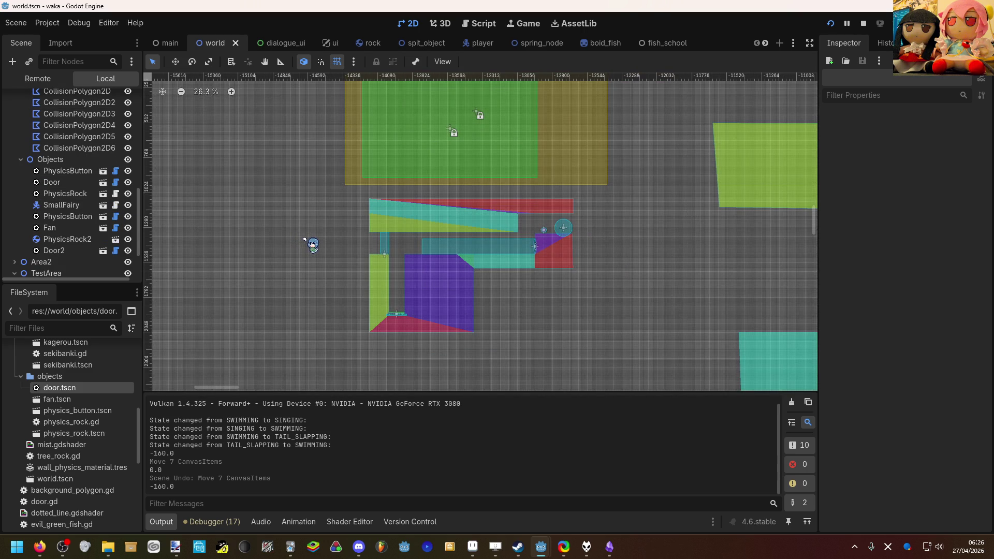
{"action": "scroll", "coordinate": [404, 230], "scroll_direction": "down", "scroll_amount": 5}
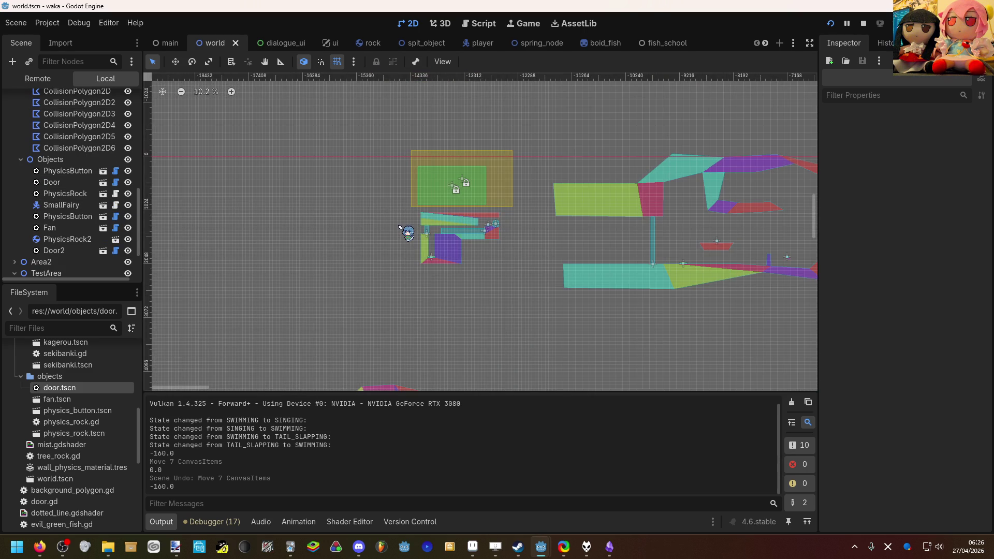
{"action": "scroll", "coordinate": [401, 227], "scroll_direction": "left", "scroll_amount": 3}
{"action": "scroll", "coordinate": [401, 227], "scroll_direction": "down", "scroll_amount": 1}
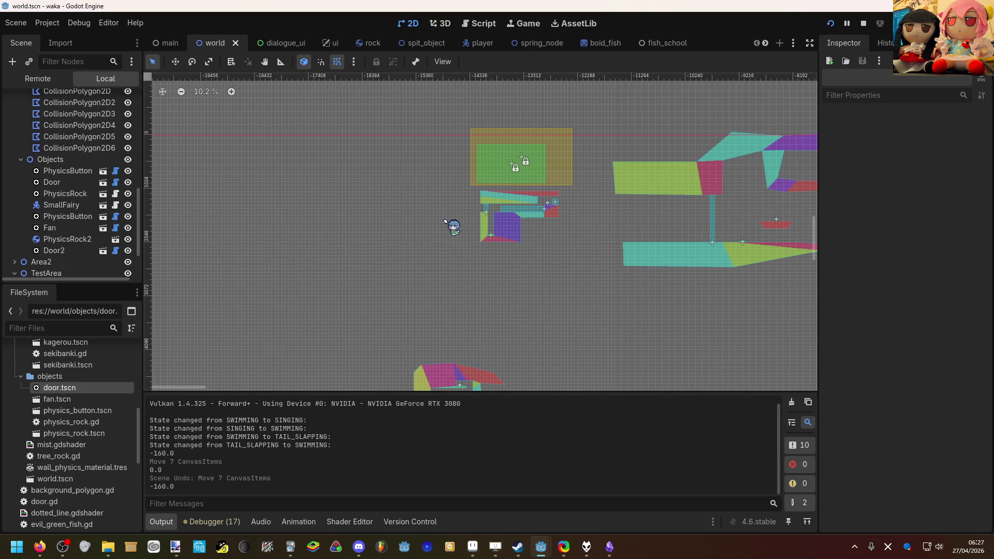
{"action": "scroll", "coordinate": [479, 214], "scroll_direction": "up", "scroll_amount": 3}
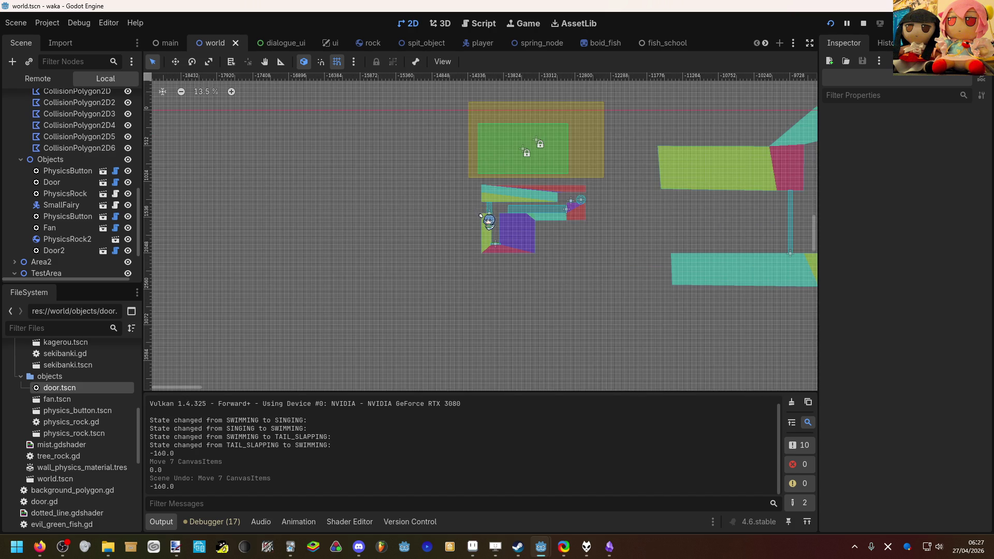
{"action": "scroll", "coordinate": [480, 215], "scroll_direction": "up", "scroll_amount": 2}
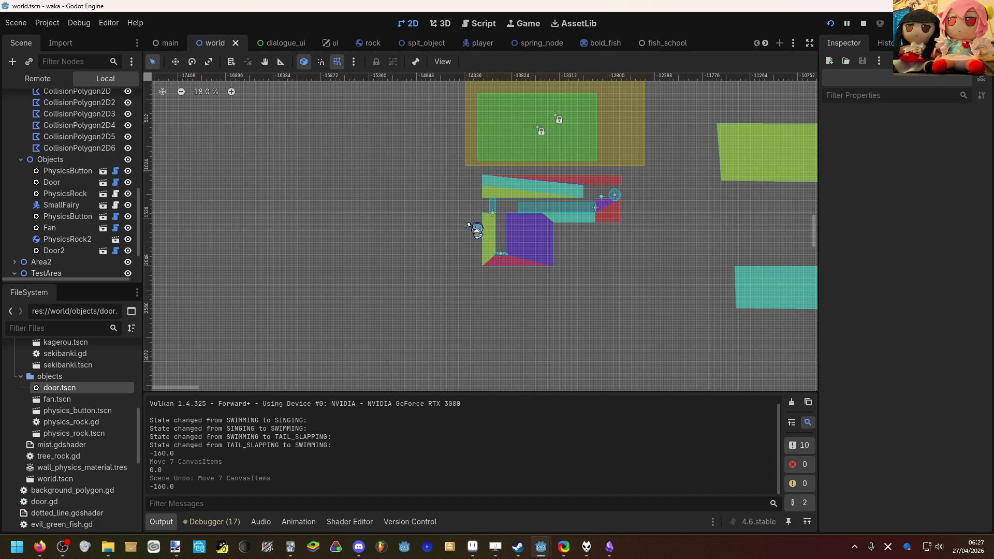
{"action": "scroll", "coordinate": [481, 232], "scroll_direction": "up", "scroll_amount": 2}
{"action": "left_click_drag", "start_coordinate": [714, 303], "coordinate": [430, 145]}
{"action": "left_click", "coordinate": [435, 151]}
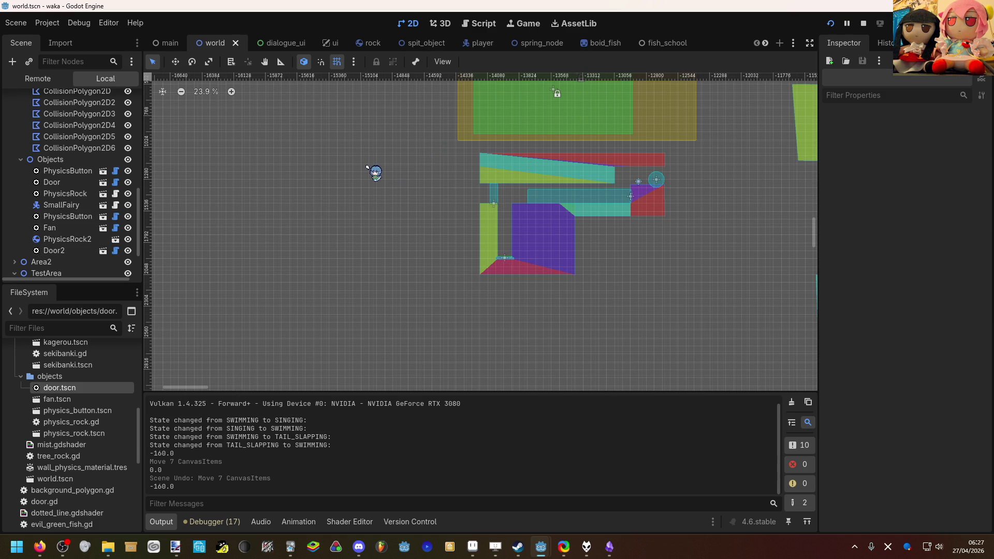
{"action": "scroll", "coordinate": [421, 228], "scroll_direction": "up", "scroll_amount": 10}
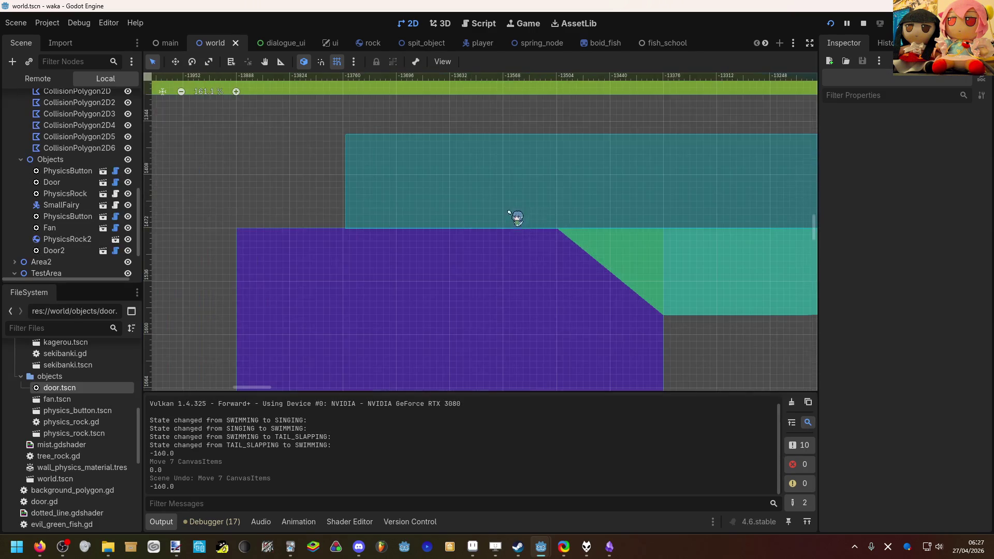
Select CollisionPolygon2D5, zoom in, and raise vertex 14 level with the left vertex.
{"action": "left_click", "coordinate": [541, 248]}
{"action": "scroll", "coordinate": [534, 242], "scroll_direction": "up", "scroll_amount": 3}
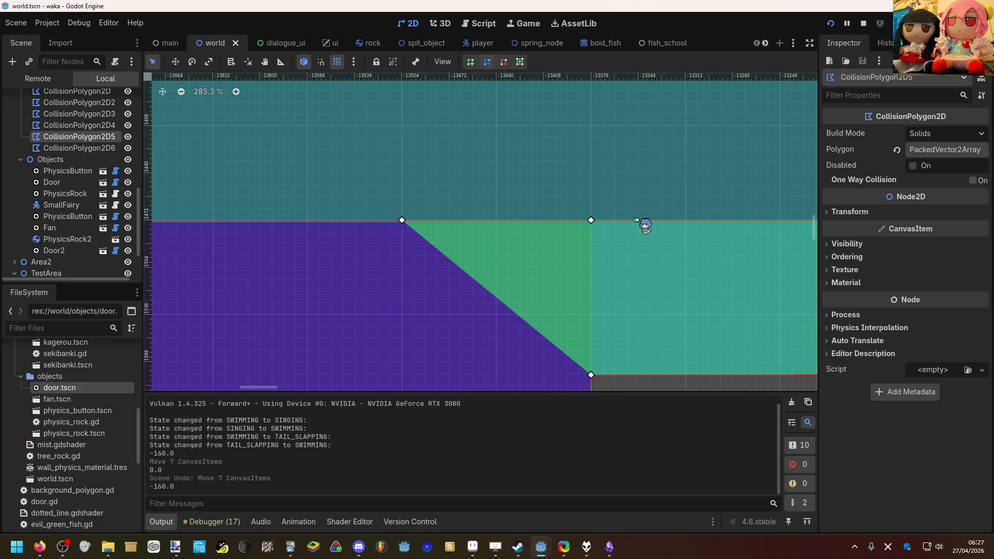
{"action": "scroll", "coordinate": [601, 223], "scroll_direction": "up", "scroll_amount": 2}
{"action": "scroll", "coordinate": [590, 223], "scroll_direction": "up", "scroll_amount": 10}
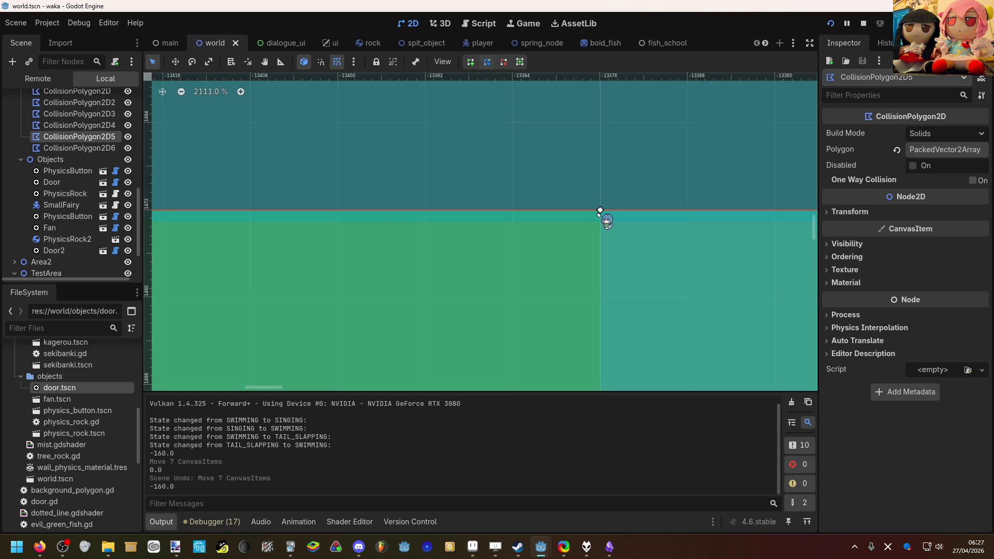
{"action": "left_click_drag", "start_coordinate": [602, 237], "coordinate": [605, 239]}
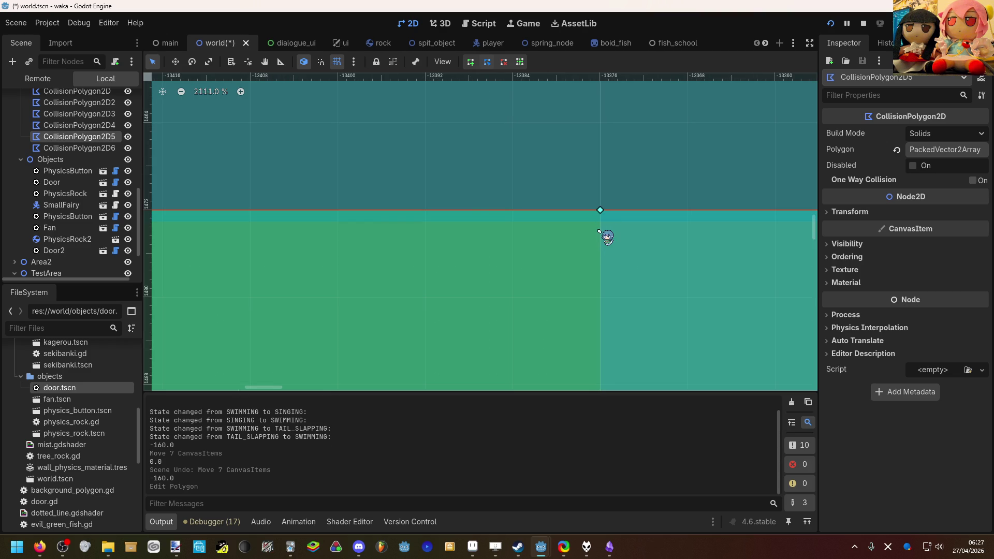
{"action": "scroll", "coordinate": [603, 239], "scroll_direction": "down", "scroll_amount": 20}
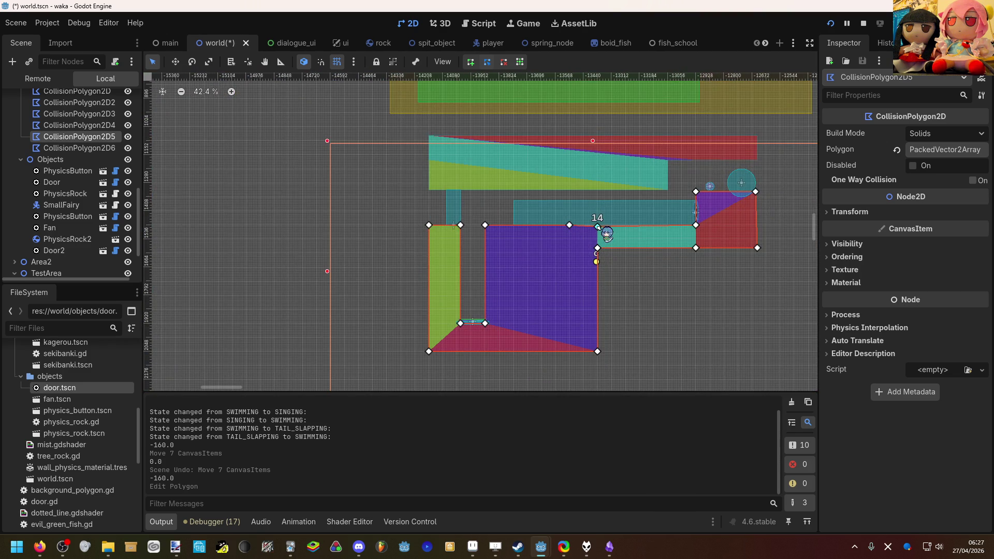
{"action": "left_click", "coordinate": [597, 229]}
{"action": "scroll", "coordinate": [597, 229], "scroll_direction": "up", "scroll_amount": 9}
{"action": "left_click_drag", "start_coordinate": [600, 229], "coordinate": [599, 220]}
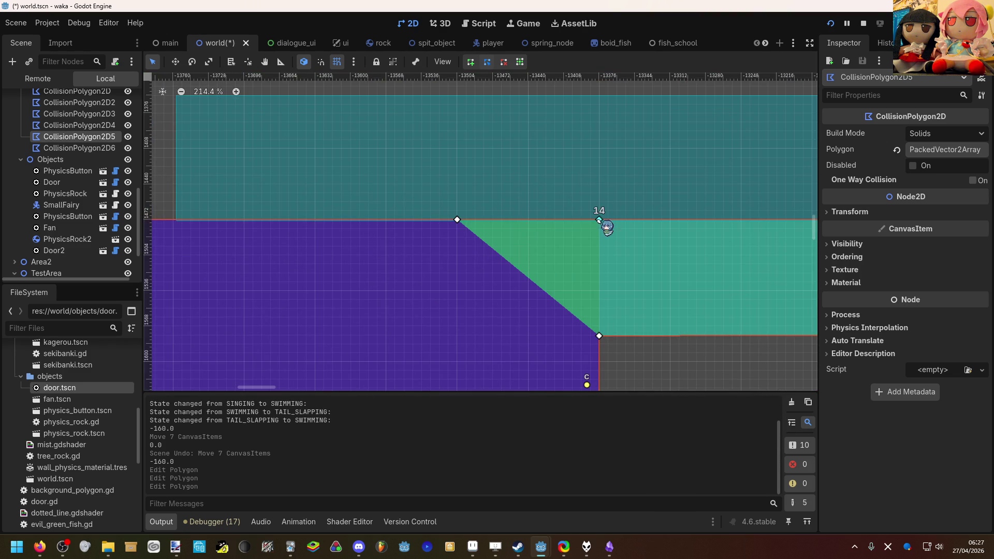
{"action": "scroll", "coordinate": [481, 215], "scroll_direction": "up", "scroll_amount": 3}
{"action": "scroll", "coordinate": [720, 231], "scroll_direction": "up", "scroll_amount": 3}
{"action": "scroll", "coordinate": [676, 226], "scroll_direction": "up", "scroll_amount": 2}
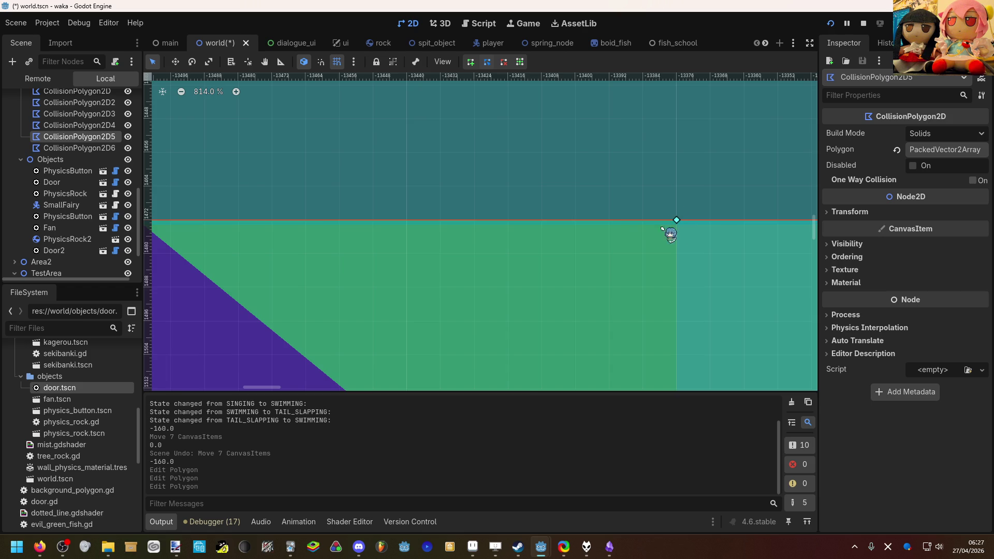
{"action": "scroll", "coordinate": [654, 228], "scroll_direction": "down", "scroll_amount": 6}
{"action": "scroll", "coordinate": [425, 251], "scroll_direction": "up", "scroll_amount": 3}
Reselect CollisionPolygon2D5 and nudge the corner vertex where the slope begins into alignment.
{"action": "mouse_move", "coordinate": [423, 249]}
{"action": "left_mouse_down"}
{"action": "mouse_move", "coordinate": [672, 273]}
{"action": "mouse_move", "coordinate": [347, 260]}
{"action": "left_mouse_up"}
{"action": "scroll", "coordinate": [667, 279], "scroll_direction": "down", "scroll_amount": 5}
{"action": "scroll", "coordinate": [348, 262], "scroll_direction": "down", "scroll_amount": 3}
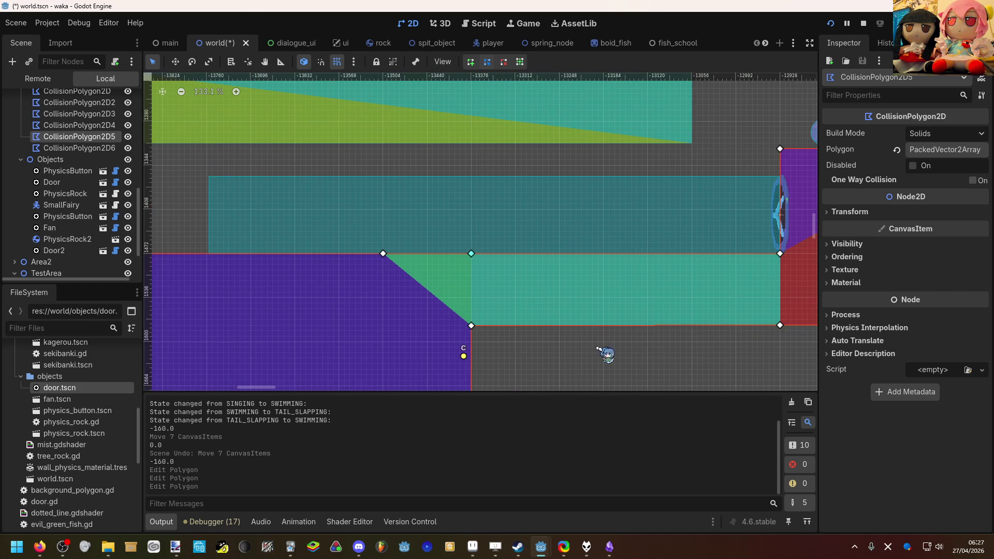
{"action": "scroll", "coordinate": [662, 262], "scroll_direction": "up", "scroll_amount": 4}
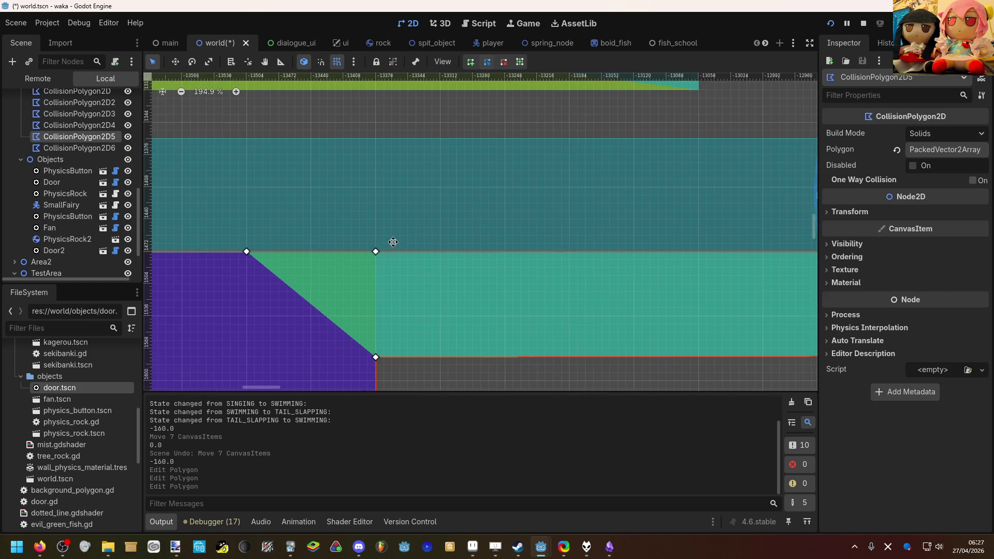
{"action": "scroll", "coordinate": [414, 243], "scroll_direction": "left", "scroll_amount": 10}
{"action": "left_click", "coordinate": [331, 214]}
{"action": "left_click", "coordinate": [676, 296]}
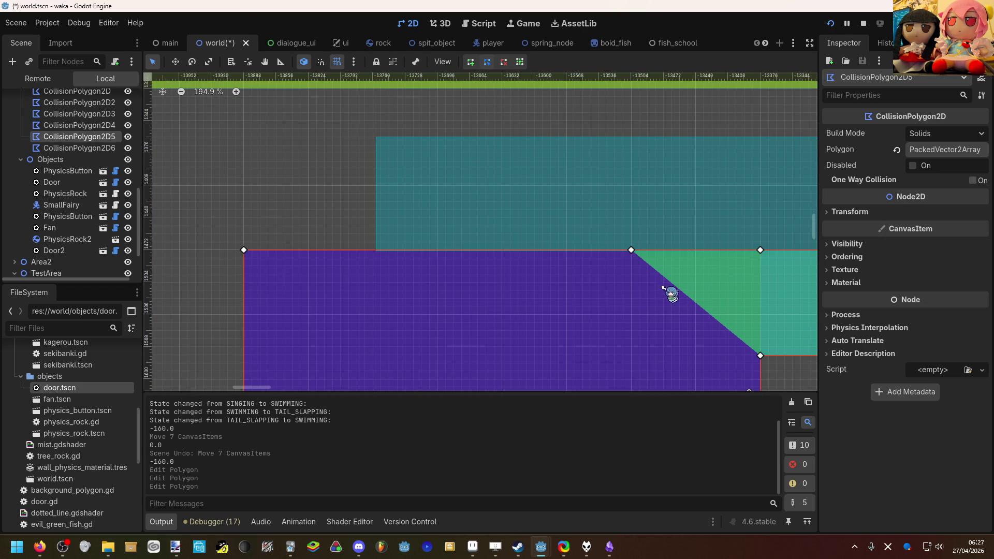
{"action": "scroll", "coordinate": [653, 271], "scroll_direction": "up", "scroll_amount": 4}
{"action": "mouse_move", "coordinate": [630, 247]}
{"action": "left_mouse_down"}
{"action": "mouse_move", "coordinate": [632, 269]}
{"action": "mouse_move", "coordinate": [623, 243]}
{"action": "left_mouse_up"}
Pan past the red polygon near the fan, deselect the wall, and bring the left L-shaped walls into view.
{"action": "scroll", "coordinate": [632, 269], "scroll_direction": "up", "scroll_amount": 5}
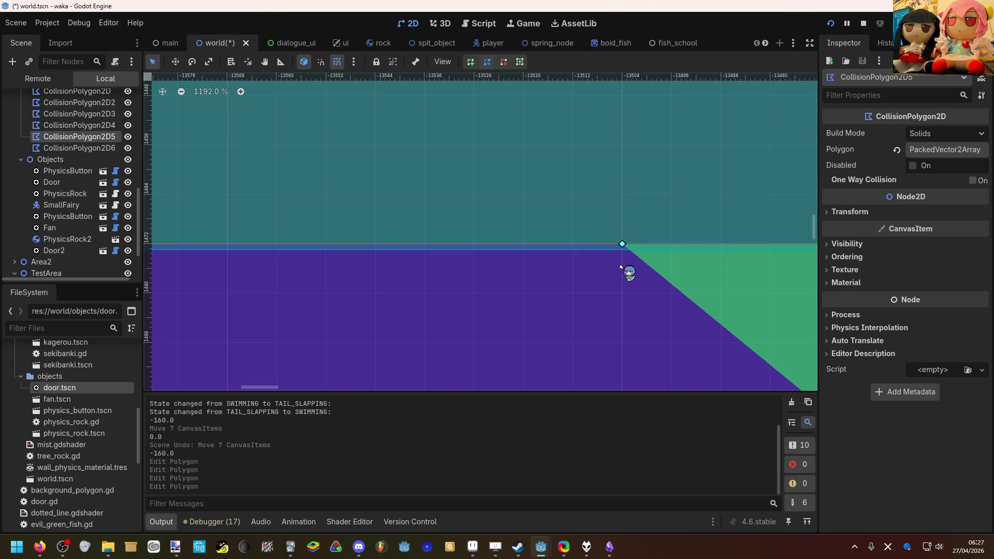
{"action": "scroll", "coordinate": [613, 282], "scroll_direction": "down", "scroll_amount": 4}
{"action": "scroll", "coordinate": [501, 248], "scroll_direction": "right", "scroll_amount": 10}
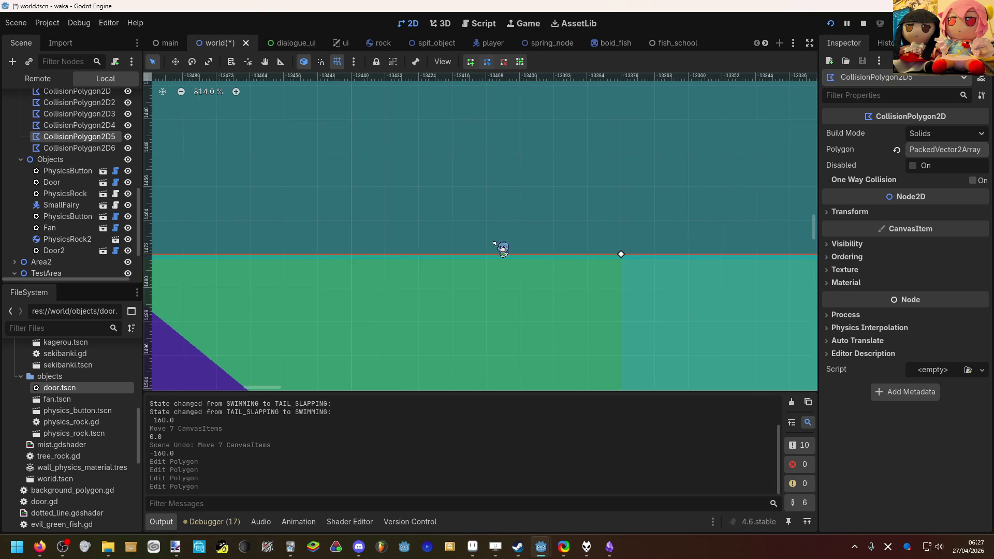
{"action": "scroll", "coordinate": [427, 271], "scroll_direction": "down", "scroll_amount": 1}
{"action": "left_click_drag", "start_coordinate": [426, 270], "coordinate": [153, 278]}
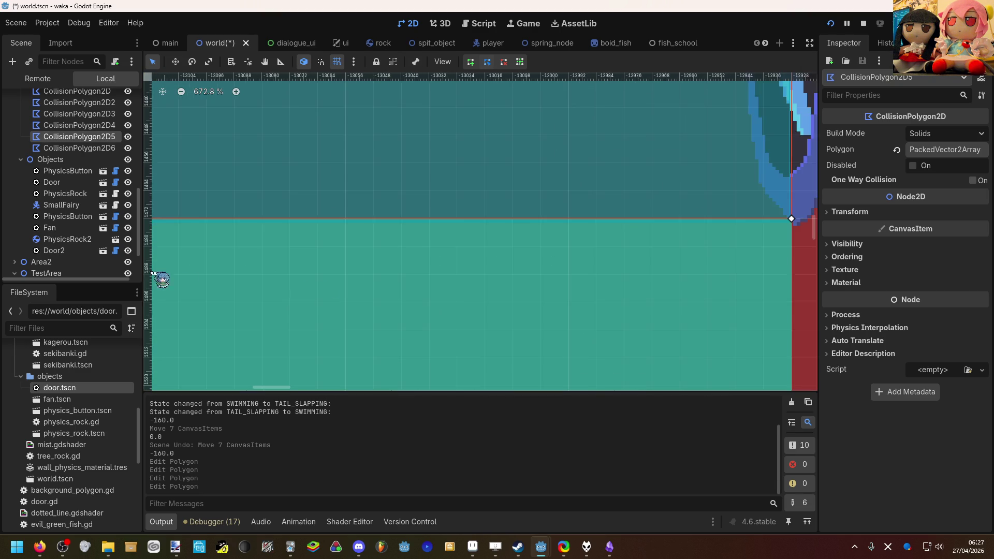
{"action": "scroll", "coordinate": [372, 284], "scroll_direction": "down", "scroll_amount": 10}
{"action": "scroll", "coordinate": [450, 290], "scroll_direction": "down", "scroll_amount": 5}
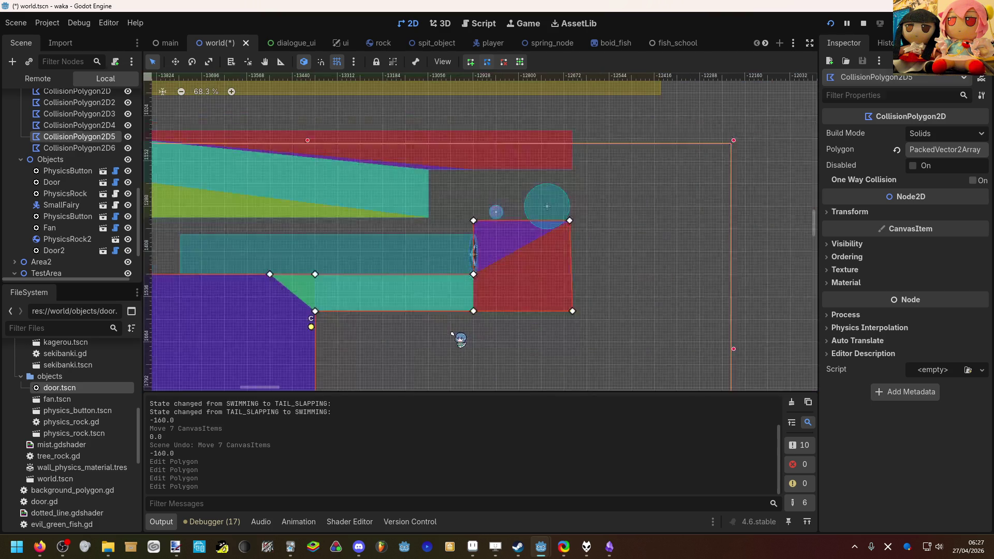
{"action": "left_click", "coordinate": [459, 337]}
{"action": "left_click_drag", "start_coordinate": [463, 272], "coordinate": [599, 182]}
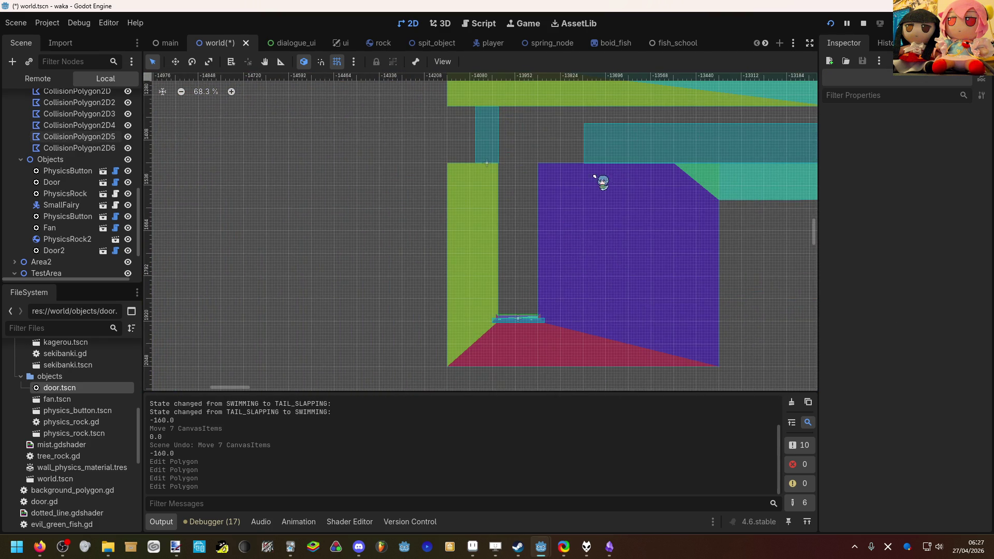
{"action": "left_click_drag", "start_coordinate": [510, 191], "coordinate": [595, 208]}
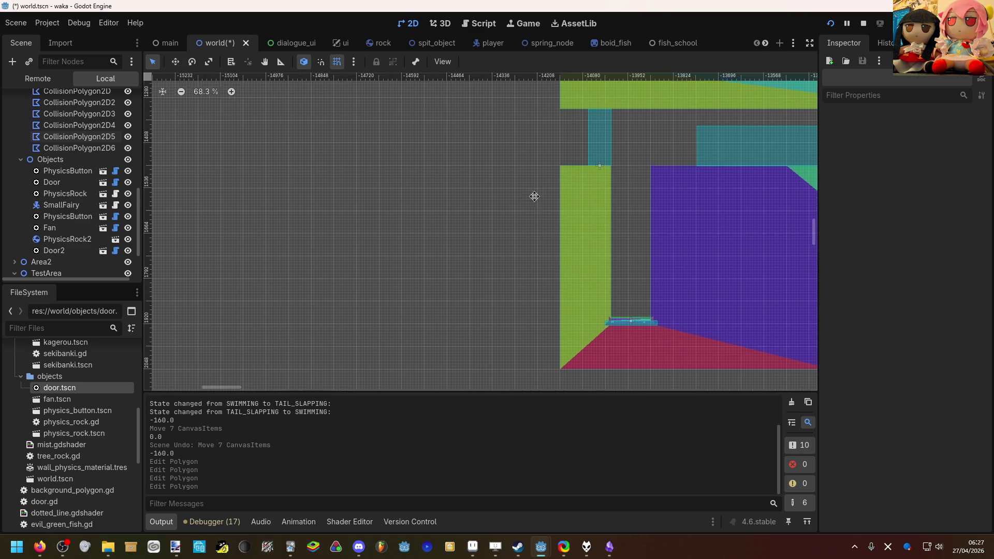
{"action": "scroll", "coordinate": [518, 207], "scroll_direction": "down", "scroll_amount": 10}
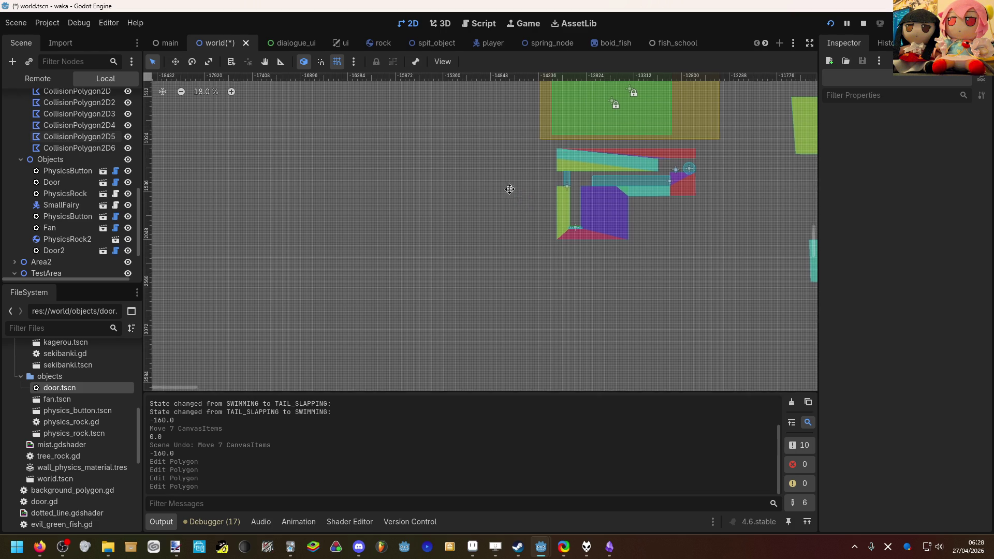
{"action": "scroll", "coordinate": [415, 167], "scroll_direction": "down", "scroll_amount": 2}
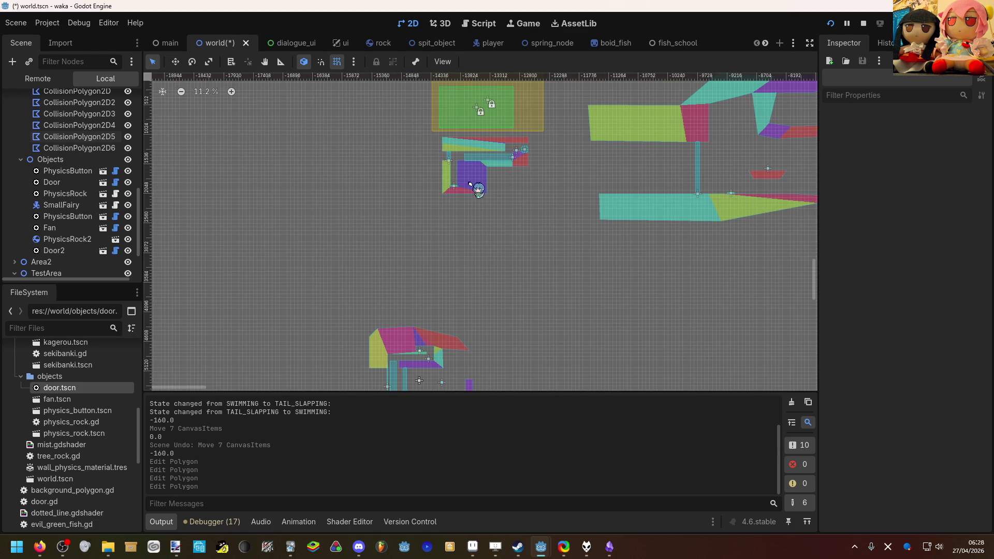
{"action": "left_click", "coordinate": [472, 187]}
{"action": "left_click", "coordinate": [457, 215]}
{"action": "left_click_drag", "start_coordinate": [457, 215], "coordinate": [439, 179]}
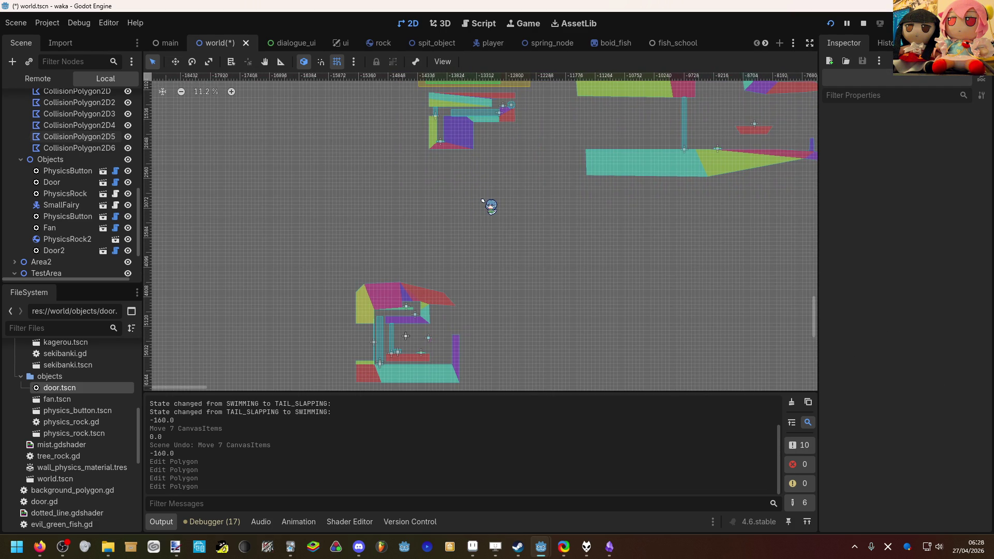
{"action": "scroll", "coordinate": [473, 204], "scroll_direction": "up", "scroll_amount": 5}
{"action": "scroll", "coordinate": [472, 213], "scroll_direction": "right", "scroll_amount": 4}
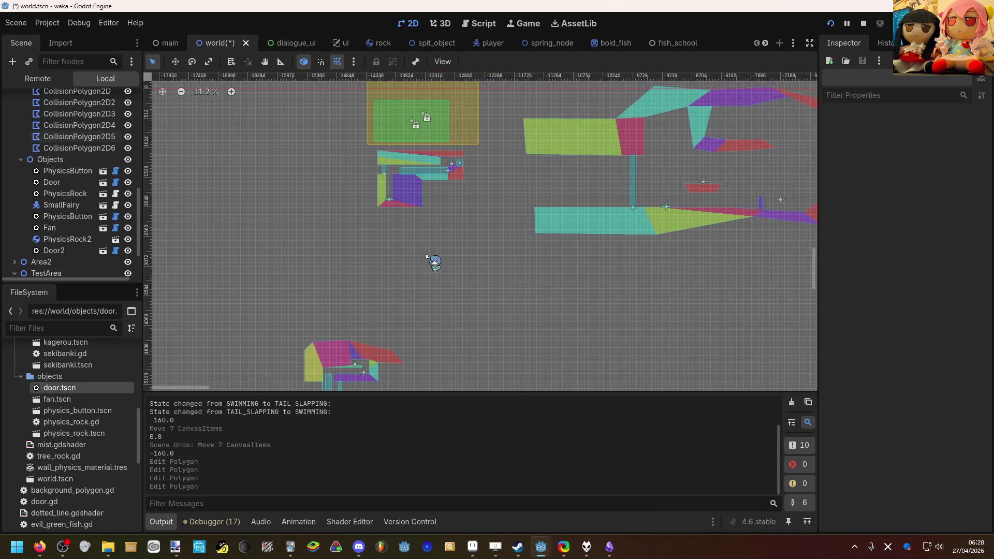
{"action": "scroll", "coordinate": [470, 171], "scroll_direction": "up", "scroll_amount": 3}
{"action": "scroll", "coordinate": [471, 170], "scroll_direction": "up", "scroll_amount": 2}
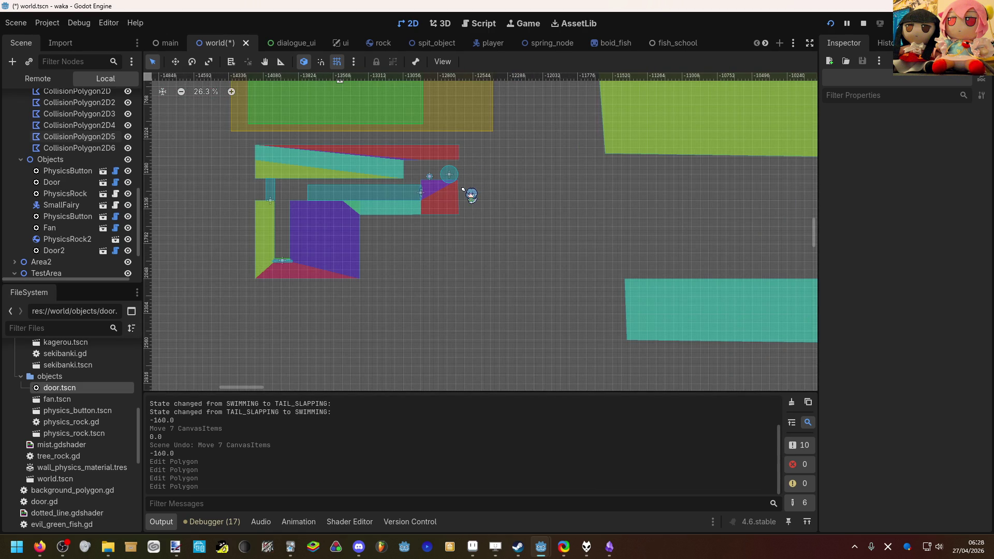
{"action": "scroll", "coordinate": [453, 198], "scroll_direction": "down", "scroll_amount": 3}
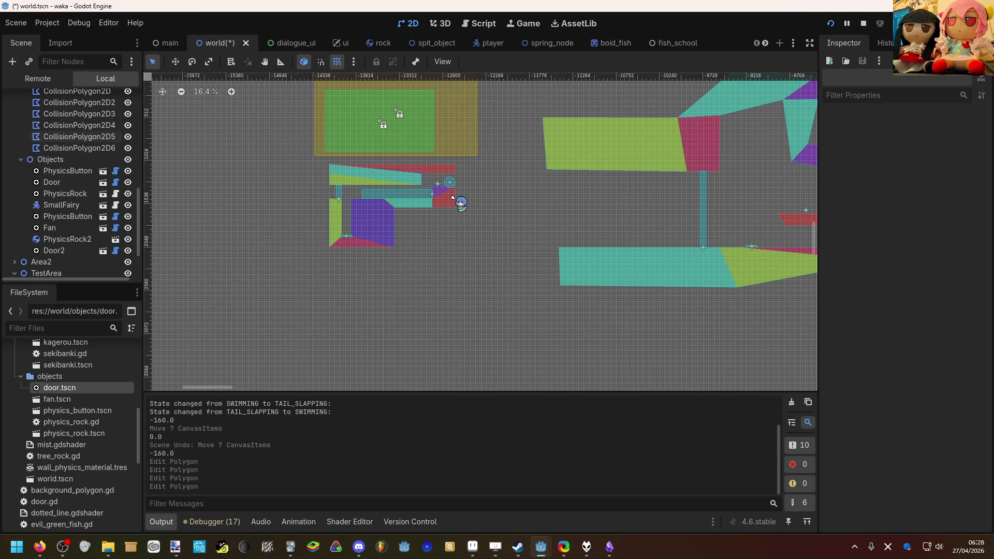
{"action": "mouse_move", "coordinate": [505, 205]}
{"action": "left_mouse_down"}
{"action": "mouse_move", "coordinate": [402, 204]}
{"action": "mouse_move", "coordinate": [563, 150]}
{"action": "left_mouse_up"}
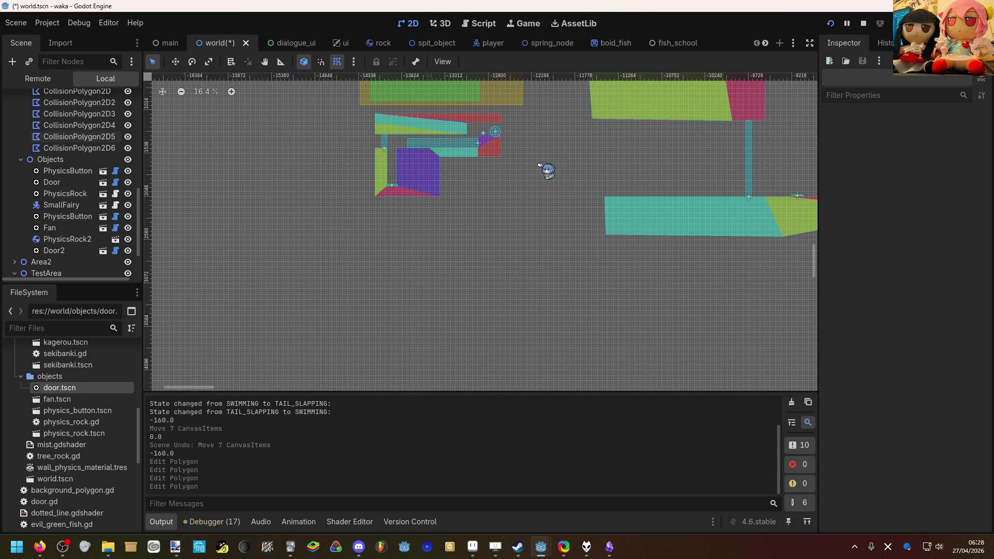
{"action": "scroll", "coordinate": [468, 154], "scroll_direction": "up", "scroll_amount": 5}
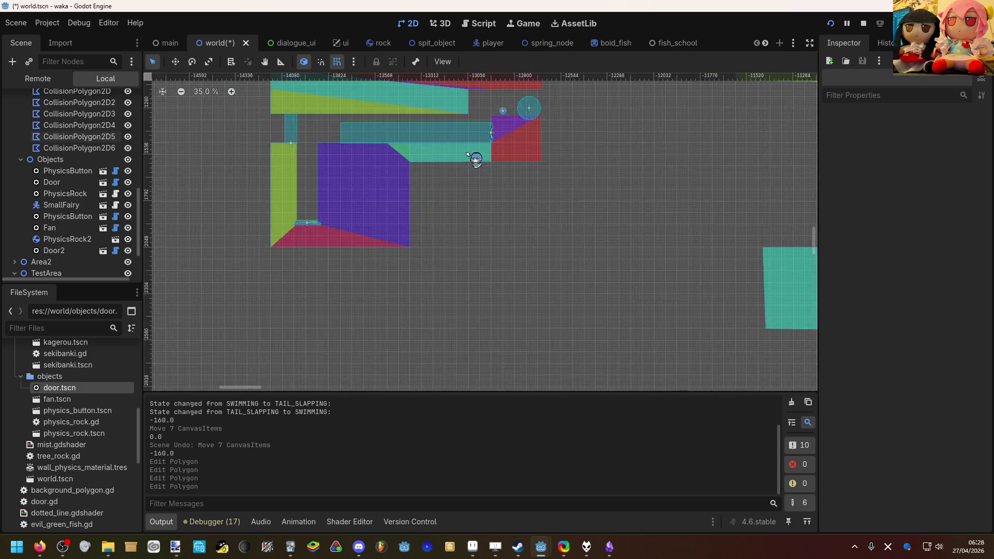
Pan and zoom around the fan room to survey the surrounding walls.
{"action": "mouse_move", "coordinate": [584, 164]}
{"action": "left_mouse_down"}
{"action": "mouse_move", "coordinate": [337, 215]}
{"action": "mouse_move", "coordinate": [385, 210]}
{"action": "mouse_move", "coordinate": [524, 225]}
{"action": "left_mouse_up"}
{"action": "scroll", "coordinate": [337, 215], "scroll_direction": "down", "scroll_amount": 3}
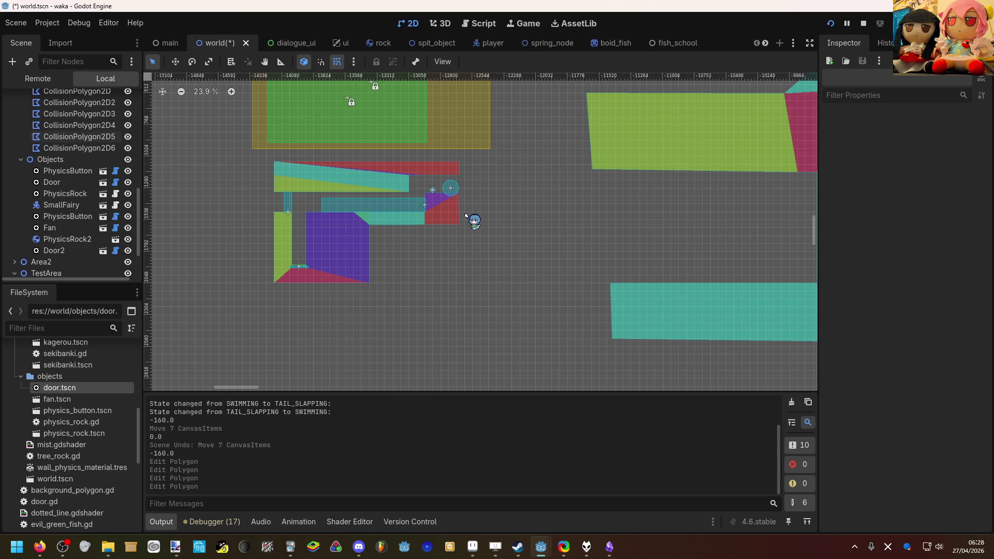
{"action": "scroll", "coordinate": [517, 217], "scroll_direction": "down", "scroll_amount": 2}
{"action": "left_click_drag", "start_coordinate": [546, 220], "coordinate": [339, 224]}
{"action": "scroll", "coordinate": [605, 229], "scroll_direction": "up", "scroll_amount": 1}
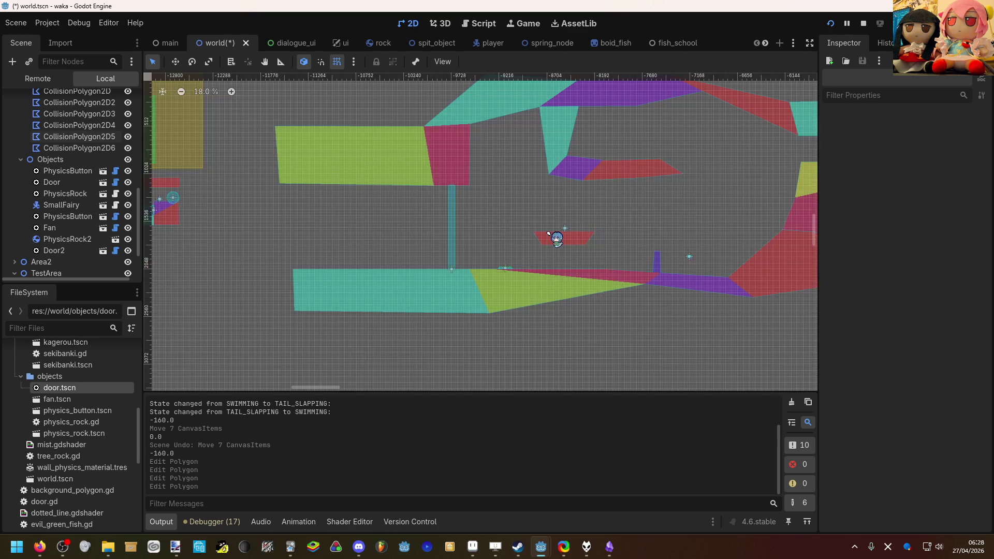
{"action": "left_click_drag", "start_coordinate": [522, 232], "coordinate": [355, 229]}
{"action": "scroll", "coordinate": [488, 216], "scroll_direction": "down", "scroll_amount": 2}
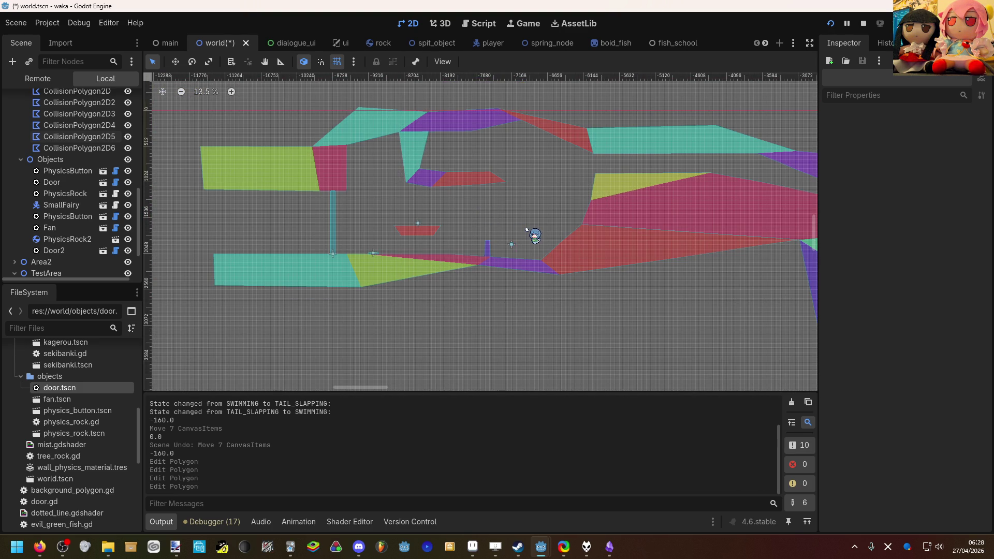
{"action": "scroll", "coordinate": [419, 223], "scroll_direction": "right", "scroll_amount": 2}
{"action": "scroll", "coordinate": [486, 204], "scroll_direction": "left", "scroll_amount": 3}
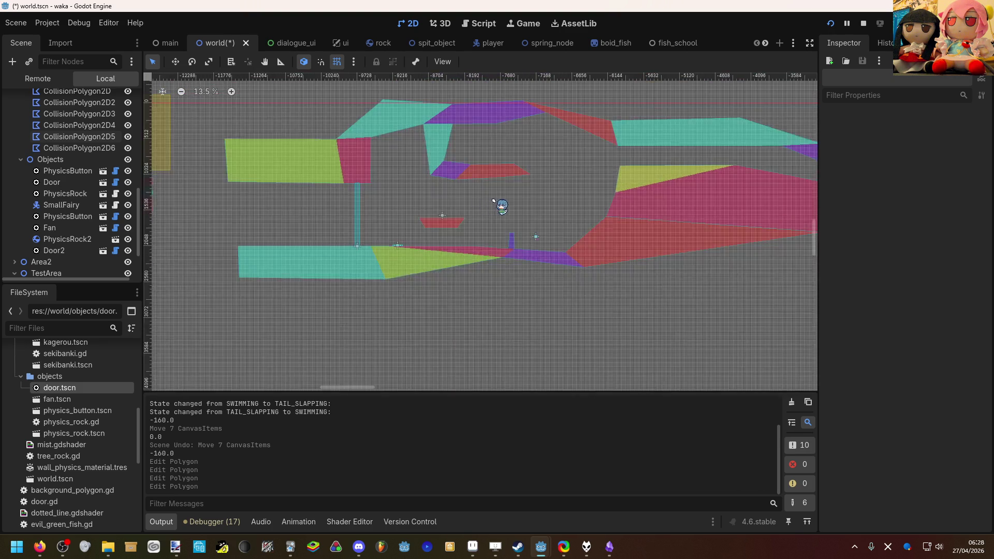
{"action": "scroll", "coordinate": [512, 220], "scroll_direction": "down", "scroll_amount": 6}
{"action": "scroll", "coordinate": [591, 243], "scroll_direction": "up", "scroll_amount": 9}
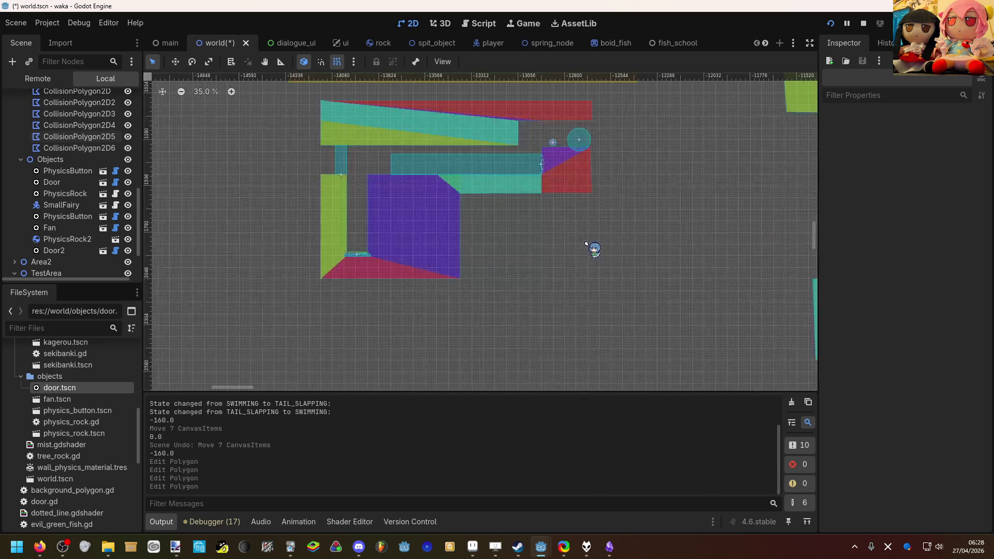
{"action": "scroll", "coordinate": [518, 236], "scroll_direction": "up", "scroll_amount": 1}
{"action": "scroll", "coordinate": [522, 237], "scroll_direction": "left", "scroll_amount": 1}
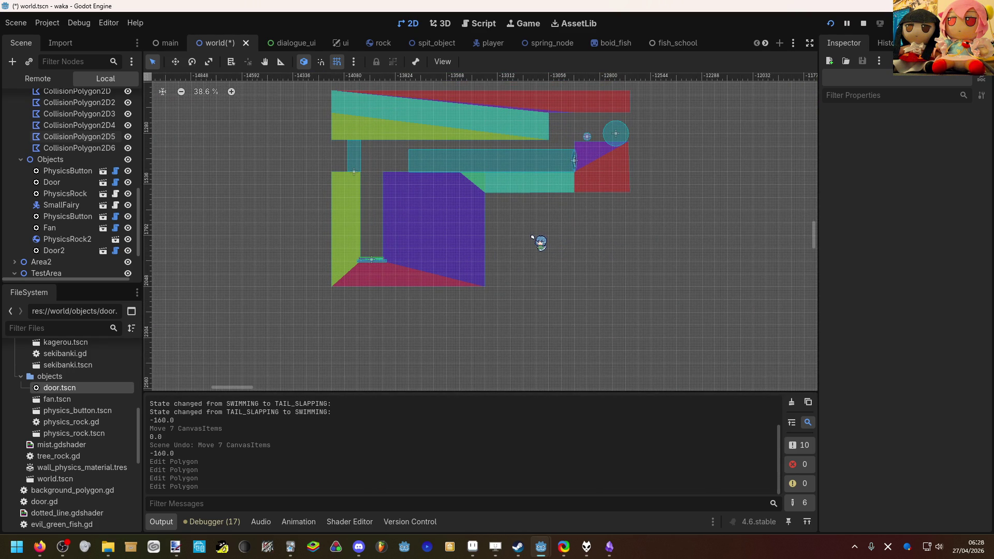
{"action": "left_click_drag", "start_coordinate": [531, 235], "coordinate": [614, 248]}
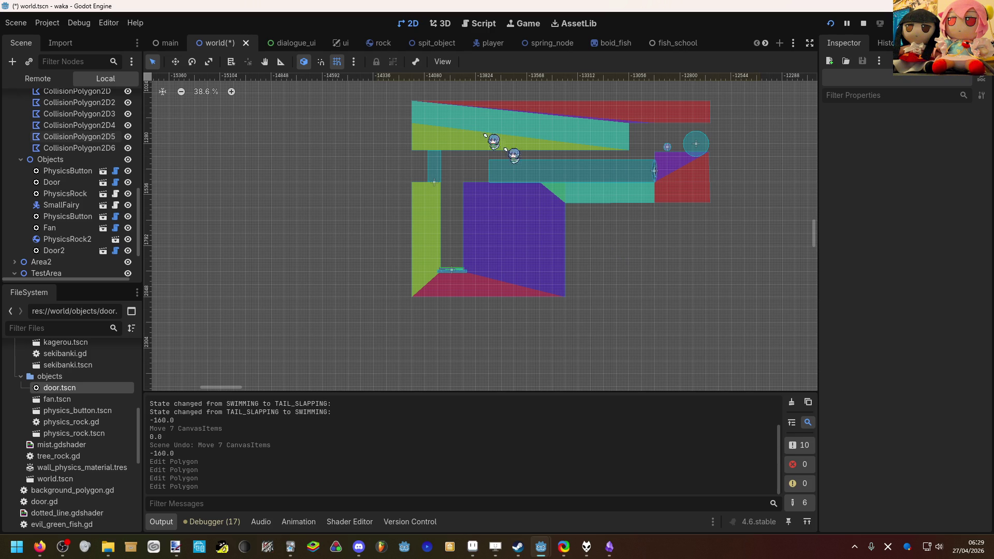
Inspect CollisionPolygon2D6, then select CollisionPolygon2D5 in the Scene tree under Walls.
{"action": "left_click", "coordinate": [586, 128]}
{"action": "left_click", "coordinate": [621, 232]}
{"action": "left_click_drag", "start_coordinate": [628, 233], "coordinate": [721, 240]}
{"action": "left_click_drag", "start_coordinate": [471, 174], "coordinate": [559, 172]}
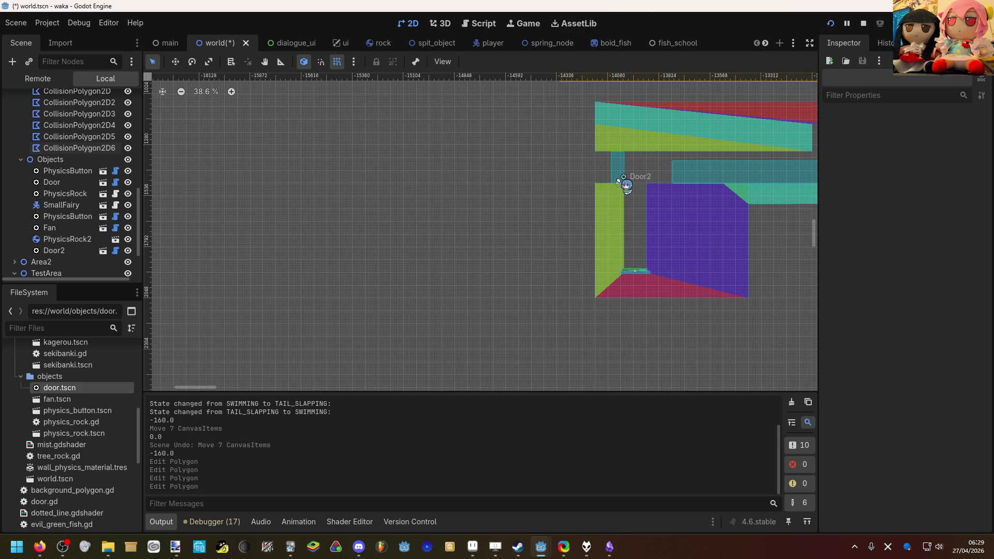
{"action": "left_click_drag", "start_coordinate": [552, 182], "coordinate": [436, 178]}
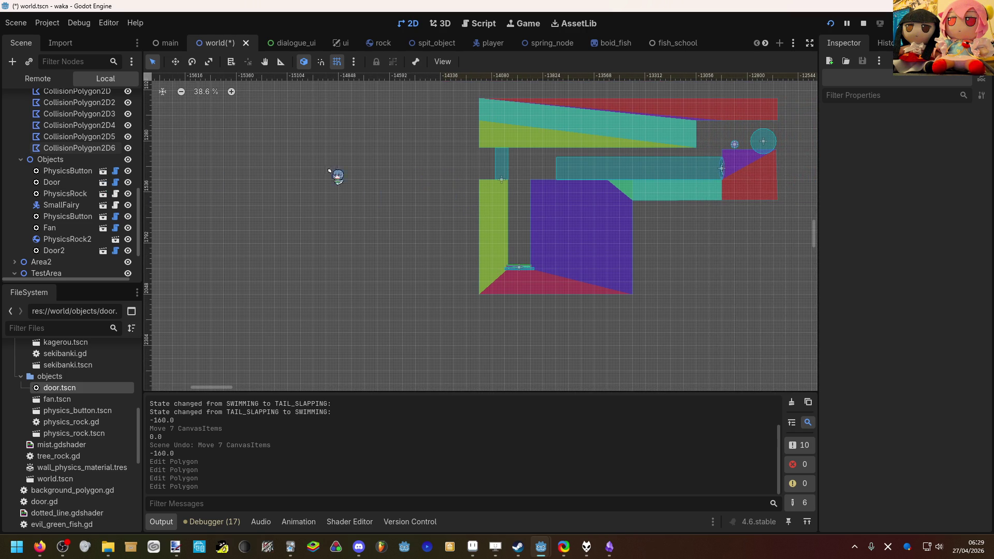
{"action": "scroll", "coordinate": [77, 155], "scroll_direction": "up", "scroll_amount": 3}
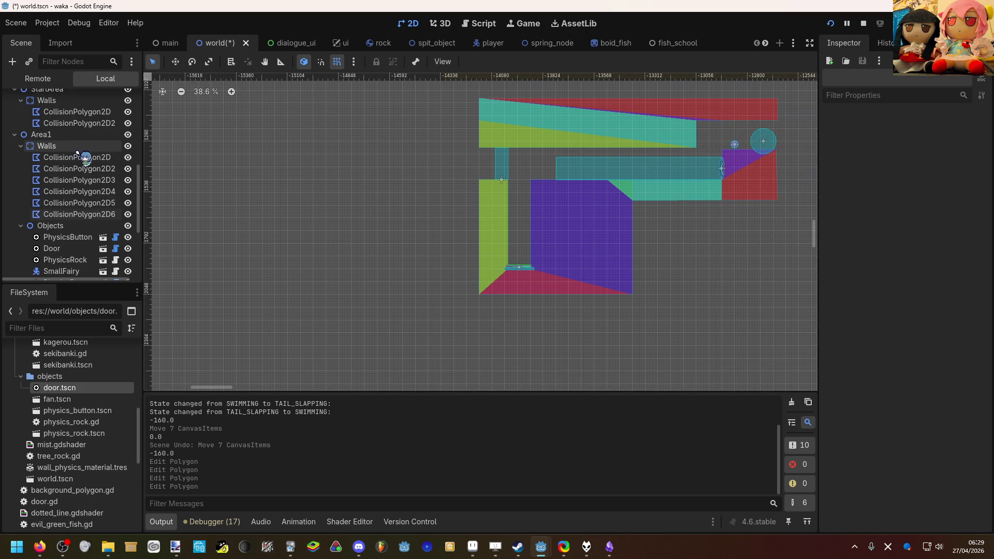
{"action": "left_click", "coordinate": [92, 212]}
{"action": "left_click", "coordinate": [91, 203]}
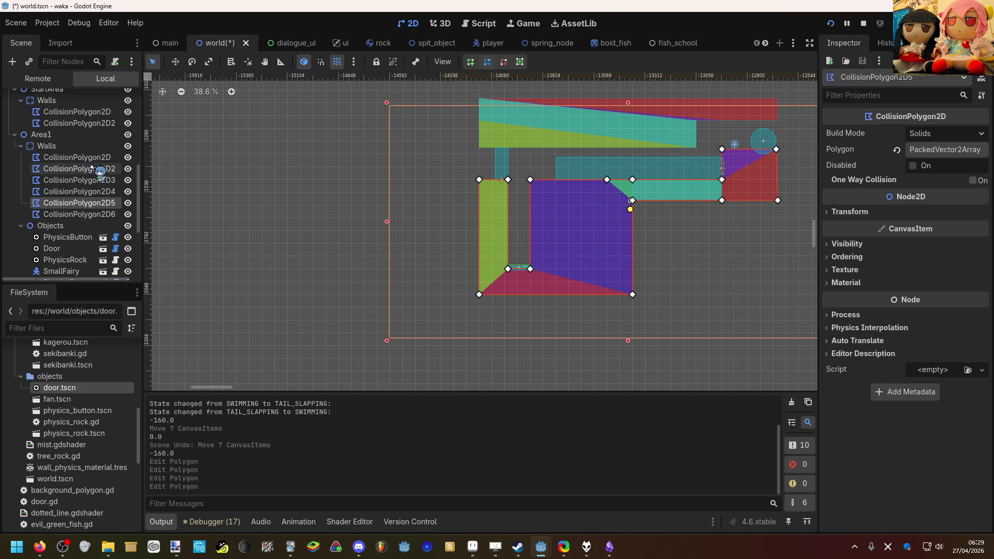
{"action": "right_click", "coordinate": [88, 147]}
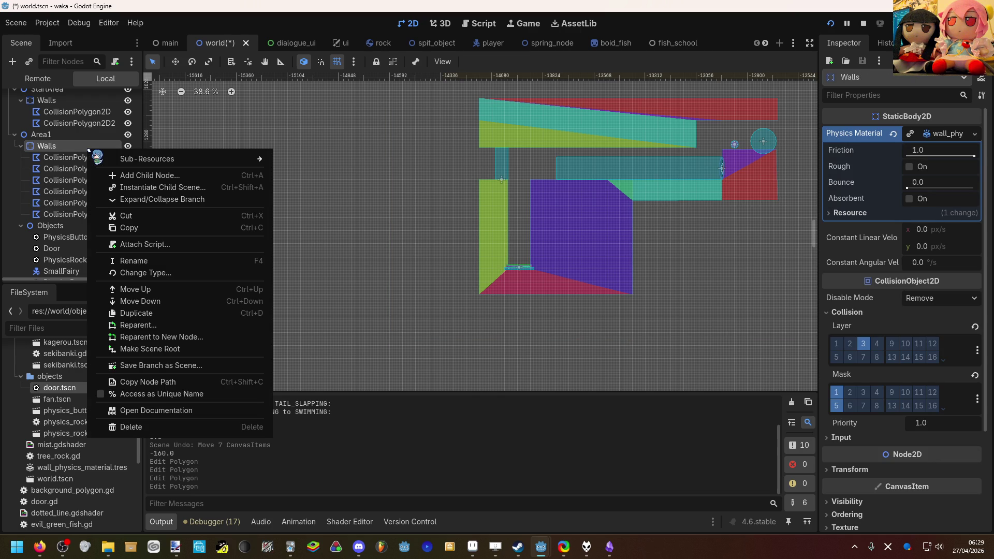
Add a new CollisionPolygon2D child node under Walls.
{"action": "left_click", "coordinate": [155, 177]}
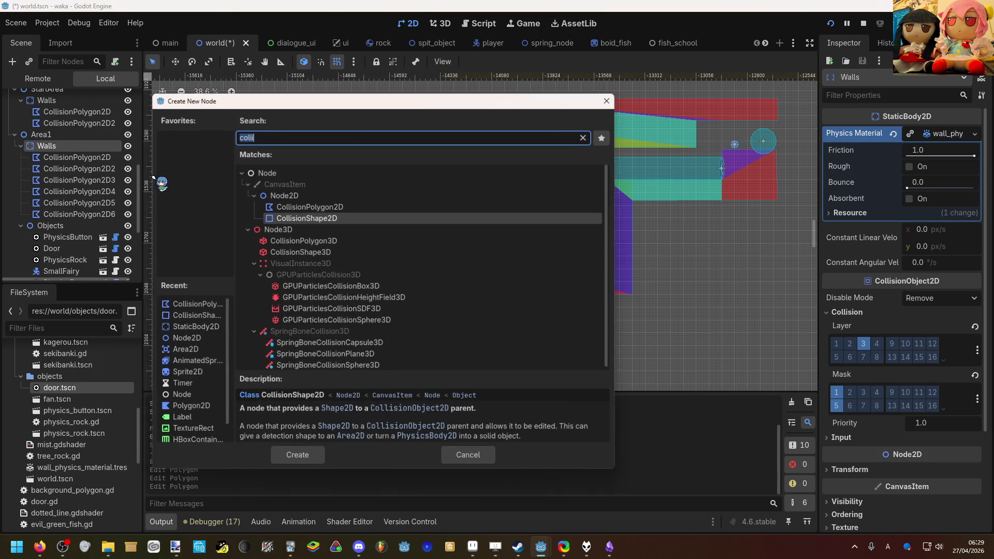
{"action": "left_click", "coordinate": [311, 207]}
{"action": "left_click", "coordinate": [313, 456]}
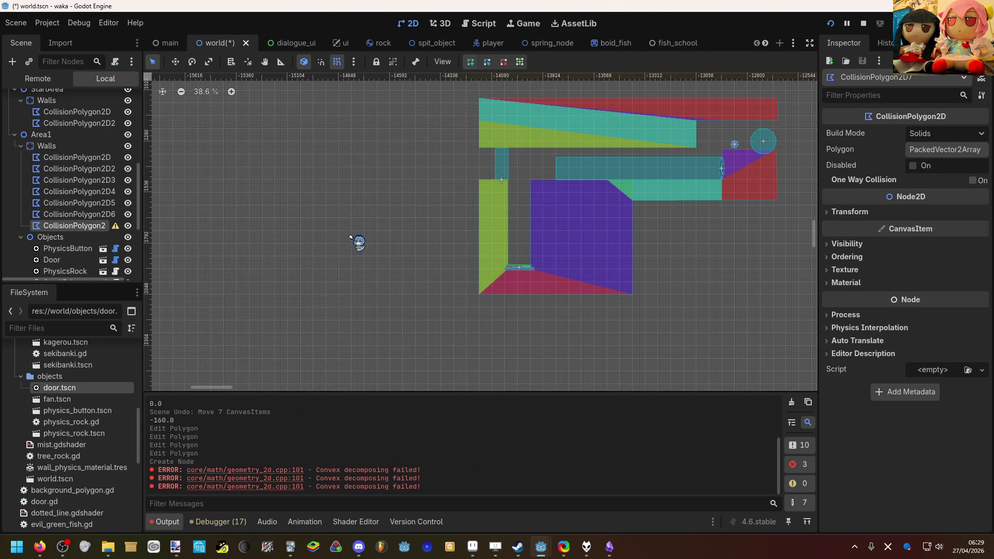
Draw the new polygon as a square block with four vertices in empty space left of the room.
{"action": "left_click_drag", "start_coordinate": [290, 204], "coordinate": [539, 218]}
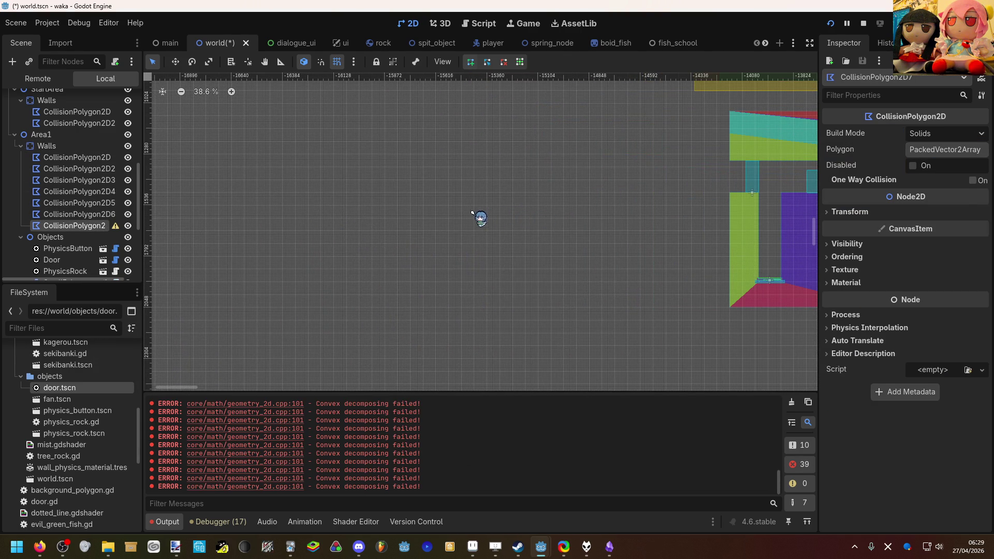
{"action": "left_click", "coordinate": [437, 210]}
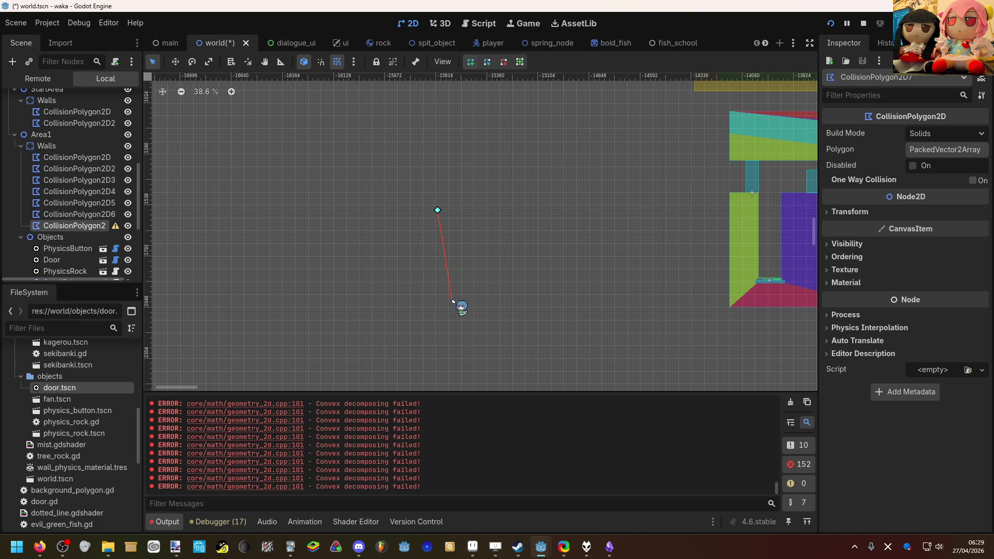
{"action": "scroll", "coordinate": [452, 301], "scroll_direction": "up", "scroll_amount": 8}
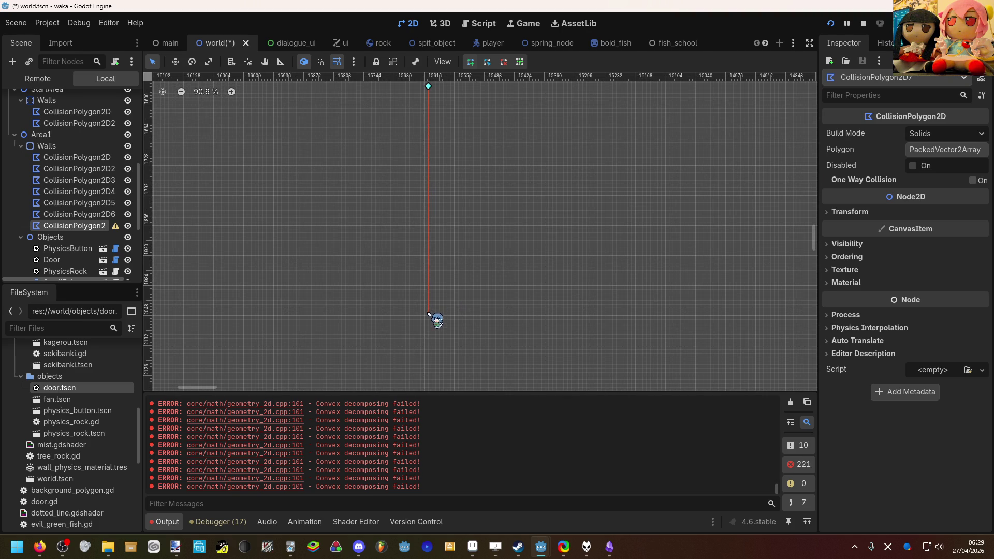
{"action": "scroll", "coordinate": [460, 326], "scroll_direction": "down", "scroll_amount": 5}
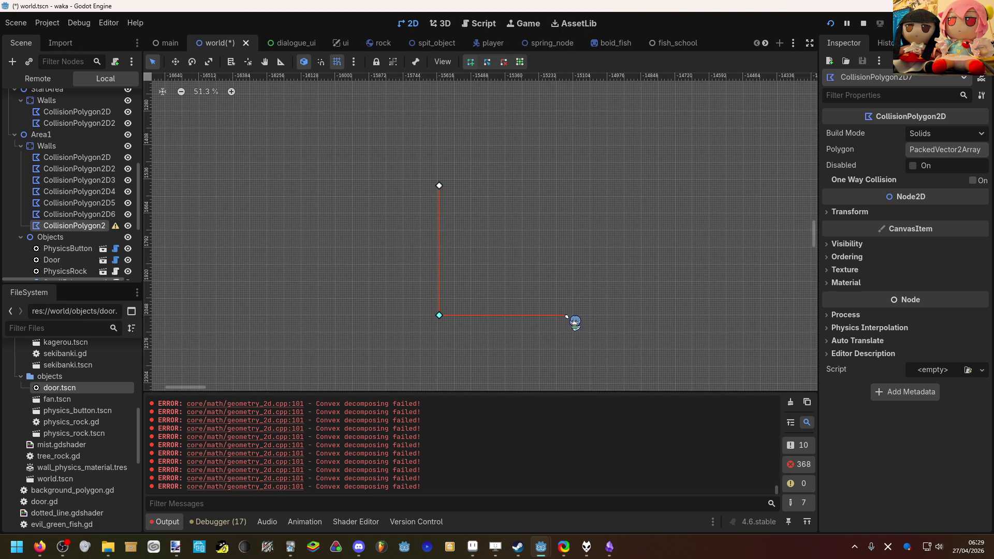
{"action": "left_click", "coordinate": [574, 314]}
{"action": "scroll", "coordinate": [579, 189], "scroll_direction": "up", "scroll_amount": 3}
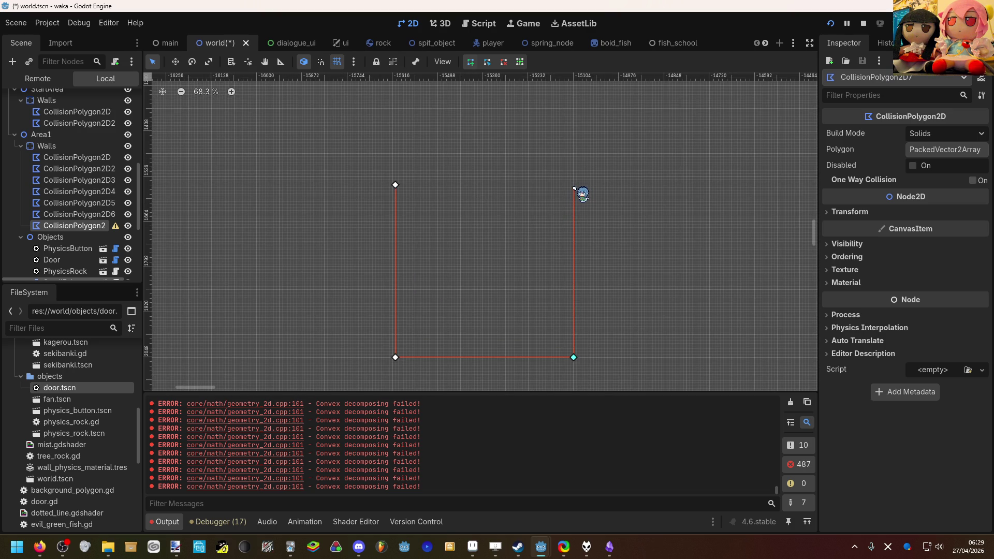
{"action": "left_click", "coordinate": [573, 187]}
{"action": "left_click", "coordinate": [395, 185]}
{"action": "left_click_drag", "start_coordinate": [576, 188], "coordinate": [583, 193]}
{"action": "left_click", "coordinate": [601, 204]}
{"action": "scroll", "coordinate": [596, 207], "scroll_direction": "down", "scroll_amount": 5}
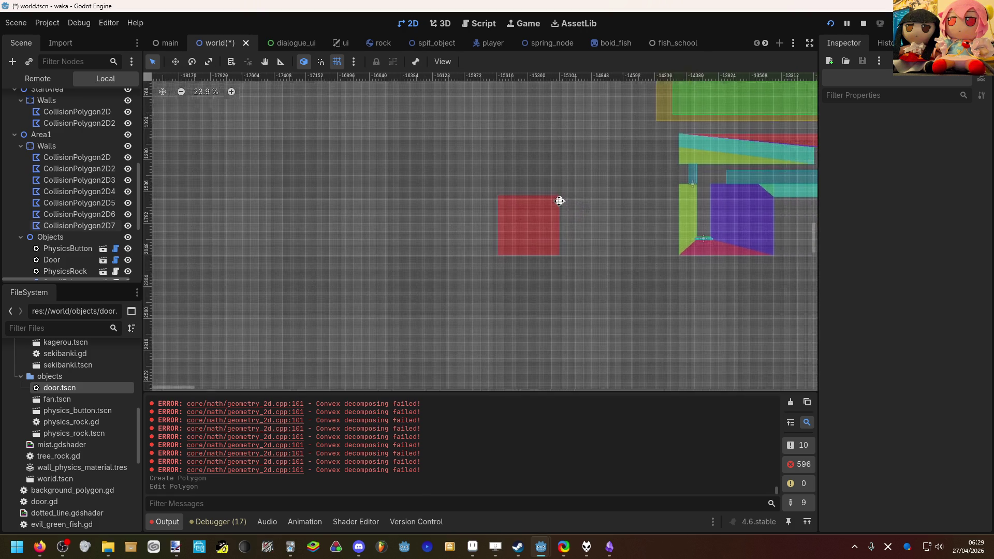
{"action": "scroll", "coordinate": [469, 200], "scroll_direction": "down", "scroll_amount": 4}
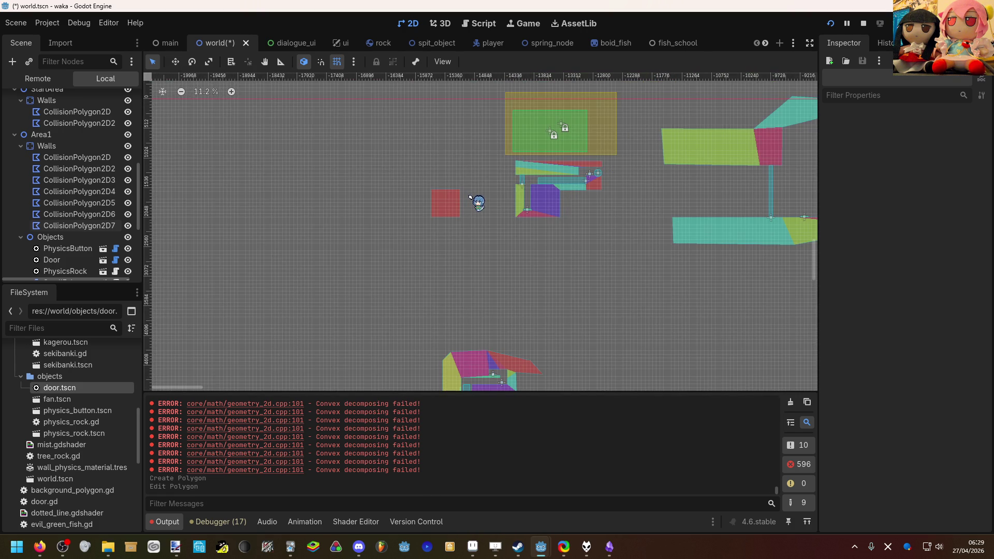
Switch to the web browser and scroll through the reference page.
{"action": "left_click", "coordinate": [40, 546]}
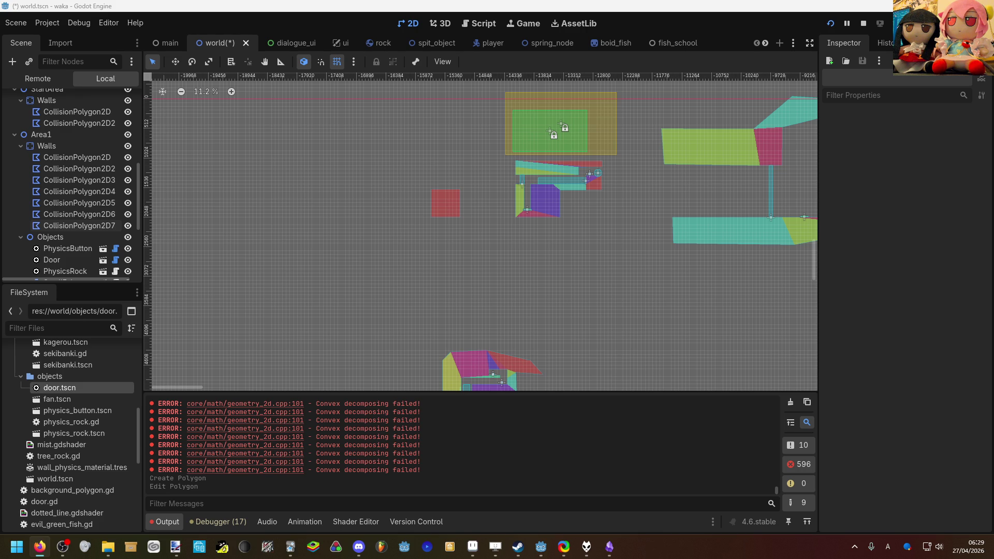
{"action": "scroll", "coordinate": [468, 290], "scroll_direction": "down", "scroll_amount": 3}
{"action": "mouse_move", "coordinate": [64, 344]}
{"action": "left_mouse_down"}
{"action": "mouse_move", "coordinate": [336, 189]}
{"action": "mouse_move", "coordinate": [409, 195]}
{"action": "mouse_move", "coordinate": [498, 262]}
{"action": "mouse_move", "coordinate": [517, 295]}
{"action": "mouse_move", "coordinate": [477, 247]}
{"action": "mouse_move", "coordinate": [559, 264]}
{"action": "mouse_move", "coordinate": [512, 250]}
{"action": "mouse_move", "coordinate": [540, 267]}
{"action": "left_mouse_up"}
{"action": "scroll", "coordinate": [409, 195], "scroll_direction": "up", "scroll_amount": 8}
{"action": "scroll", "coordinate": [517, 255], "scroll_direction": "up", "scroll_amount": 2}
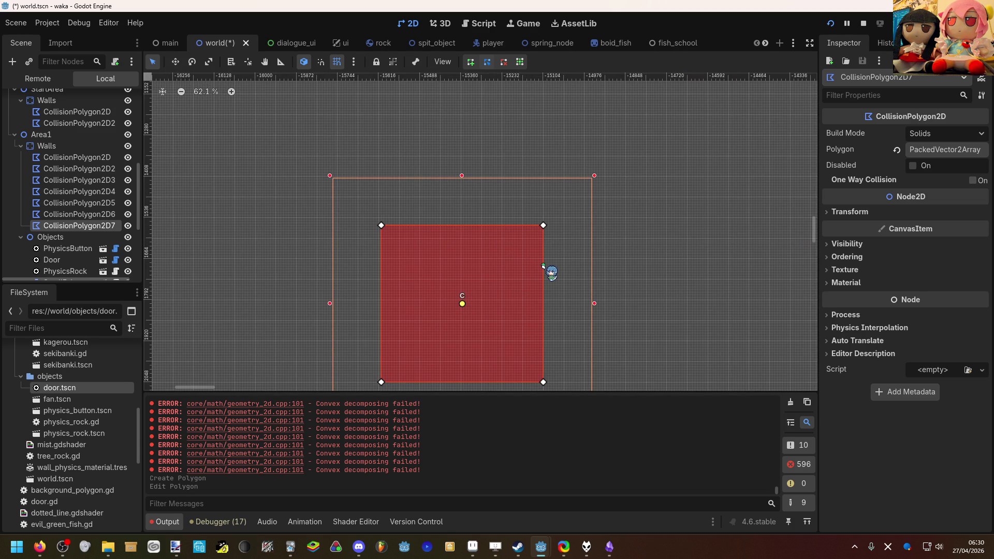
Pull the square's right edge points and corners left to form a tall narrow bar.
{"action": "mouse_move", "coordinate": [542, 266]}
{"action": "left_mouse_down"}
{"action": "mouse_move", "coordinate": [472, 267]}
{"action": "mouse_move", "coordinate": [445, 282]}
{"action": "left_mouse_up"}
{"action": "left_click_drag", "start_coordinate": [542, 226], "coordinate": [446, 226]}
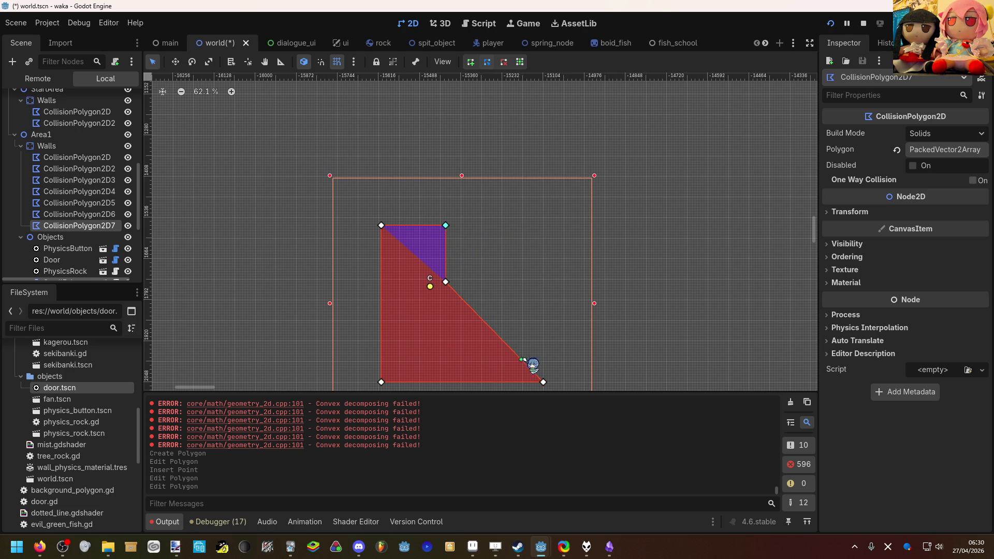
{"action": "left_click_drag", "start_coordinate": [543, 382], "coordinate": [443, 382]}
{"action": "left_click_drag", "start_coordinate": [446, 281], "coordinate": [433, 285]}
{"action": "left_click_drag", "start_coordinate": [446, 226], "coordinate": [427, 226]}
{"action": "left_click_drag", "start_coordinate": [444, 382], "coordinate": [430, 382]}
{"action": "left_click_drag", "start_coordinate": [432, 283], "coordinate": [422, 285]}
{"action": "left_click", "coordinate": [425, 284]}
{"action": "left_click_drag", "start_coordinate": [425, 383], "coordinate": [422, 383]}
{"action": "left_click_drag", "start_coordinate": [451, 344], "coordinate": [456, 307]}
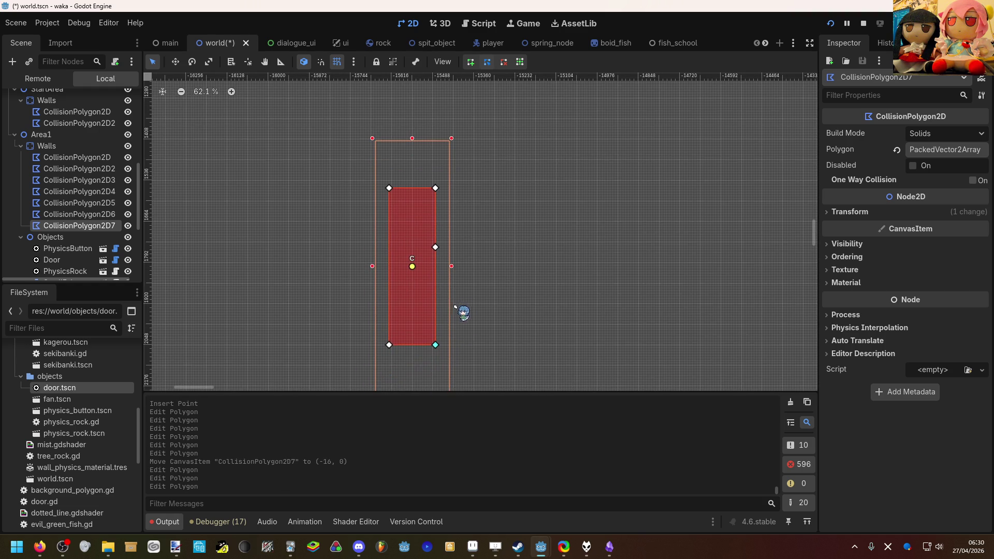
Add a point pulled right as a slanted foot, straighten the upright's right side, and delete the stray point.
{"action": "left_click", "coordinate": [436, 303]}
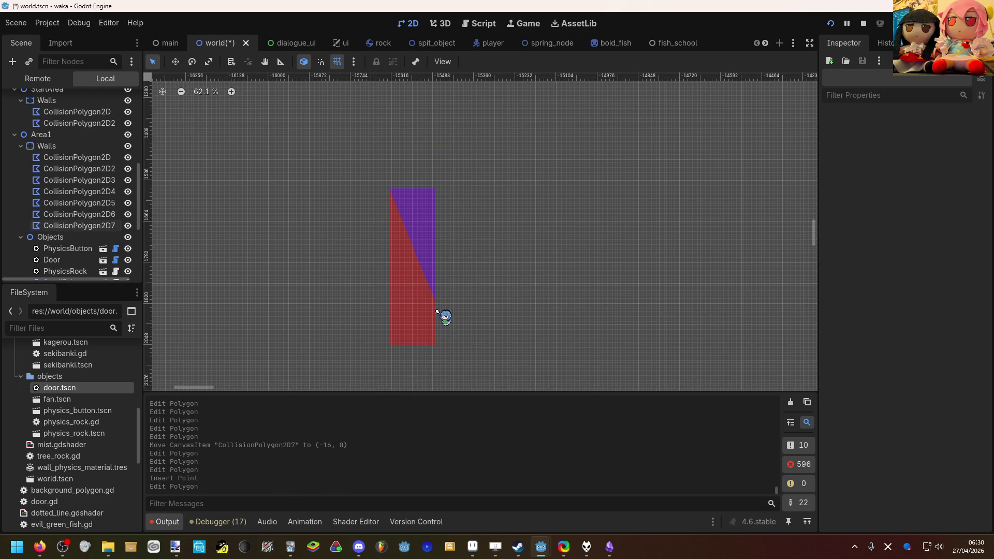
{"action": "mouse_move", "coordinate": [434, 316]}
{"action": "left_mouse_down"}
{"action": "mouse_move", "coordinate": [499, 311]}
{"action": "mouse_move", "coordinate": [476, 304]}
{"action": "left_mouse_up"}
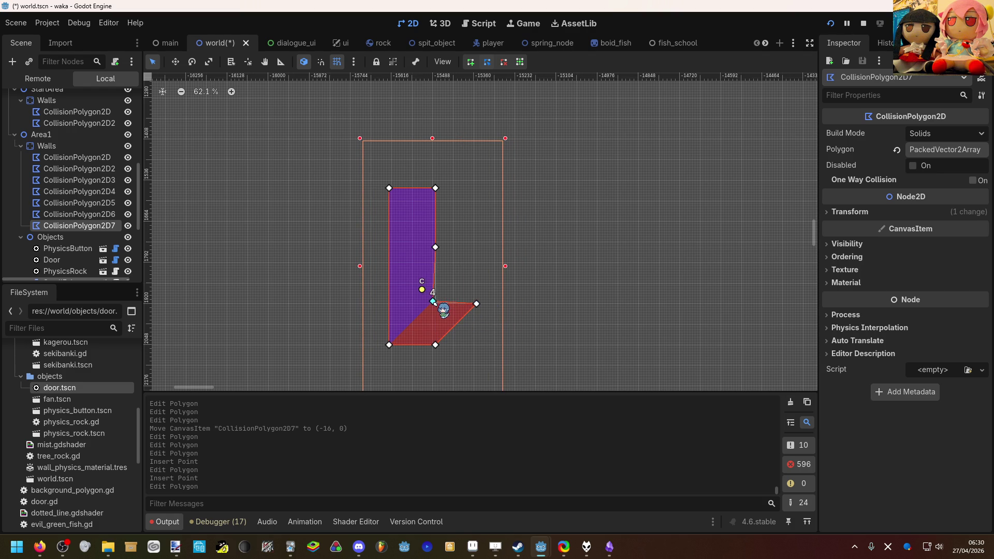
{"action": "left_click", "coordinate": [433, 304]}
{"action": "left_click_drag", "start_coordinate": [439, 190], "coordinate": [435, 189]}
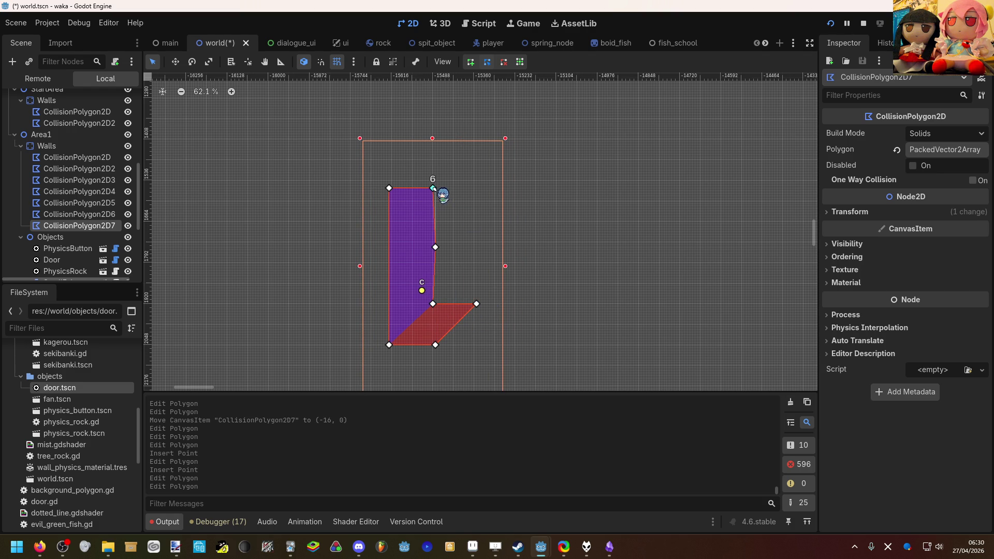
{"action": "left_click_drag", "start_coordinate": [437, 248], "coordinate": [431, 248]}
{"action": "right_click", "coordinate": [430, 246]}
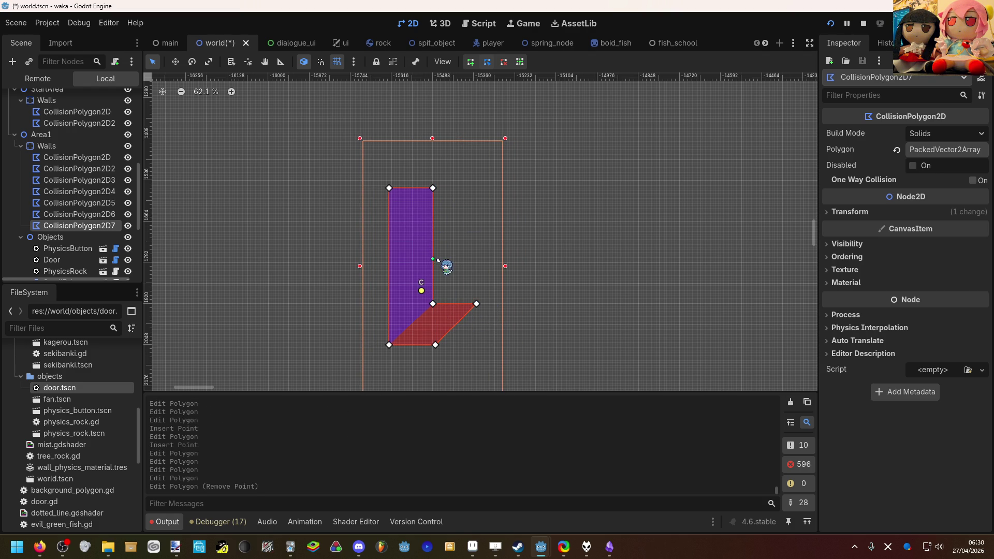
{"action": "scroll", "coordinate": [440, 299], "scroll_direction": "up", "scroll_amount": 5}
{"action": "scroll", "coordinate": [439, 295], "scroll_direction": "down", "scroll_amount": 9}
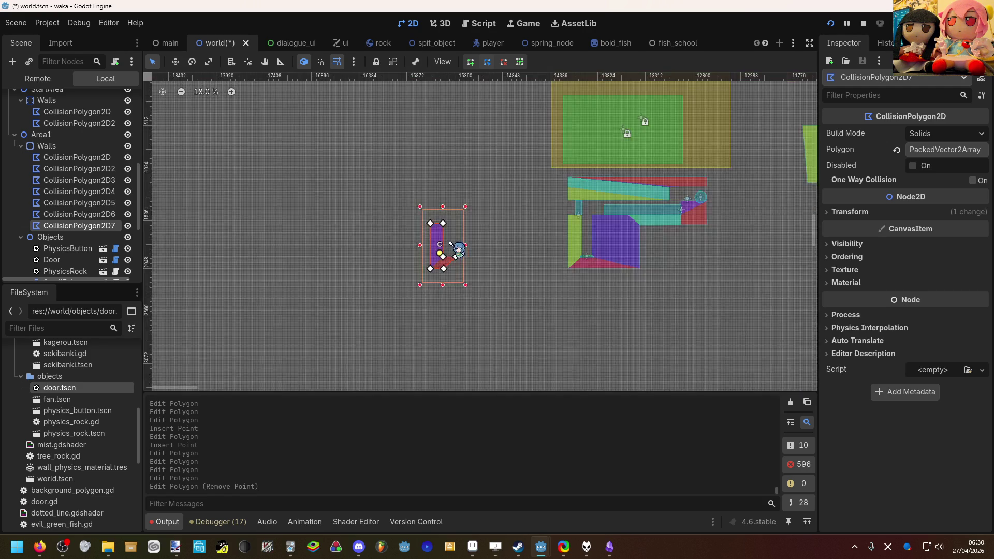
{"action": "scroll", "coordinate": [458, 249], "scroll_direction": "down", "scroll_amount": 3}
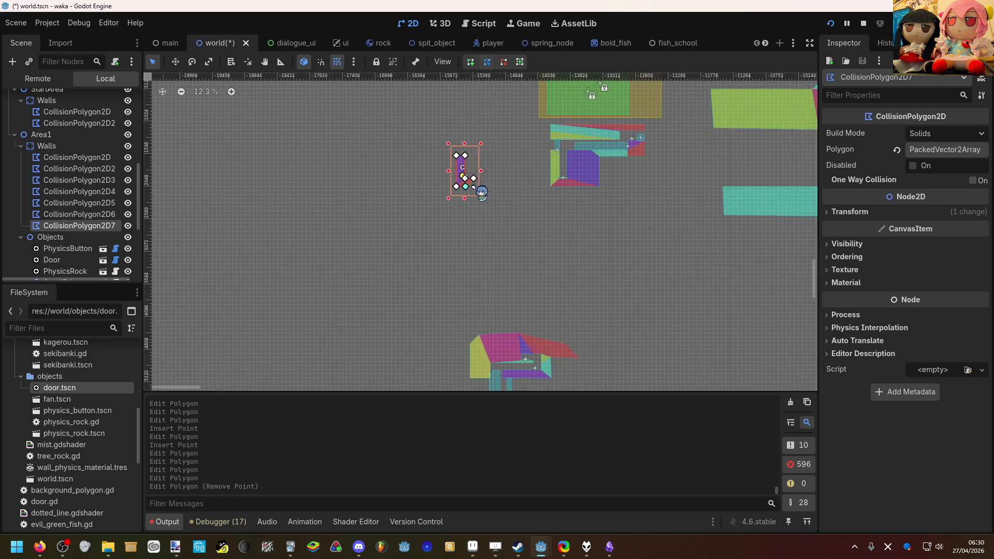
{"action": "scroll", "coordinate": [481, 191], "scroll_direction": "up", "scroll_amount": 12}
Add a vertex on the wall's slanted edge and pull it out toward an L shape.
{"action": "mouse_move", "coordinate": [464, 184]}
{"action": "left_mouse_down"}
{"action": "mouse_move", "coordinate": [521, 210]}
{"action": "mouse_move", "coordinate": [515, 227]}
{"action": "mouse_move", "coordinate": [475, 243]}
{"action": "mouse_move", "coordinate": [486, 242]}
{"action": "left_mouse_up"}
{"action": "scroll", "coordinate": [471, 238], "scroll_direction": "down", "scroll_amount": 7}
{"action": "scroll", "coordinate": [463, 264], "scroll_direction": "down", "scroll_amount": 3}
{"action": "scroll", "coordinate": [83, 235], "scroll_direction": "down", "scroll_amount": 5}
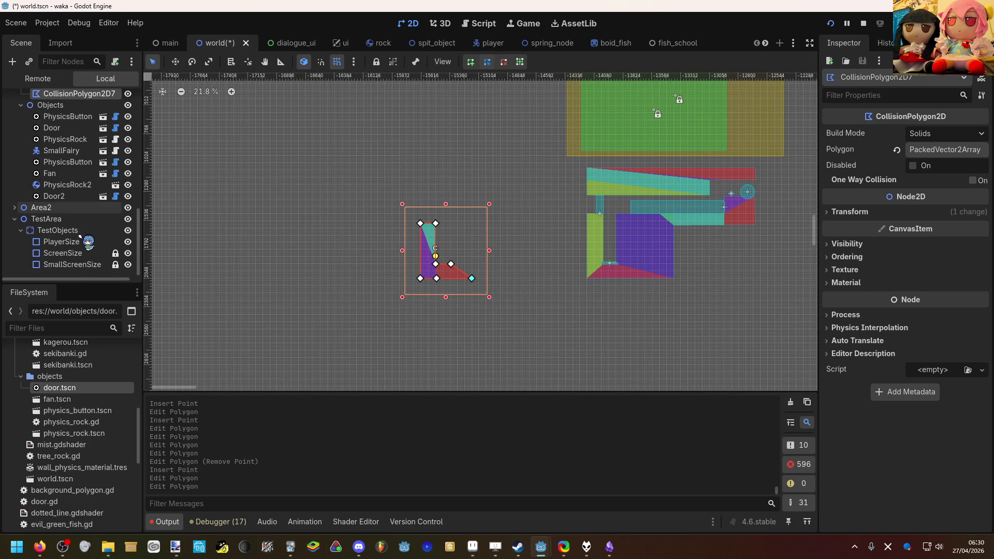
Move the PlayerSize test circle beside the L-shaped wall.
{"action": "left_click", "coordinate": [63, 241]}
{"action": "key", "text": "w"}
{"action": "left_click_drag", "start_coordinate": [746, 192], "coordinate": [501, 230]}
{"action": "left_click_drag", "start_coordinate": [383, 227], "coordinate": [346, 250]}
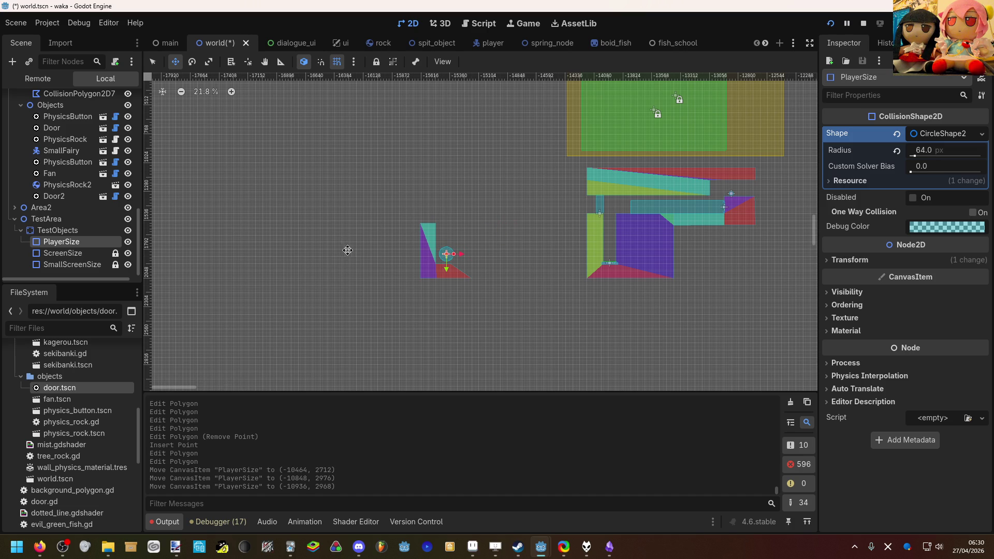
{"action": "scroll", "coordinate": [379, 213], "scroll_direction": "up", "scroll_amount": 5}
Pull the wall's foot corners right to lengthen it into a flat ledge.
{"action": "key", "text": "q"}
{"action": "left_click", "coordinate": [438, 264]}
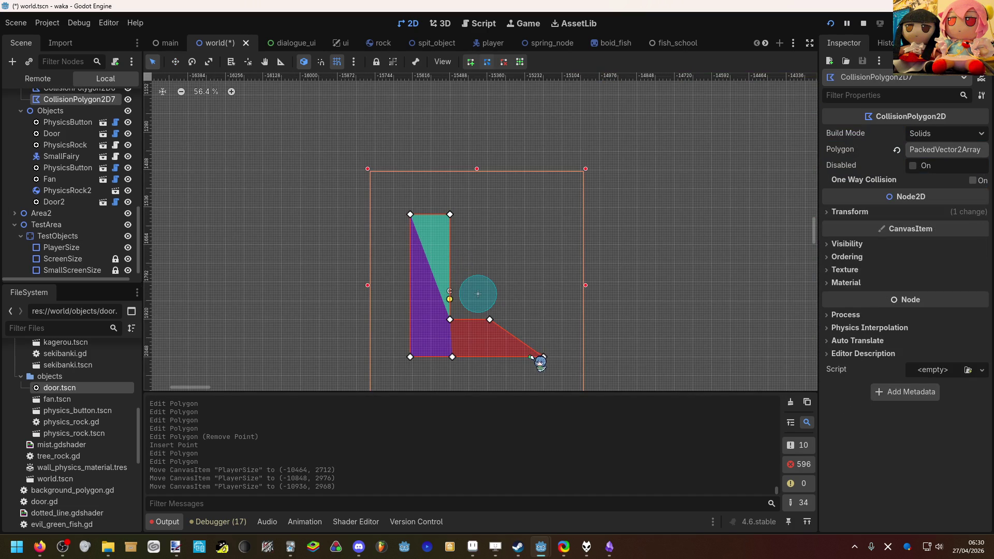
{"action": "left_click_drag", "start_coordinate": [491, 320], "coordinate": [543, 319]}
{"action": "left_click", "coordinate": [533, 308]}
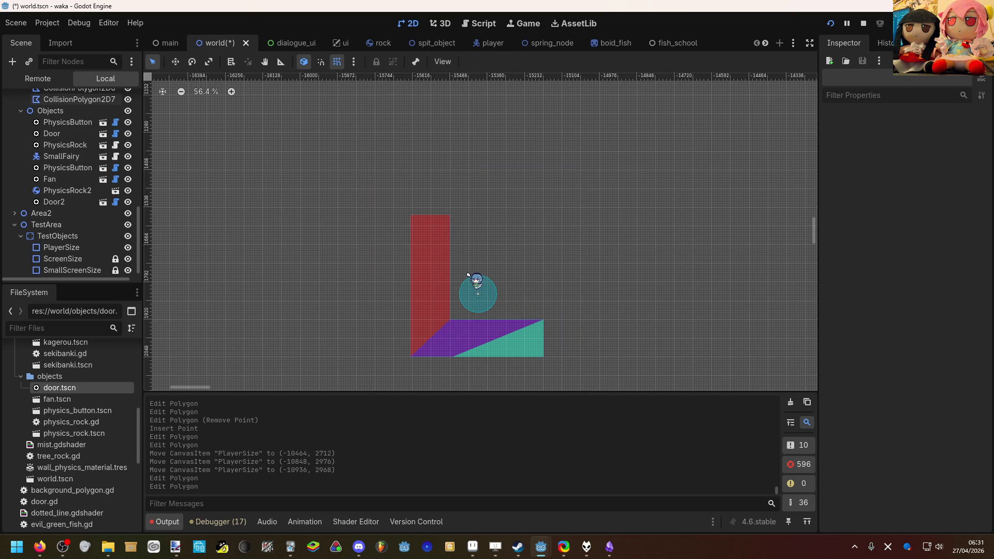
{"action": "left_click_drag", "start_coordinate": [403, 269], "coordinate": [255, 263]}
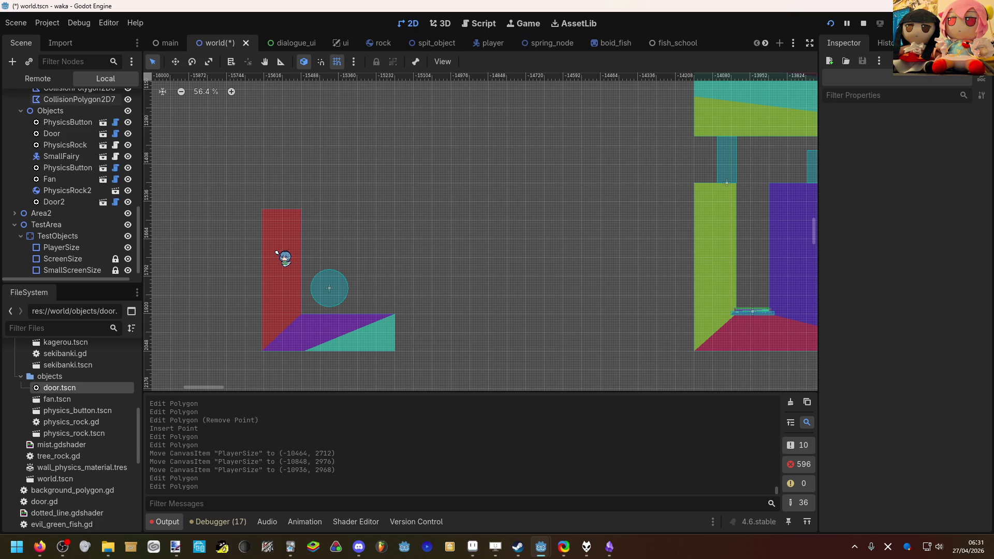
{"action": "left_click_drag", "start_coordinate": [335, 241], "coordinate": [404, 212]}
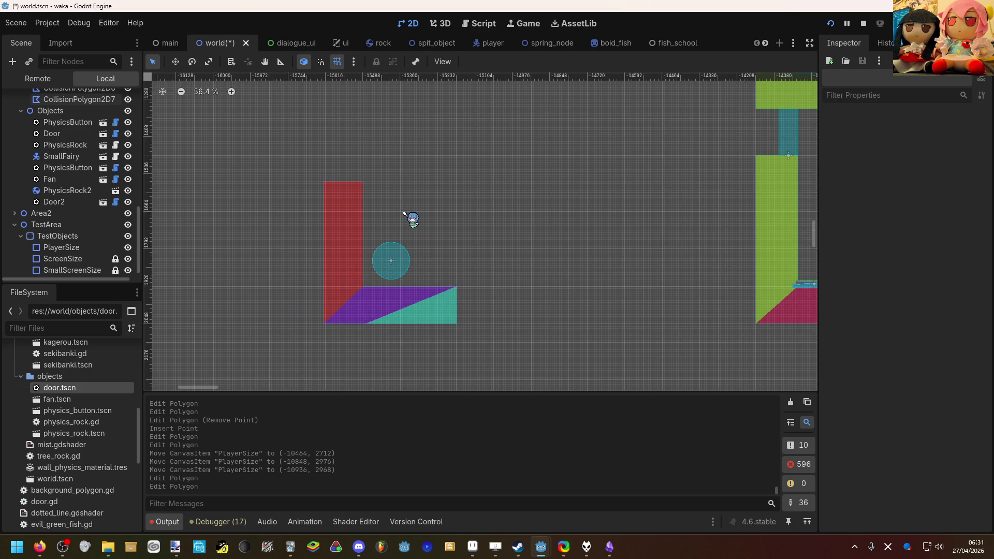
Drop a Fan from fan.tscn onto the ledge at (-15432, 1920) beside the red column.
{"action": "scroll", "coordinate": [393, 259], "scroll_direction": "up", "scroll_amount": 5}
{"action": "scroll", "coordinate": [383, 248], "scroll_direction": "down", "scroll_amount": 4}
{"action": "scroll", "coordinate": [77, 212], "scroll_direction": "down", "scroll_amount": 1}
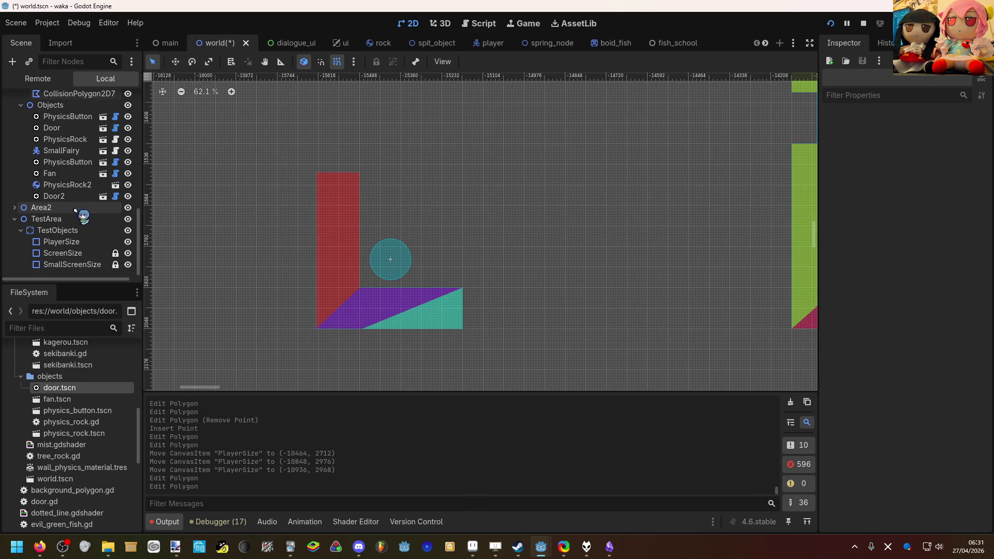
{"action": "scroll", "coordinate": [88, 373], "scroll_direction": "down", "scroll_amount": 2}
{"action": "scroll", "coordinate": [90, 378], "scroll_direction": "up", "scroll_amount": 1}
{"action": "mouse_move", "coordinate": [85, 377]}
{"action": "left_mouse_down"}
{"action": "mouse_move", "coordinate": [279, 342]}
{"action": "mouse_move", "coordinate": [429, 290]}
{"action": "mouse_move", "coordinate": [417, 292]}
{"action": "left_mouse_up"}
{"action": "scroll", "coordinate": [353, 290], "scroll_direction": "up", "scroll_amount": 4}
{"action": "left_click", "coordinate": [517, 271]}
Raise CollisionPolygon2D7's upright top corners so its top sits flat and flush with the red column.
{"action": "scroll", "coordinate": [518, 270], "scroll_direction": "down", "scroll_amount": 4}
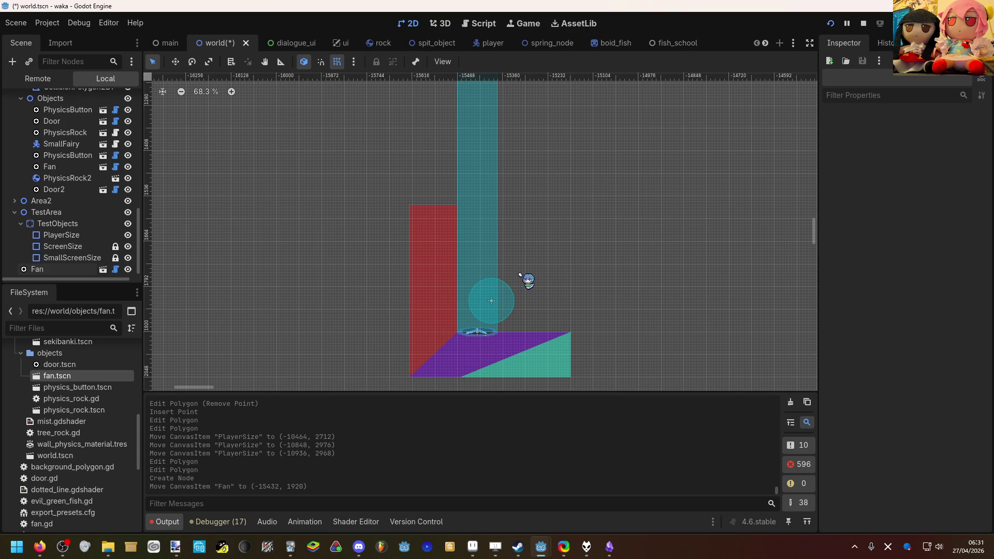
{"action": "left_click", "coordinate": [441, 214]}
{"action": "scroll", "coordinate": [448, 286], "scroll_direction": "down", "scroll_amount": 1}
{"action": "mouse_move", "coordinate": [443, 192]}
{"action": "left_mouse_down"}
{"action": "mouse_move", "coordinate": [449, 285]}
{"action": "mouse_move", "coordinate": [456, 242]}
{"action": "left_mouse_up"}
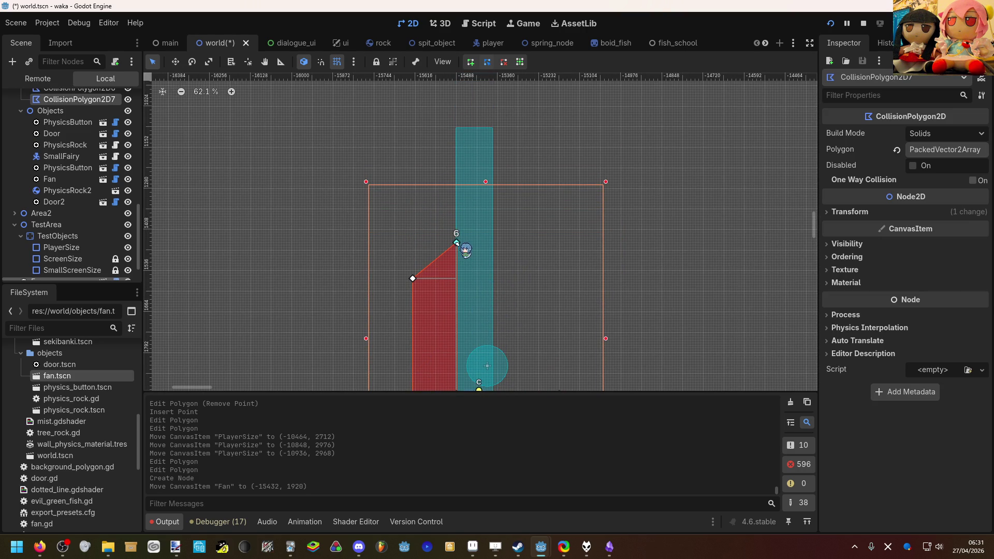
{"action": "scroll", "coordinate": [448, 284], "scroll_direction": "down", "scroll_amount": 1}
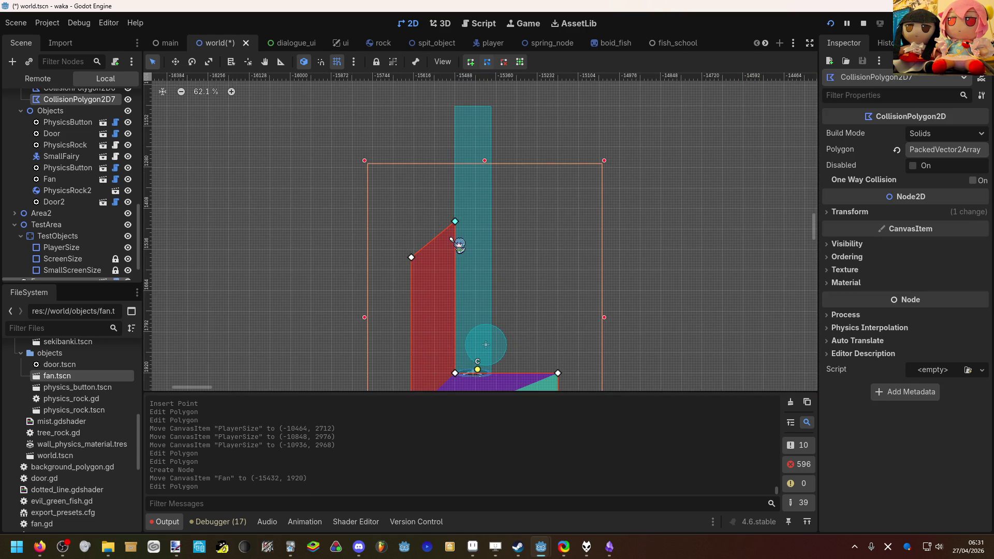
{"action": "left_click_drag", "start_coordinate": [455, 223], "coordinate": [455, 221]}
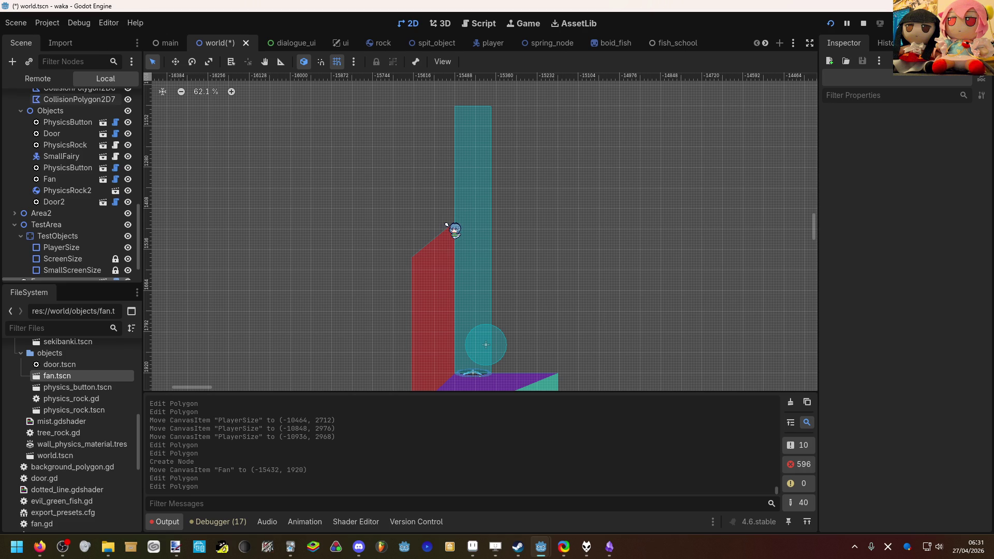
{"action": "mouse_move", "coordinate": [411, 257]}
{"action": "left_mouse_down"}
{"action": "mouse_move", "coordinate": [411, 206]}
{"action": "mouse_move", "coordinate": [455, 206]}
{"action": "left_mouse_up"}
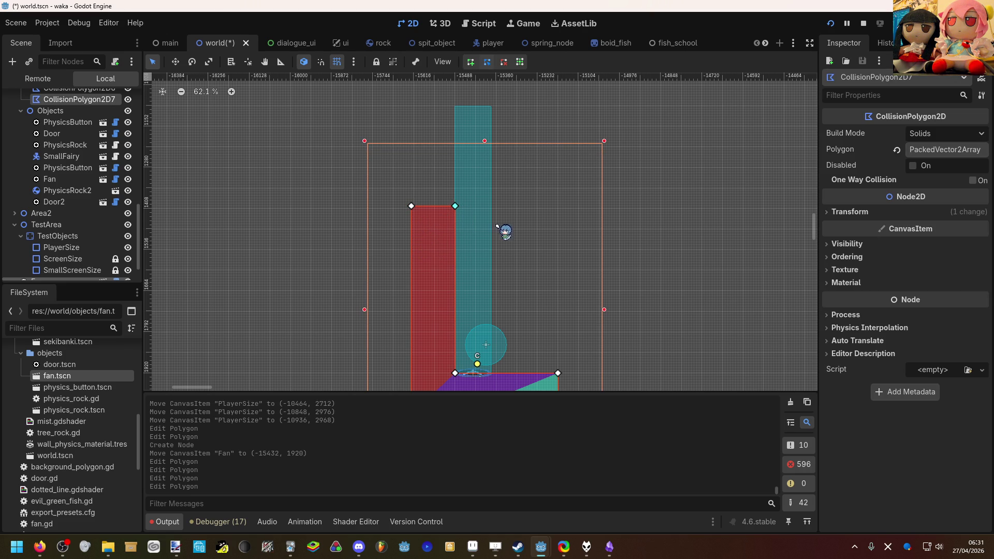
{"action": "left_click", "coordinate": [501, 231]}
Reselect the Fan and pan around to compare it with the rest of the level.
{"action": "left_click", "coordinate": [492, 230]}
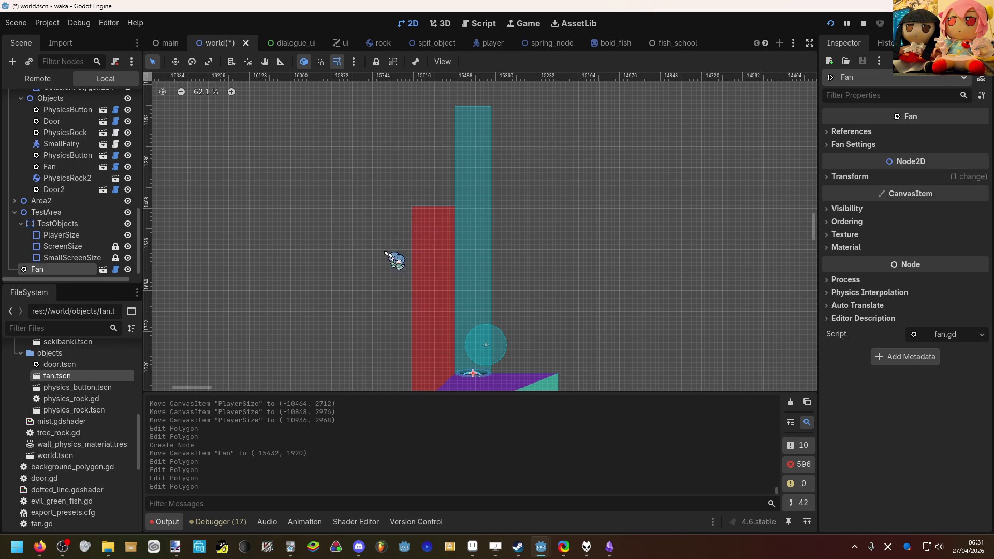
{"action": "scroll", "coordinate": [437, 282], "scroll_direction": "down", "scroll_amount": 1}
{"action": "left_click_drag", "start_coordinate": [512, 265], "coordinate": [344, 284]}
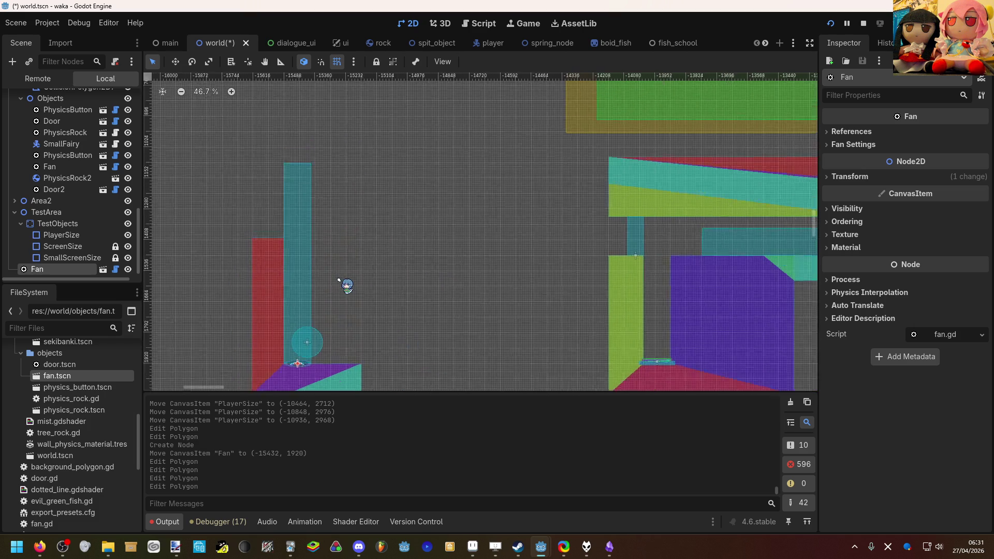
{"action": "scroll", "coordinate": [339, 279], "scroll_direction": "down", "scroll_amount": 1}
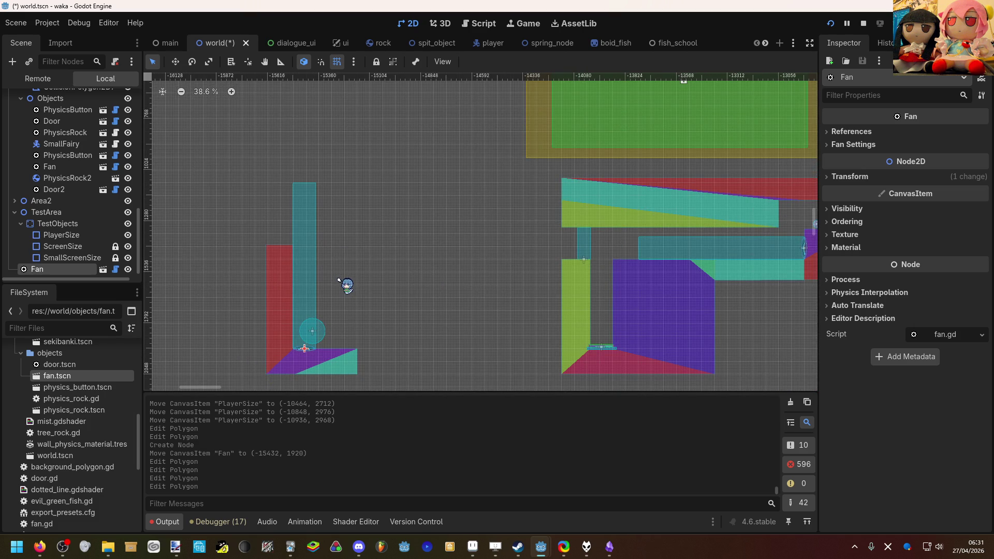
{"action": "scroll", "coordinate": [306, 346], "scroll_direction": "up", "scroll_amount": 6}
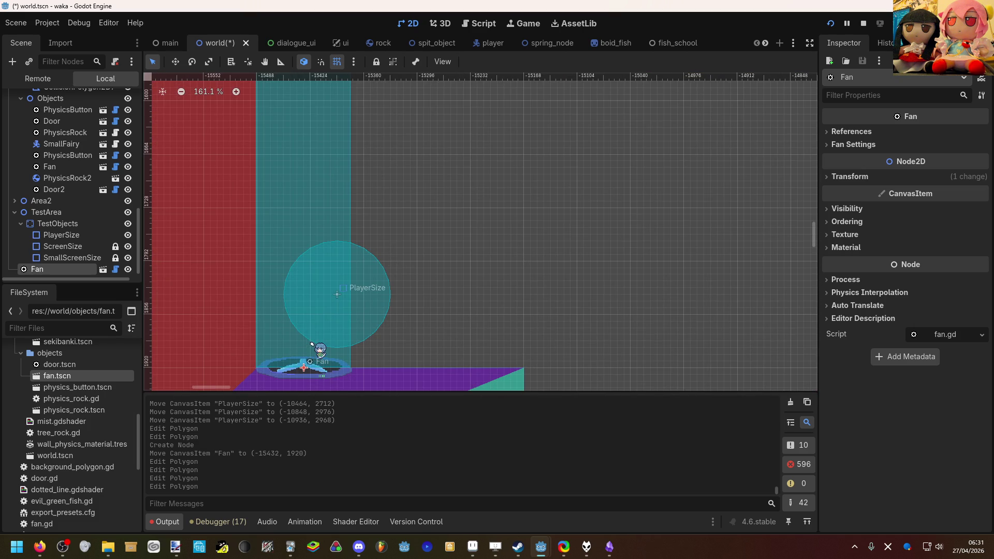
{"action": "scroll", "coordinate": [352, 293], "scroll_direction": "down", "scroll_amount": 14}
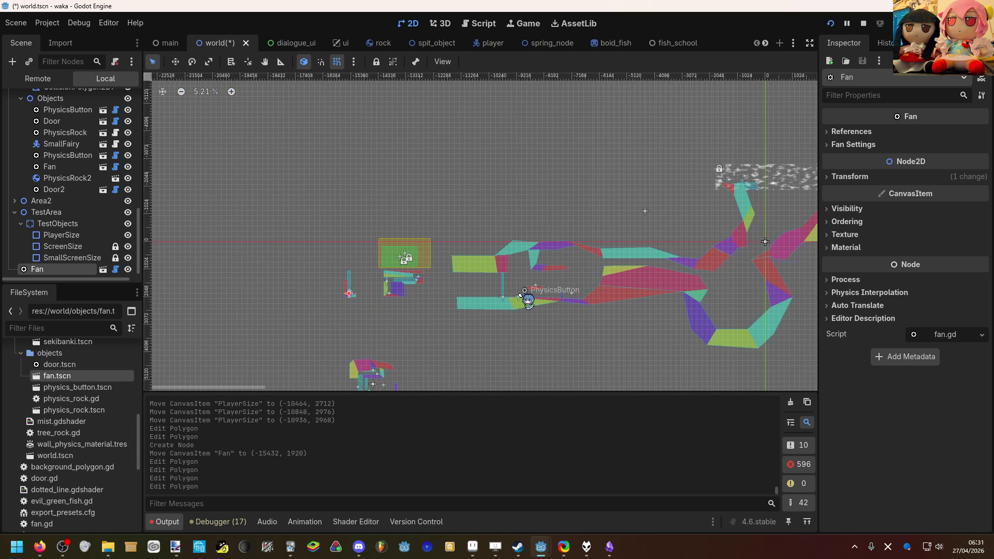
{"action": "scroll", "coordinate": [497, 282], "scroll_direction": "down", "scroll_amount": 2}
{"action": "scroll", "coordinate": [496, 282], "scroll_direction": "left", "scroll_amount": 2}
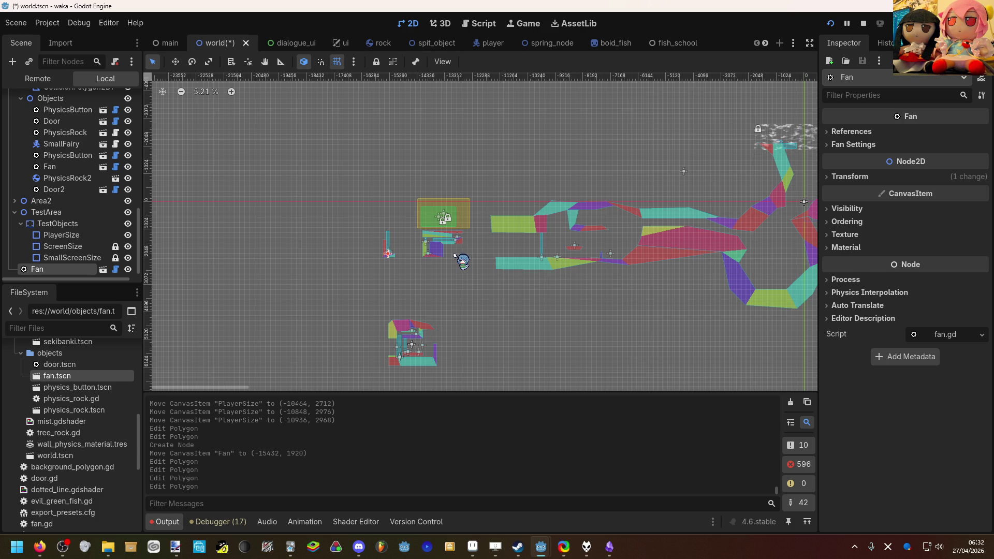
{"action": "scroll", "coordinate": [402, 253], "scroll_direction": "up", "scroll_amount": 4}
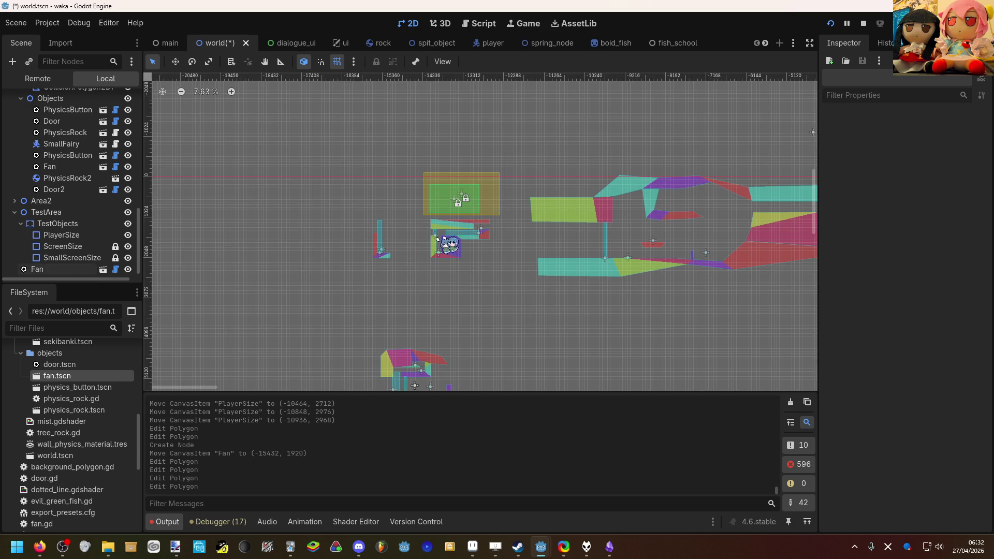
{"action": "scroll", "coordinate": [455, 232], "scroll_direction": "up", "scroll_amount": 2}
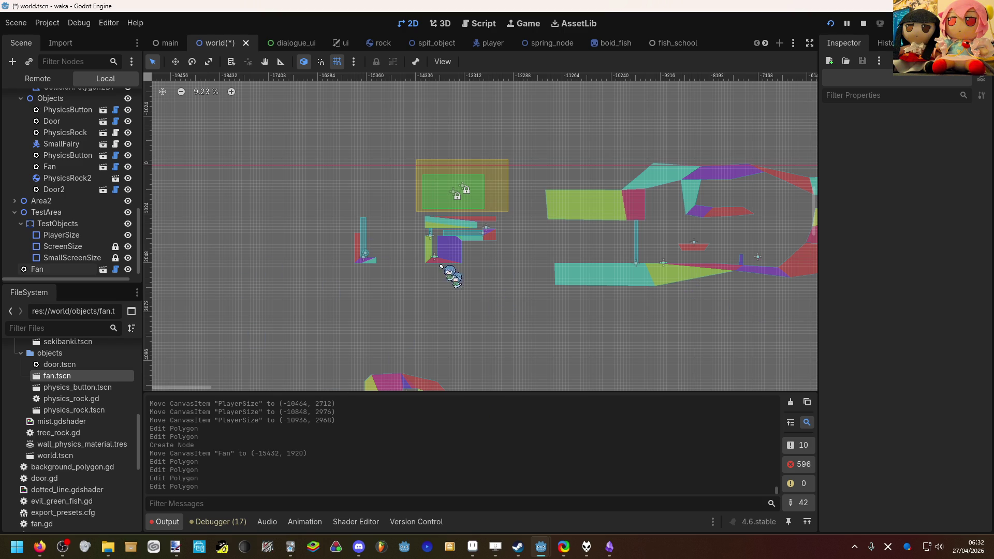
{"action": "scroll", "coordinate": [339, 266], "scroll_direction": "up", "scroll_amount": 8}
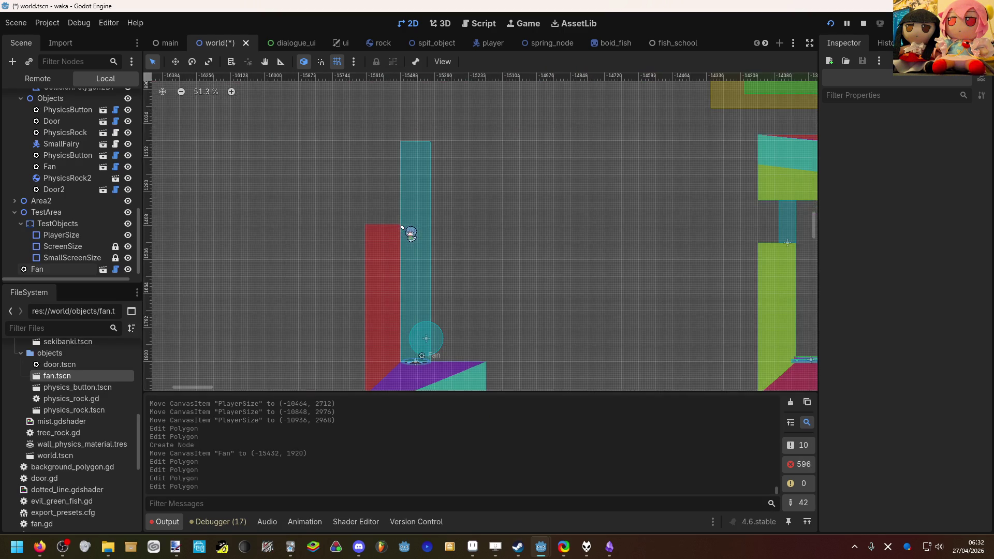
{"action": "scroll", "coordinate": [403, 227], "scroll_direction": "up", "scroll_amount": 1}
{"action": "left_click", "coordinate": [390, 226]}
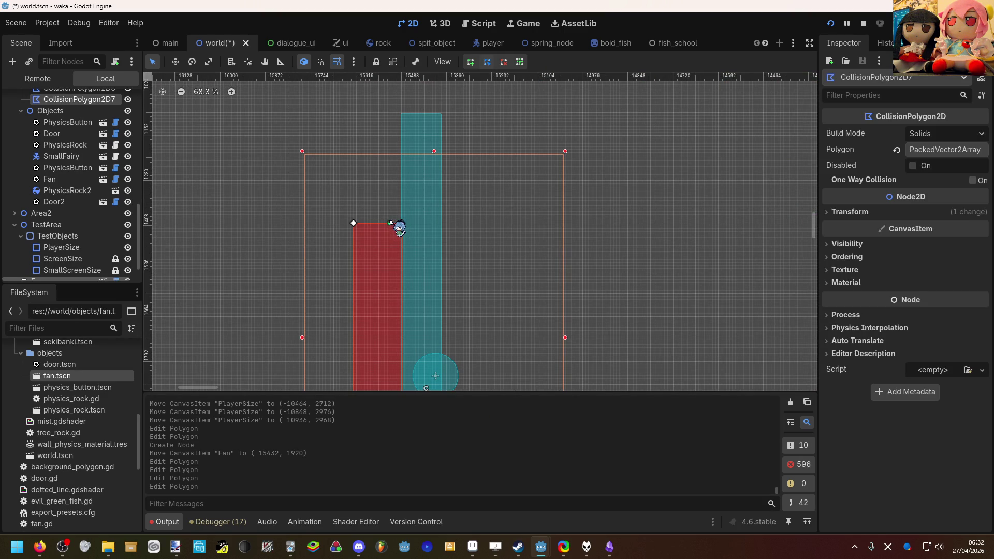
{"action": "left_click", "coordinate": [518, 259]}
{"action": "scroll", "coordinate": [518, 258], "scroll_direction": "down", "scroll_amount": 3}
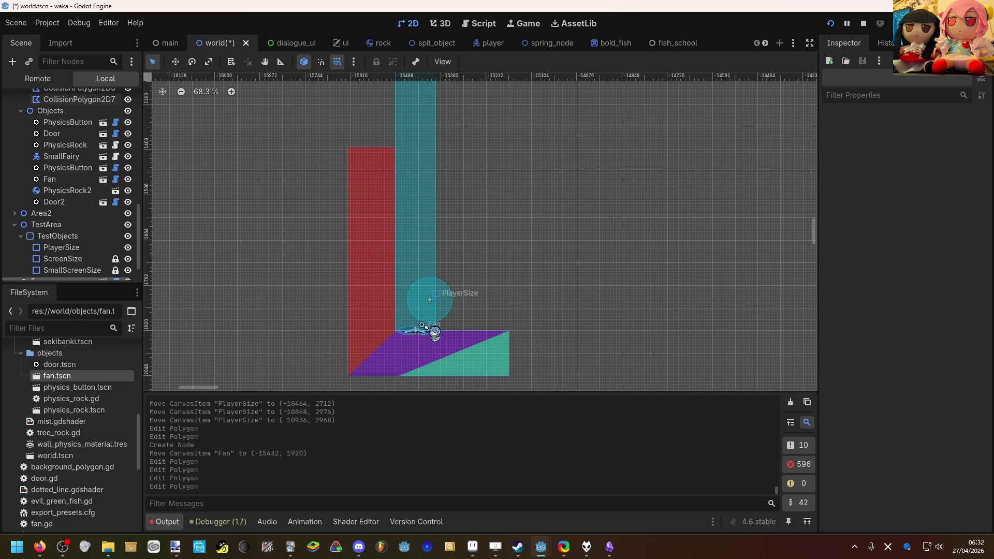
{"action": "left_click", "coordinate": [420, 330]}
{"action": "left_click_drag", "start_coordinate": [456, 270], "coordinate": [464, 364]}
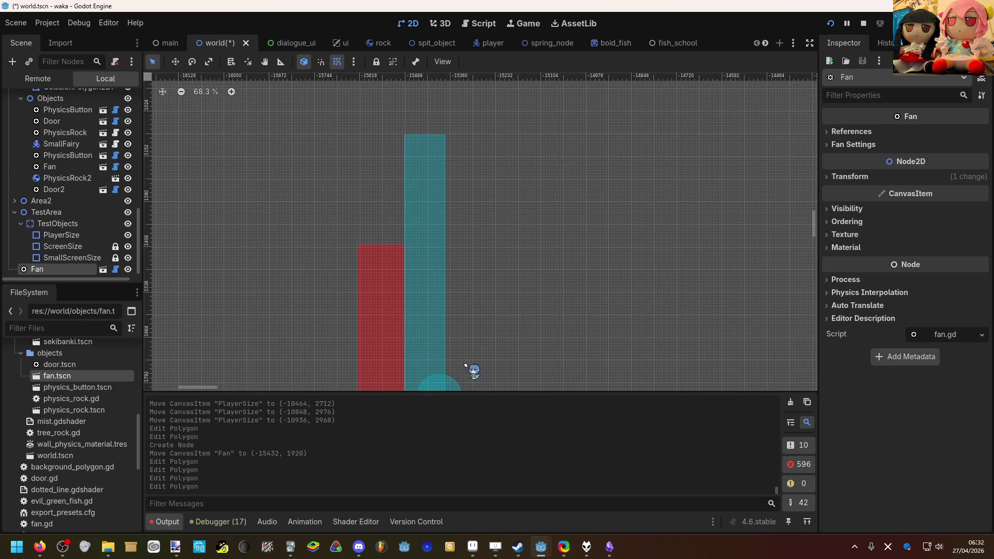
{"action": "left_click_drag", "start_coordinate": [467, 254], "coordinate": [469, 180]}
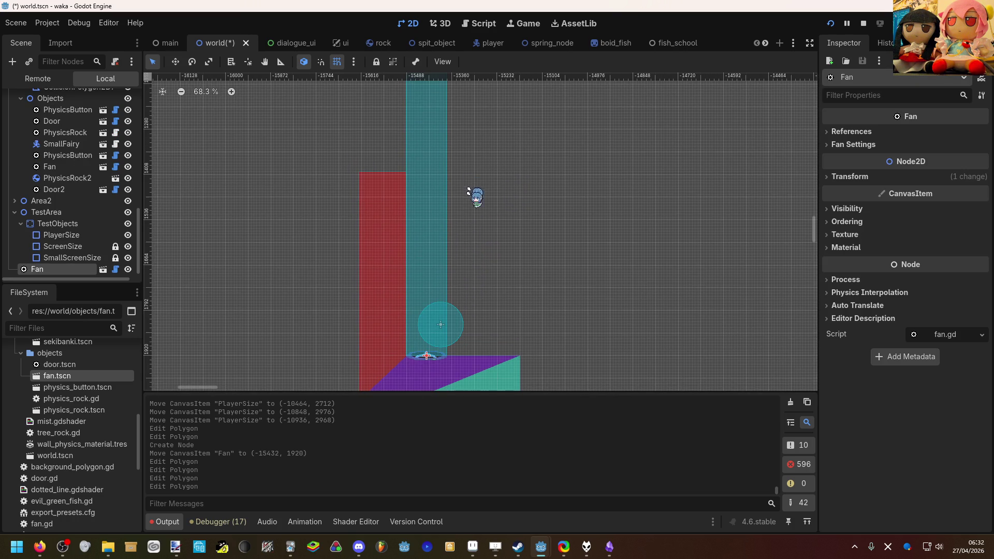
{"action": "left_click", "coordinate": [488, 360]}
{"action": "scroll", "coordinate": [475, 289], "scroll_direction": "down", "scroll_amount": 2}
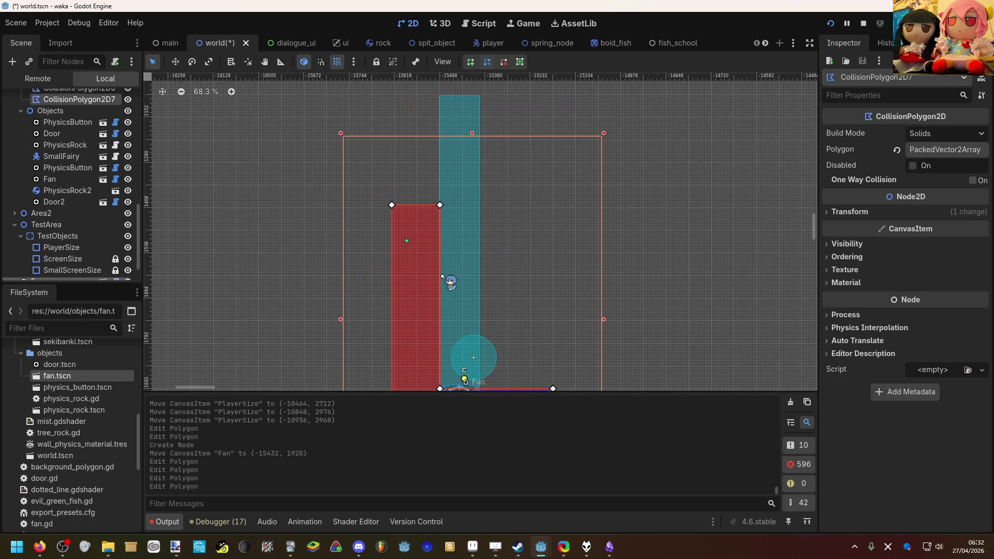
{"action": "scroll", "coordinate": [483, 295], "scroll_direction": "down", "scroll_amount": 1}
{"action": "left_click", "coordinate": [510, 288]}
{"action": "scroll", "coordinate": [510, 289], "scroll_direction": "down", "scroll_amount": 2}
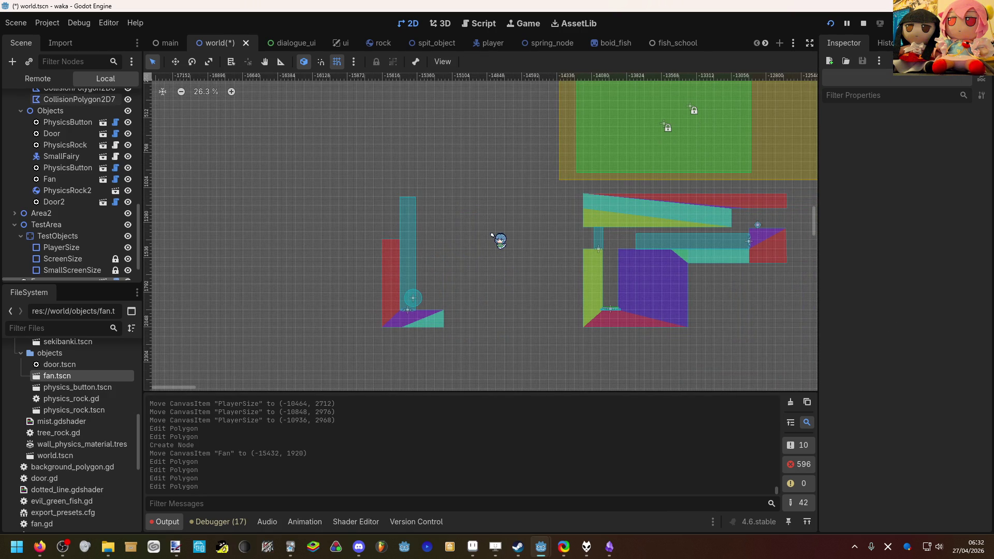
{"action": "scroll", "coordinate": [492, 236], "scroll_direction": "down", "scroll_amount": 6}
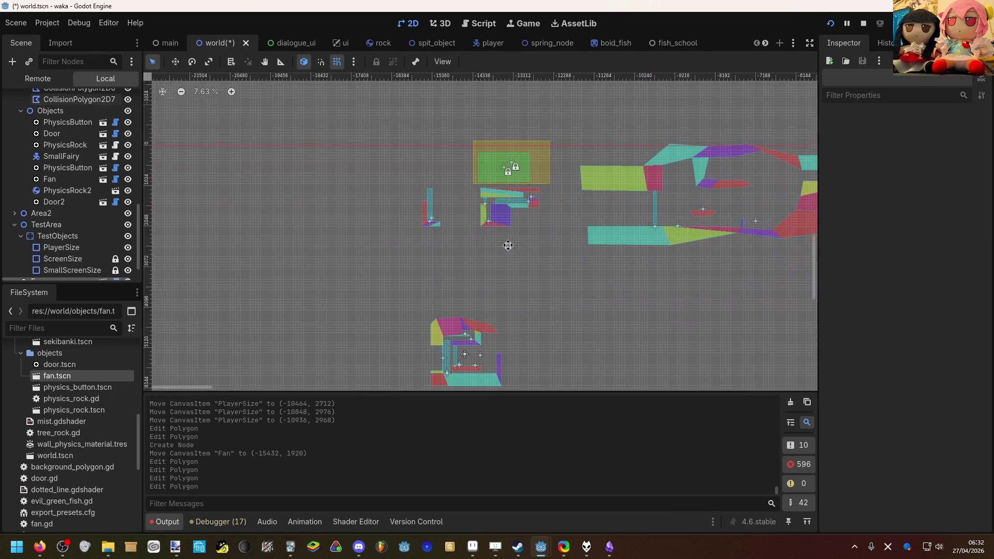
{"action": "scroll", "coordinate": [481, 324], "scroll_direction": "up", "scroll_amount": 4}
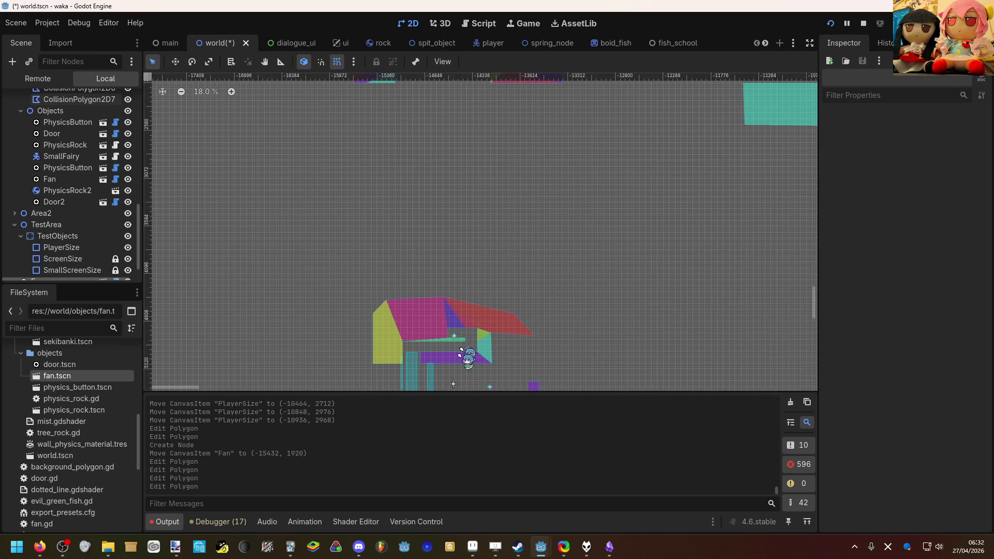
{"action": "scroll", "coordinate": [470, 329], "scroll_direction": "up", "scroll_amount": 5}
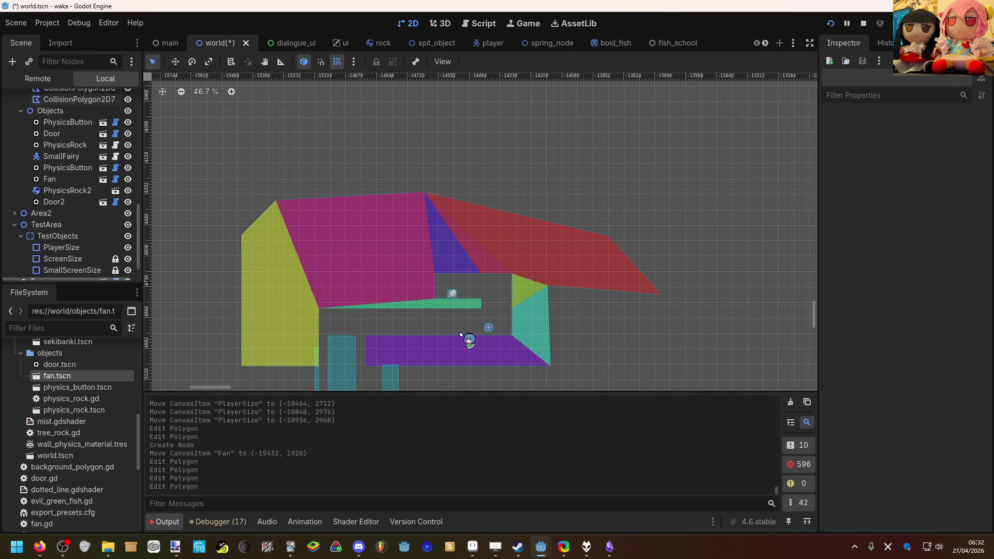
{"action": "scroll", "coordinate": [461, 335], "scroll_direction": "down", "scroll_amount": 5}
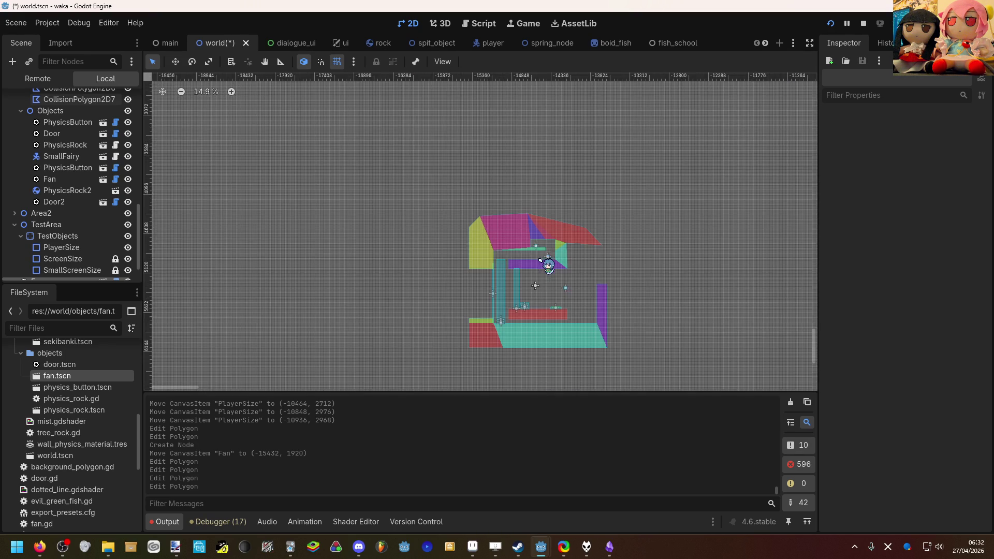
{"action": "scroll", "coordinate": [616, 213], "scroll_direction": "down", "scroll_amount": 2}
{"action": "left_click_drag", "start_coordinate": [616, 212], "coordinate": [377, 263]}
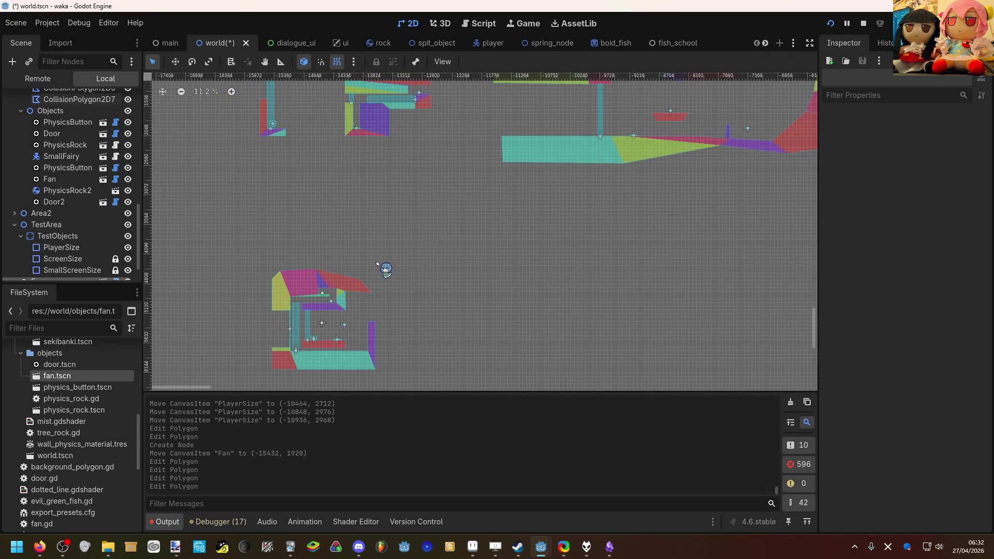
{"action": "scroll", "coordinate": [377, 264], "scroll_direction": "right", "scroll_amount": 8}
{"action": "scroll", "coordinate": [377, 264], "scroll_direction": "up", "scroll_amount": 3}
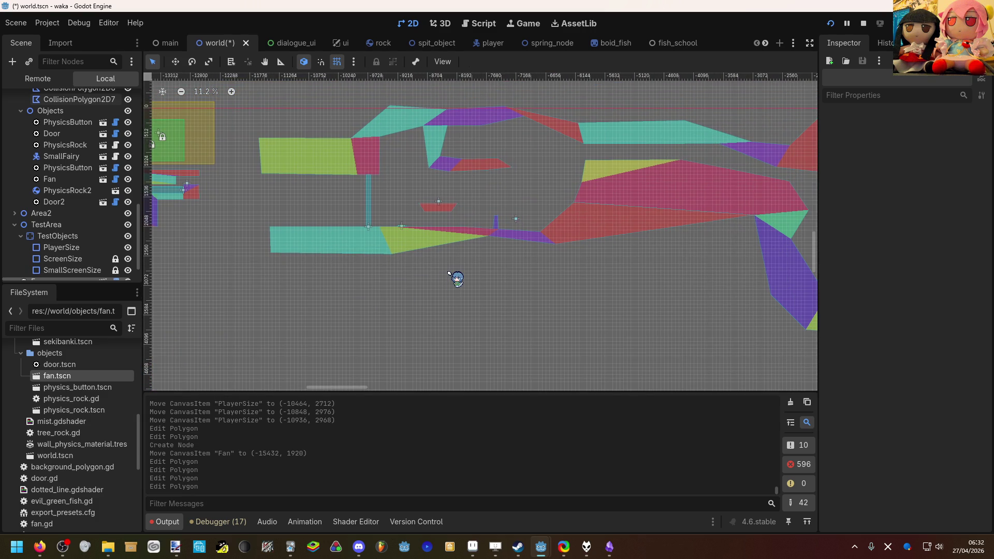
{"action": "left_click_drag", "start_coordinate": [450, 269], "coordinate": [458, 240]}
{"action": "mouse_move", "coordinate": [541, 211]}
{"action": "left_mouse_down"}
{"action": "mouse_move", "coordinate": [527, 197]}
{"action": "mouse_move", "coordinate": [699, 244]}
{"action": "mouse_move", "coordinate": [576, 279]}
{"action": "left_mouse_up"}
{"action": "mouse_move", "coordinate": [494, 77]}
{"action": "left_mouse_down"}
{"action": "mouse_move", "coordinate": [497, 171]}
{"action": "mouse_move", "coordinate": [463, 160]}
{"action": "left_mouse_up"}
{"action": "scroll", "coordinate": [423, 263], "scroll_direction": "left", "scroll_amount": 5}
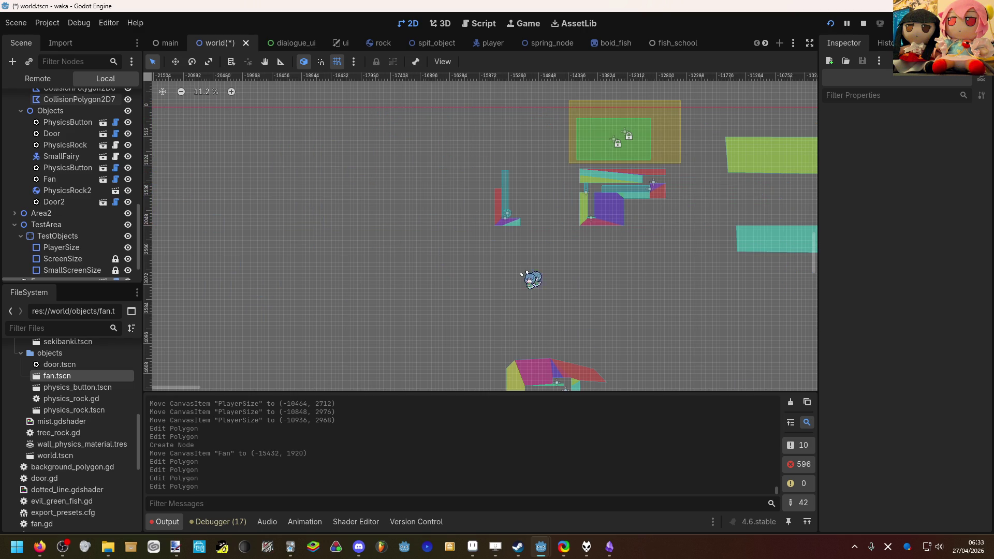
{"action": "scroll", "coordinate": [549, 176], "scroll_direction": "up", "scroll_amount": 6}
{"action": "scroll", "coordinate": [540, 179], "scroll_direction": "up", "scroll_amount": 2}
{"action": "left_click", "coordinate": [497, 198]}
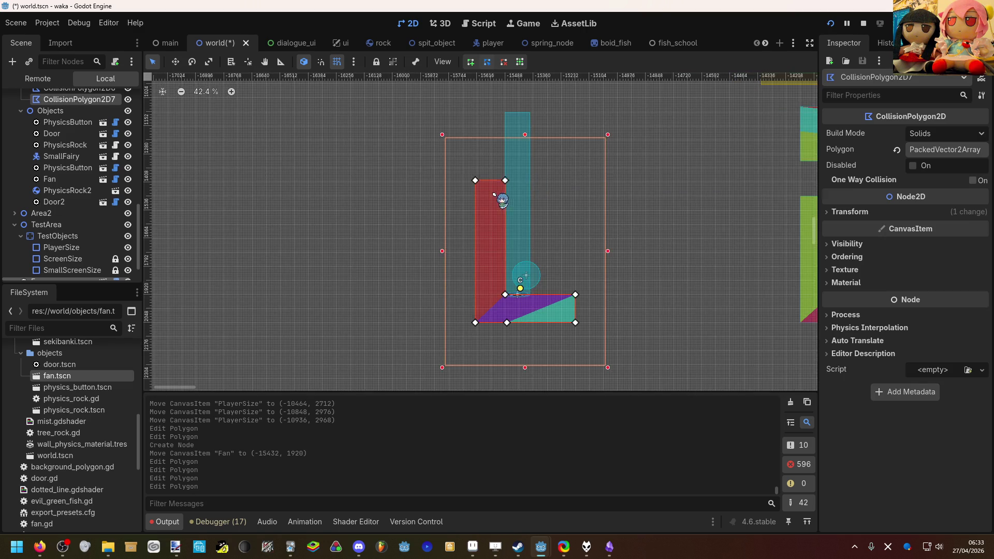
{"action": "left_click_drag", "start_coordinate": [472, 182], "coordinate": [475, 150]}
{"action": "left_click_drag", "start_coordinate": [509, 183], "coordinate": [515, 150]}
{"action": "left_click", "coordinate": [659, 170]}
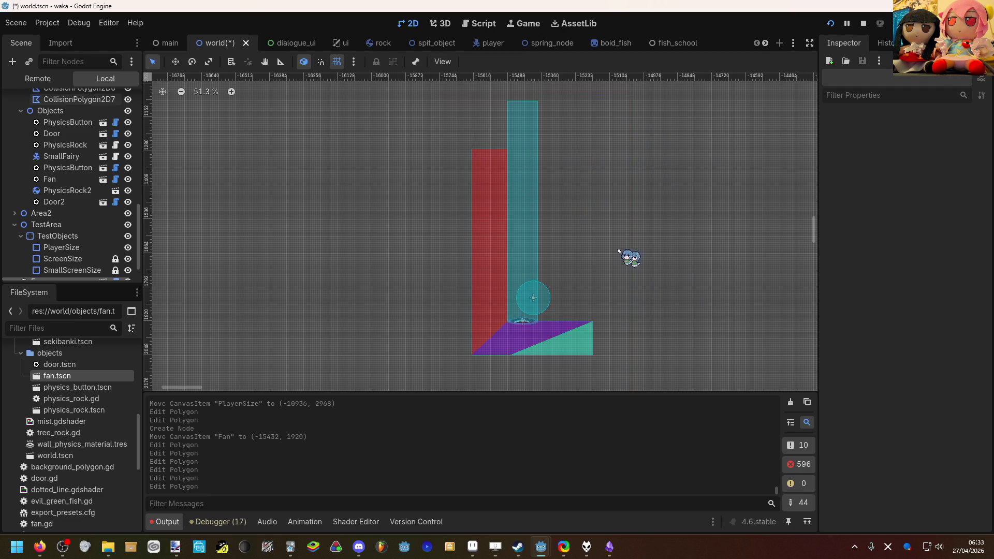
{"action": "scroll", "coordinate": [554, 251], "scroll_direction": "down", "scroll_amount": 10}
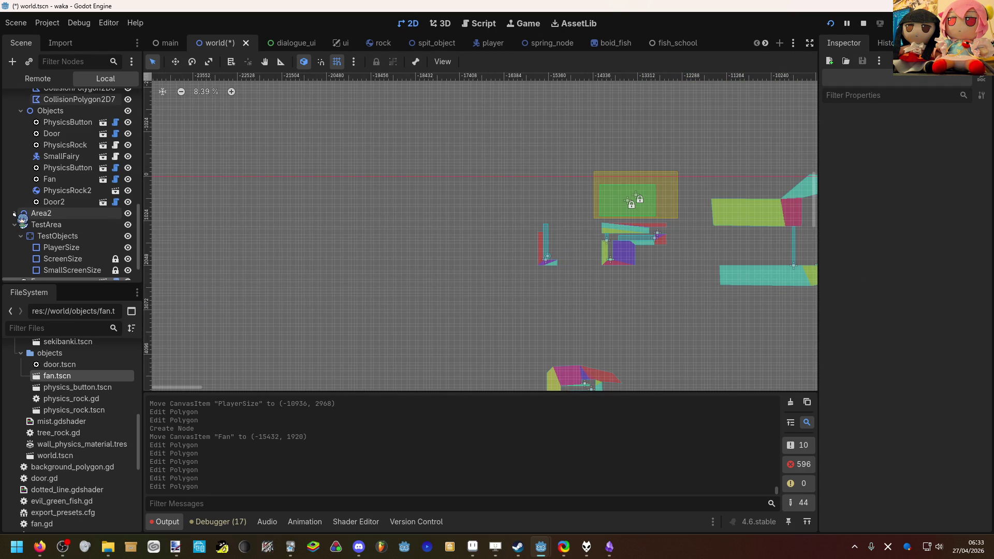
{"action": "scroll", "coordinate": [77, 222], "scroll_direction": "down", "scroll_amount": 1}
{"action": "left_click", "coordinate": [115, 242]}
{"action": "left_click", "coordinate": [115, 254]}
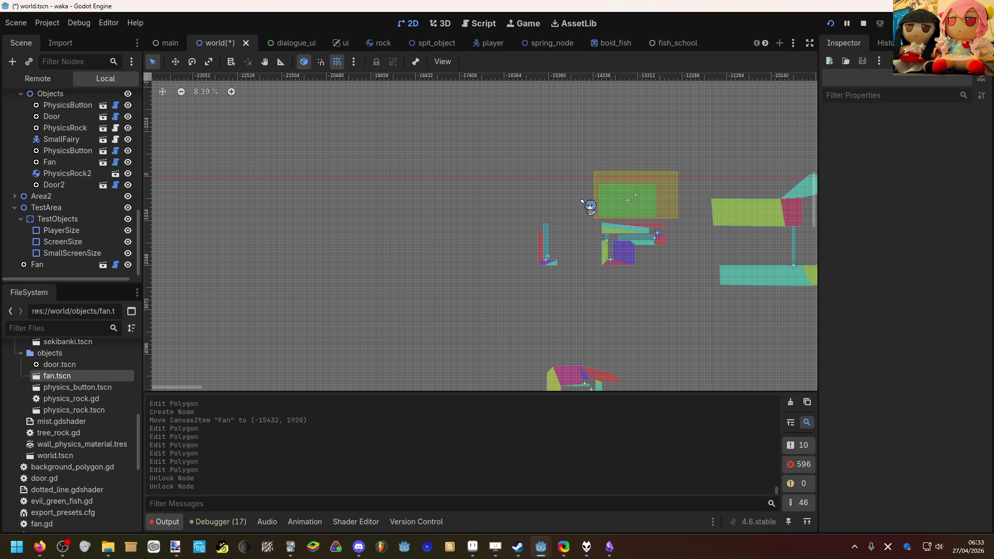
{"action": "left_click", "coordinate": [95, 245]}
{"action": "left_click", "coordinate": [98, 252]}
{"action": "key", "text": "w"}
{"action": "left_click_drag", "start_coordinate": [422, 242], "coordinate": [423, 242]}
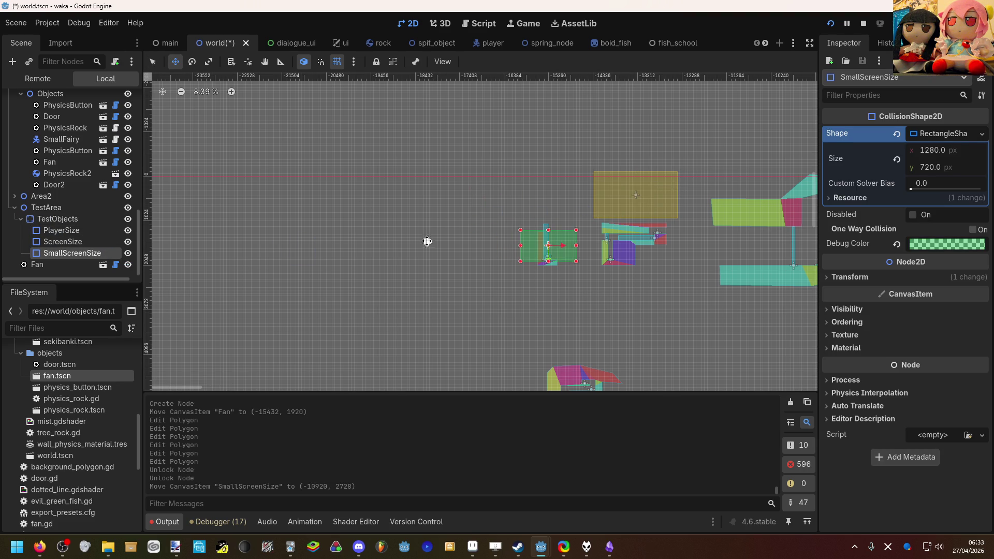
{"action": "scroll", "coordinate": [569, 320], "scroll_direction": "up", "scroll_amount": 8}
{"action": "left_click_drag", "start_coordinate": [570, 344], "coordinate": [566, 340]}
{"action": "scroll", "coordinate": [543, 327], "scroll_direction": "down", "scroll_amount": 2}
{"action": "left_click_drag", "start_coordinate": [514, 303], "coordinate": [297, 292]}
{"action": "key", "text": "q"}
{"action": "scroll", "coordinate": [549, 195], "scroll_direction": "up", "scroll_amount": 2}
{"action": "left_click", "coordinate": [523, 165]}
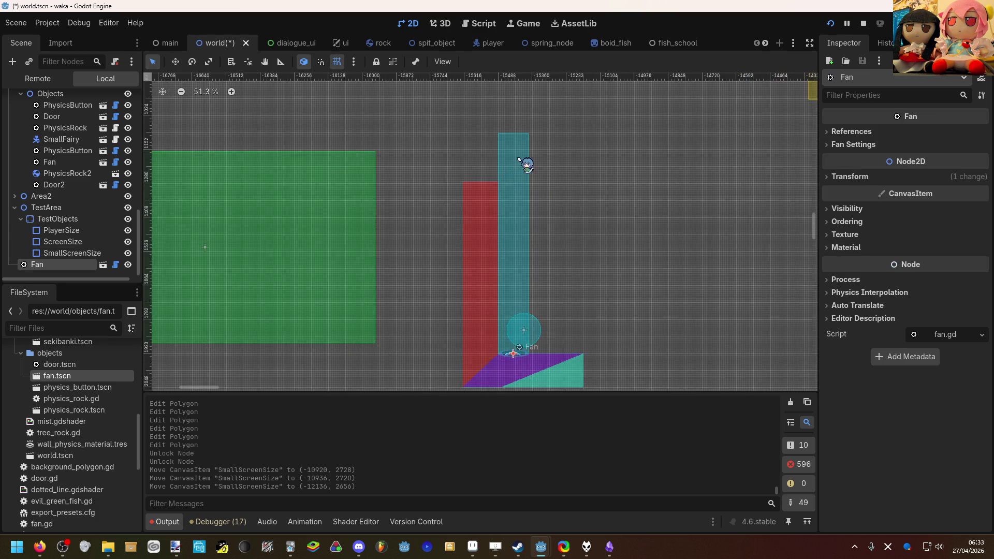
{"action": "scroll", "coordinate": [526, 166], "scroll_direction": "up", "scroll_amount": 2}
{"action": "scroll", "coordinate": [526, 166], "scroll_direction": "down", "scroll_amount": 3}
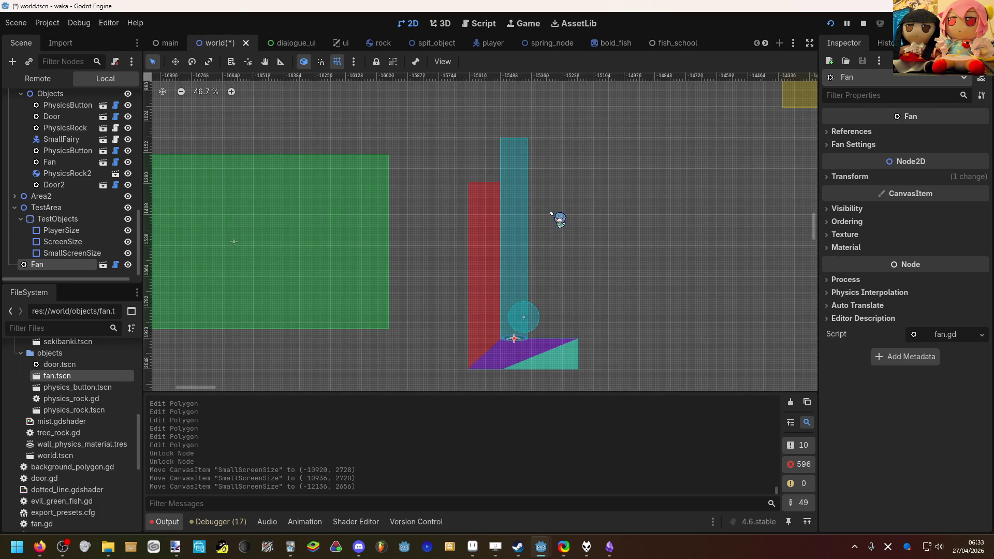
{"action": "left_click", "coordinate": [572, 347]}
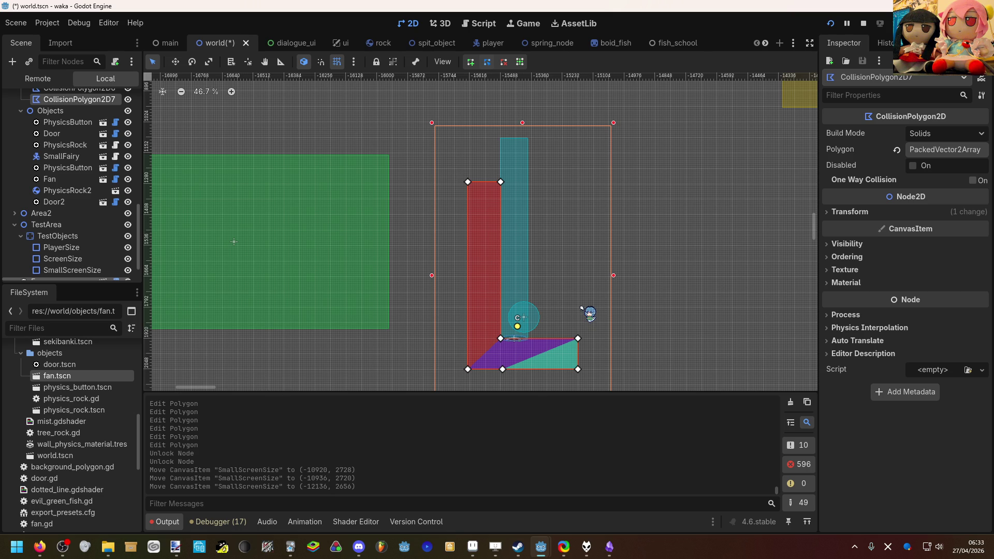
{"action": "scroll", "coordinate": [570, 296], "scroll_direction": "down", "scroll_amount": 2}
{"action": "left_click", "coordinate": [622, 311]}
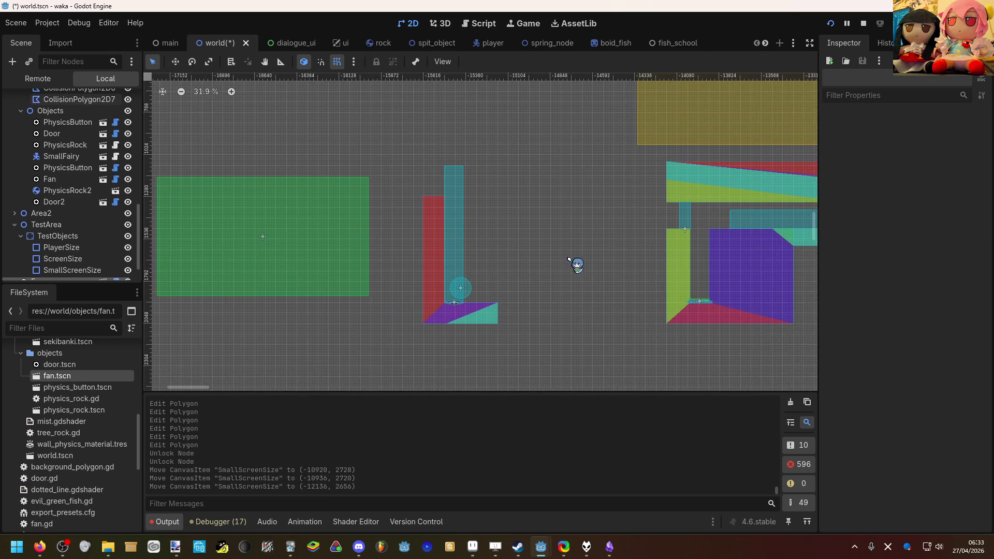
{"action": "scroll", "coordinate": [574, 256], "scroll_direction": "down", "scroll_amount": 1}
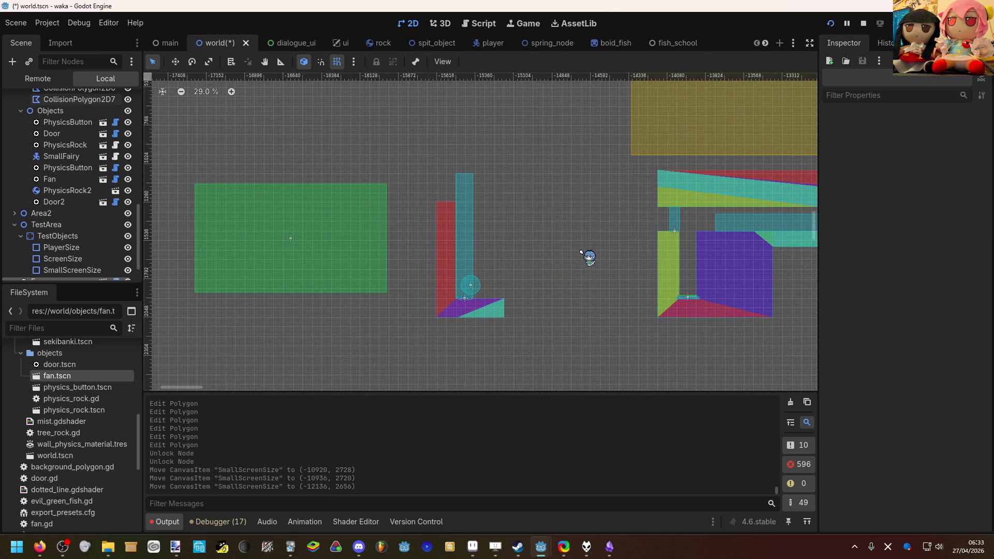
{"action": "scroll", "coordinate": [581, 252], "scroll_direction": "down", "scroll_amount": 6}
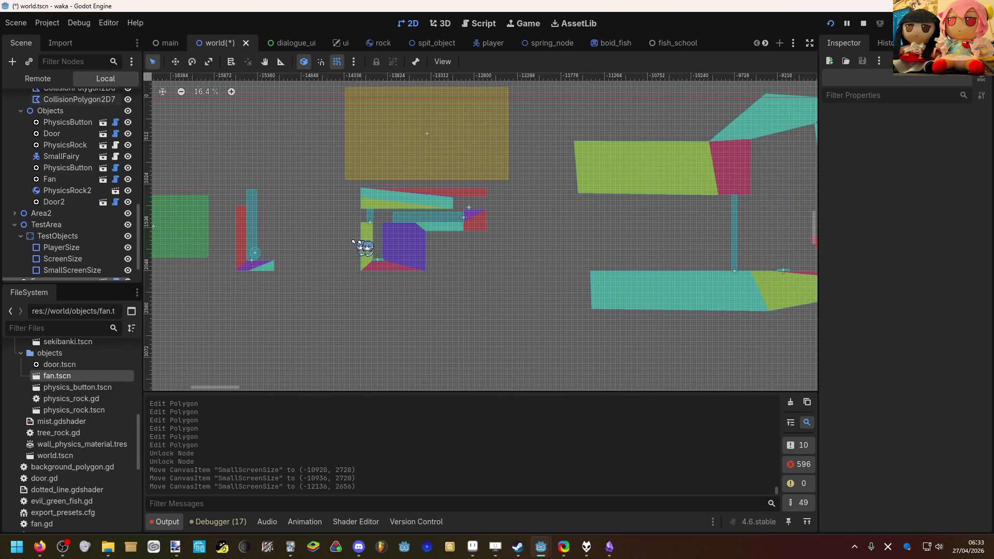
{"action": "scroll", "coordinate": [502, 254], "scroll_direction": "down", "scroll_amount": 15}
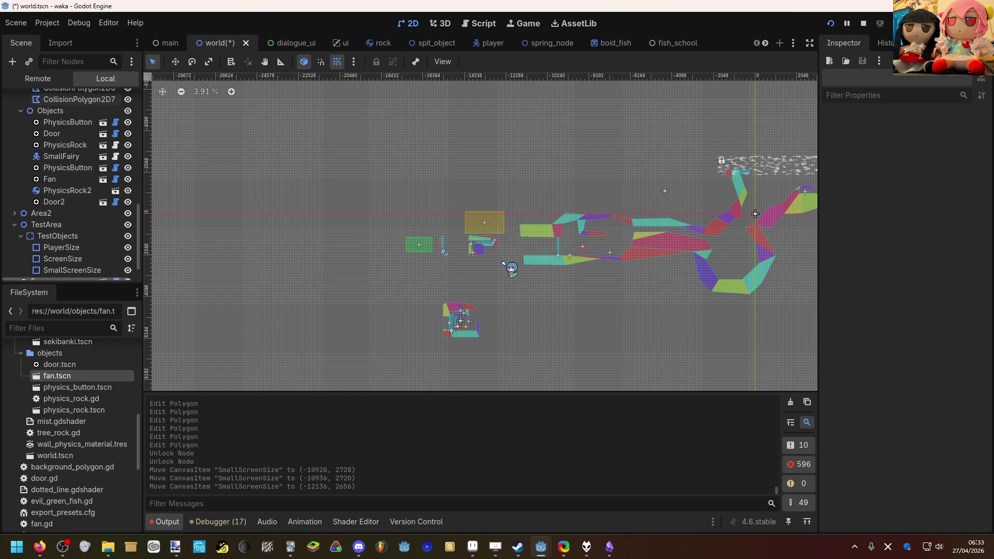
{"action": "scroll", "coordinate": [503, 264], "scroll_direction": "up", "scroll_amount": 15}
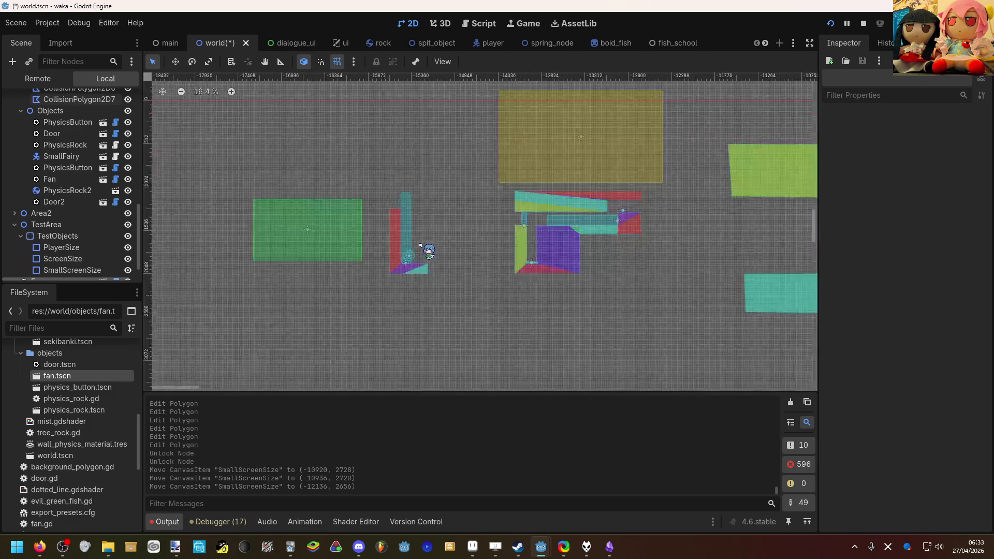
{"action": "scroll", "coordinate": [421, 254], "scroll_direction": "up", "scroll_amount": 5}
{"action": "left_click", "coordinate": [421, 274]}
Duplicate CollisionPolygon2D7 and move the copy up and right as a second ledge.
{"action": "scroll", "coordinate": [106, 186], "scroll_direction": "up", "scroll_amount": 3}
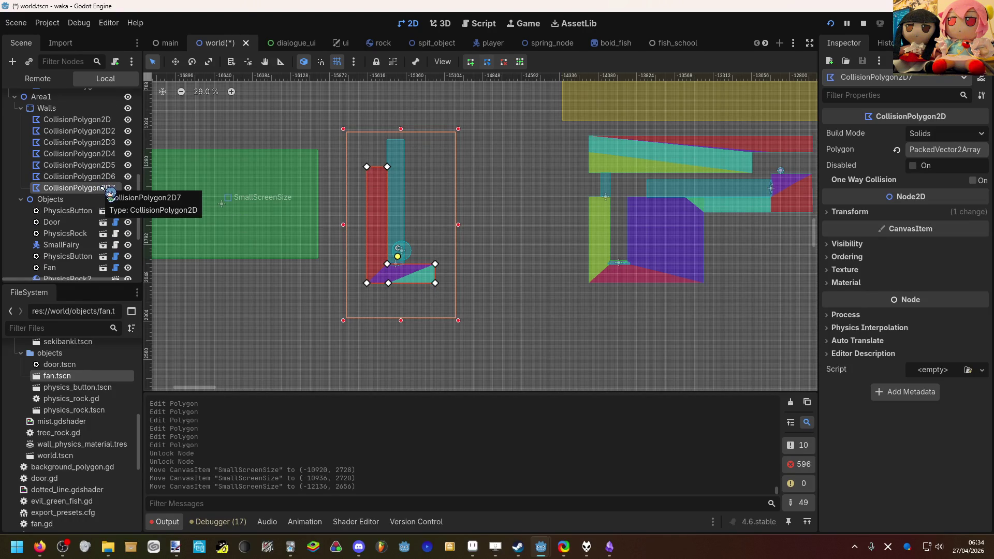
{"action": "right_click", "coordinate": [110, 192]}
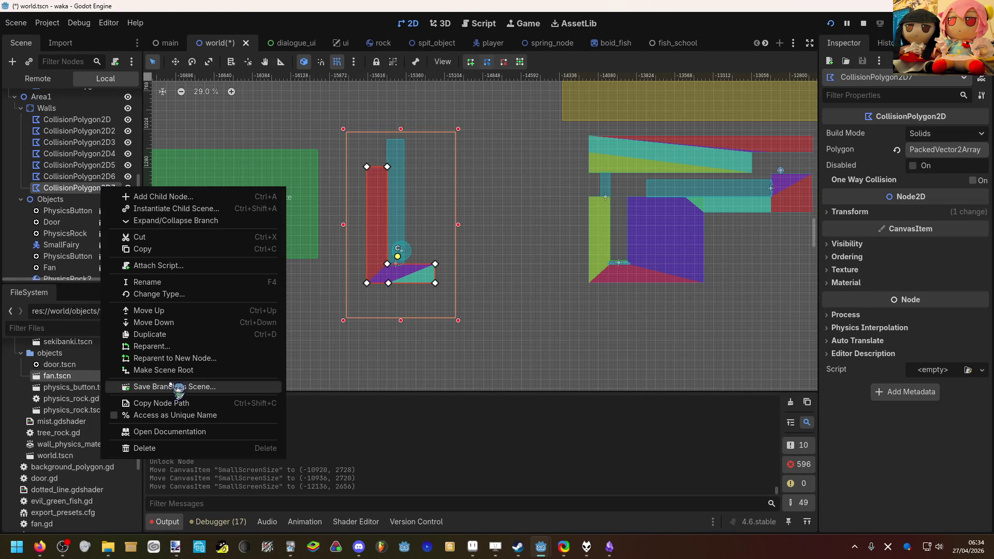
{"action": "left_click", "coordinate": [191, 334]}
{"action": "key", "text": "w"}
{"action": "mouse_move", "coordinate": [381, 280]}
{"action": "left_mouse_down"}
{"action": "mouse_move", "coordinate": [428, 244]}
{"action": "mouse_move", "coordinate": [416, 236]}
{"action": "left_mouse_up"}
{"action": "key", "text": "q"}
{"action": "left_click", "coordinate": [472, 328]}
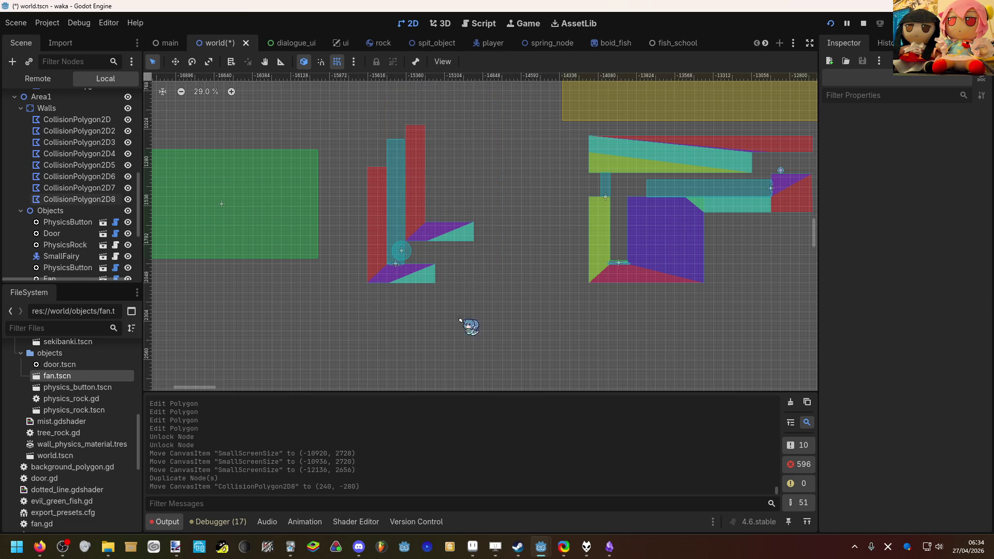
Reposition the PlayerSize marker near the fan and fine-tune the copied ledge CollisionPolygon2D8's position.
{"action": "scroll", "coordinate": [368, 240], "scroll_direction": "up", "scroll_amount": 5}
{"action": "left_click", "coordinate": [481, 278]}
{"action": "key", "text": "w"}
{"action": "left_click_drag", "start_coordinate": [479, 278], "coordinate": [459, 275]}
{"action": "scroll", "coordinate": [512, 264], "scroll_direction": "down", "scroll_amount": 3}
{"action": "left_click", "coordinate": [512, 250]}
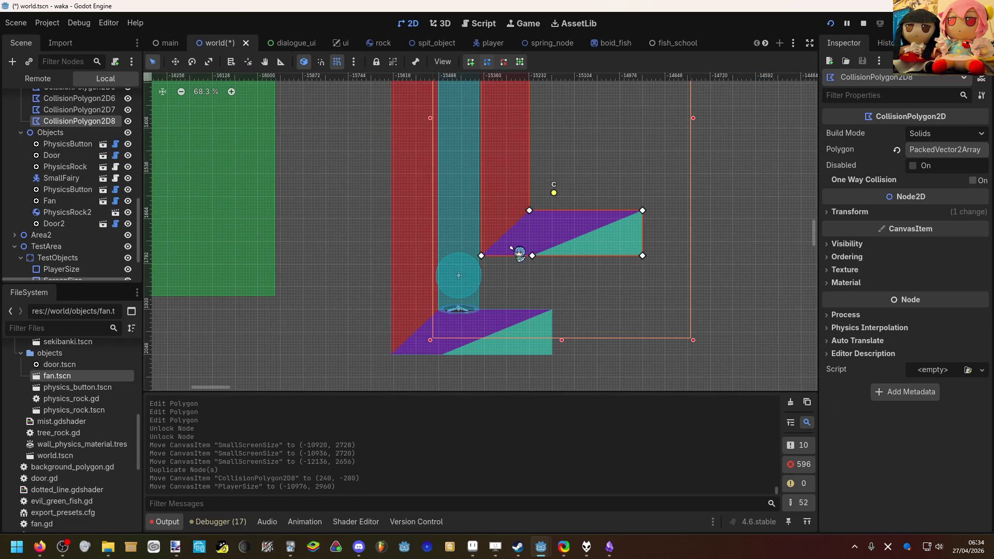
{"action": "left_click_drag", "start_coordinate": [509, 246], "coordinate": [507, 371]}
{"action": "key", "text": "q"}
{"action": "left_click", "coordinate": [521, 275]}
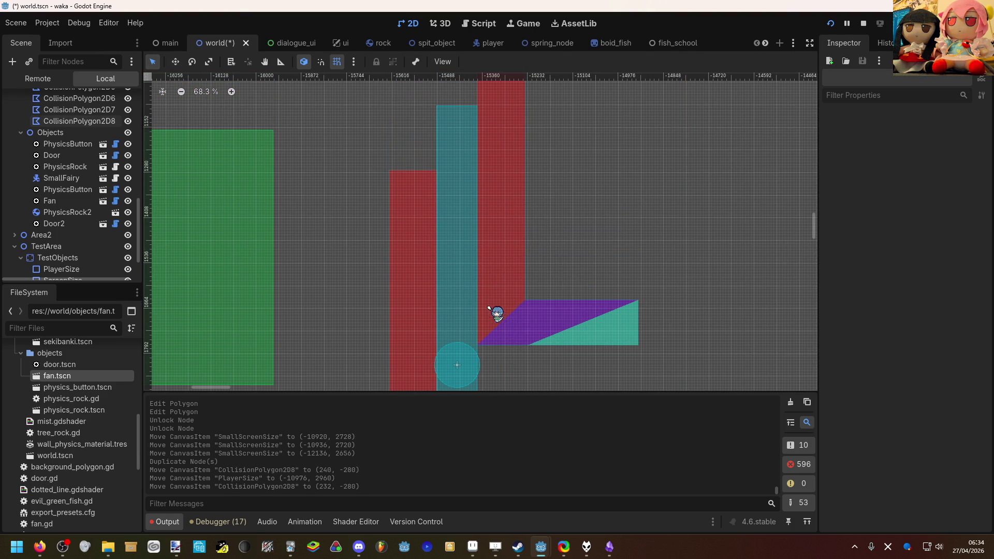
{"action": "scroll", "coordinate": [433, 286], "scroll_direction": "up", "scroll_amount": 5}
{"action": "scroll", "coordinate": [445, 285], "scroll_direction": "down", "scroll_amount": 10}
{"action": "mouse_move", "coordinate": [461, 302]}
{"action": "left_mouse_down"}
{"action": "mouse_move", "coordinate": [458, 330]}
{"action": "mouse_move", "coordinate": [476, 334]}
{"action": "left_mouse_up"}
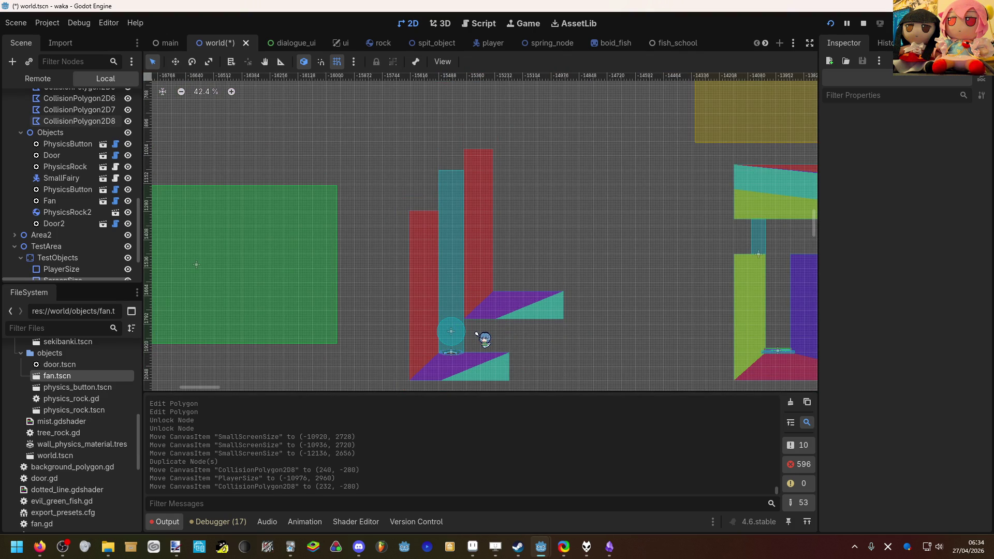
Lengthen the original wall's lower ledge to the right with its corners aligned.
{"action": "left_click", "coordinate": [502, 364]}
{"action": "left_click_drag", "start_coordinate": [510, 381], "coordinate": [569, 383]}
{"action": "left_click_drag", "start_coordinate": [509, 352], "coordinate": [564, 352]}
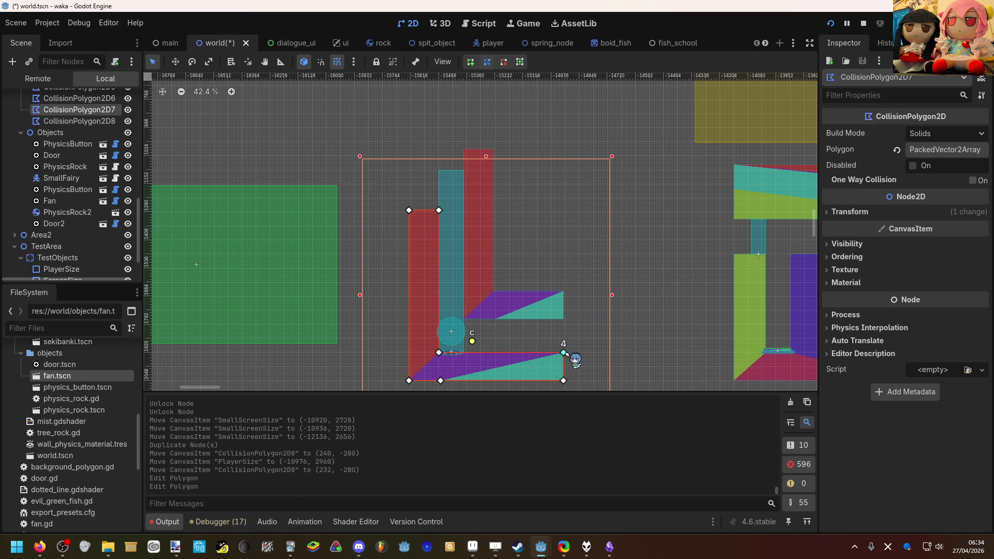
{"action": "left_click", "coordinate": [579, 346]}
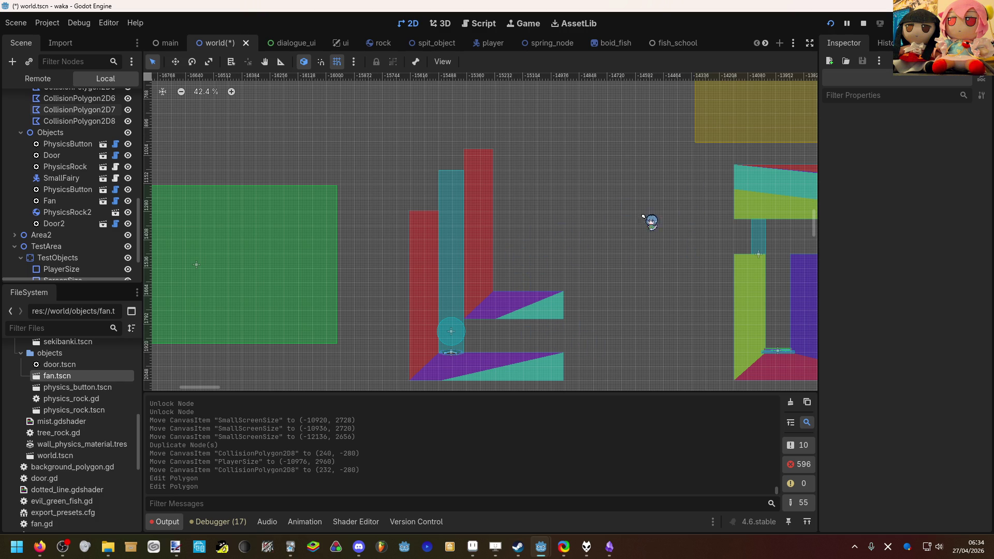
{"action": "left_click", "coordinate": [424, 212]}
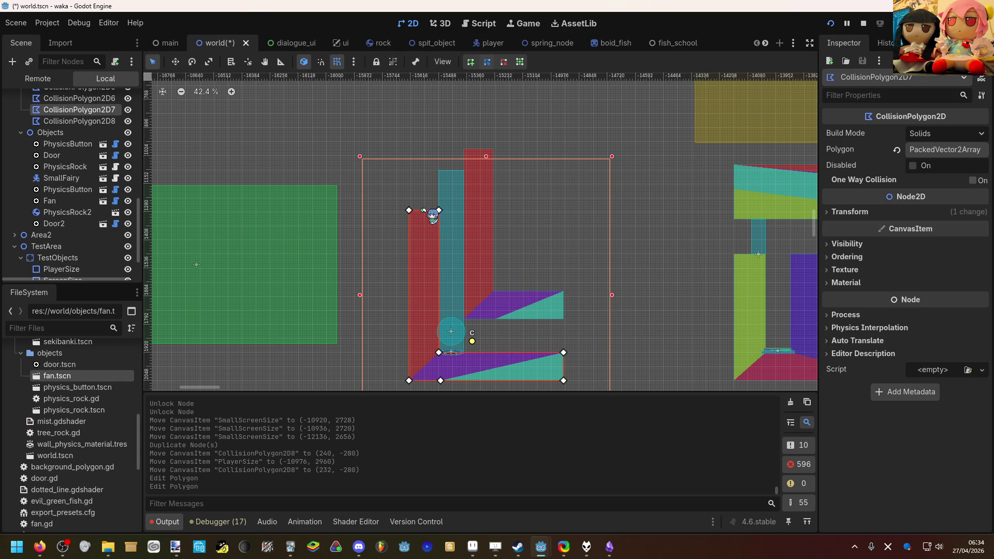
{"action": "mouse_move", "coordinate": [440, 213]}
{"action": "left_mouse_down"}
{"action": "mouse_move", "coordinate": [438, 153]}
{"action": "mouse_move", "coordinate": [444, 213]}
{"action": "left_mouse_up"}
Move the Fan under the Objects node and save world.tscn.
{"action": "left_click", "coordinate": [454, 289]}
{"action": "key", "text": "w"}
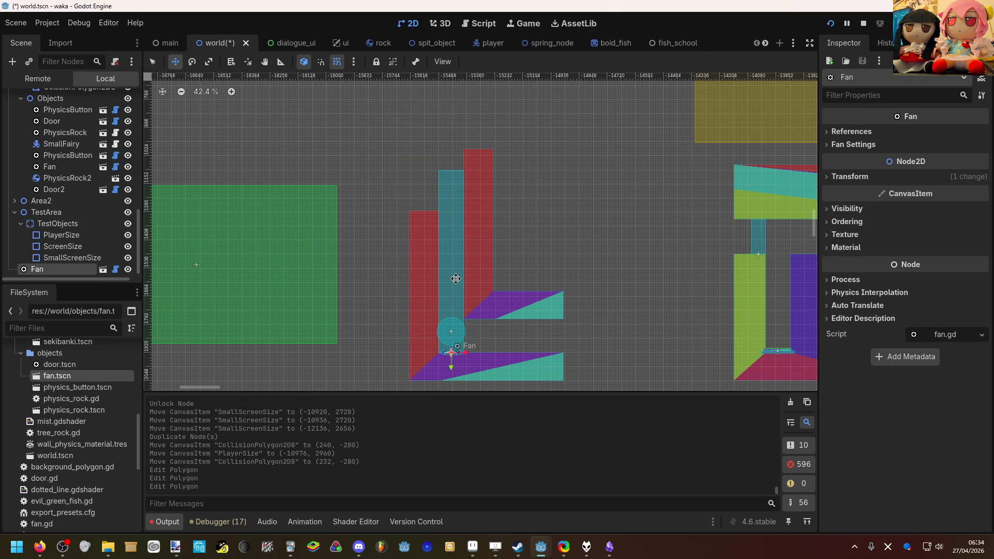
{"action": "key", "text": "q"}
{"action": "scroll", "coordinate": [104, 264], "scroll_direction": "down", "scroll_amount": 1}
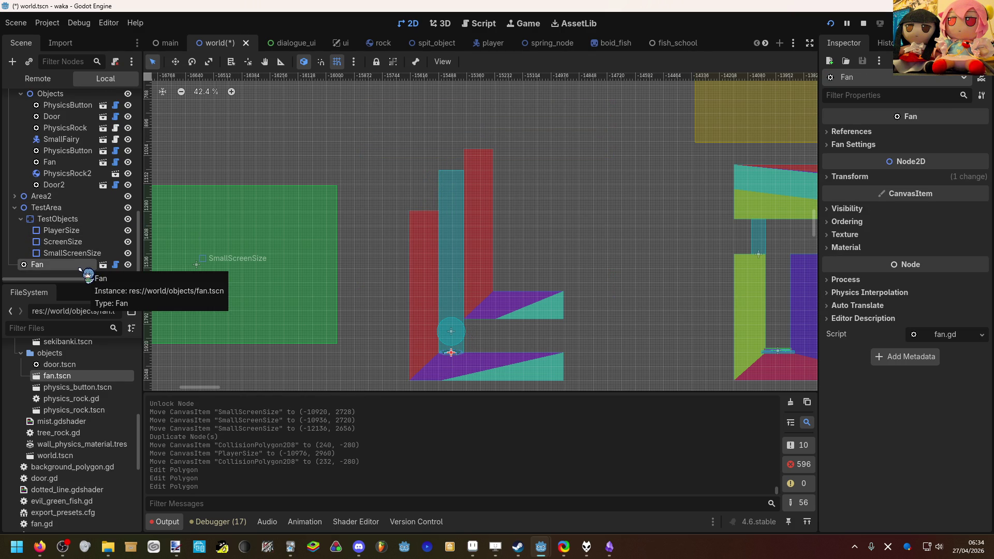
{"action": "left_click_drag", "start_coordinate": [77, 269], "coordinate": [62, 191]}
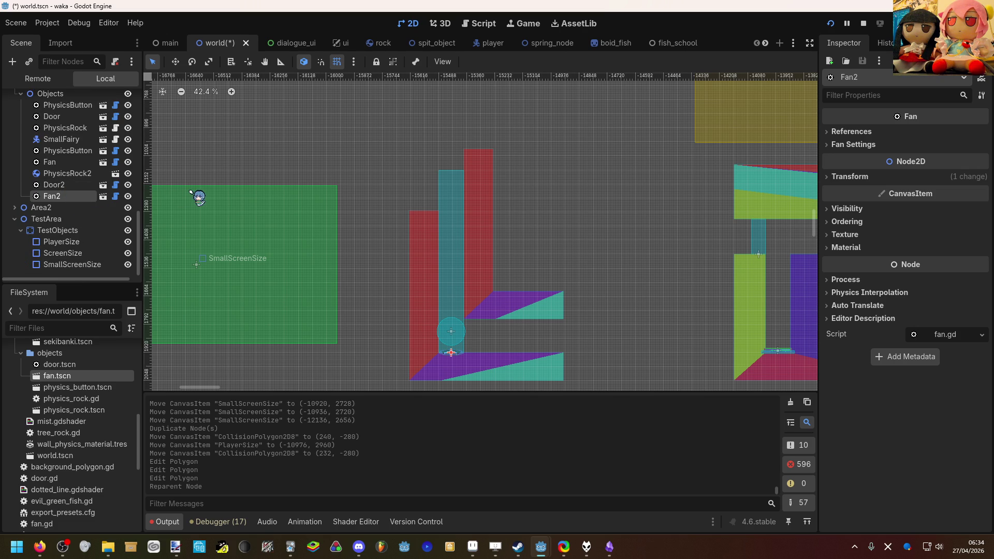
{"action": "left_click", "coordinate": [199, 196]}
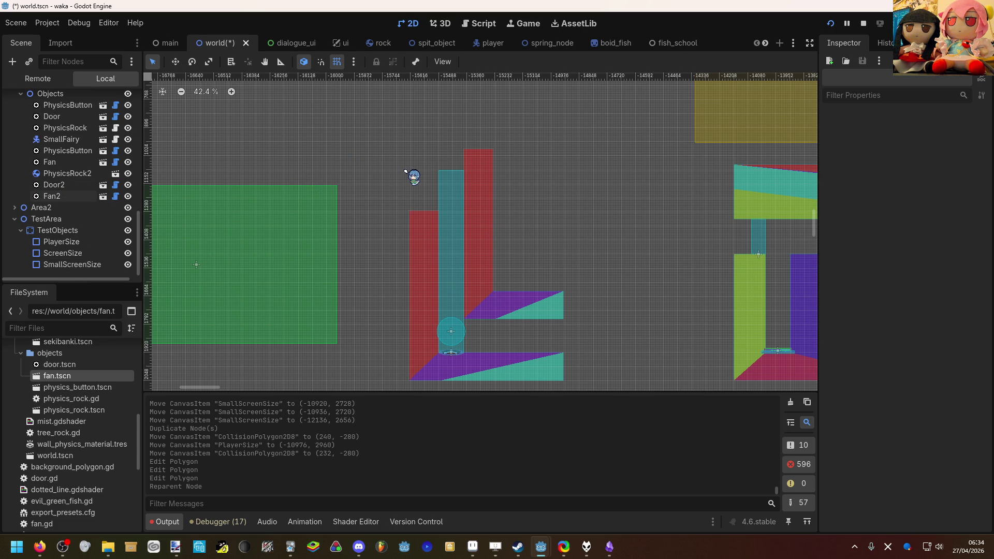
{"action": "key", "text": "ctrl+s"}
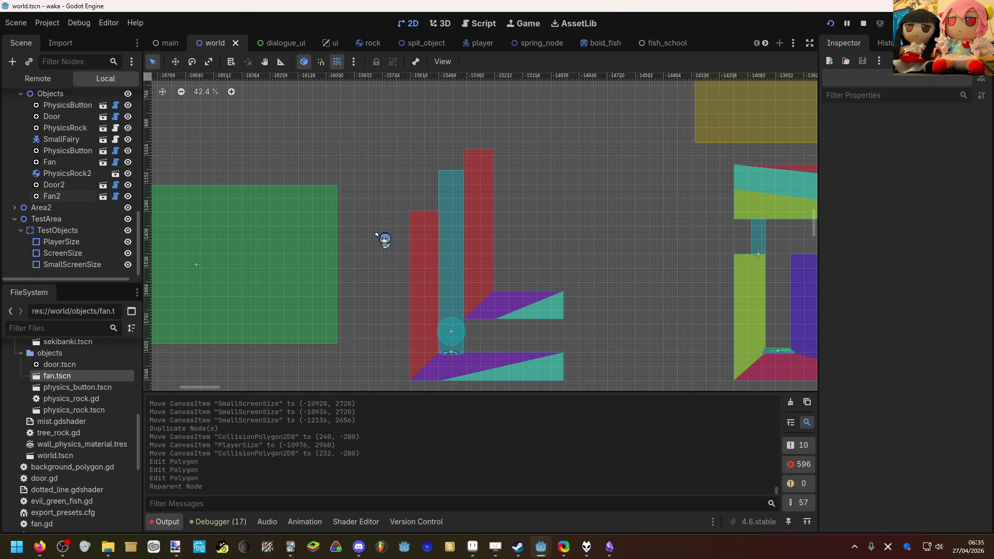
{"action": "scroll", "coordinate": [495, 166], "scroll_direction": "down", "scroll_amount": 4}
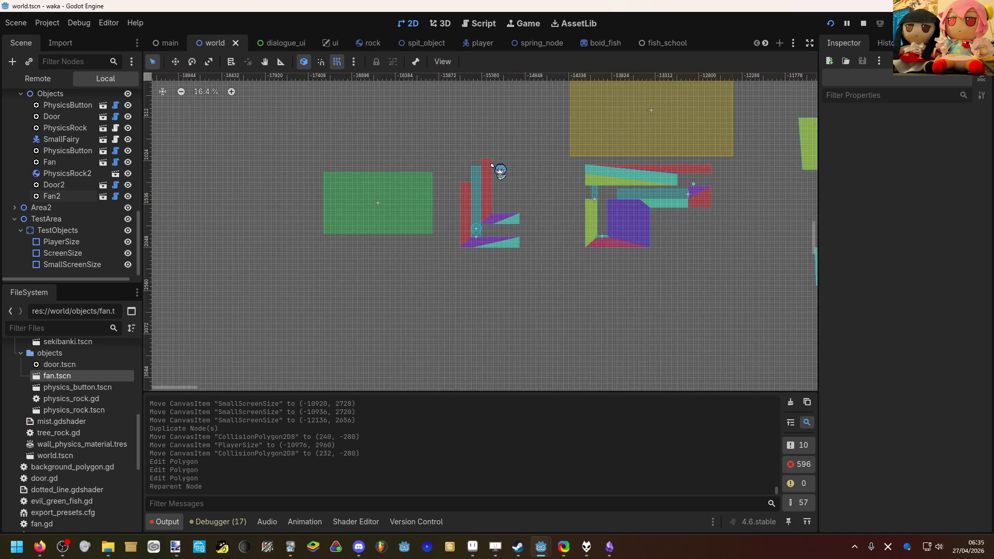
{"action": "scroll", "coordinate": [493, 166], "scroll_direction": "down", "scroll_amount": 4}
{"action": "scroll", "coordinate": [499, 158], "scroll_direction": "up", "scroll_amount": 10}
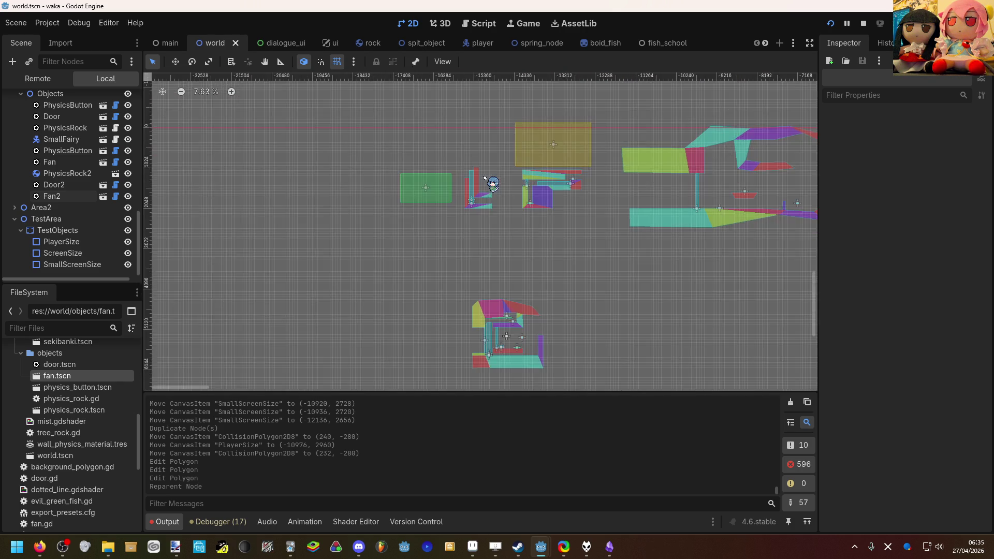
{"action": "scroll", "coordinate": [482, 171], "scroll_direction": "up", "scroll_amount": 1}
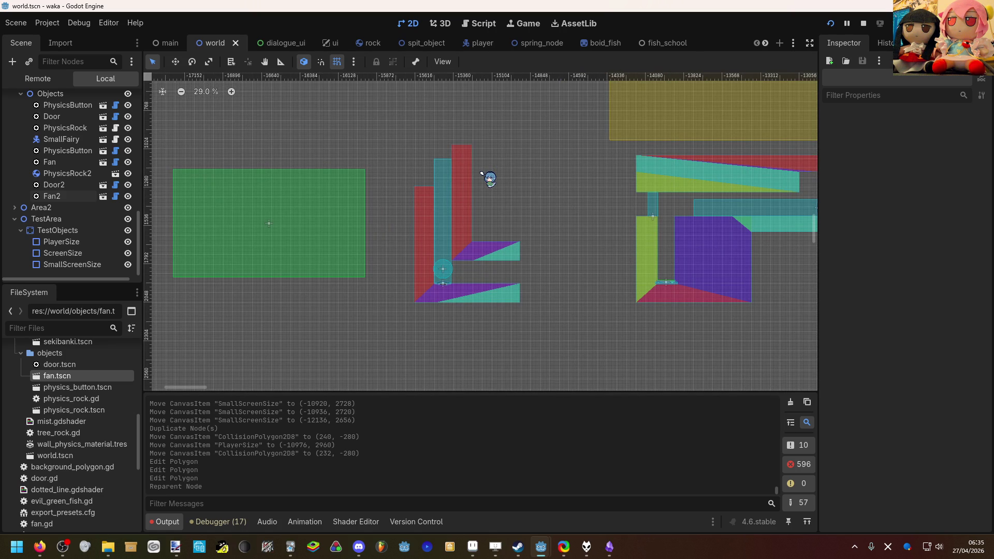
{"action": "scroll", "coordinate": [482, 174], "scroll_direction": "up", "scroll_amount": 9}
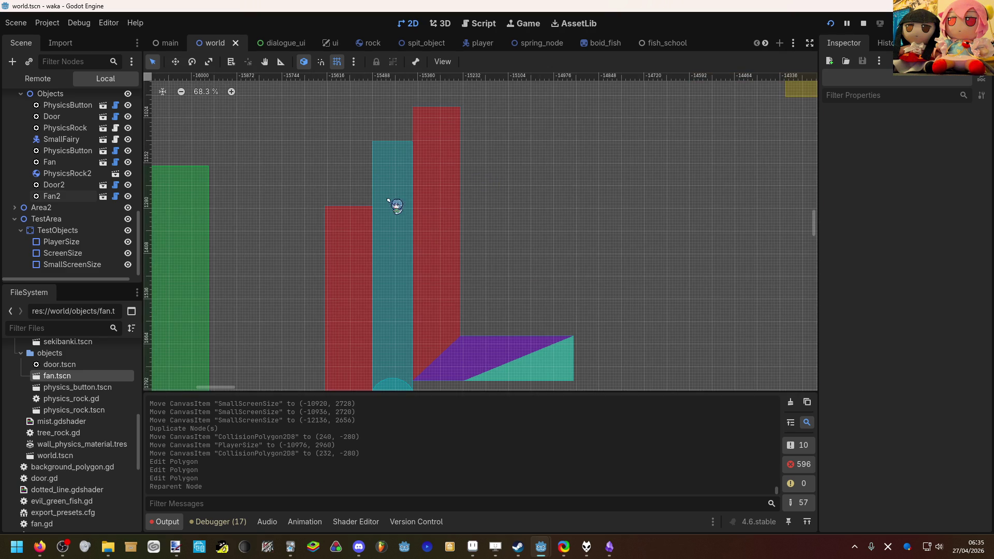
{"action": "scroll", "coordinate": [389, 199], "scroll_direction": "down", "scroll_amount": 12}
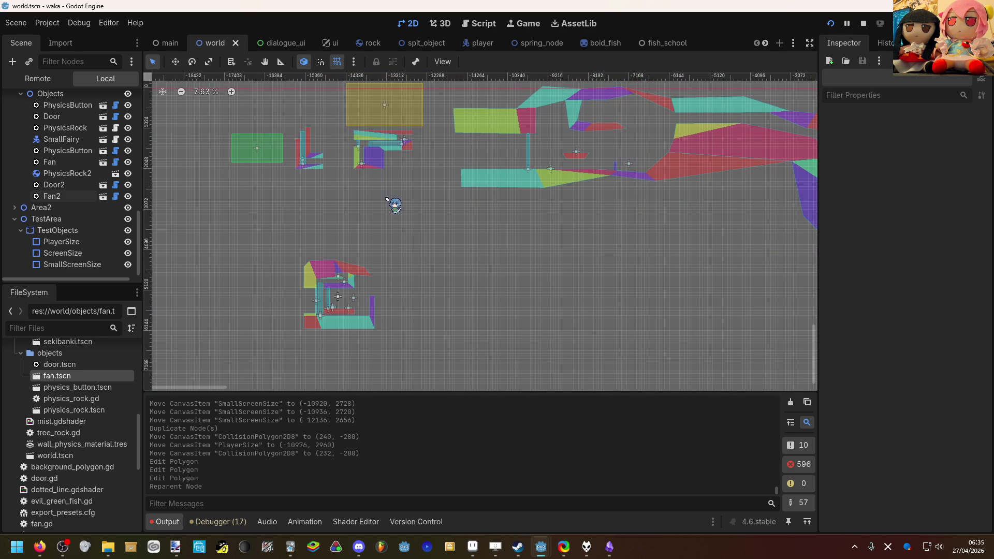
{"action": "scroll", "coordinate": [387, 199], "scroll_direction": "right", "scroll_amount": 5}
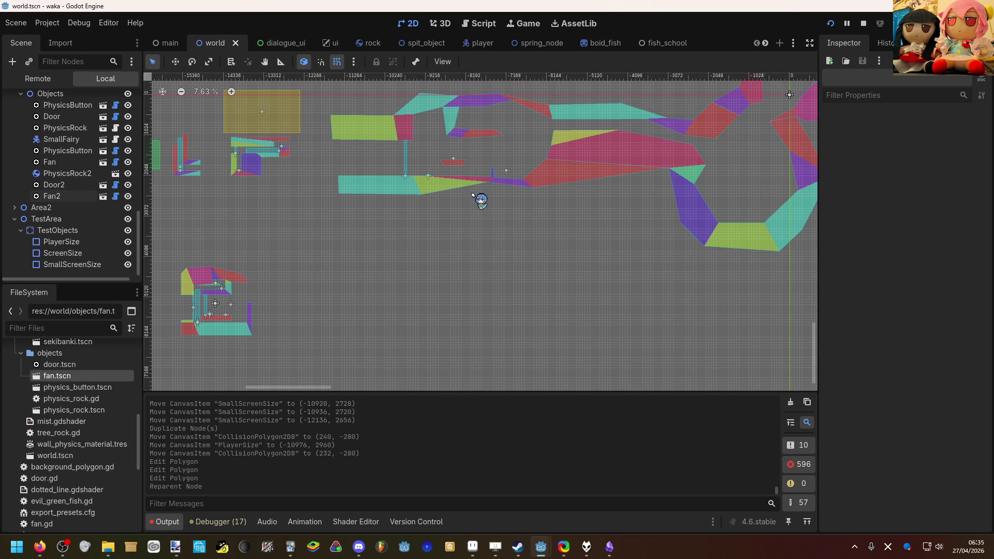
{"action": "scroll", "coordinate": [473, 195], "scroll_direction": "right", "scroll_amount": 11}
{"action": "scroll", "coordinate": [405, 248], "scroll_direction": "up", "scroll_amount": 5}
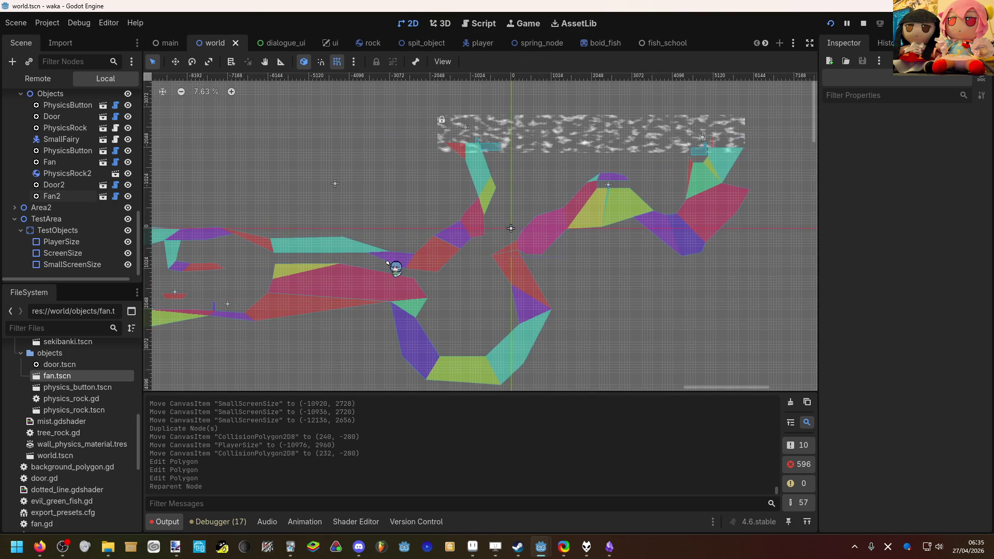
{"action": "scroll", "coordinate": [454, 119], "scroll_direction": "up", "scroll_amount": 2}
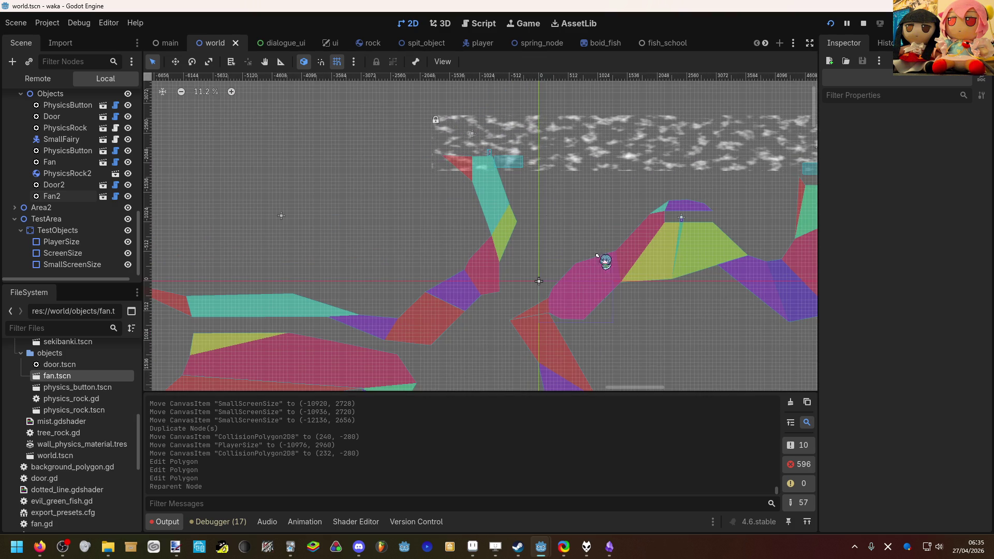
{"action": "scroll", "coordinate": [302, 220], "scroll_direction": "left", "scroll_amount": 20}
{"action": "scroll", "coordinate": [302, 220], "scroll_direction": "down", "scroll_amount": 6}
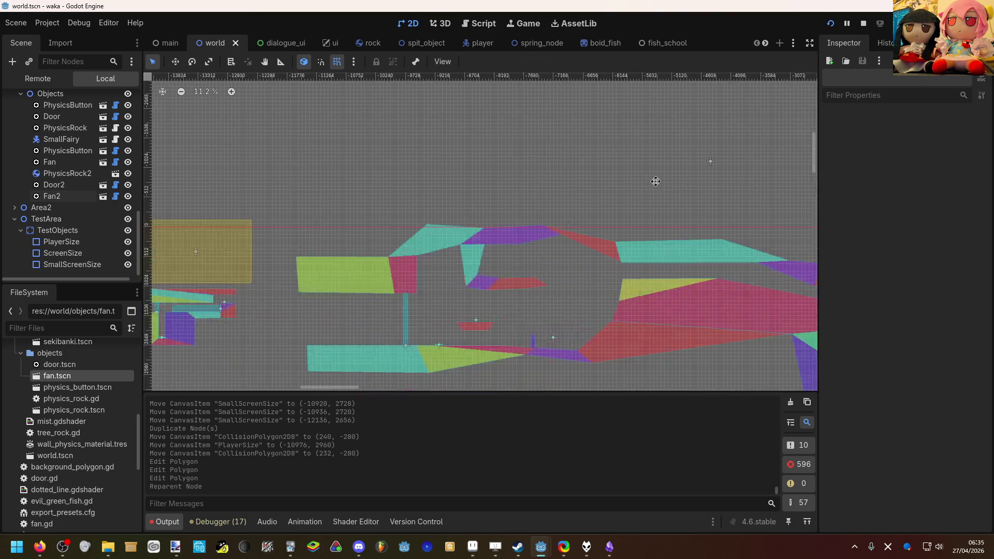
{"action": "scroll", "coordinate": [479, 204], "scroll_direction": "up", "scroll_amount": 1}
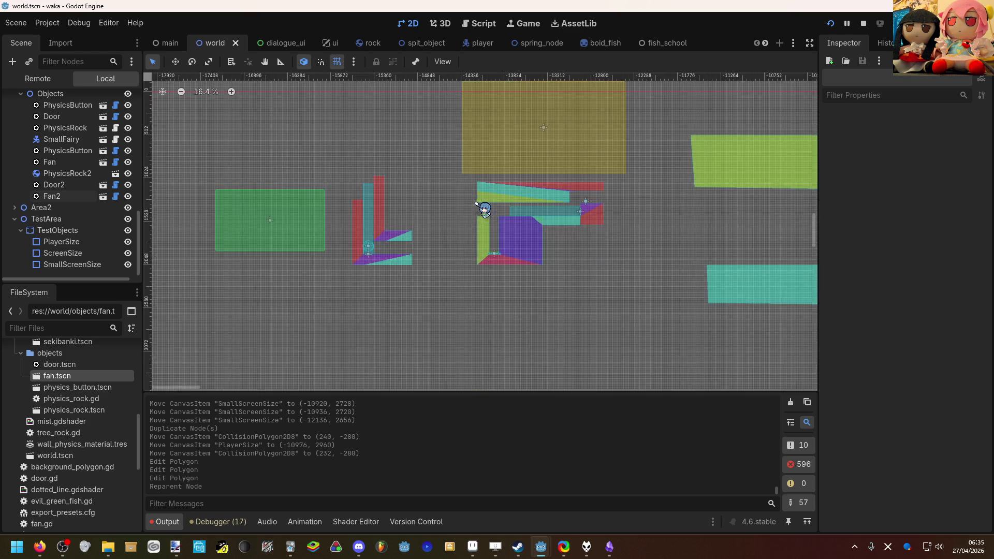
{"action": "scroll", "coordinate": [361, 237], "scroll_direction": "up", "scroll_amount": 3}
{"action": "scroll", "coordinate": [406, 215], "scroll_direction": "up", "scroll_amount": 2}
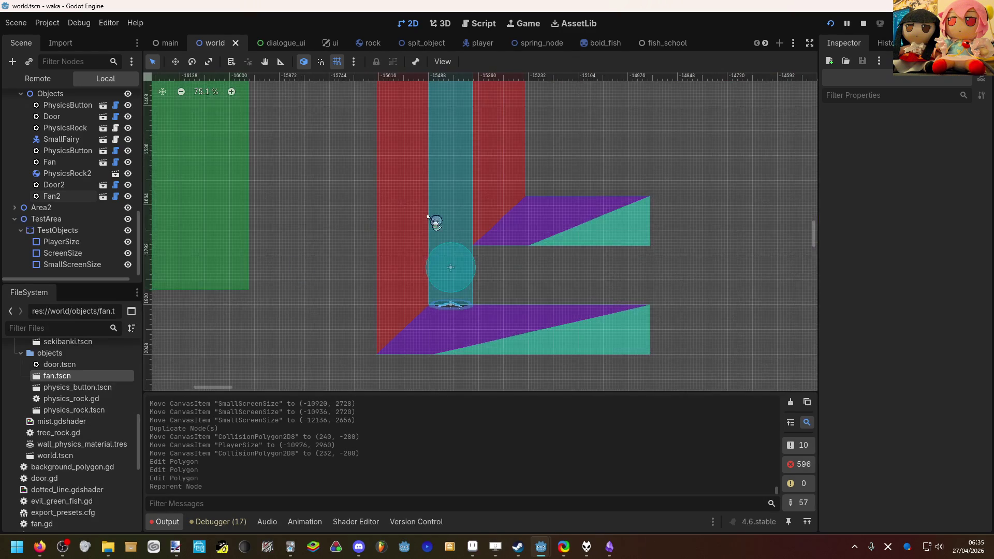
{"action": "scroll", "coordinate": [406, 249], "scroll_direction": "up", "scroll_amount": 1}
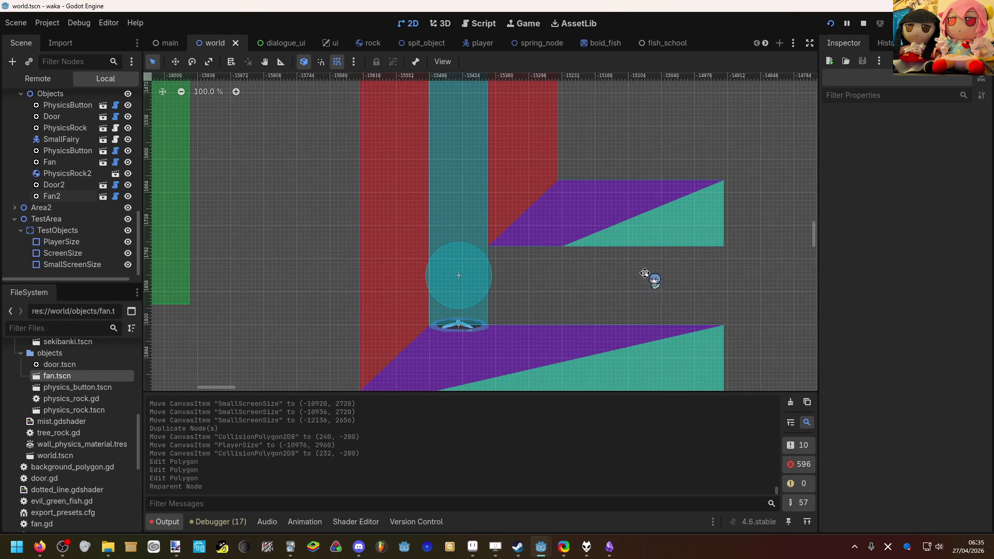
{"action": "scroll", "coordinate": [306, 242], "scroll_direction": "right", "scroll_amount": 5}
{"action": "scroll", "coordinate": [306, 242], "scroll_direction": "down", "scroll_amount": 2}
{"action": "scroll", "coordinate": [288, 258], "scroll_direction": "up", "scroll_amount": 4}
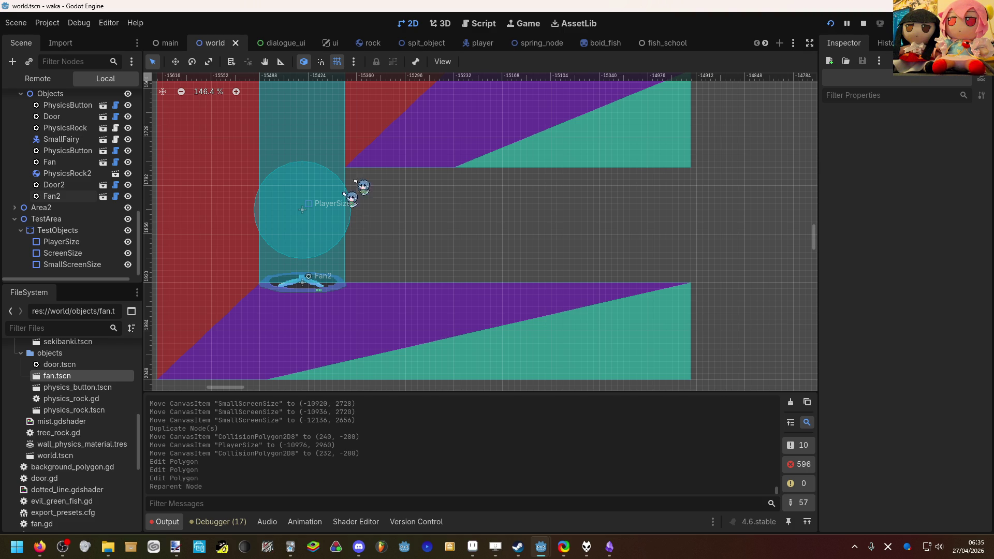
{"action": "scroll", "coordinate": [413, 162], "scroll_direction": "down", "scroll_amount": 8}
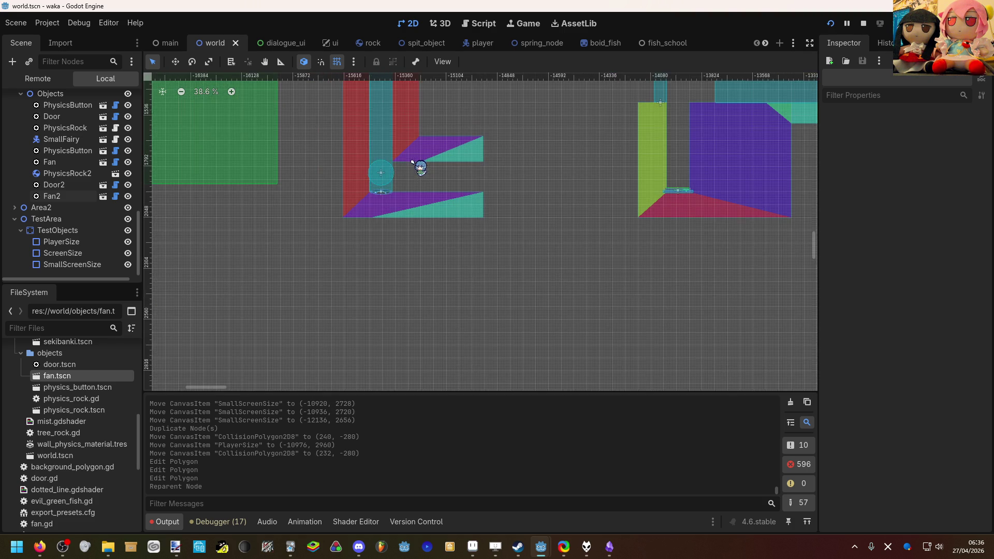
{"action": "scroll", "coordinate": [494, 179], "scroll_direction": "down", "scroll_amount": 2}
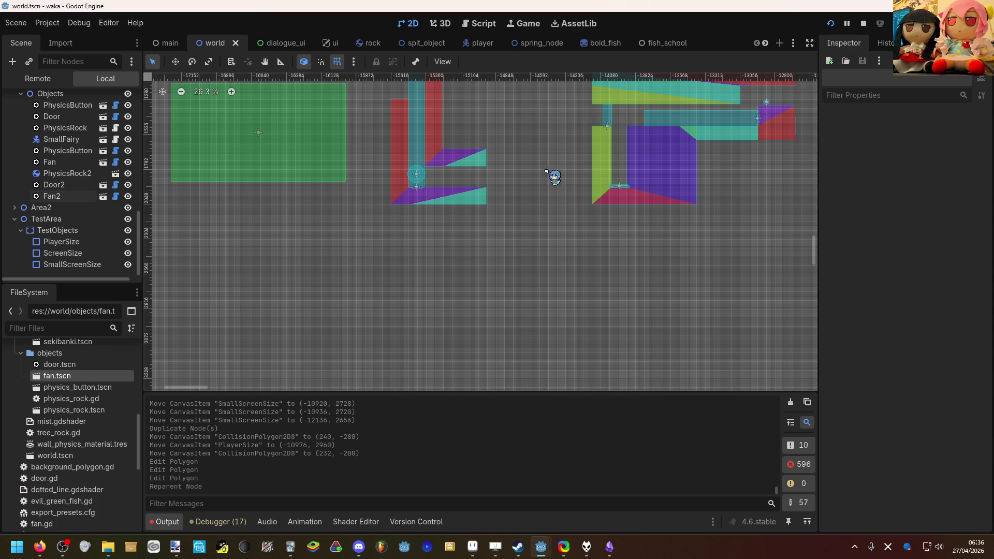
{"action": "scroll", "coordinate": [418, 194], "scroll_direction": "up", "scroll_amount": 7}
{"action": "scroll", "coordinate": [449, 195], "scroll_direction": "up", "scroll_amount": 4}
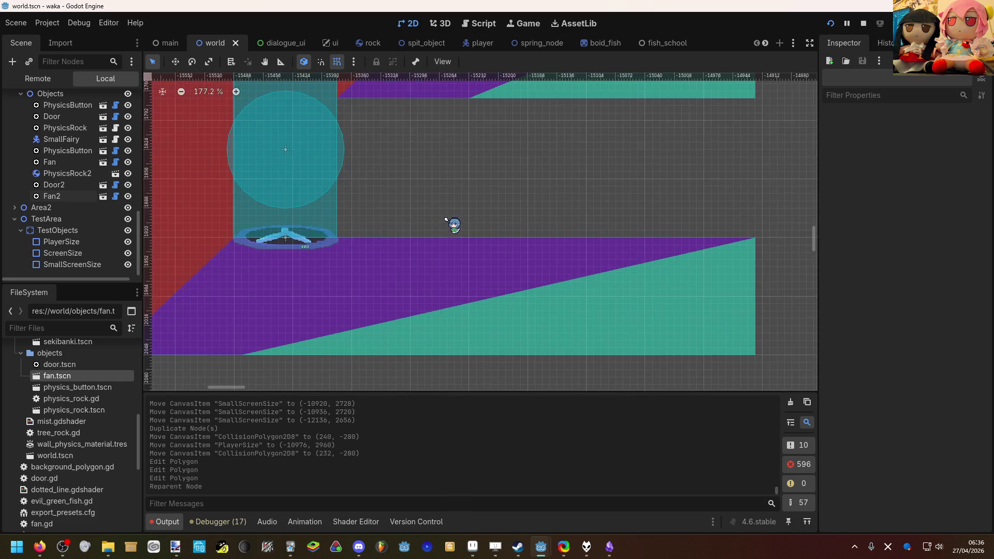
{"action": "scroll", "coordinate": [439, 213], "scroll_direction": "up", "scroll_amount": 3}
{"action": "scroll", "coordinate": [403, 207], "scroll_direction": "down", "scroll_amount": 12}
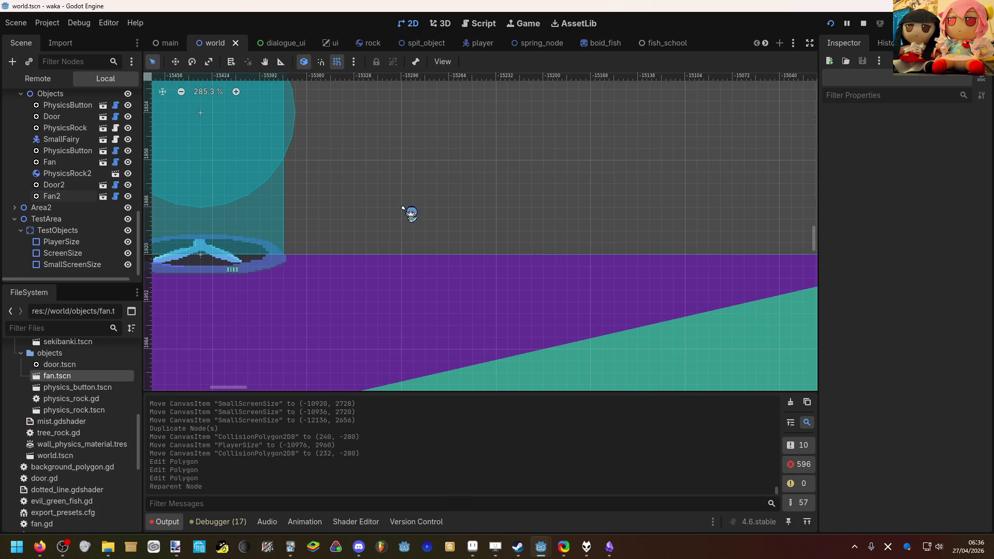
{"action": "scroll", "coordinate": [508, 208], "scroll_direction": "down", "scroll_amount": 6}
{"action": "scroll", "coordinate": [471, 282], "scroll_direction": "up", "scroll_amount": 7}
{"action": "scroll", "coordinate": [470, 281], "scroll_direction": "up", "scroll_amount": 6}
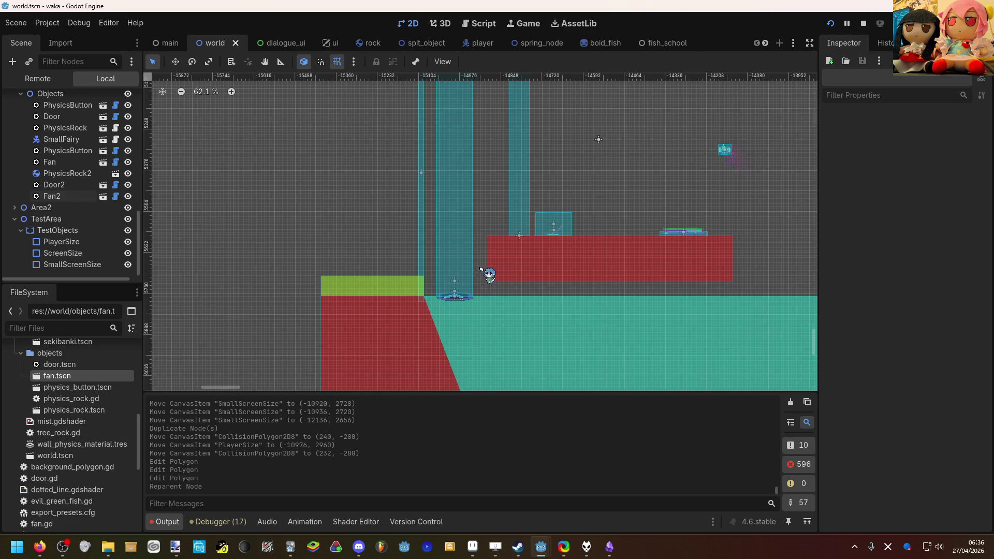
{"action": "scroll", "coordinate": [481, 268], "scroll_direction": "down", "scroll_amount": 5}
{"action": "scroll", "coordinate": [437, 288], "scroll_direction": "up", "scroll_amount": 4}
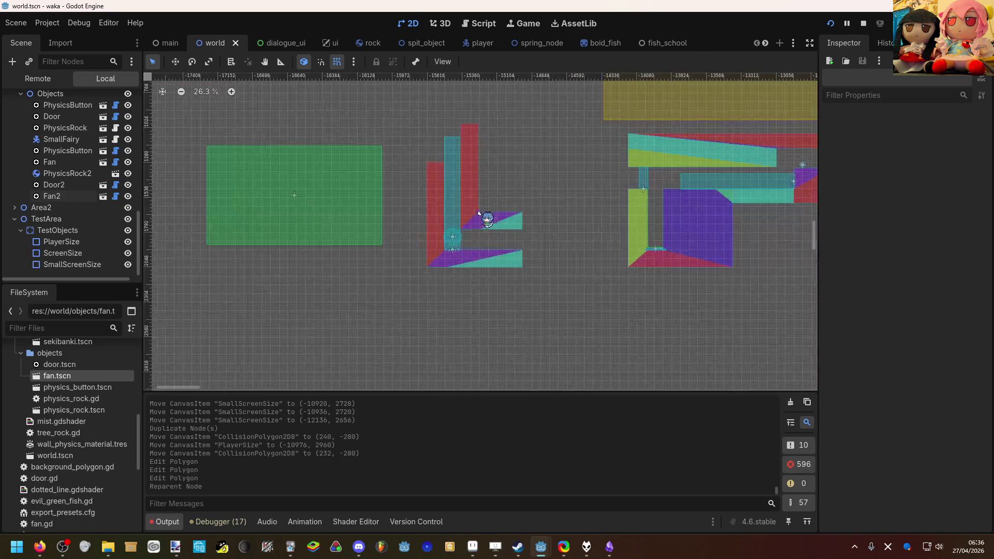
{"action": "scroll", "coordinate": [481, 222], "scroll_direction": "up", "scroll_amount": 8}
{"action": "scroll", "coordinate": [479, 259], "scroll_direction": "up", "scroll_amount": 3}
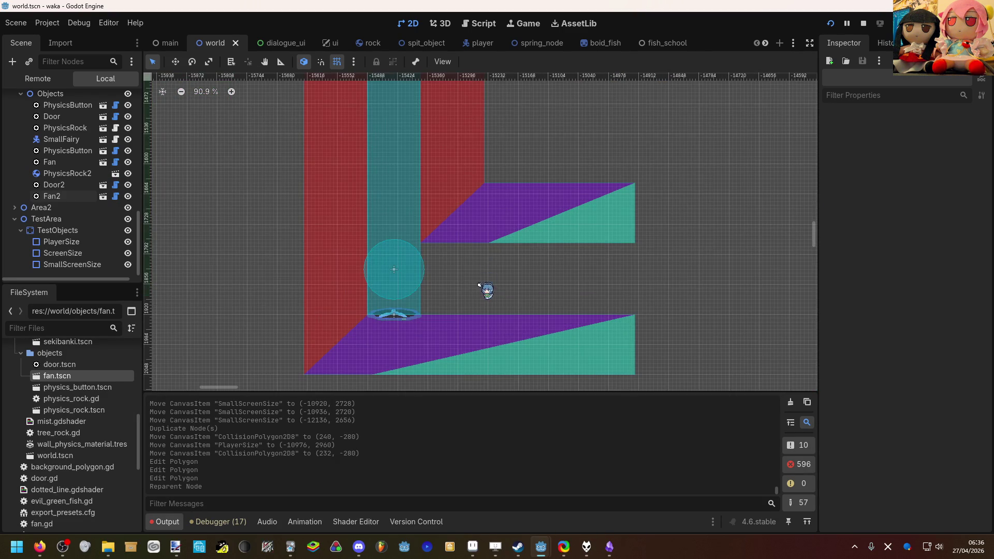
{"action": "scroll", "coordinate": [479, 280], "scroll_direction": "up", "scroll_amount": 3}
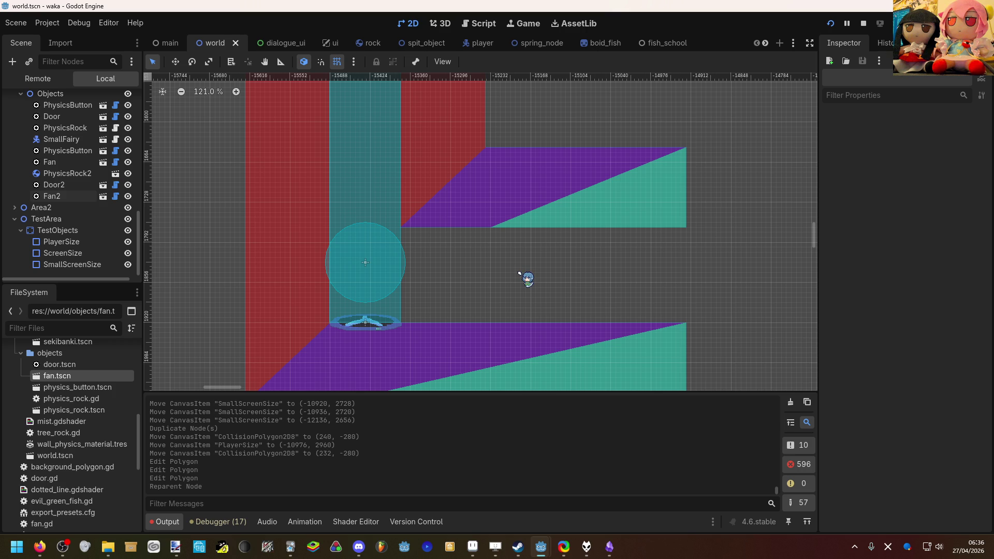
{"action": "scroll", "coordinate": [496, 264], "scroll_direction": "down", "scroll_amount": 4}
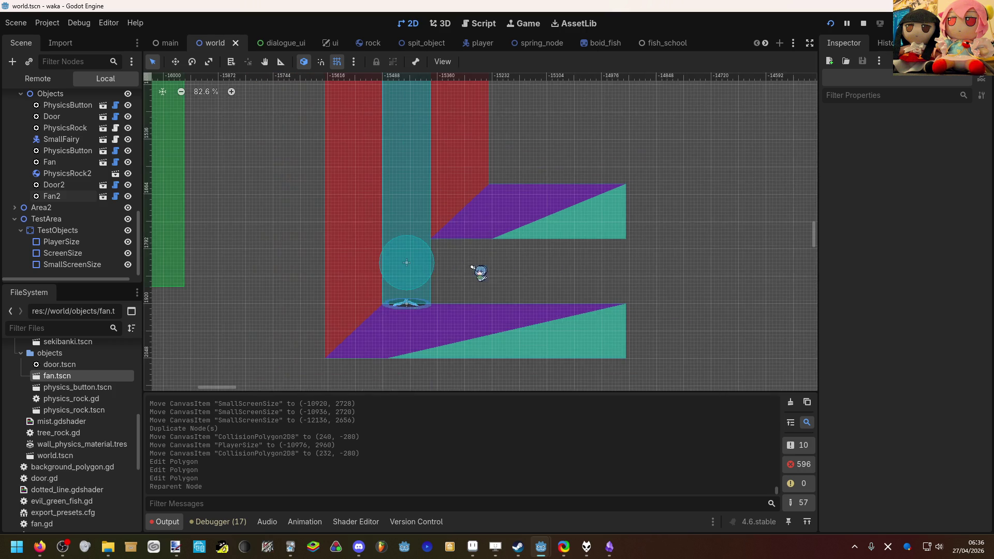
{"action": "scroll", "coordinate": [424, 311], "scroll_direction": "down", "scroll_amount": 4}
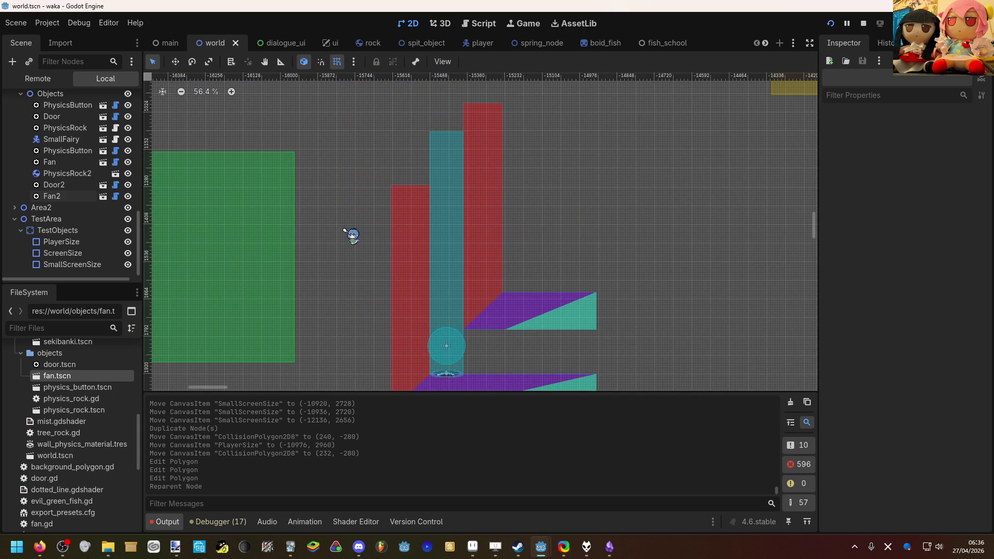
Select Fan2, expand its Fan Settings in the Inspector, and open fan.gd in the Script editor.
{"action": "left_click", "coordinate": [408, 198]}
{"action": "left_click", "coordinate": [446, 238]}
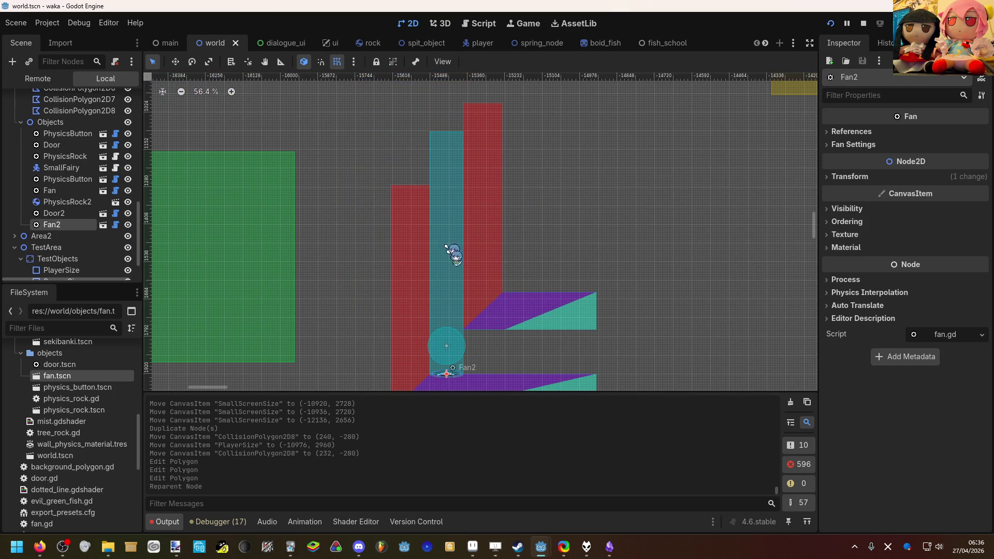
{"action": "left_click", "coordinate": [849, 144]}
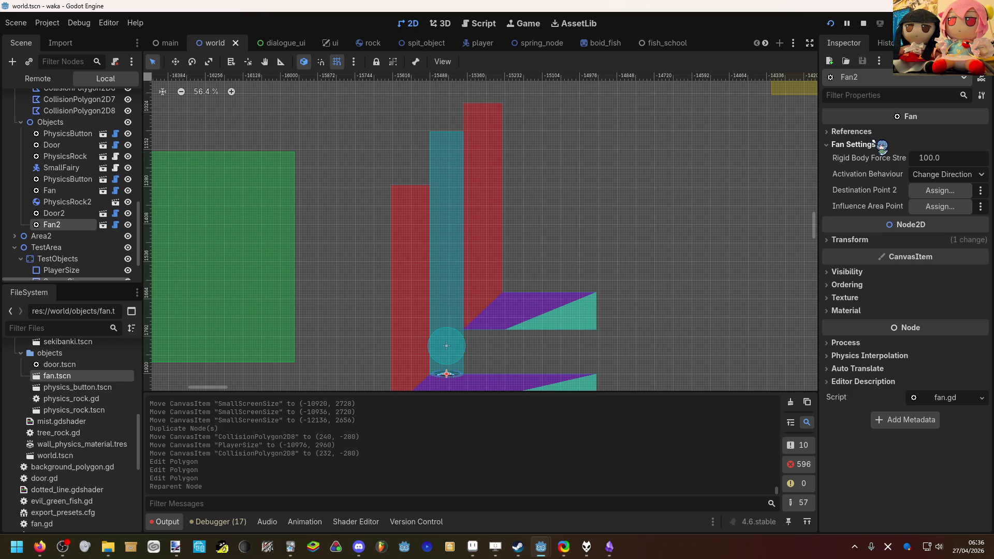
{"action": "left_click", "coordinate": [115, 225]}
{"action": "scroll", "coordinate": [362, 199], "scroll_direction": "up", "scroll_amount": 10}
{"action": "scroll", "coordinate": [362, 198], "scroll_direction": "up", "scroll_amount": 3}
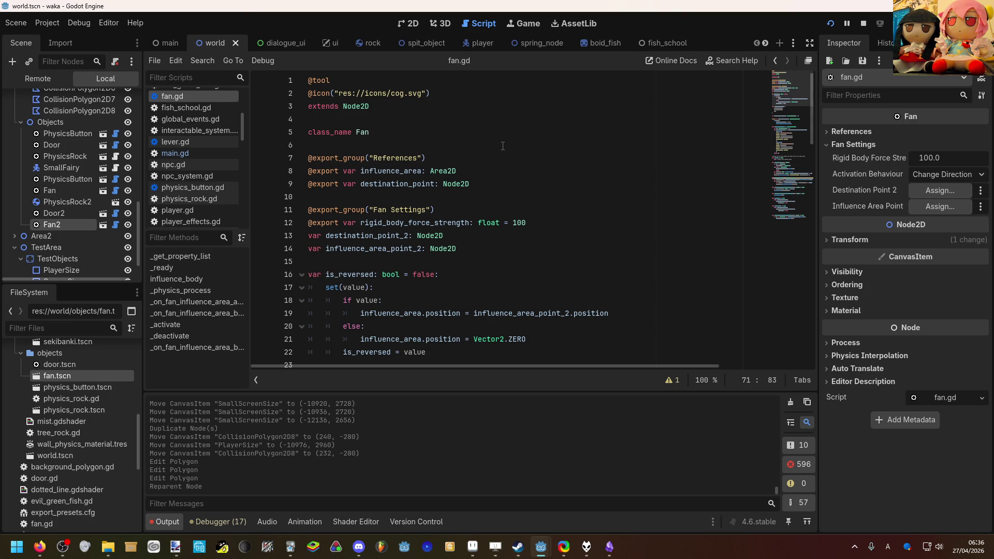
Try adding blank lines after class_name in fan.gd, then remove them again.
{"action": "left_click", "coordinate": [496, 156]}
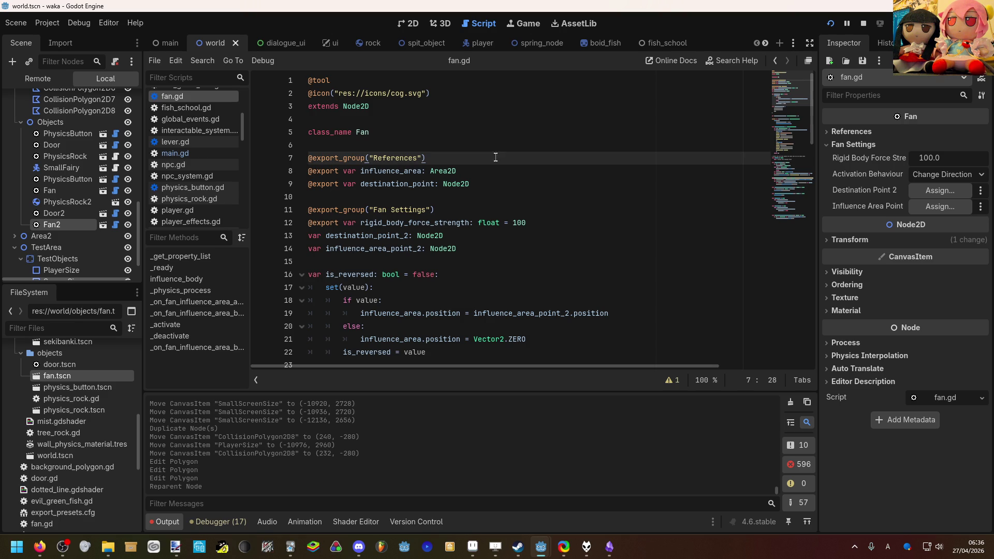
{"action": "left_click", "coordinate": [486, 170]}
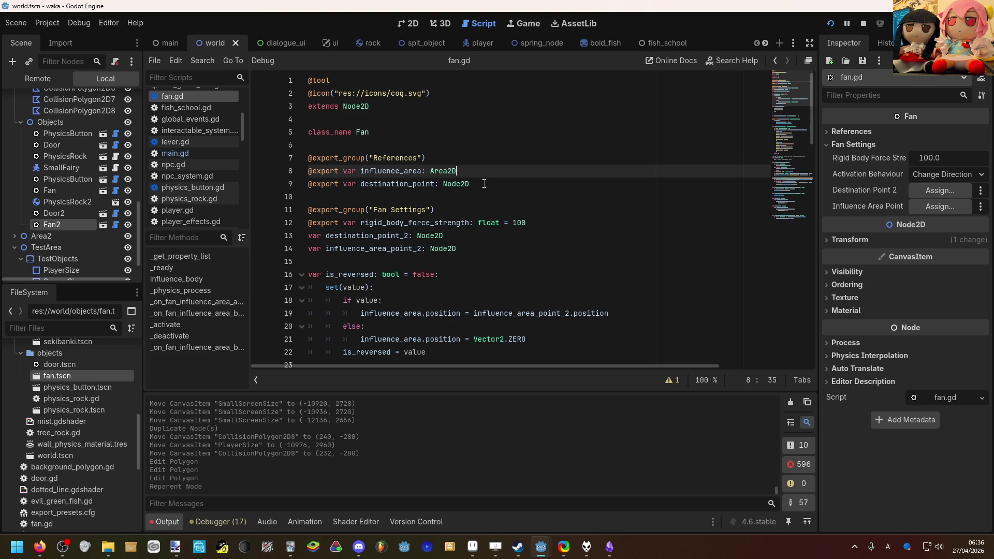
{"action": "left_click", "coordinate": [484, 184]}
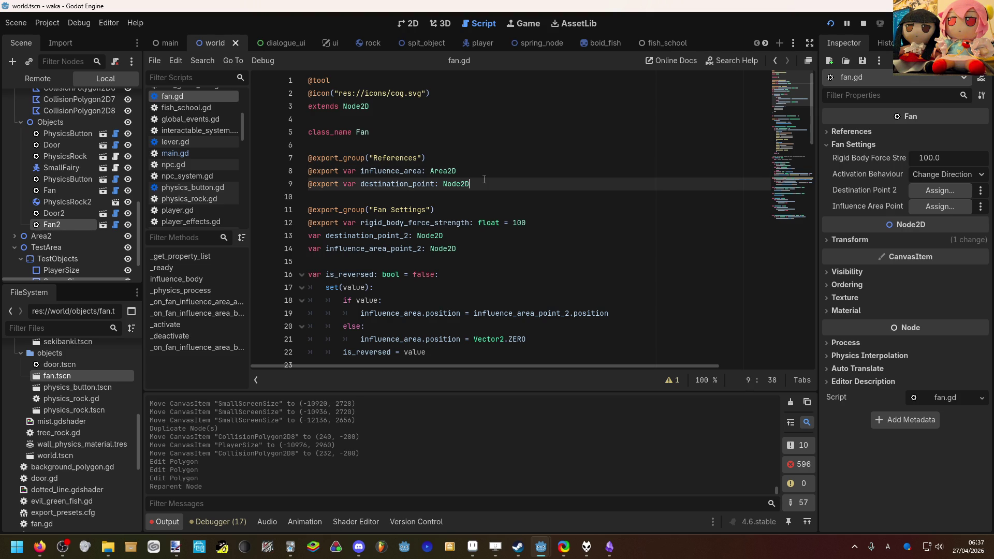
{"action": "left_click", "coordinate": [469, 145]}
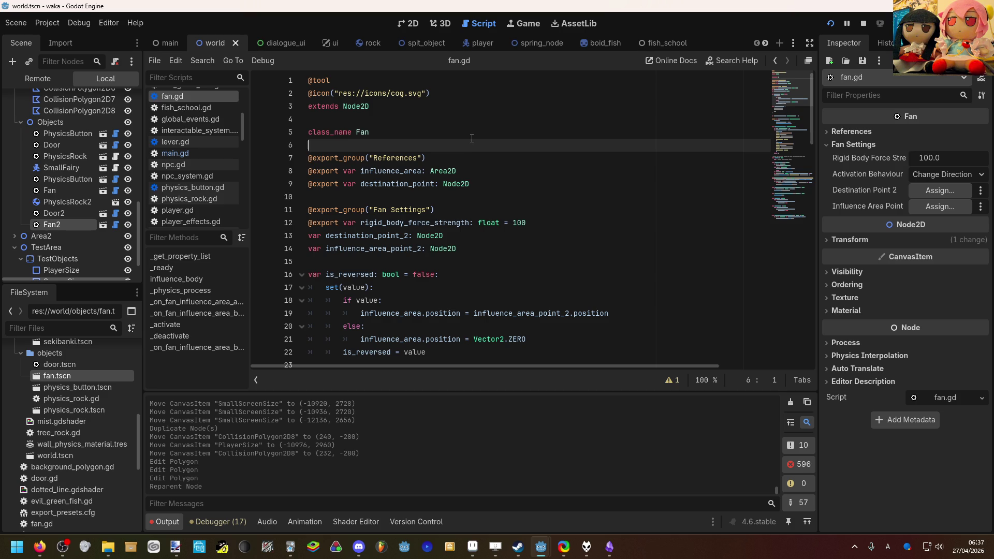
{"action": "key", "text": "Return"}
{"action": "key", "text": "Return"}
{"action": "key", "text": "Up"}
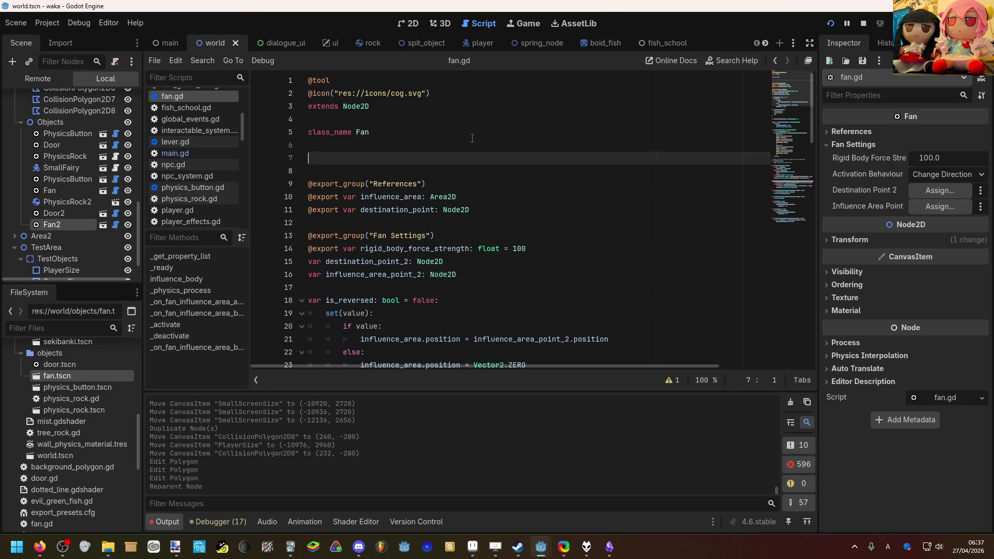
{"action": "key", "text": "BackSpace"}
{"action": "key", "text": "BackSpace"}
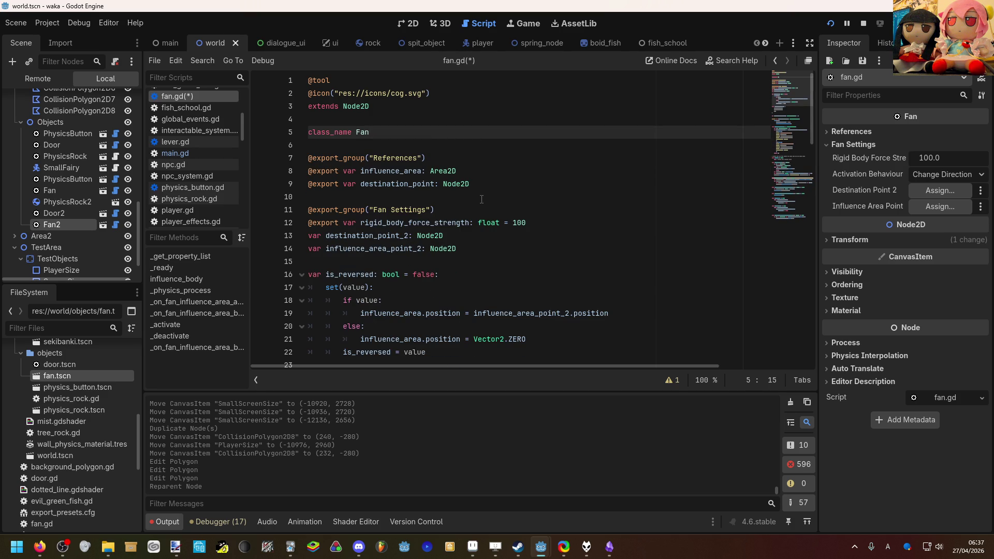
Add a blank line under the Fan Settings group line and save fan.gd.
{"action": "left_click", "coordinate": [495, 211]}
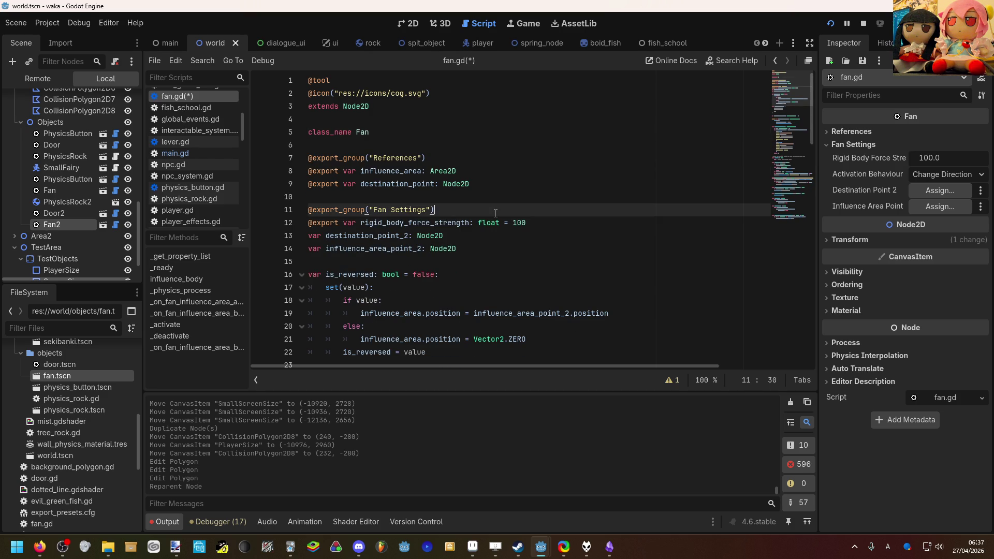
{"action": "key", "text": "Return"}
{"action": "key", "text": "ctrl+s"}
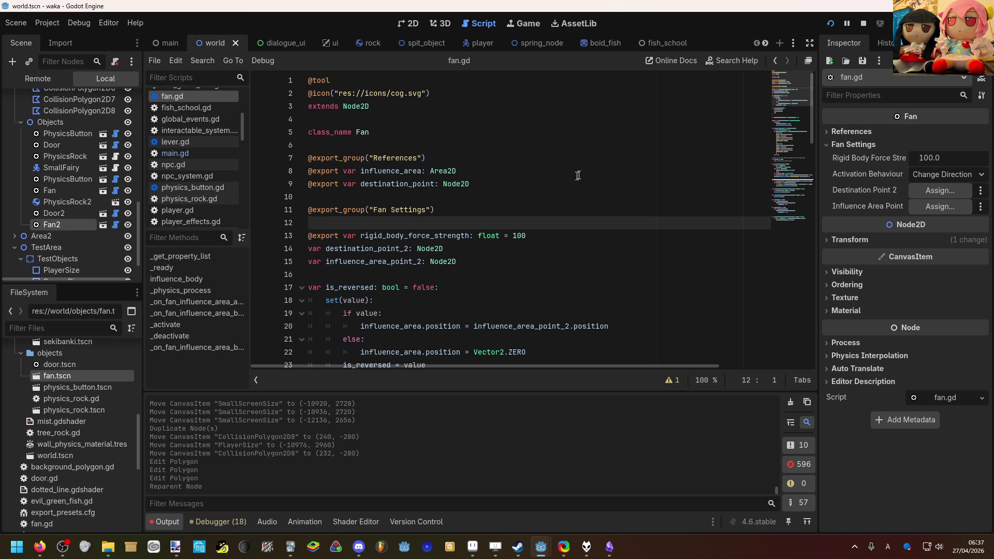
{"action": "type", "text": "@exp"}
{"action": "key", "text": "Return"}
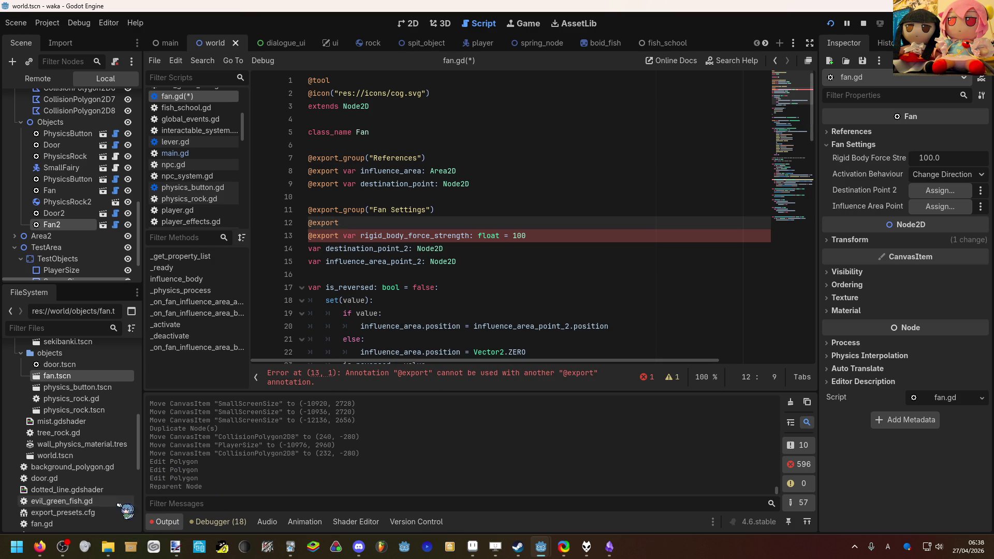
{"action": "left_click_drag", "start_coordinate": [81, 544], "coordinate": [171, 440]}
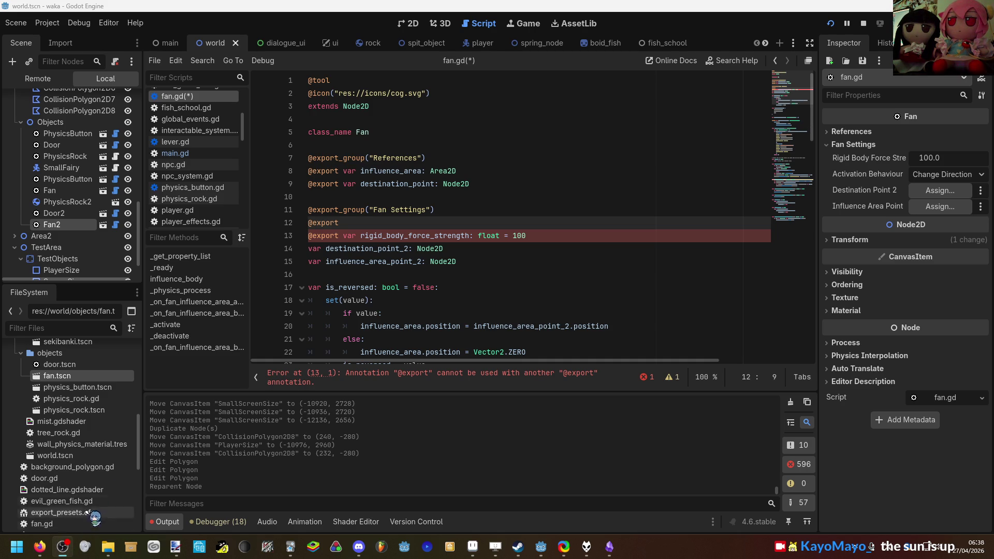
{"action": "left_click", "coordinate": [51, 553]}
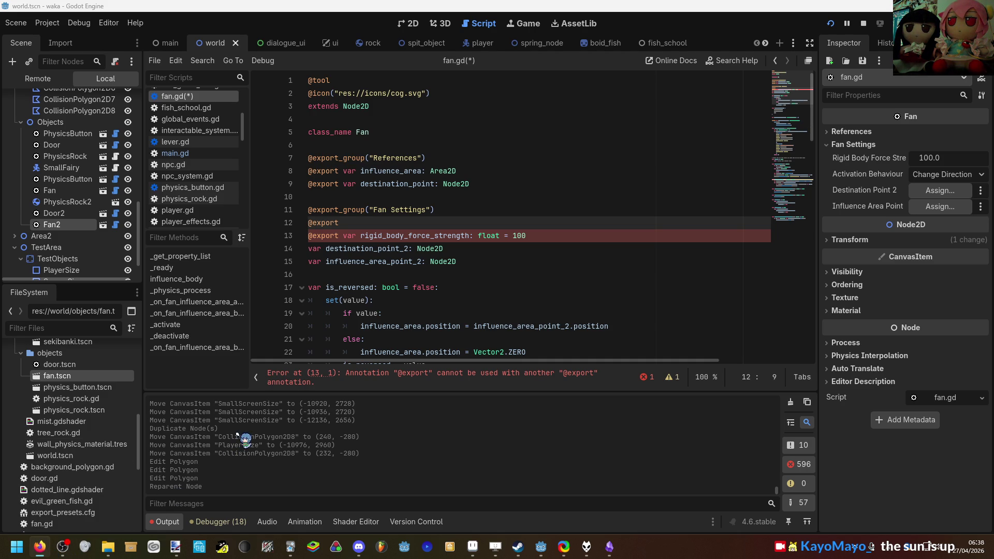